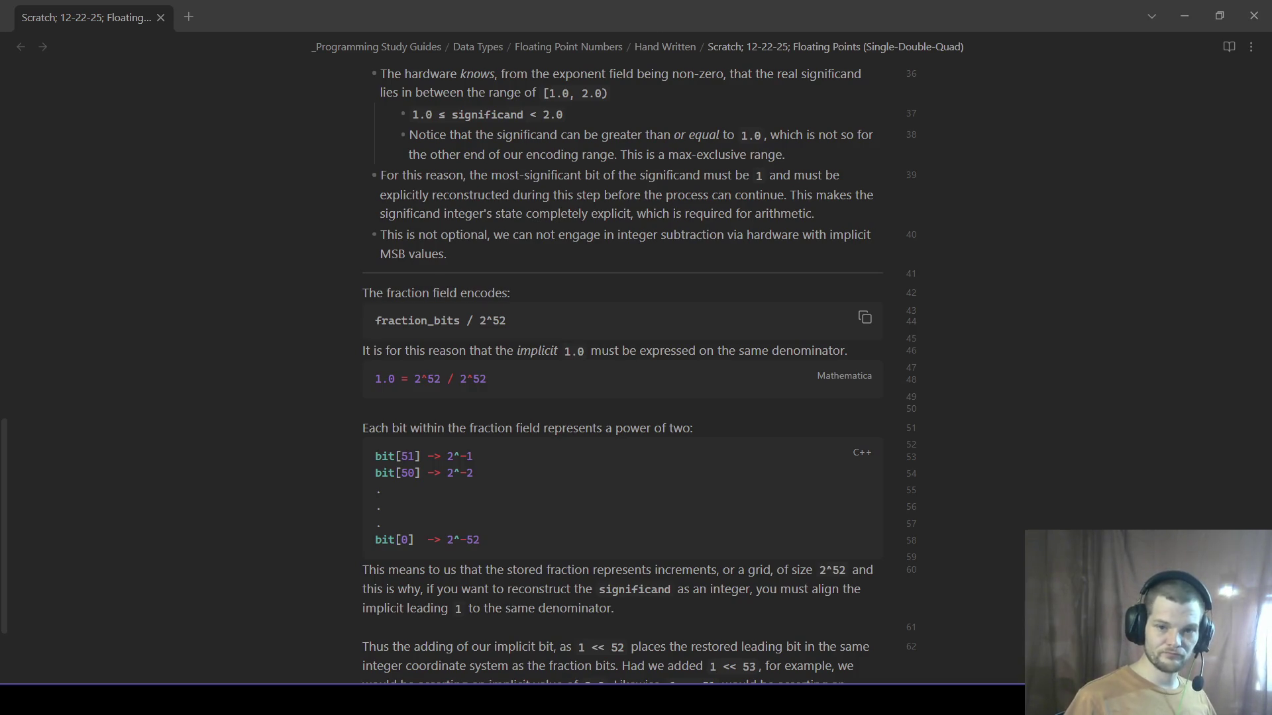
{"action": "scroll", "coordinate": [577, 435], "scroll_direction": "down", "scroll_amount": 1}
{"action": "scroll", "coordinate": [733, 628], "scroll_direction": "down", "scroll_amount": 2}
- Insert a --- divider and '### In Regards To Sub-Normals' heading, with a blank line above the divider
{"action": "key", "text": "Return"}
{"action": "key", "text": "Return"}
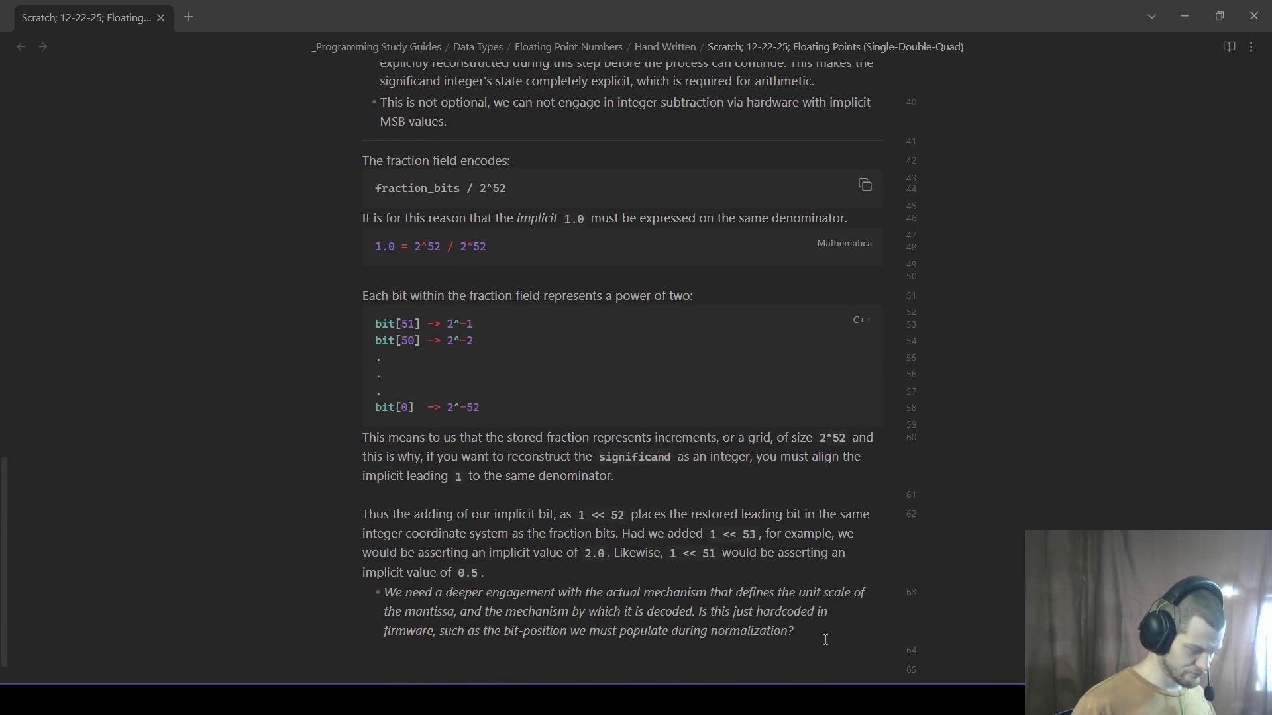
{"action": "type", "text": "---"}
{"action": "key", "text": "BackSpace"}
{"action": "key", "text": "BackSpace"}
{"action": "key", "text": "BackSpace"}
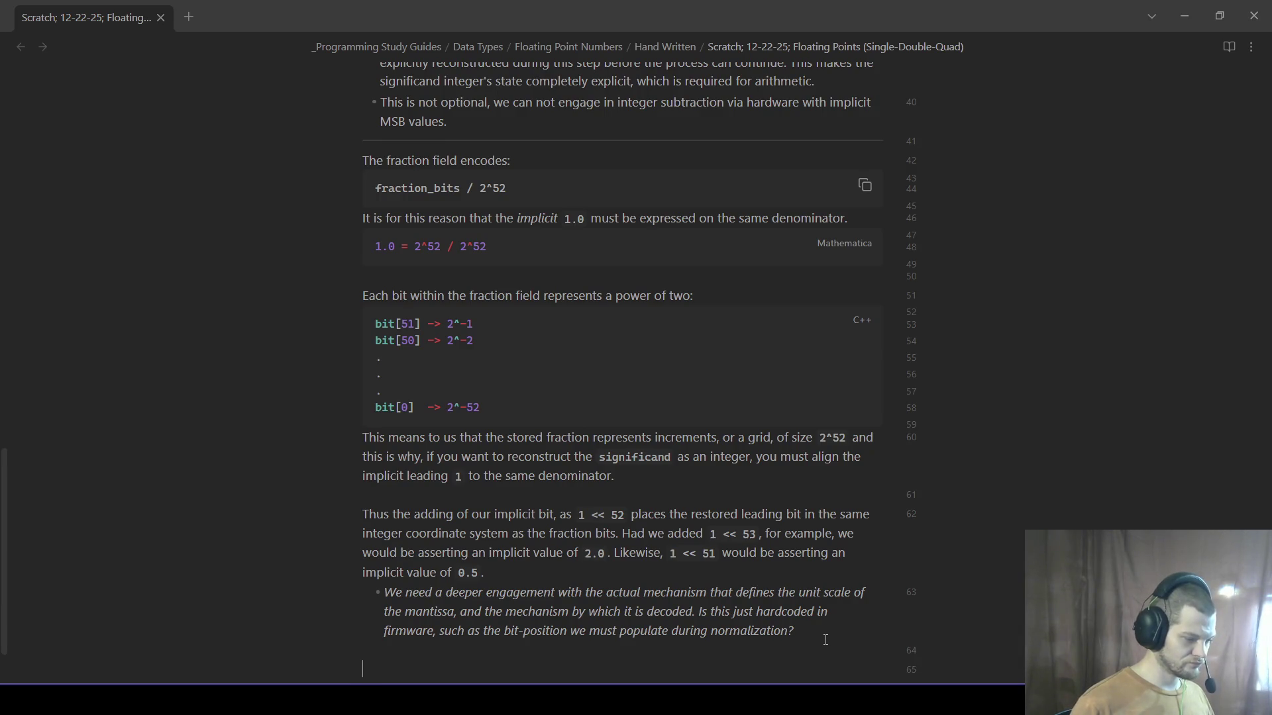
{"action": "scroll", "coordinate": [506, 621], "scroll_direction": "down", "scroll_amount": 2}
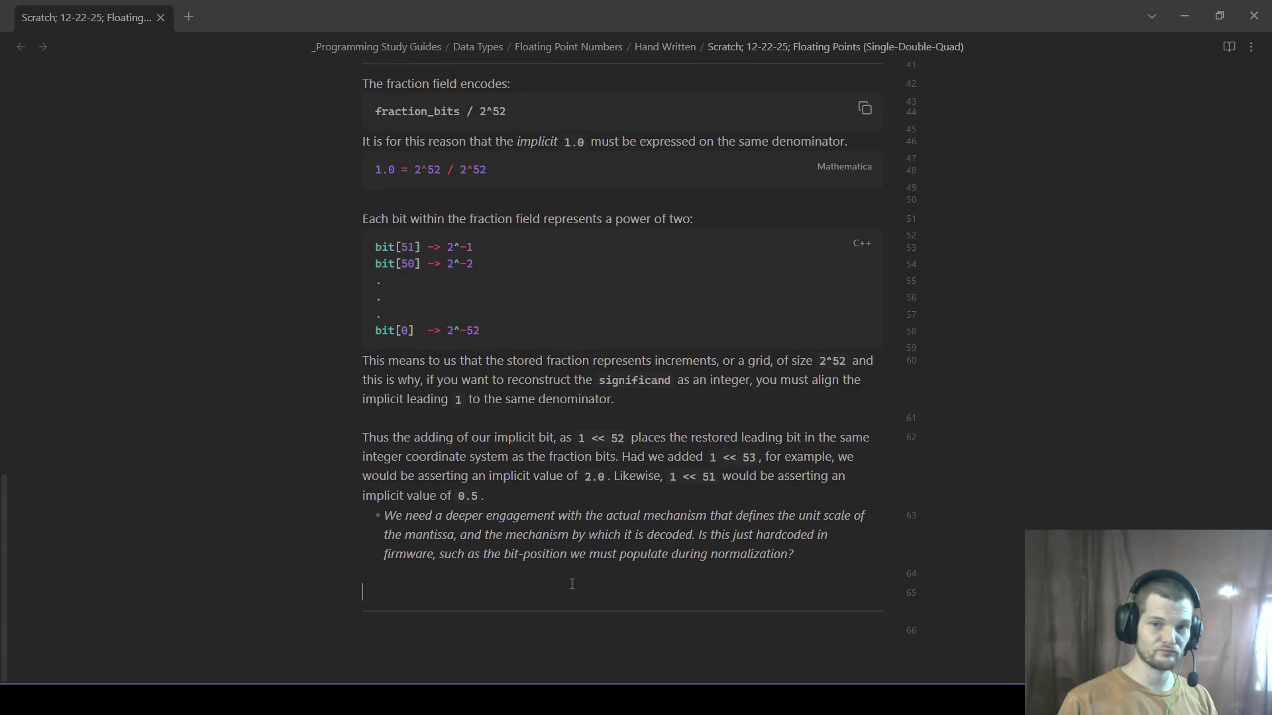
{"action": "key", "text": "BackSpace"}
{"action": "key", "text": "Return"}
{"action": "type", "text": "### In Regards To Sub"}
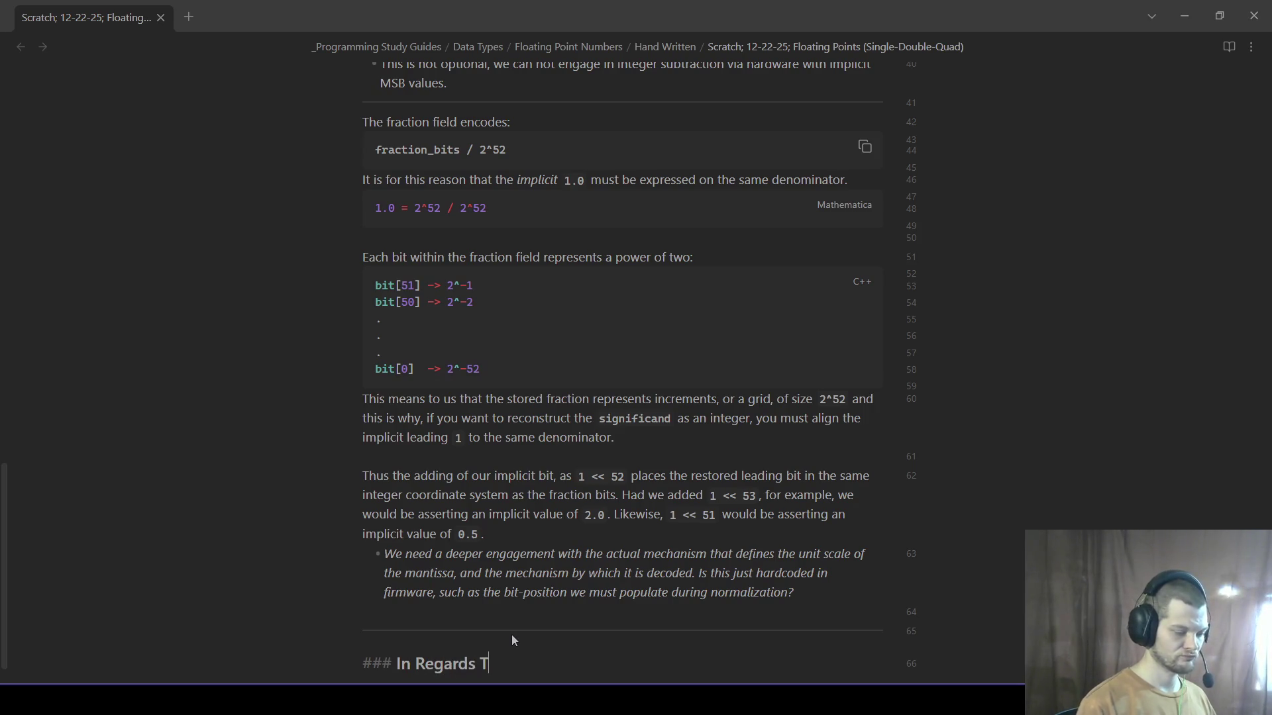
{"action": "type", "text": "-Normals"}
{"action": "key", "text": "Return"}
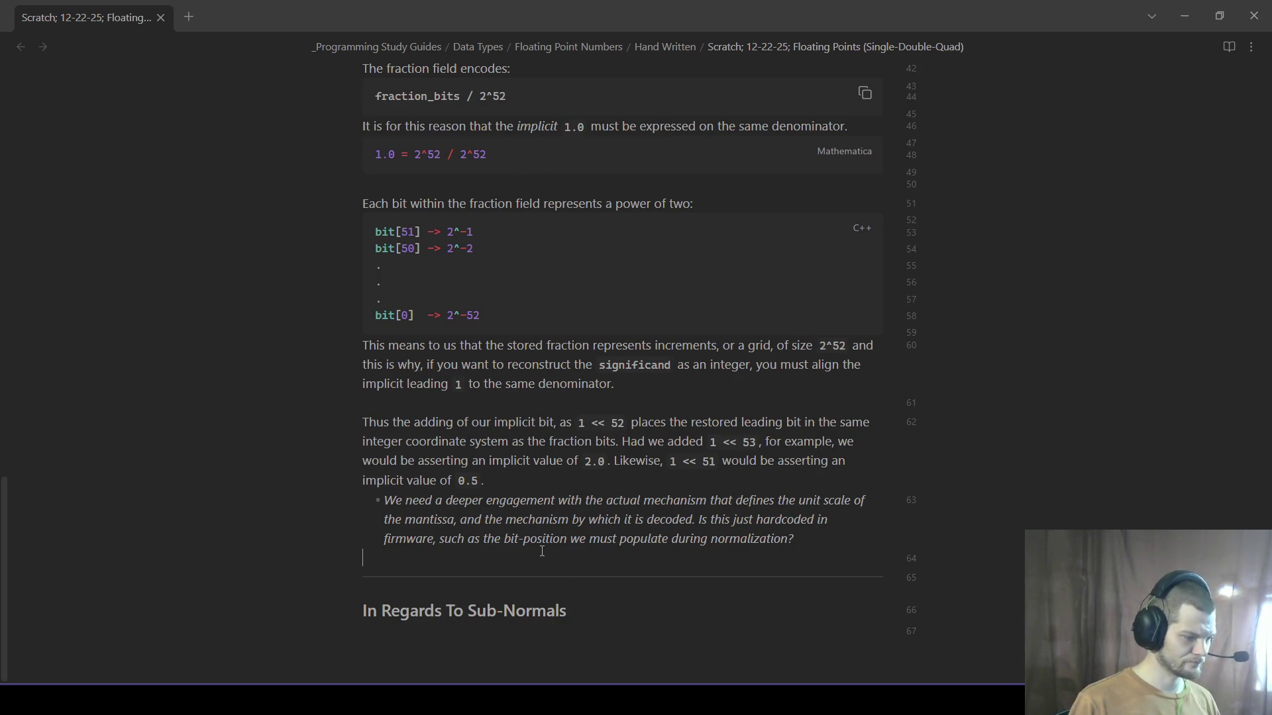
{"action": "key", "text": "Return"}
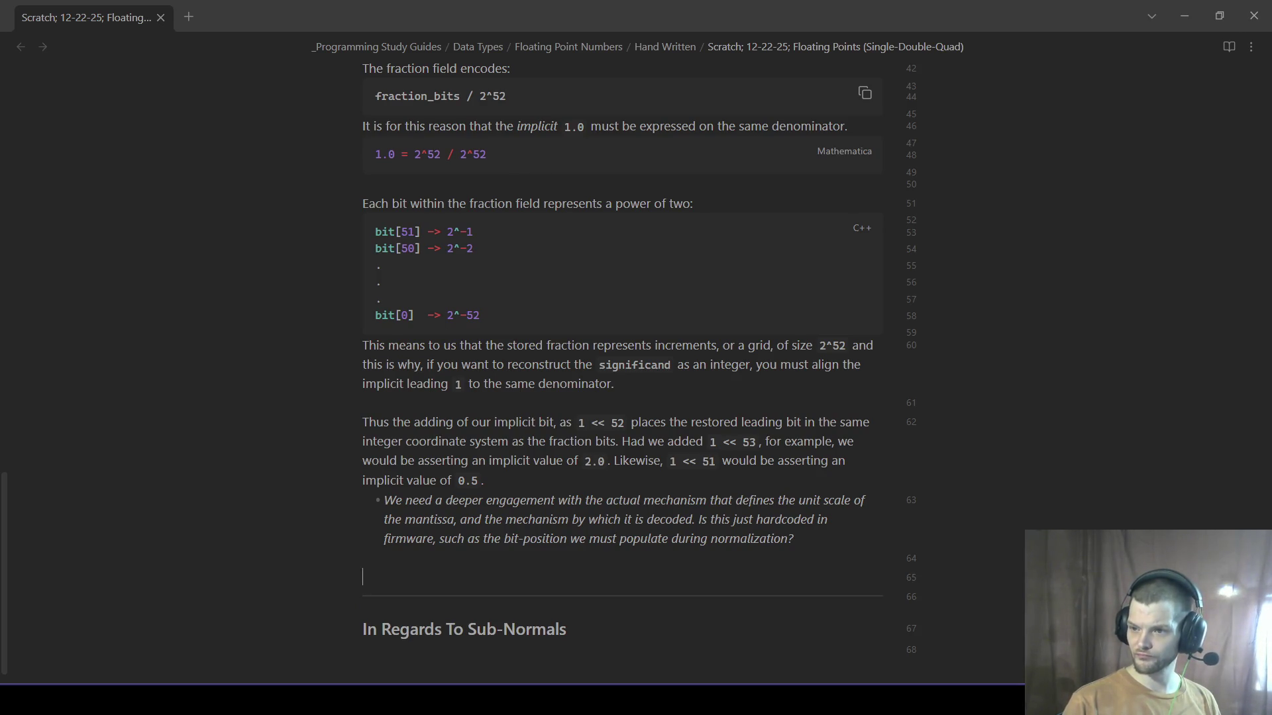
{"action": "scroll", "coordinate": [429, 527], "scroll_direction": "up", "scroll_amount": 1}
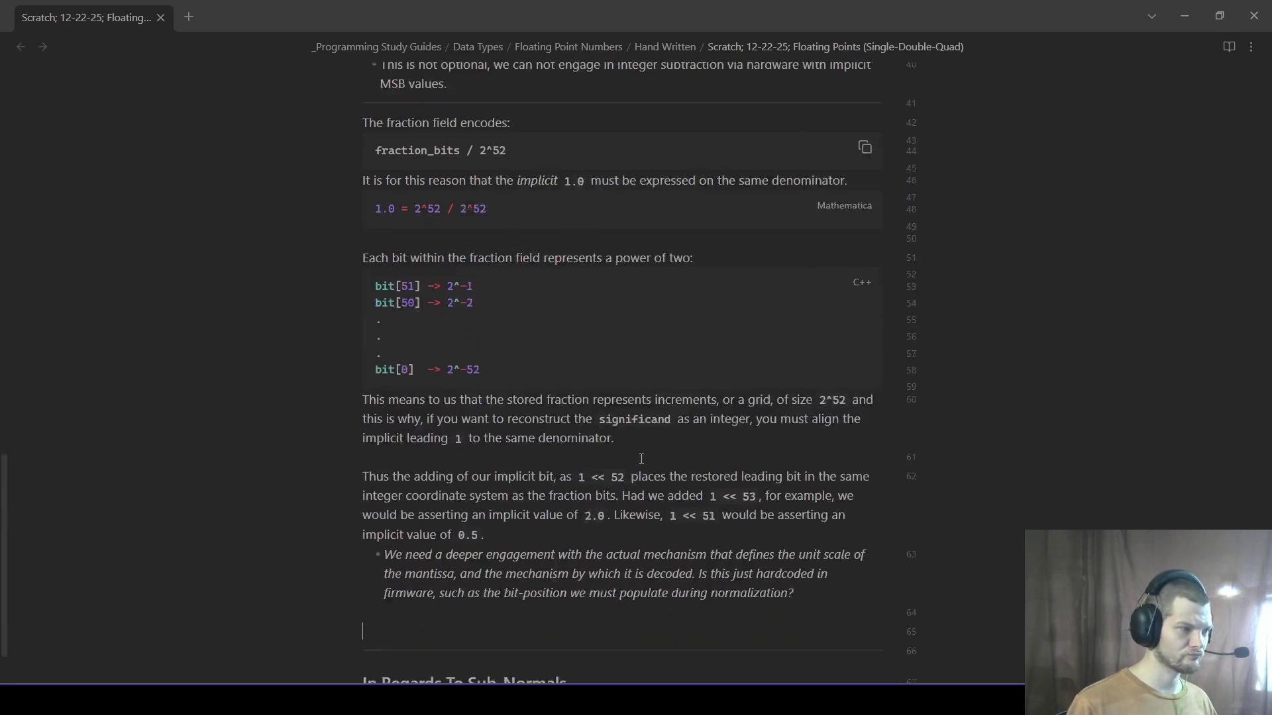
{"action": "scroll", "coordinate": [429, 527], "scroll_direction": "down", "scroll_amount": 1}
- Write the '### Result: A 53-Bit Integer (Significand)' heading above the divider
{"action": "key", "text": "Return"}
{"action": "type", "text": "### Resut"}
{"action": "key", "text": "BackSpace"}
{"action": "type", "text": "lt: A"}
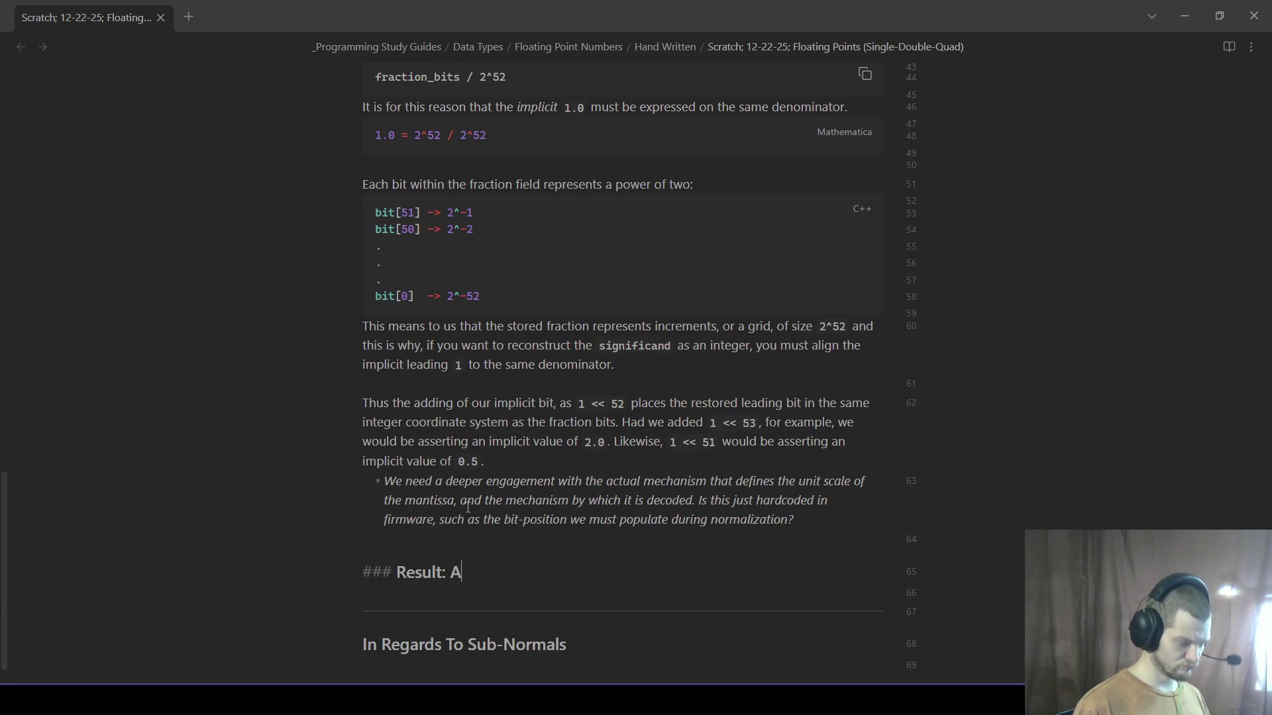
{"action": "type", "text": " 53-Bit Integer"}
{"action": "key", "text": "Return"}
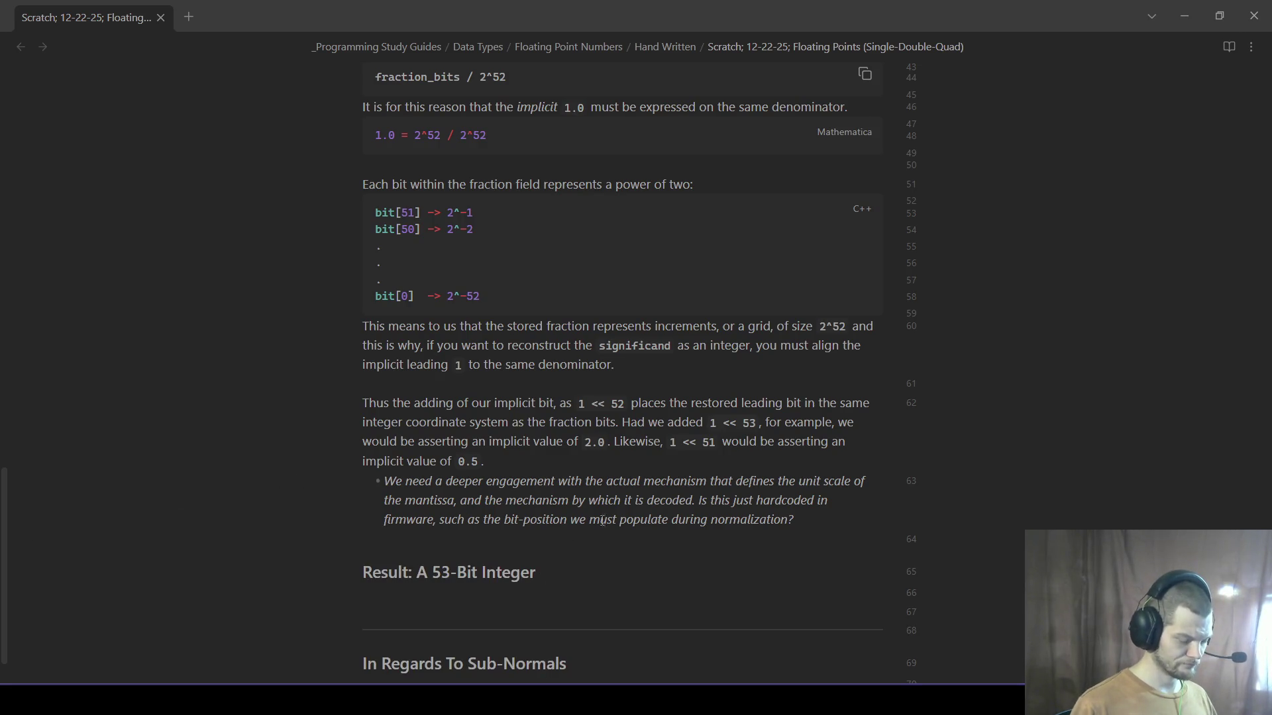
{"action": "key", "text": "BackSpace"}
{"action": "type", "text": "(Significand"}
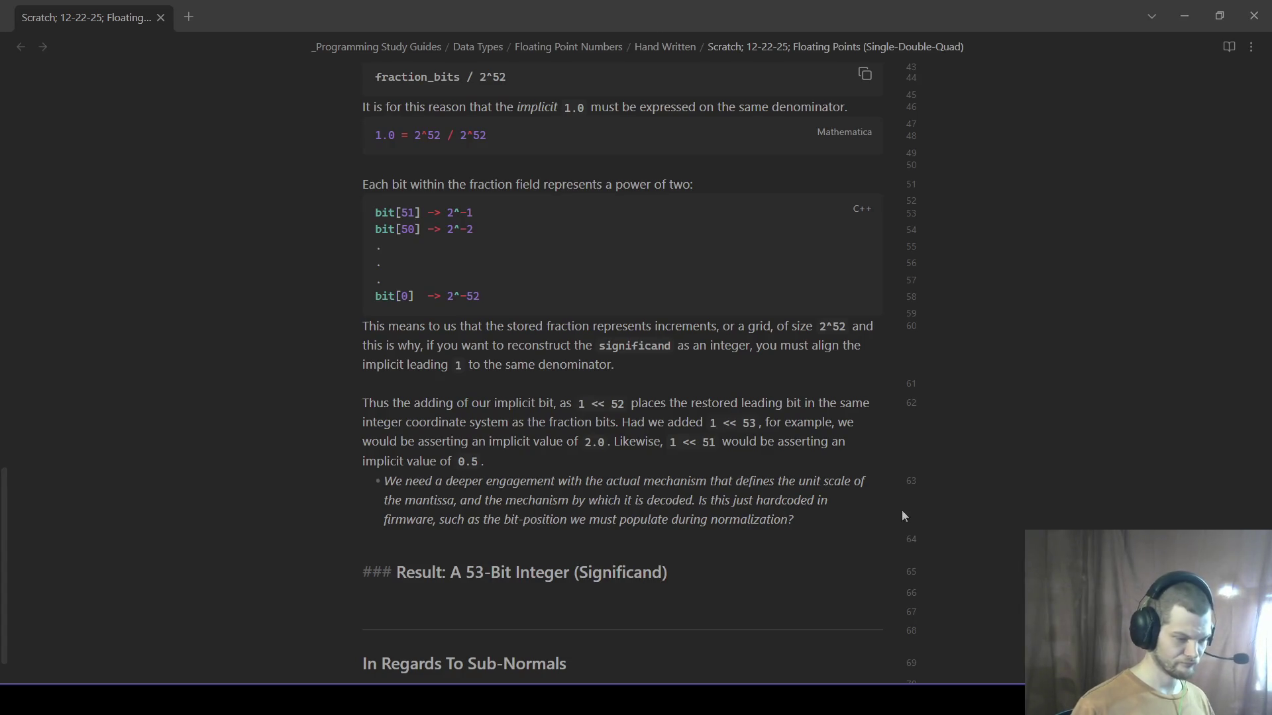
{"action": "key", "text": "Down"}
{"action": "scroll", "coordinate": [698, 586], "scroll_direction": "down", "scroll_amount": 1}
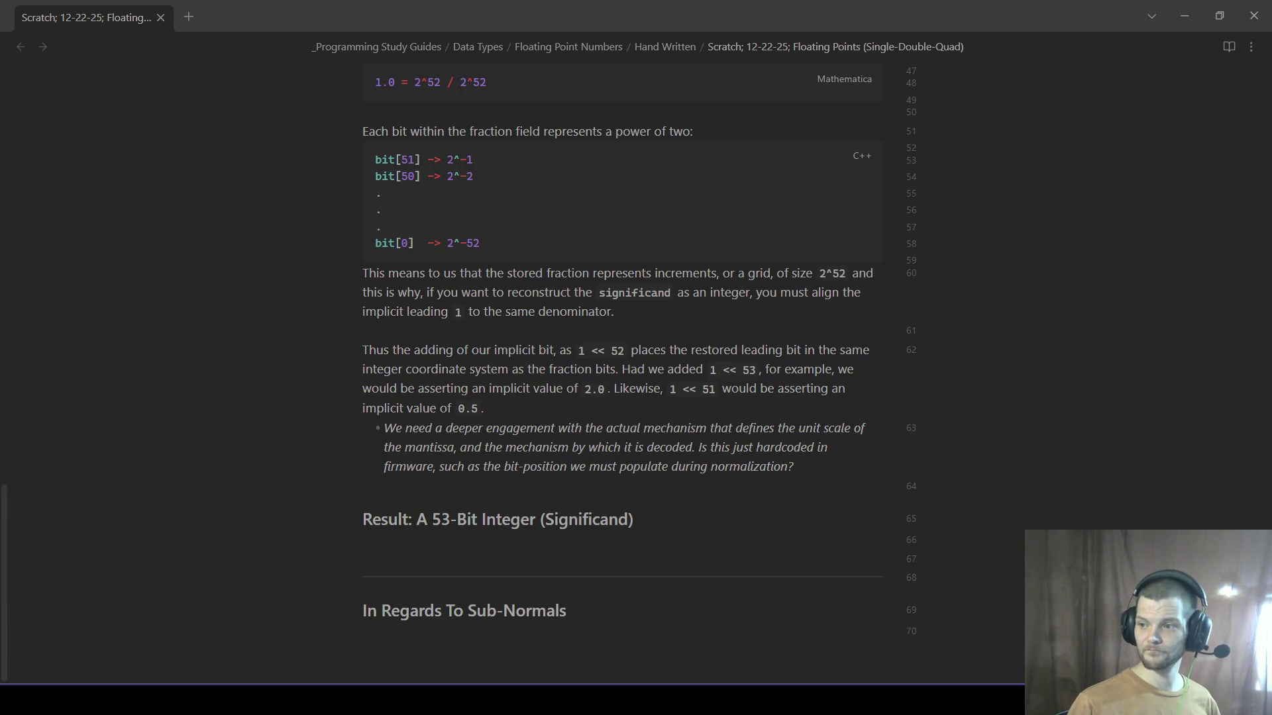
{"action": "type", "text": "The implicit bit contributes one bit a"}
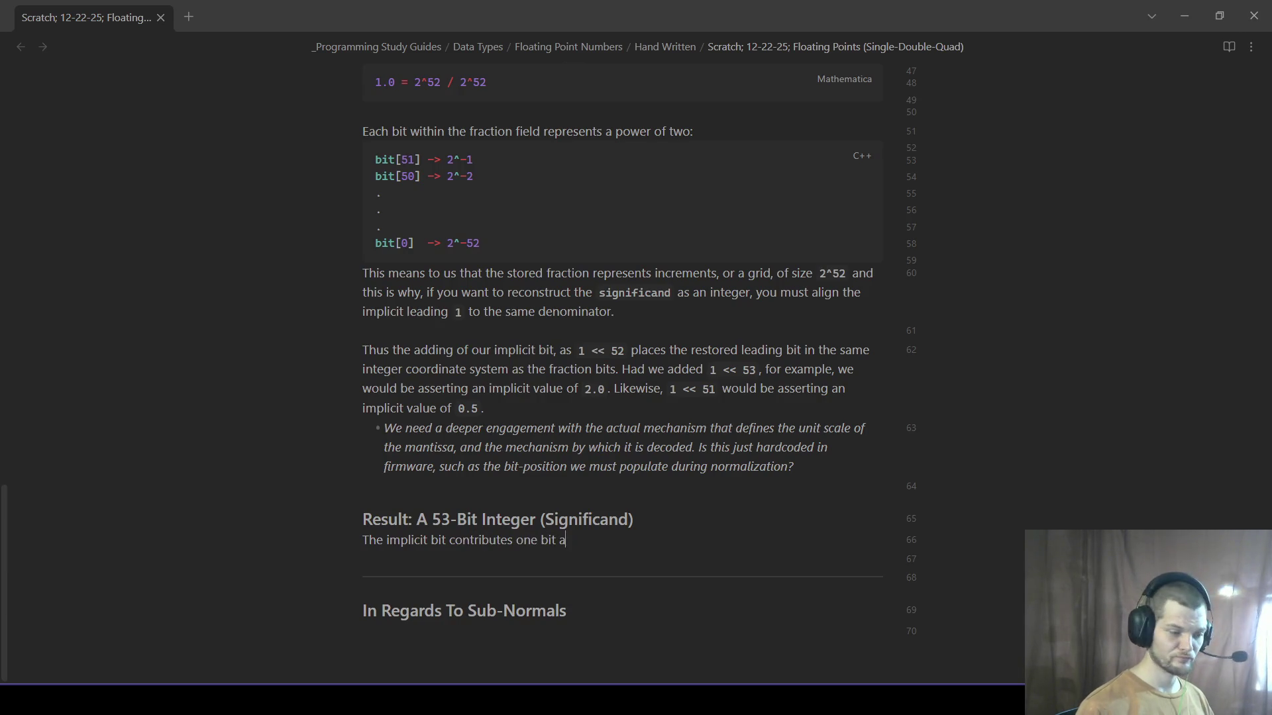
{"action": "type", "text": "t position `"}
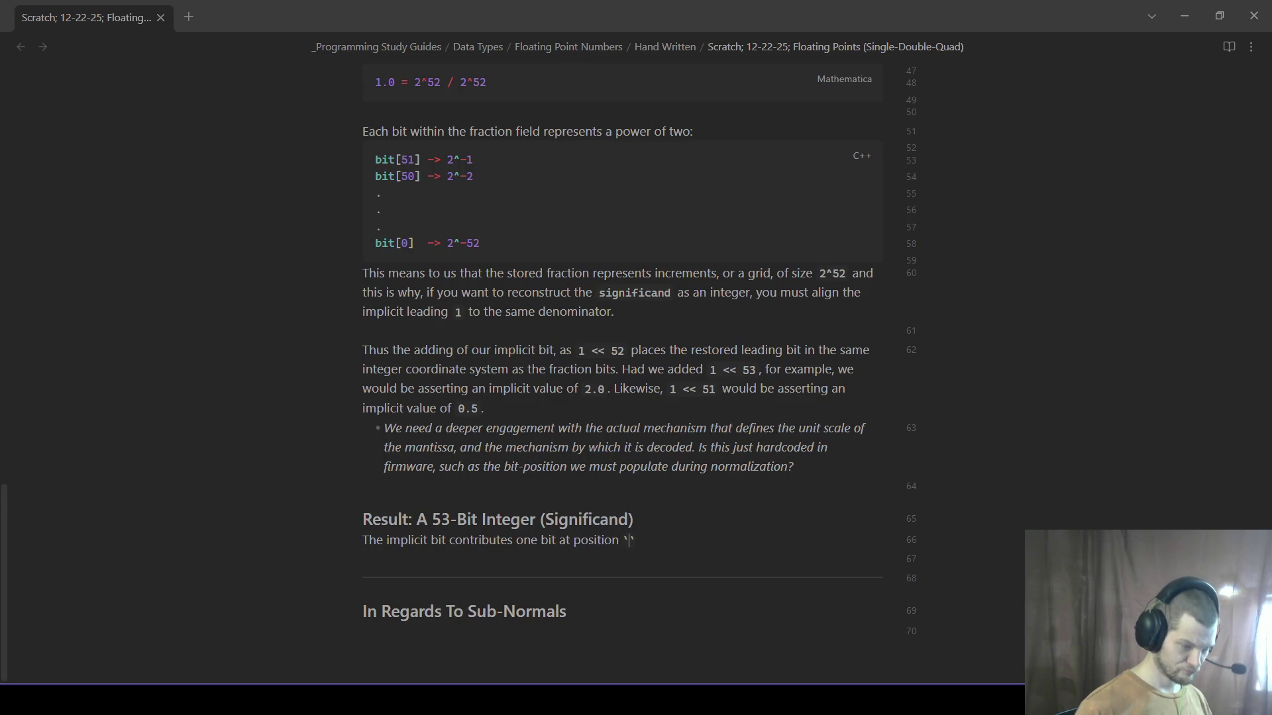
{"action": "type", "text": "[52"}
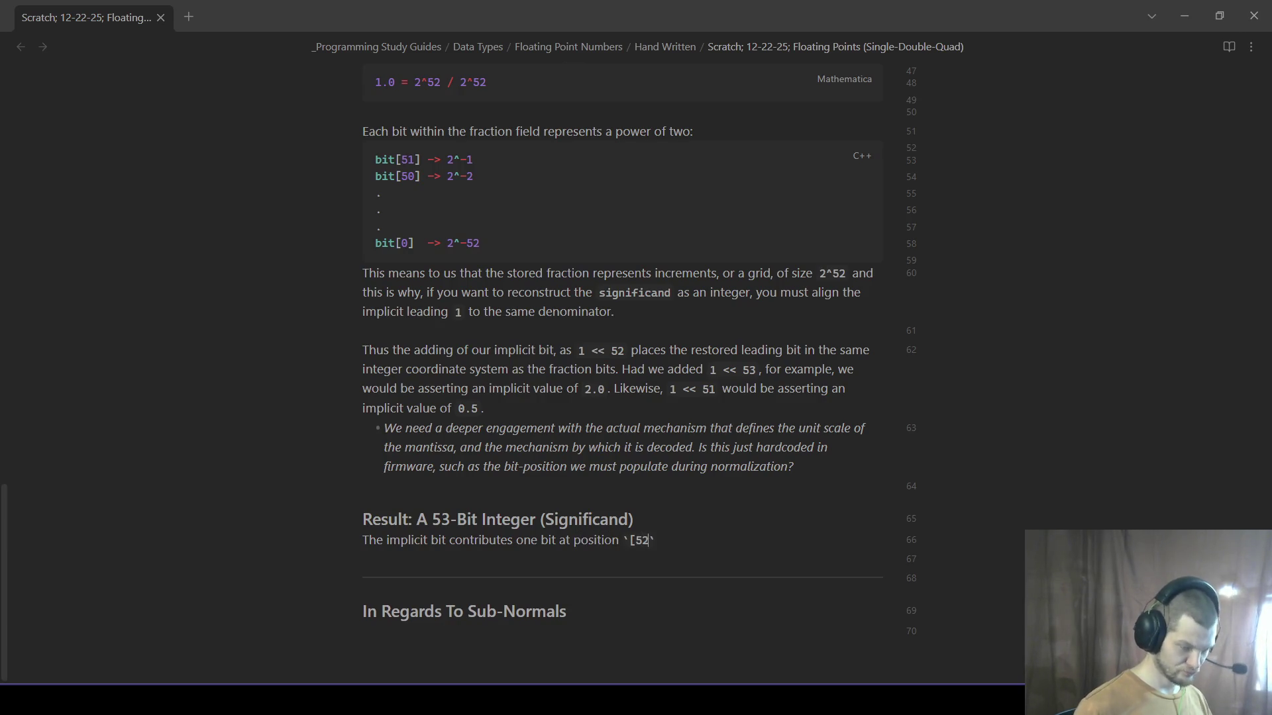
{"action": "type", "text": "]` "}
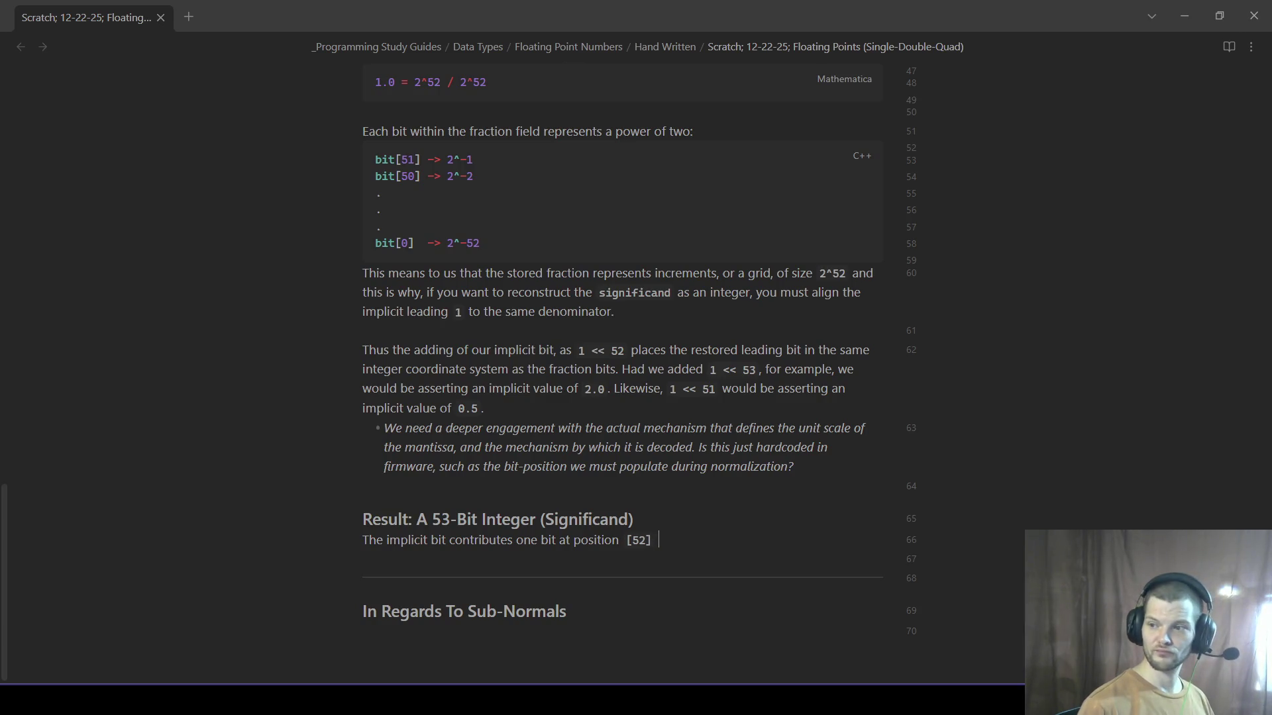
{"action": "type", "text": "and the fraction/mantissacontibutes bits"}
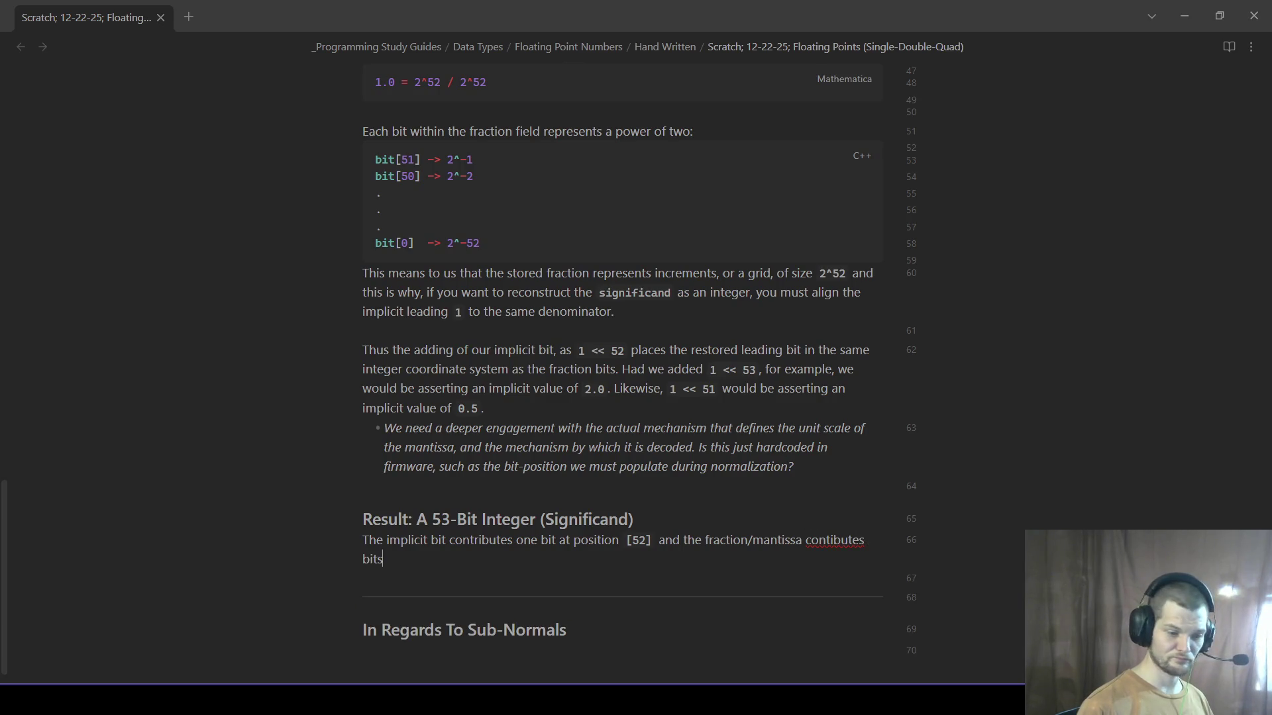
- Write the paragraph on implicit bit `[52]` and fraction bits `[0-51]`, ending 'highest possible value ends up being:'
{"action": "key", "text": "ctrl+BackSpace"}
{"action": "key", "text": "ctrl+BackSpace"}
{"action": "type", "text": "contributes bits at position `"}
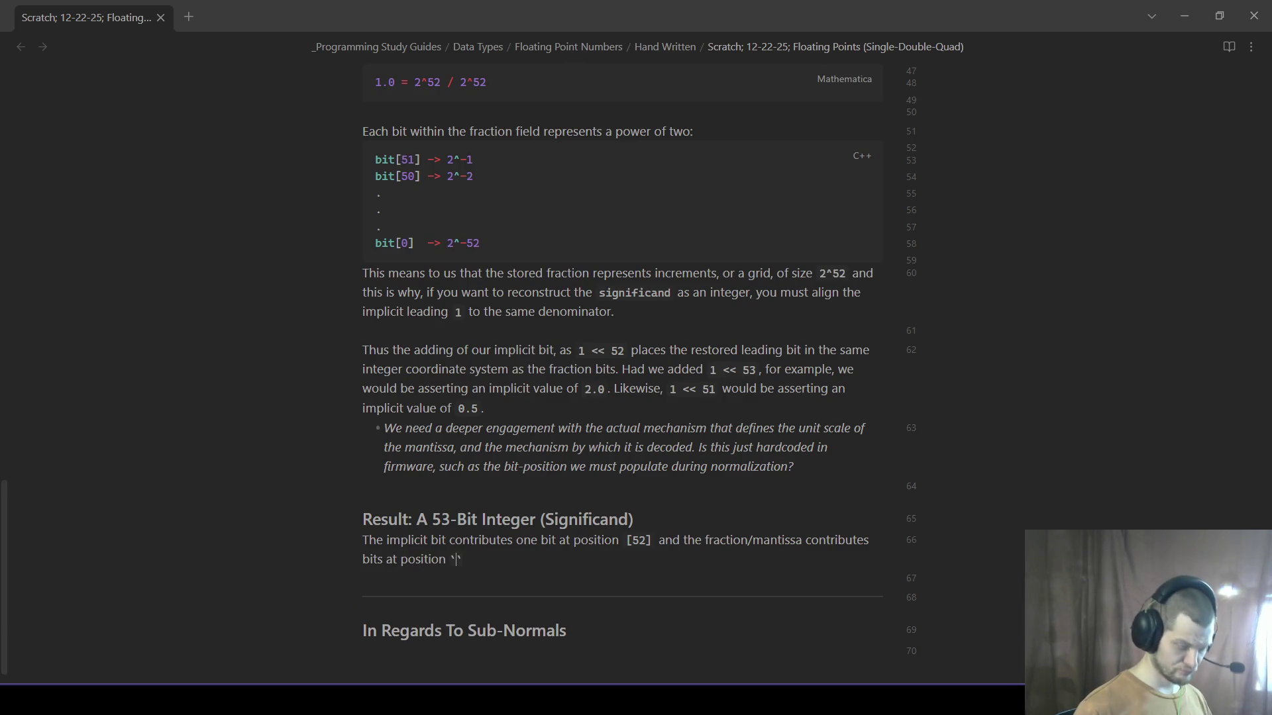
{"action": "type", "text": "[0-52"}
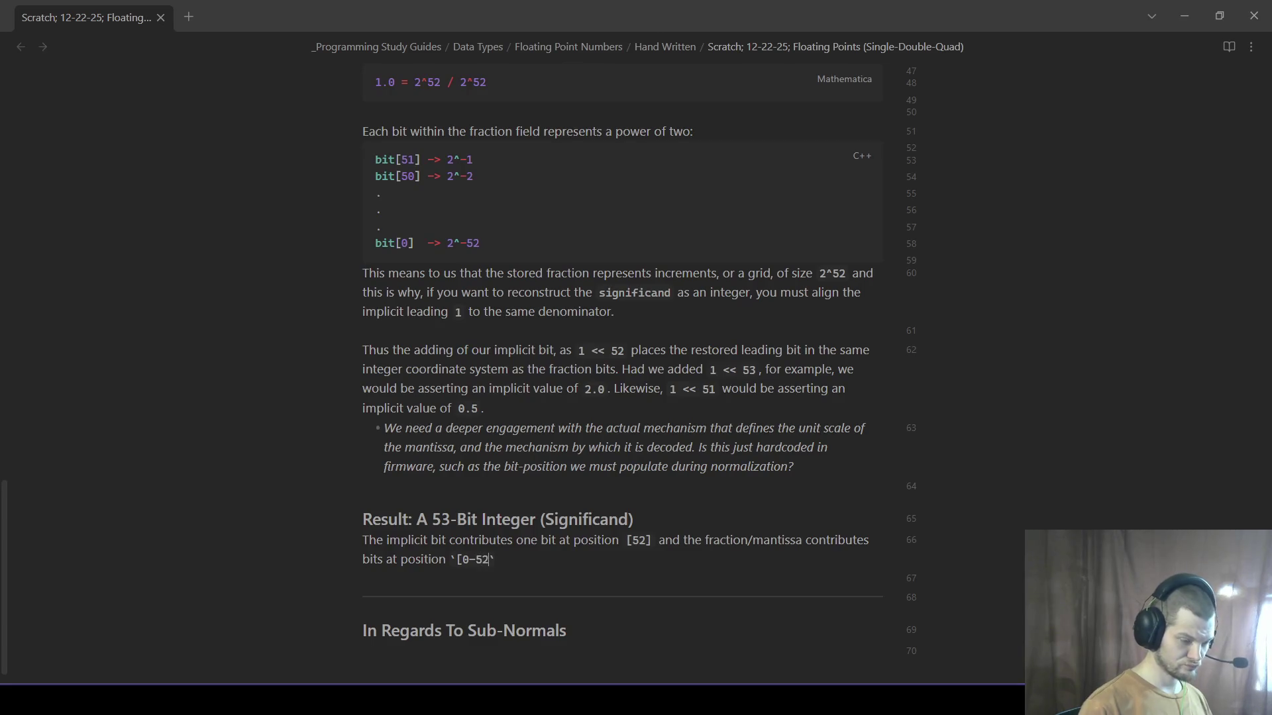
{"action": "type", "text": "1"}
{"action": "type", "text": "]"}
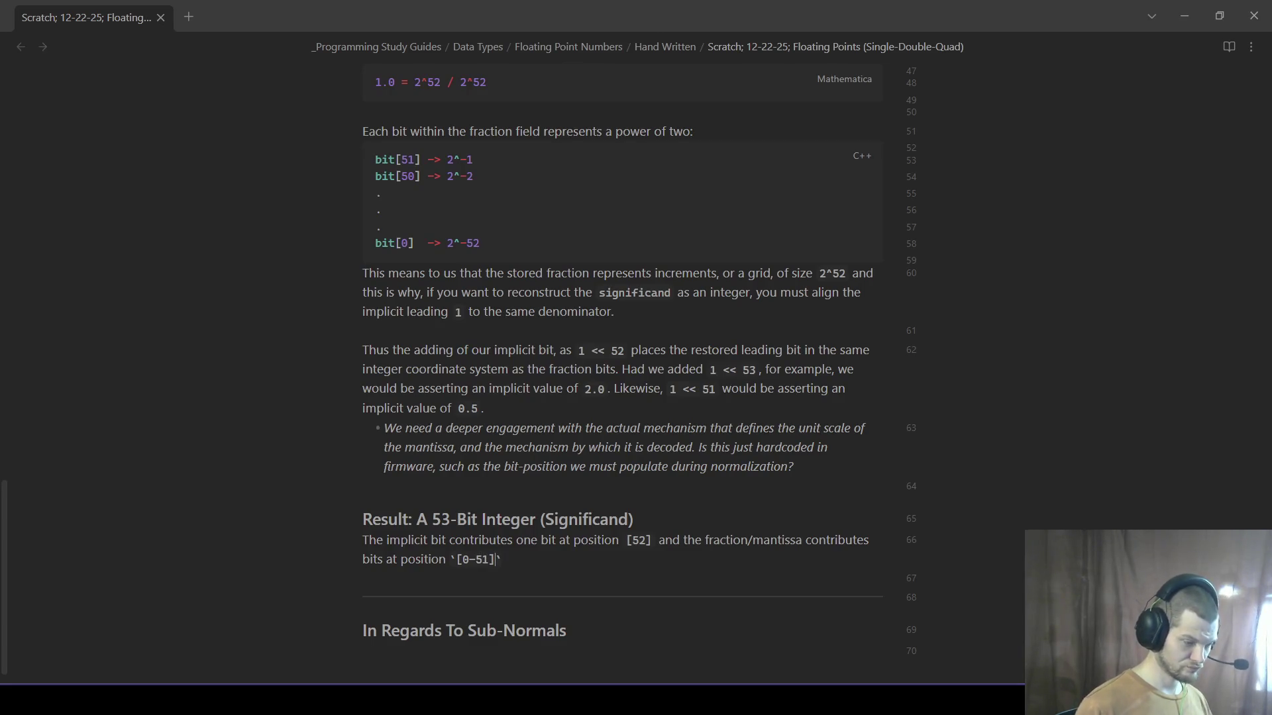
{"action": "type", "text": "s"}
{"action": "left_click", "coordinate": [536, 557]}
{"action": "type", "text": "."}
{"action": "type", "text": " The operation then produce"}
{"action": "type", "text": "a resul"}
{"action": "type", "text": " whos h"}
{"action": "type", "text": "gh-"}
{"action": "key", "text": "BackSpace"}
{"action": "key", "text": "BackSpace"}
{"action": "key", "text": "BackSpace"}
{"action": "key", "text": "BackSpace"}
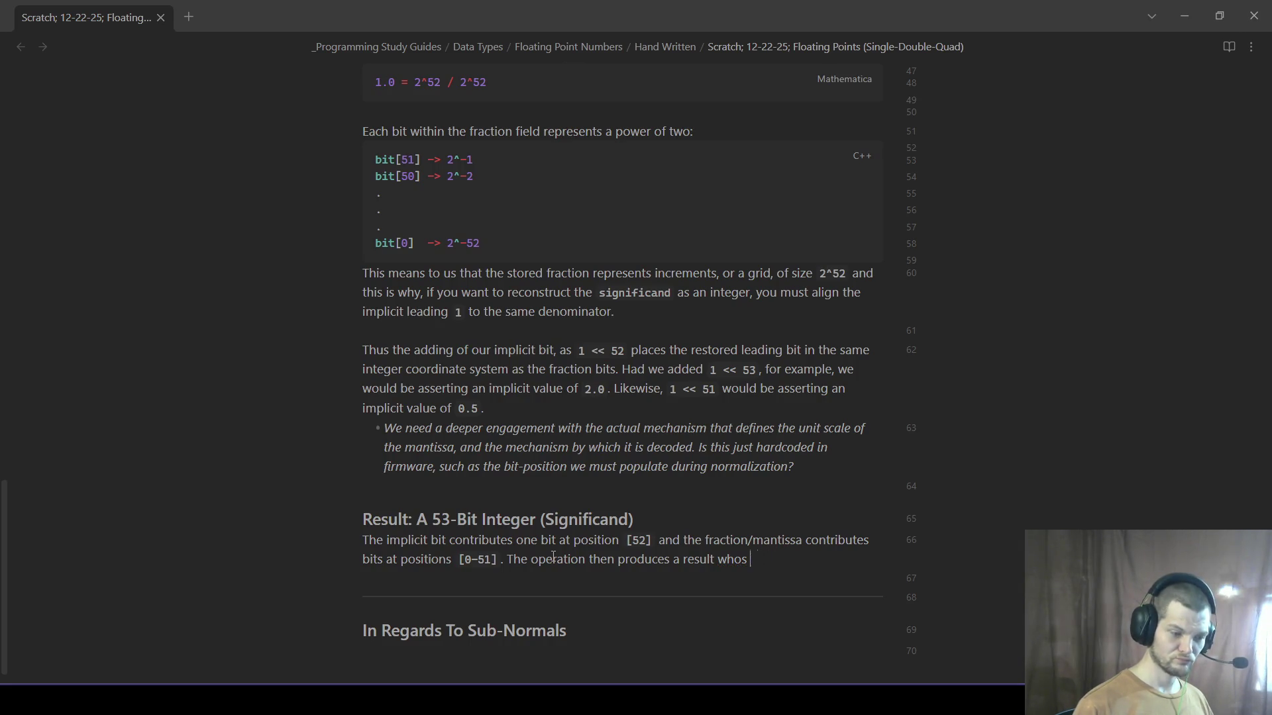
{"action": "type", "text": "highest possible value "}
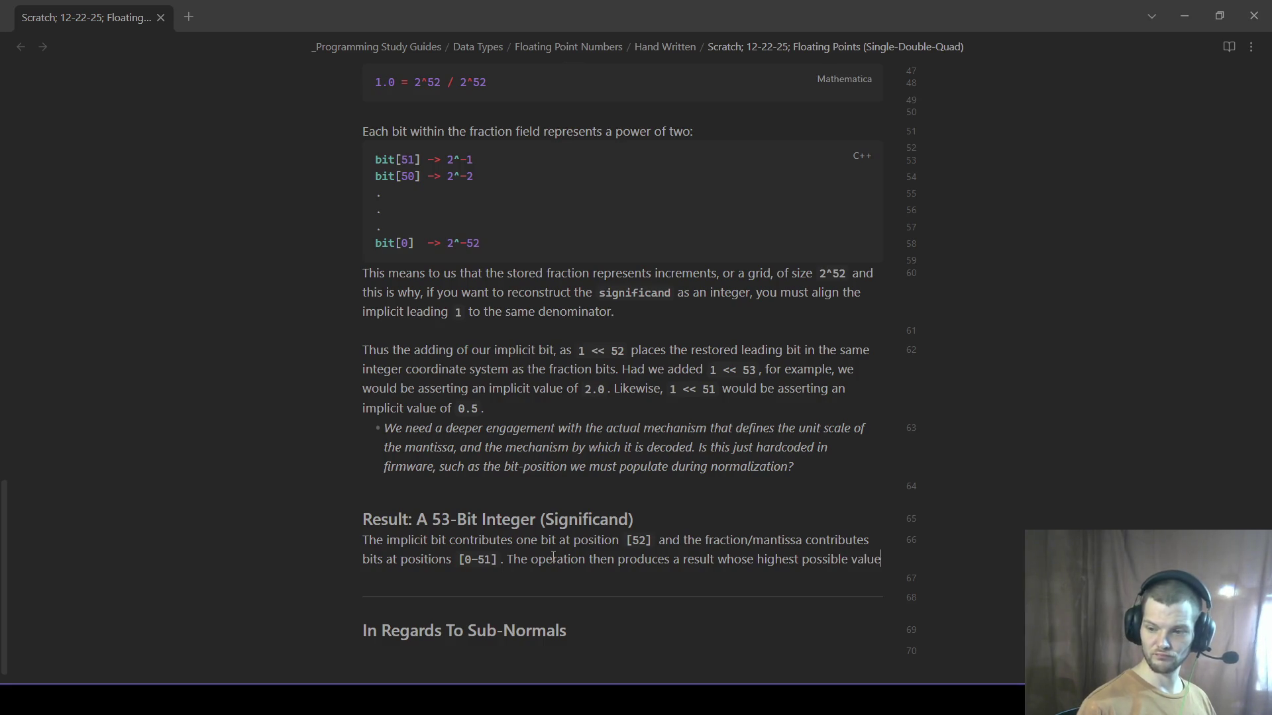
{"action": "type", "text": "ends"}
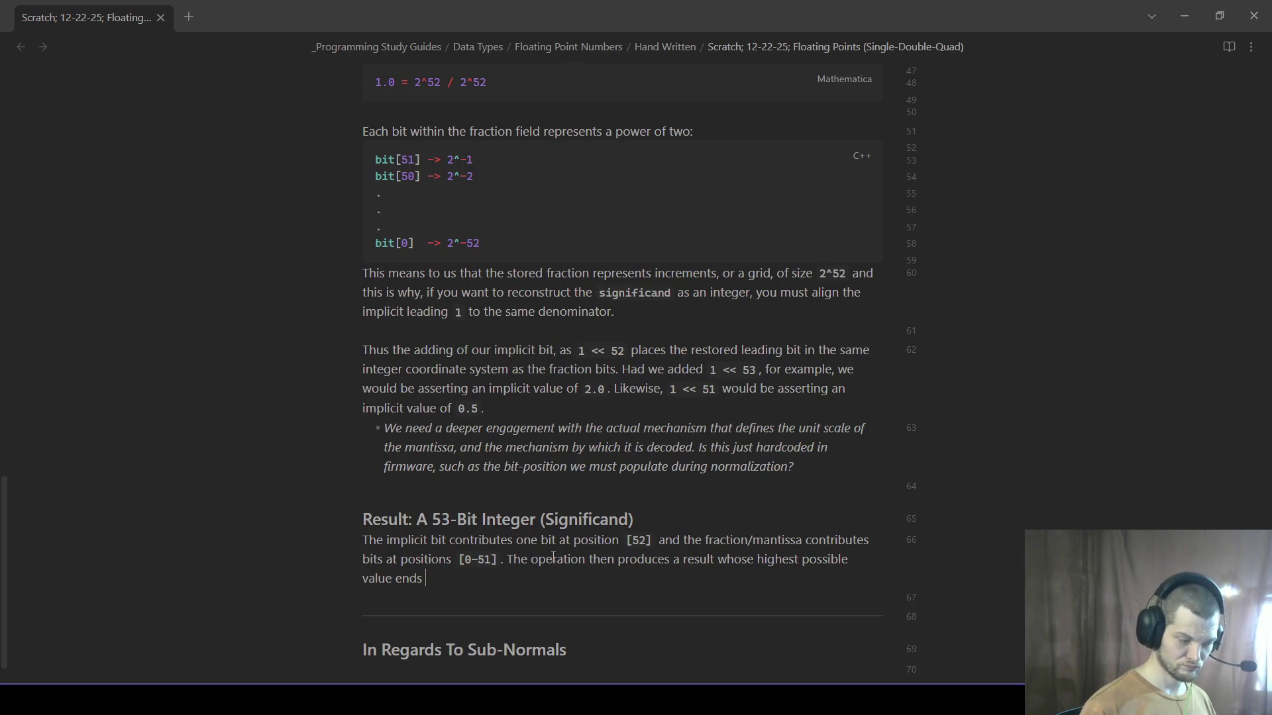
{"action": "type", "text": " up being:"}
{"action": "key", "text": "Return"}
{"action": "type", "text": "```cpp"}
- Fill a mathematica code block with (2^52 + (2^52 - 1)) = (2^53 - 1)
{"action": "key", "text": "Return"}
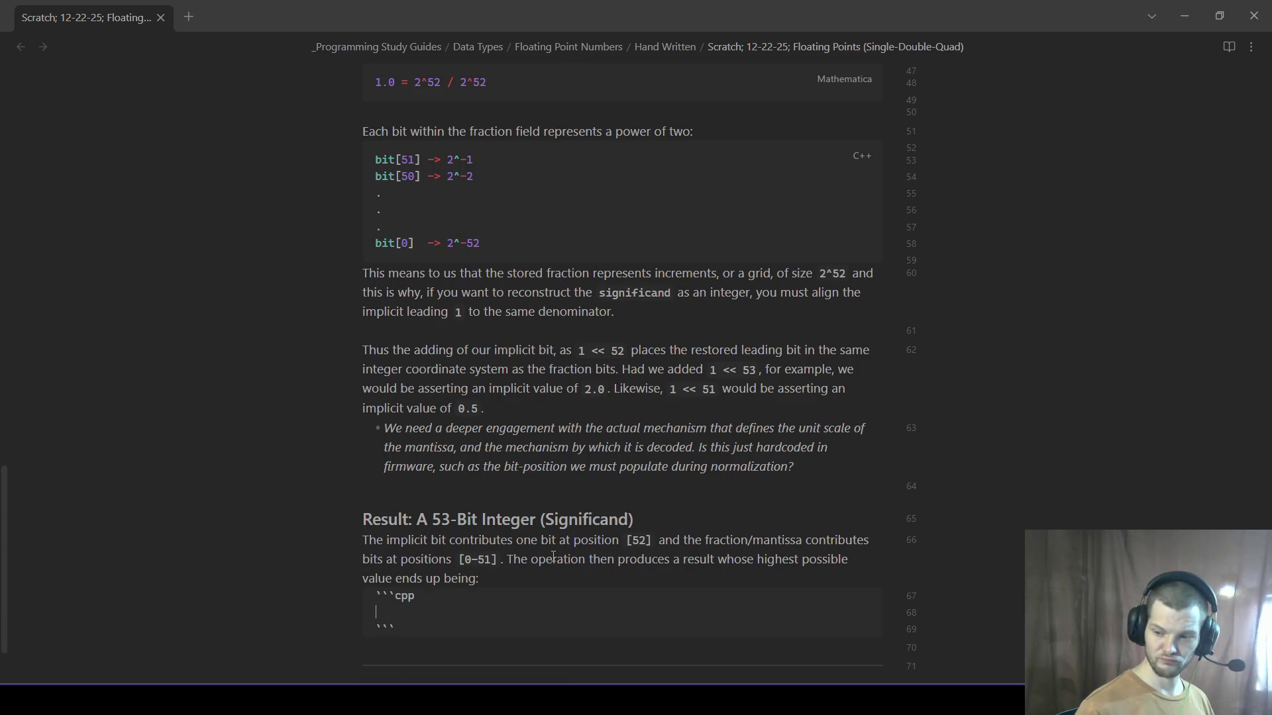
{"action": "type", "text": "()"}
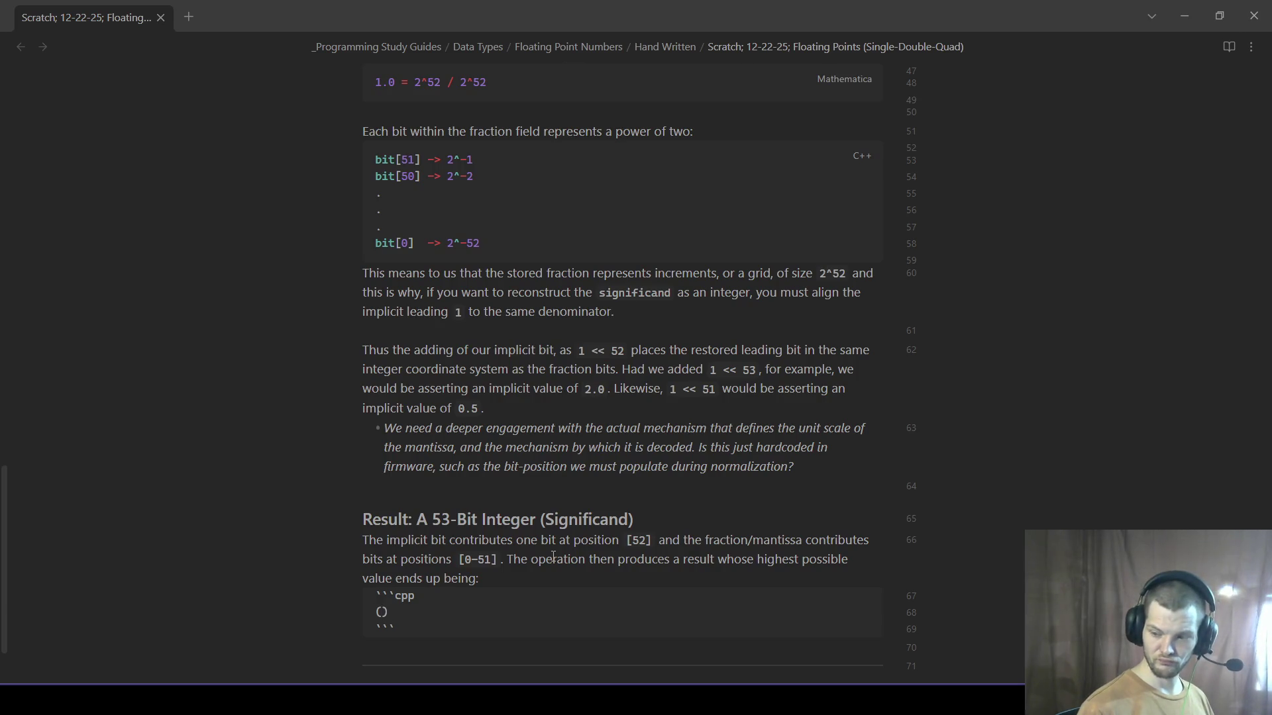
{"action": "type", "text": "2"}
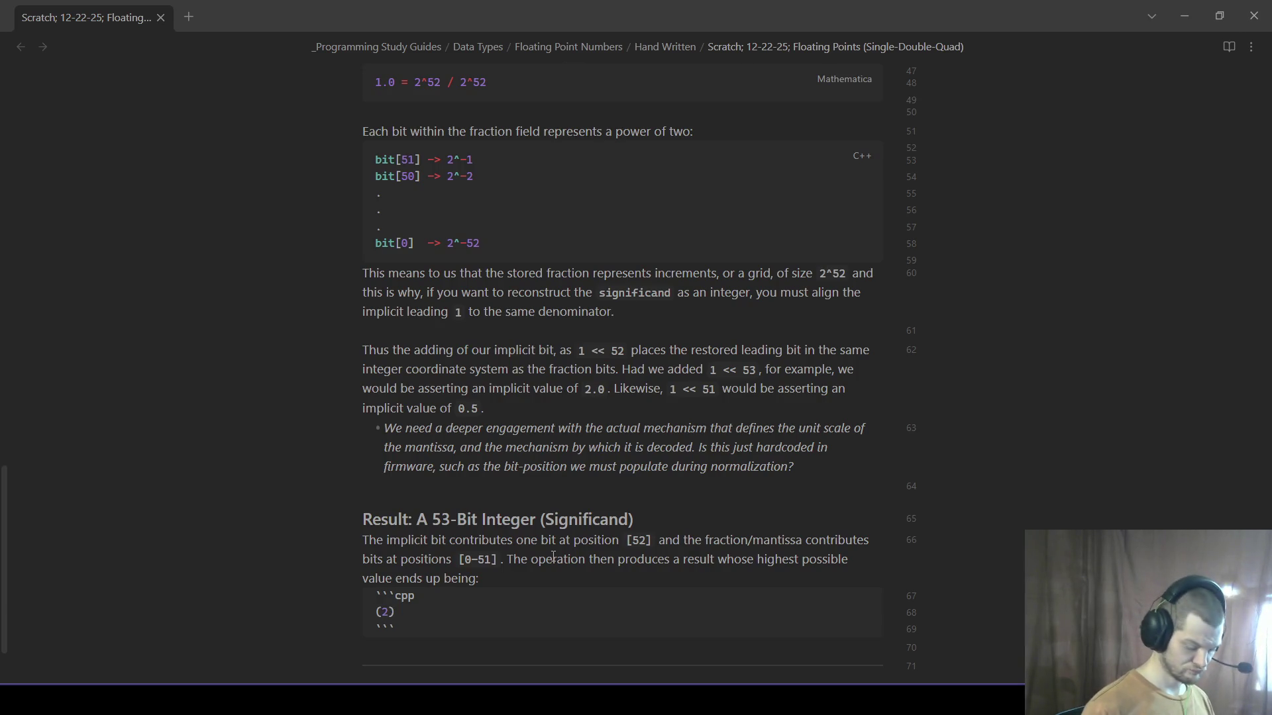
{"action": "type", "text": "^52"}
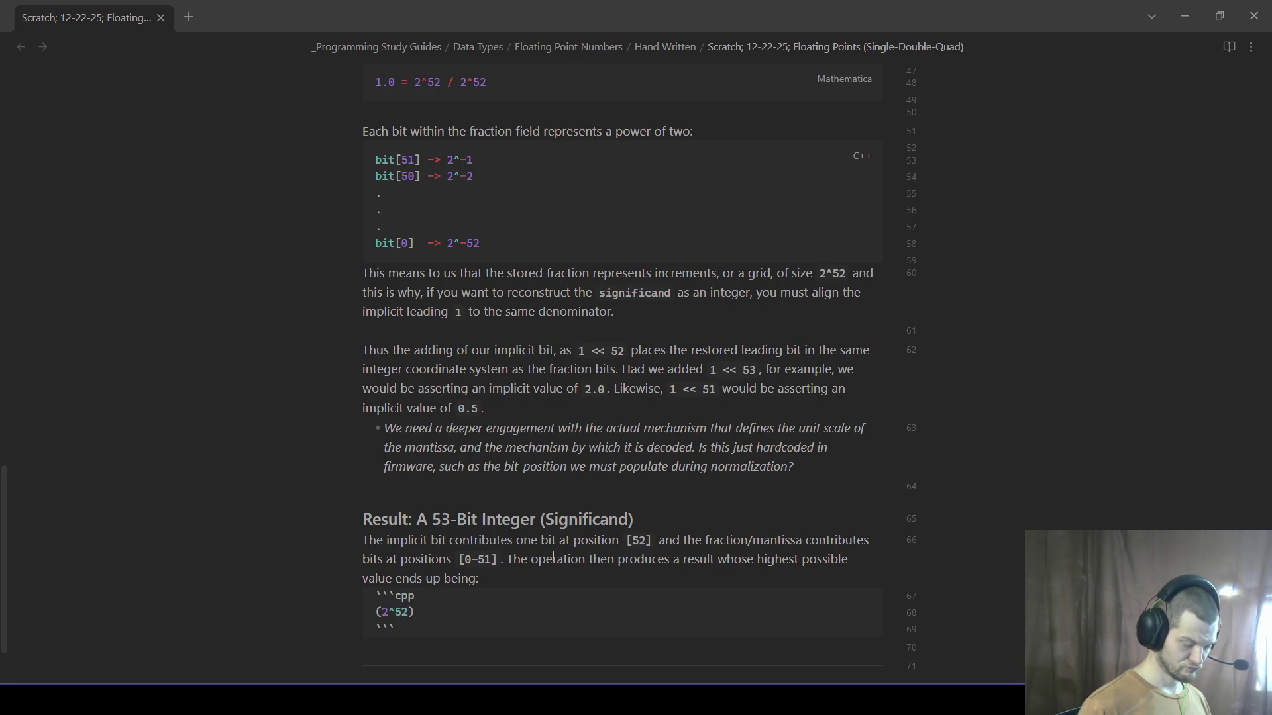
{"action": "key", "text": "BackSpace"}
{"action": "key", "text": "BackSpace"}
{"action": "type", "text": "mathematica (2^52"}
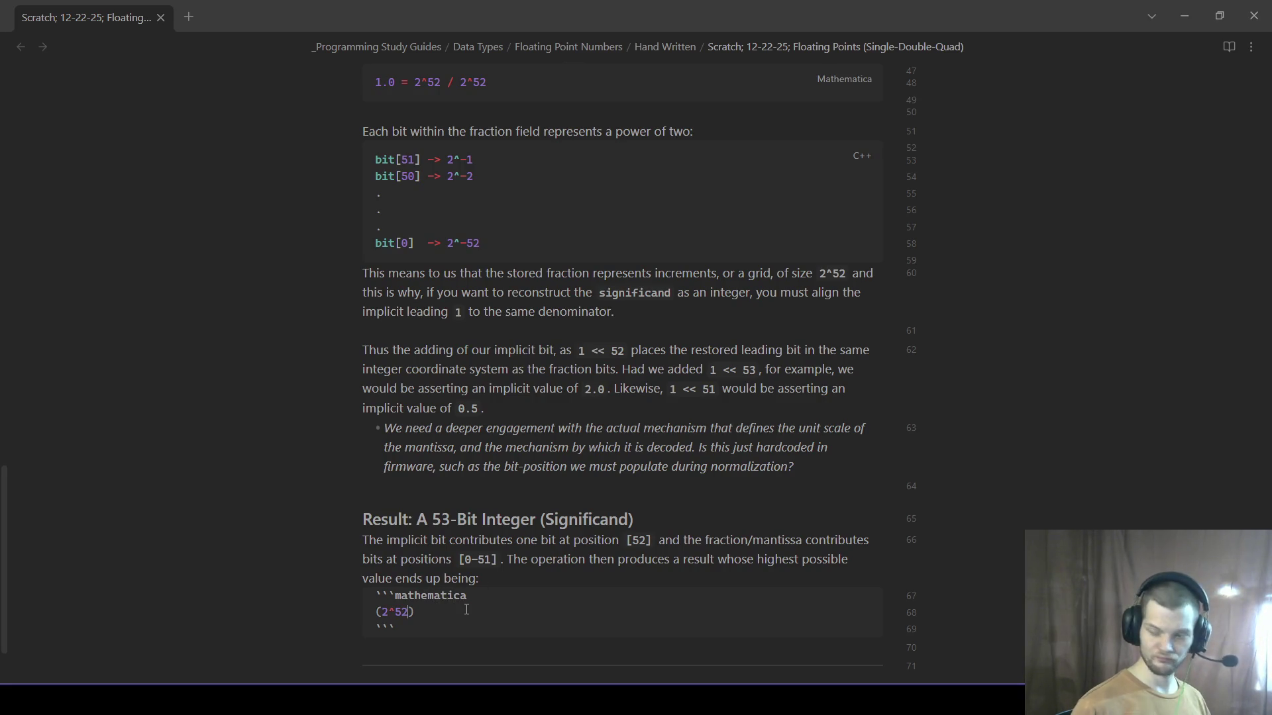
{"action": "type", "text": " + ()2^52"}
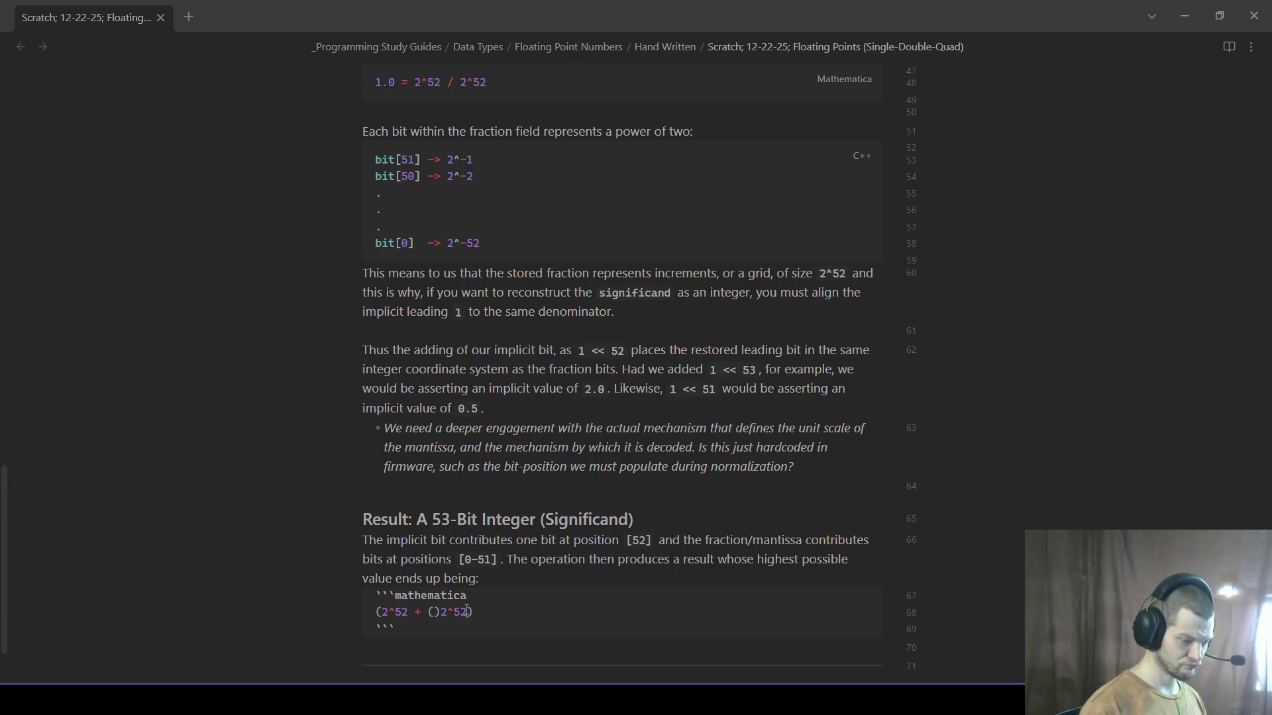
{"action": "key", "text": "BackSpace"}
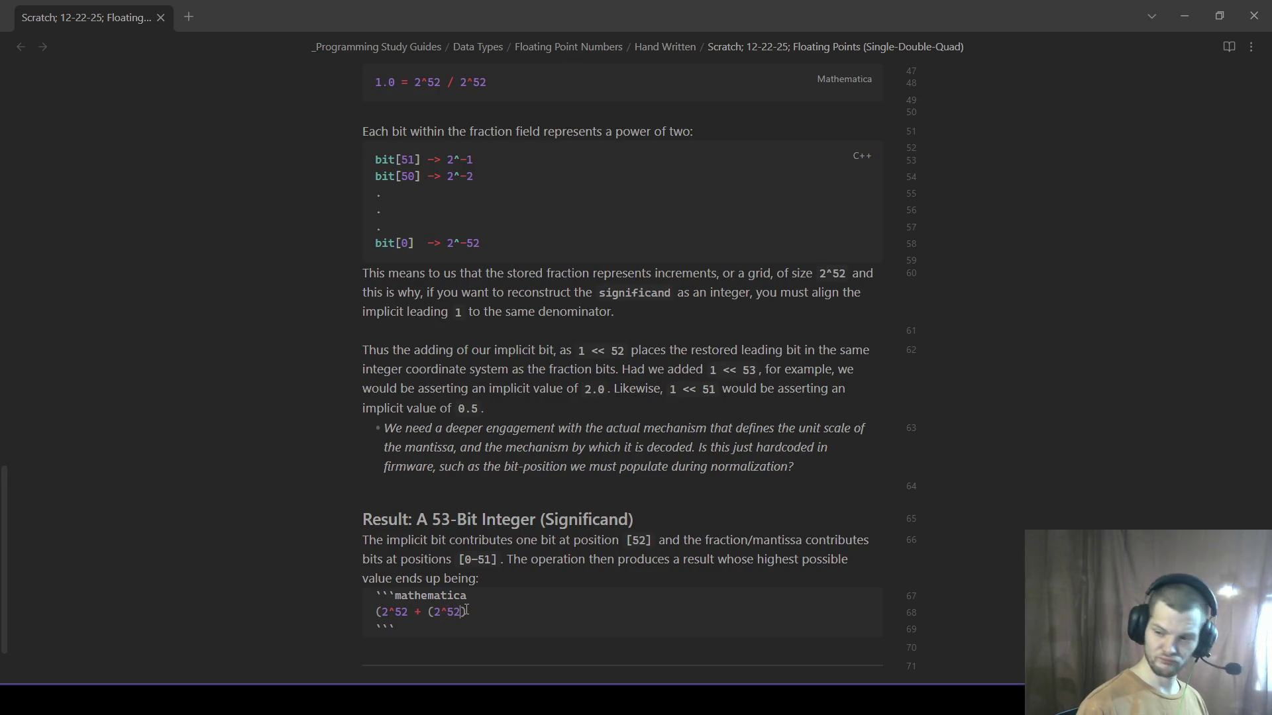
{"action": "type", "text": "- 1 )"}
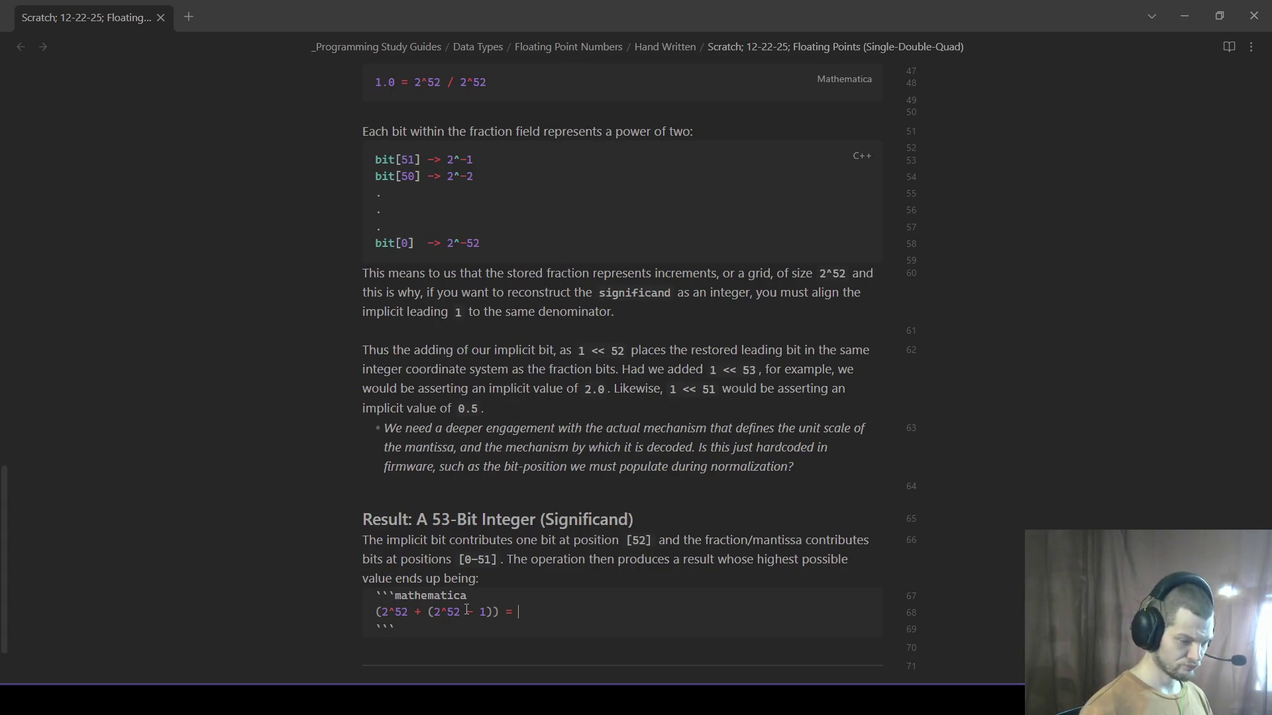
{"action": "type", "text": "  (2^53)"}
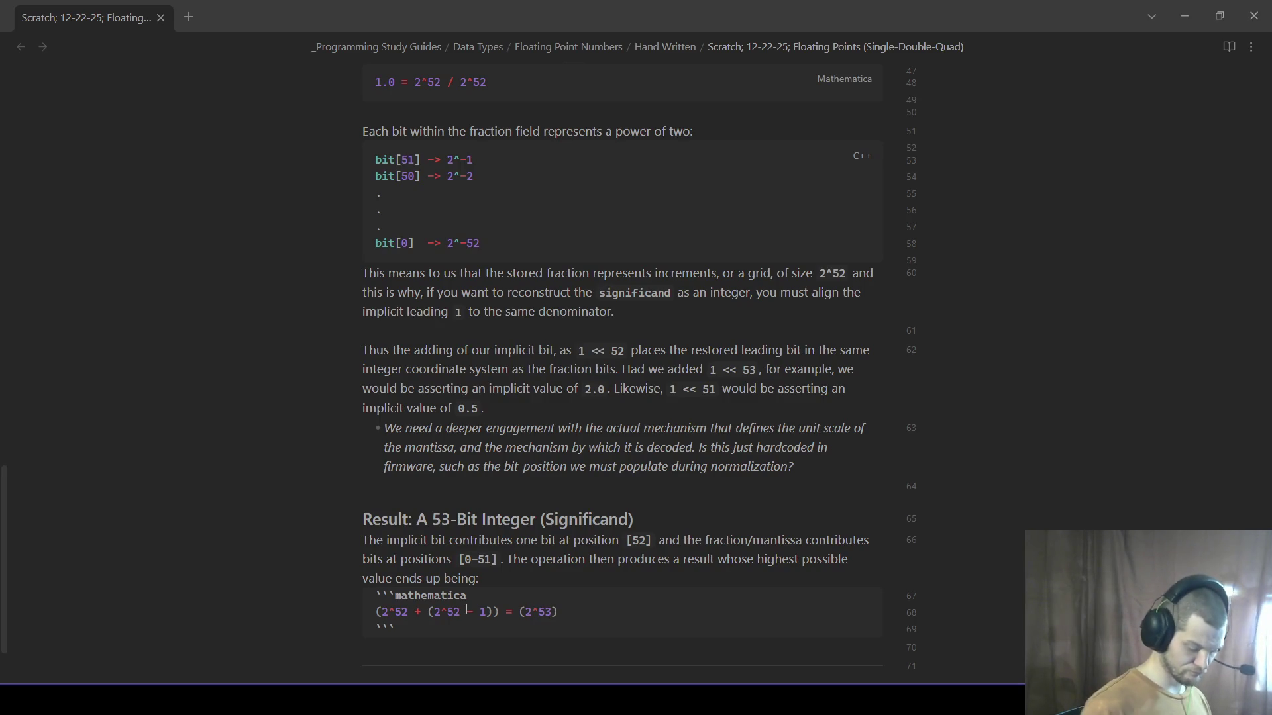
{"action": "type", "text": " - 1"}
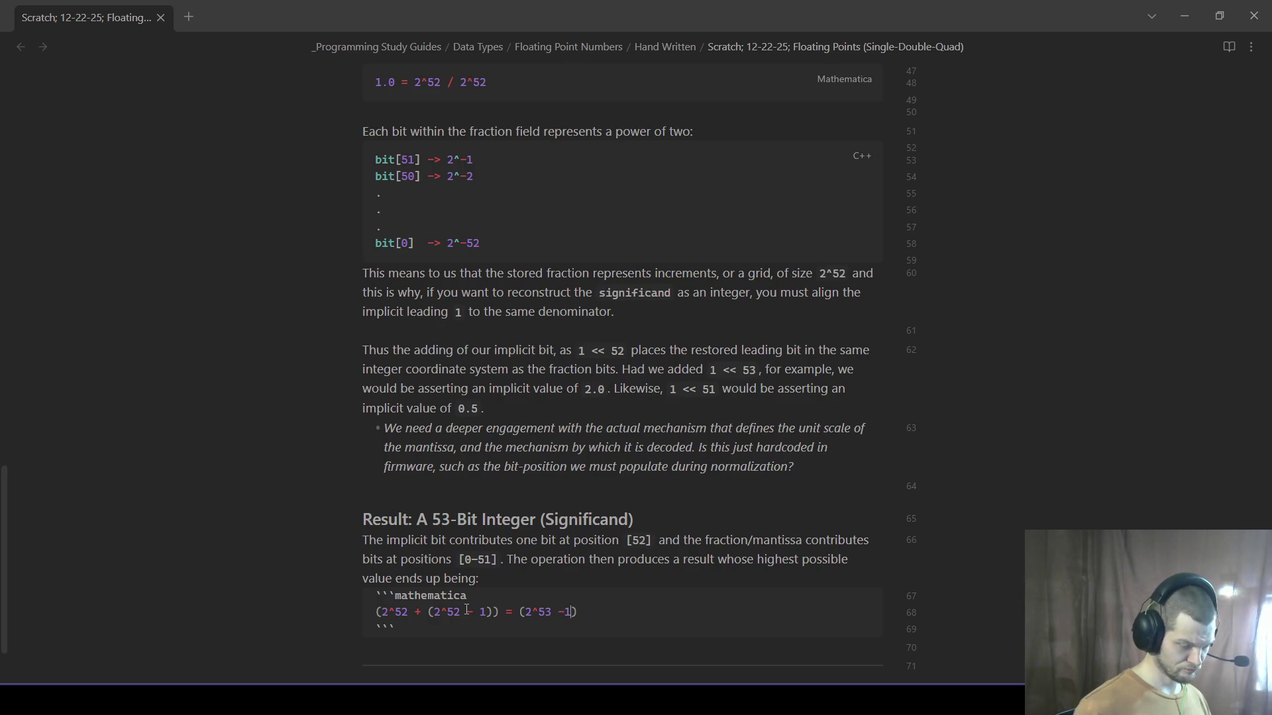
{"action": "left_click", "coordinate": [441, 650]}
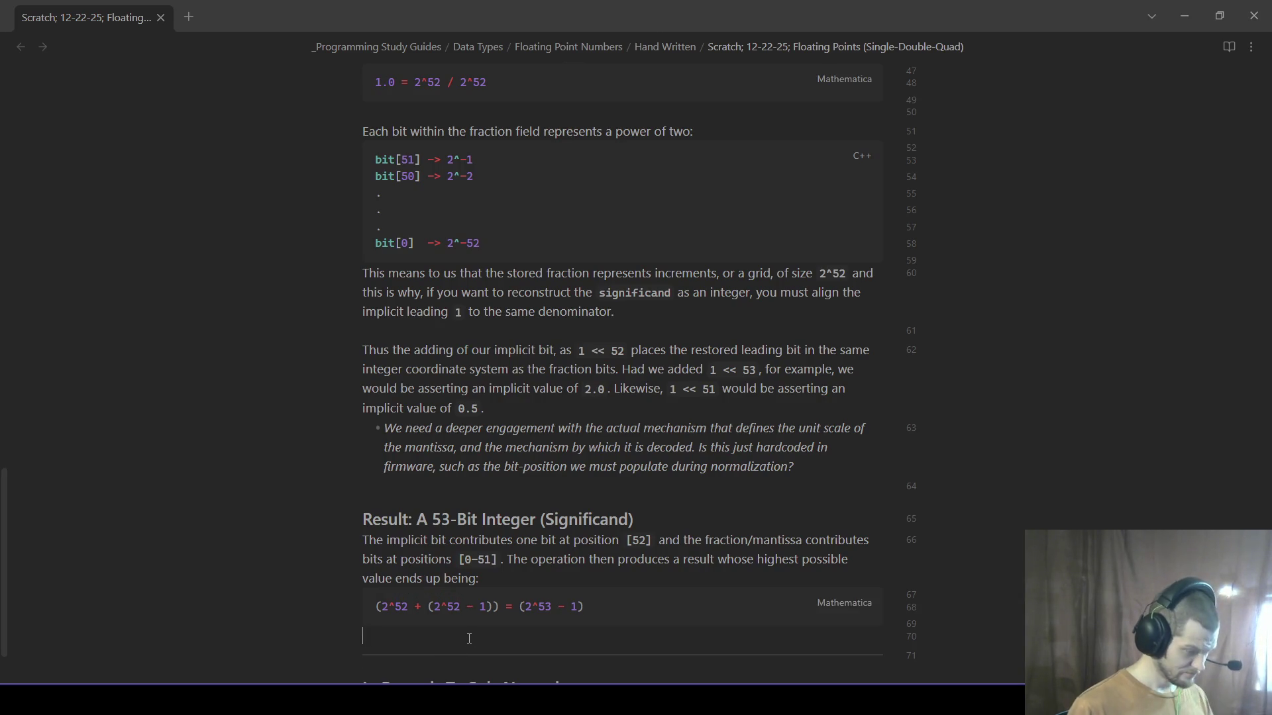
{"action": "type", "text": "Coneptr"}
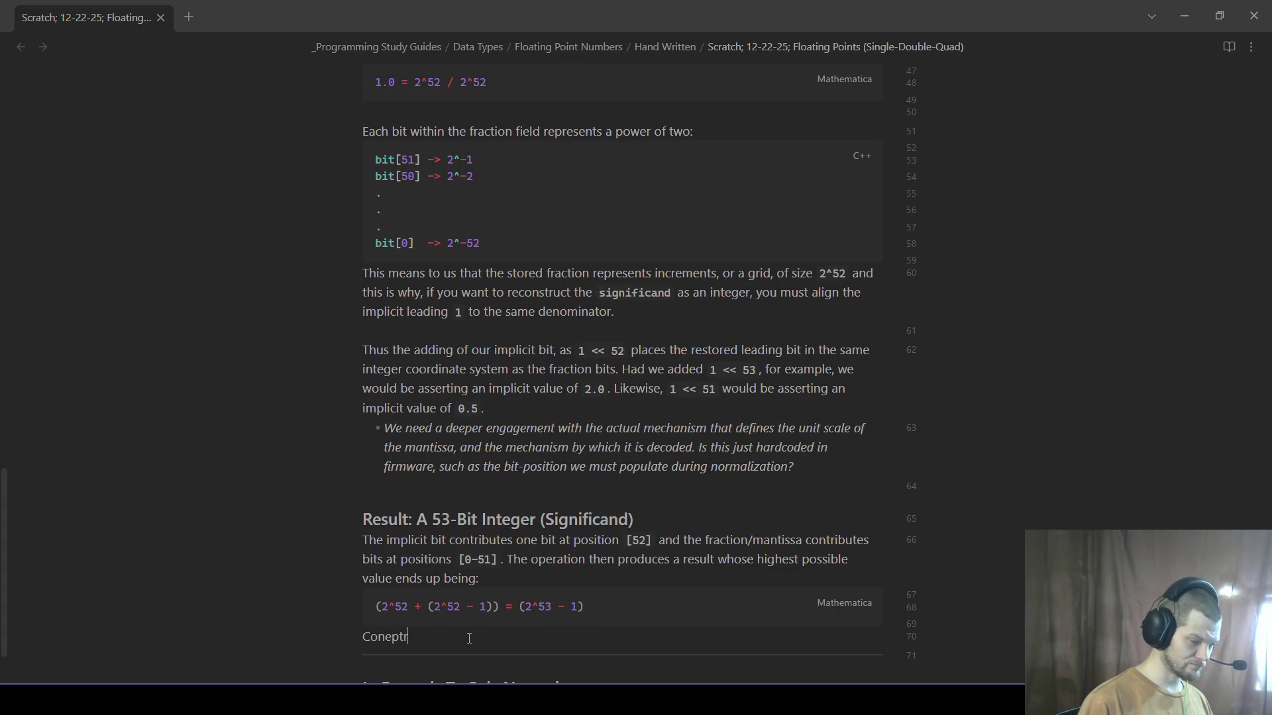
{"action": "key", "text": "BackSpace"}
{"action": "type", "text": "ually this"}
- Begin the 'Conceptually...' paragraph, fixing the spelling via the suggestion menu
{"action": "right_click", "coordinate": [389, 639]}
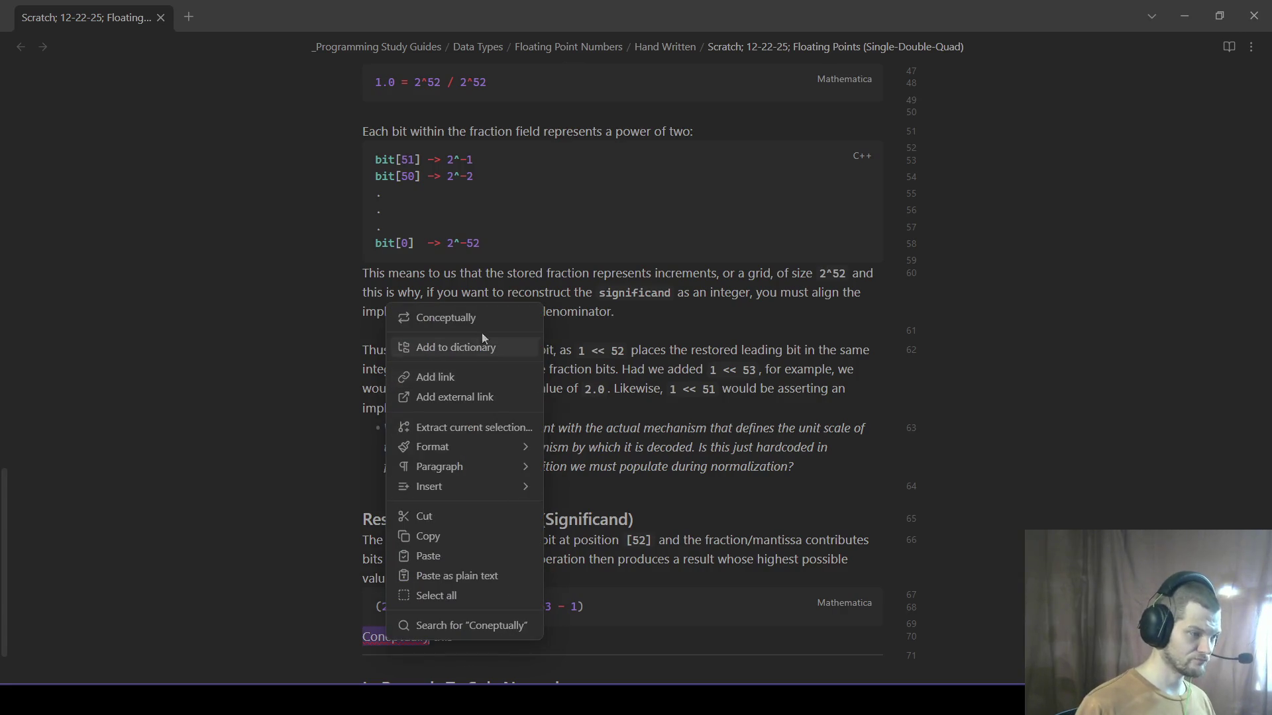
{"action": "left_click", "coordinate": [445, 317]}
{"action": "type", "text": "equivalent to ha"}
{"action": "key", "text": "BackSpace"}
{"action": "key", "text": "BackSpace"}
{"action": "type", "text": "saying that the maximum value is equal to"}
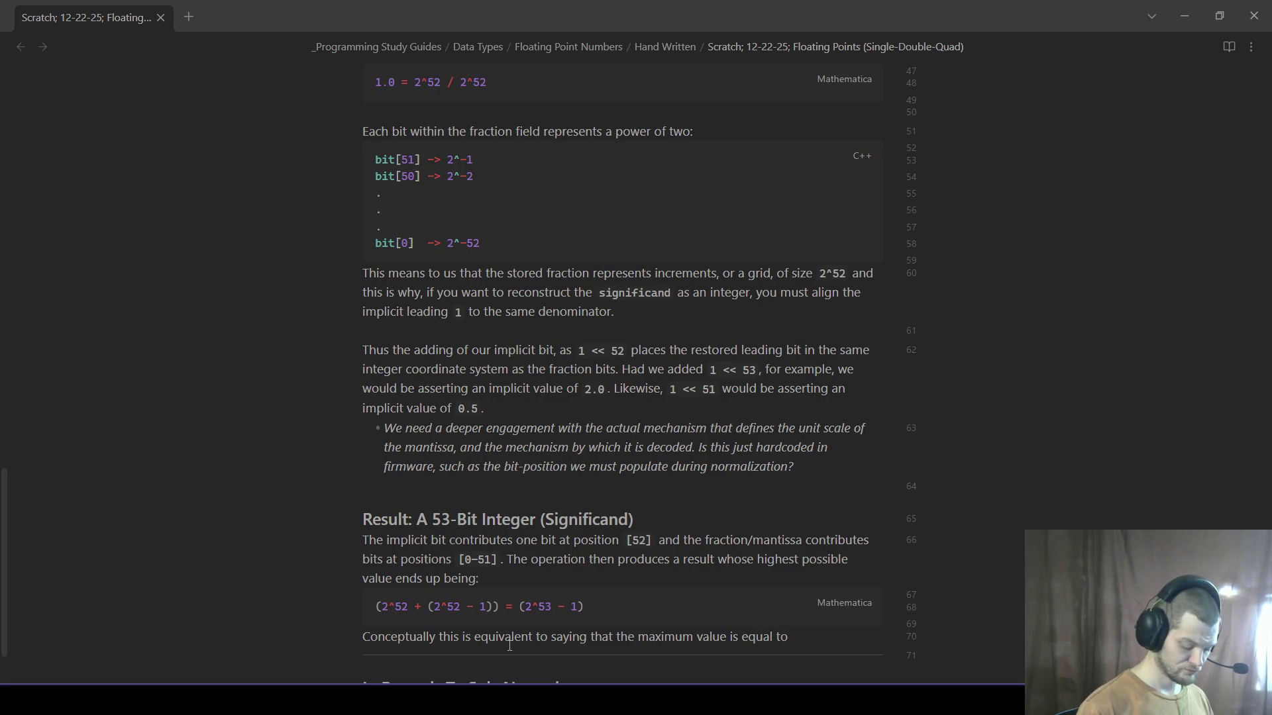
{"action": "type", "text": " an integer "}
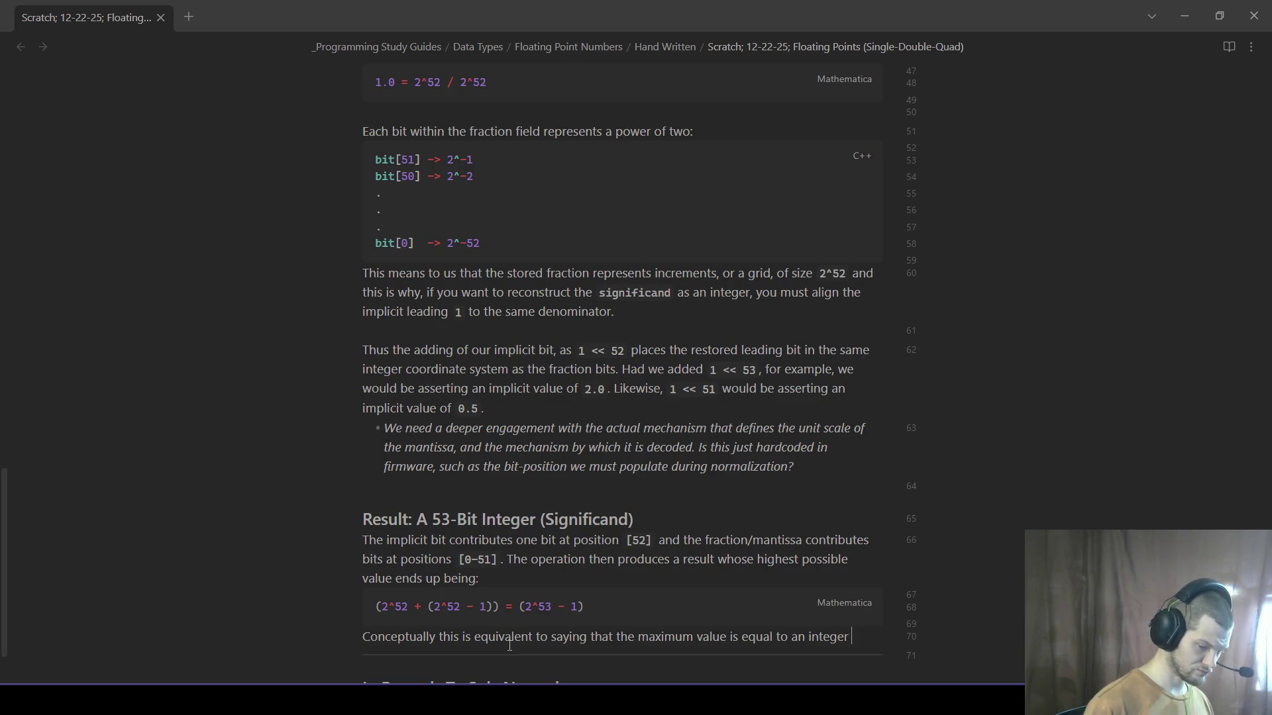
{"action": "type", "text": "wit"}
{"action": "key", "text": "BackSpace"}
{"action": "key", "text": "BackSpace"}
{"action": "key", "text": "BackSpace"}
{"action": "type", "text": "in which every bit 9"}
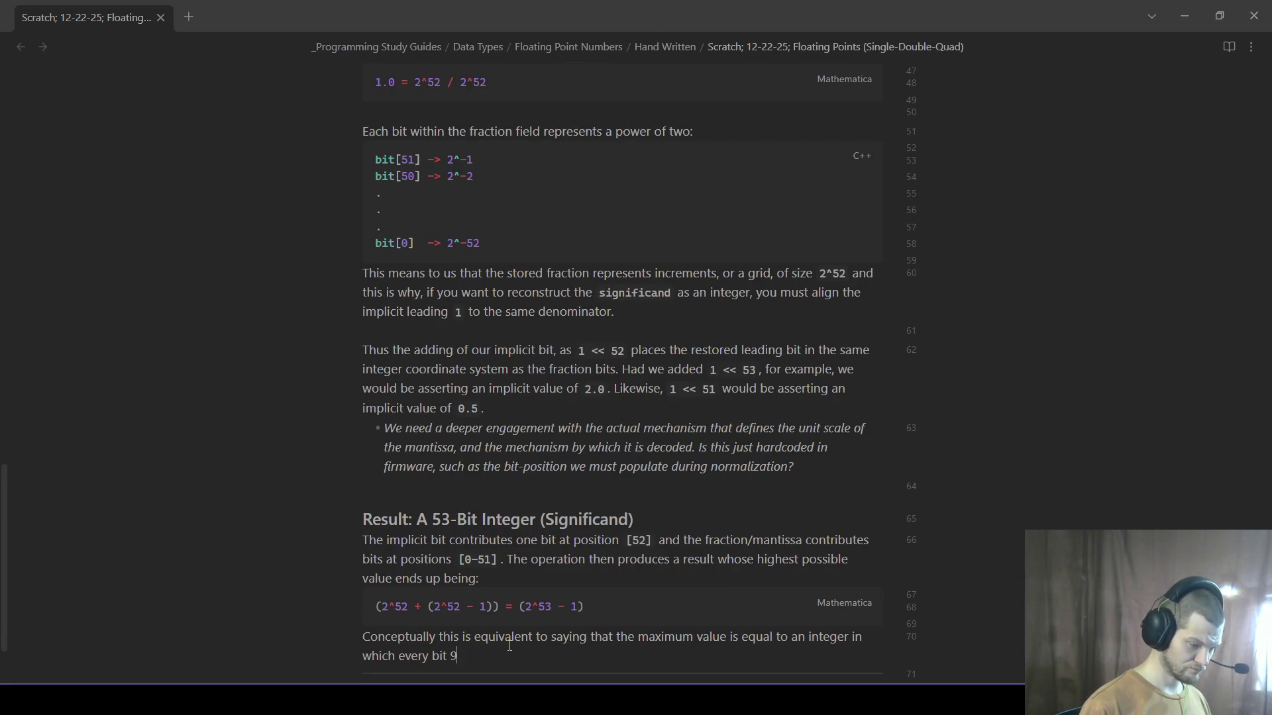
- Finish the paragraph: maximum equals bits 0-52 set, i.e. `1 << 53` minus one
{"action": "key", "text": "BackSpace"}
{"action": "type", "text": "9"}
{"action": "type", "text": "(0-"}
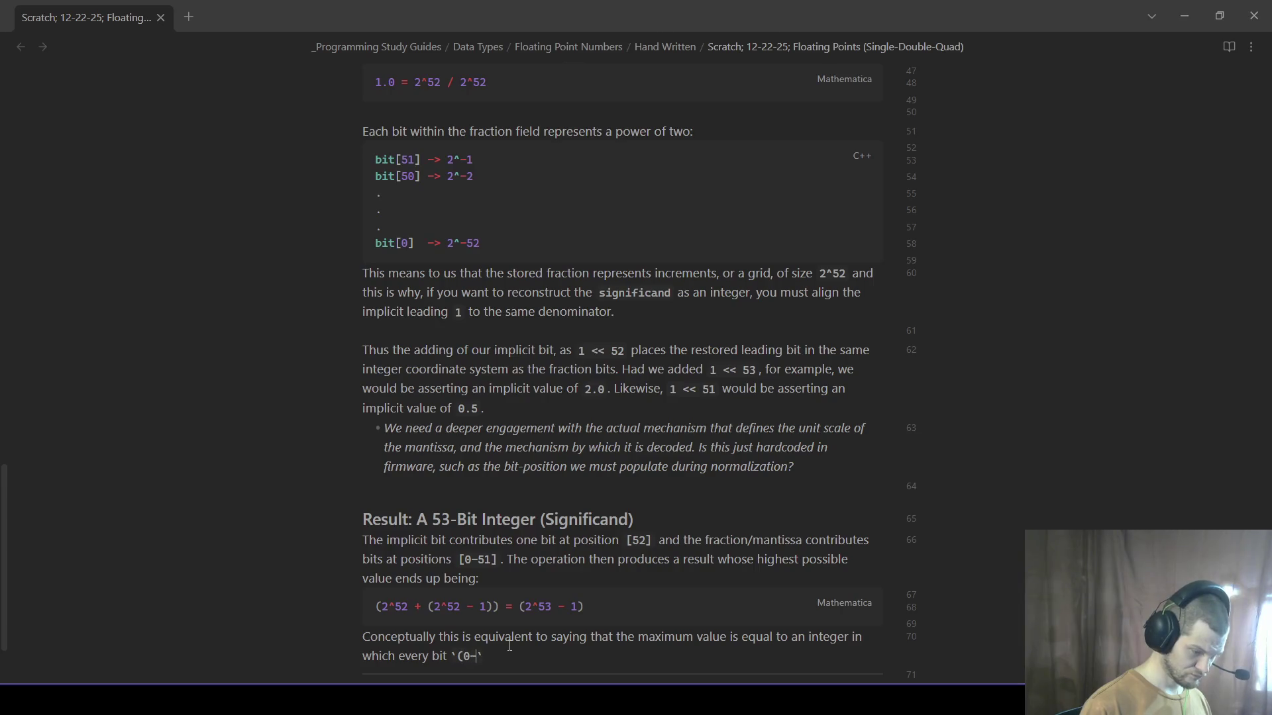
{"action": "type", "text": "52"}
{"action": "type", "text": ")"}
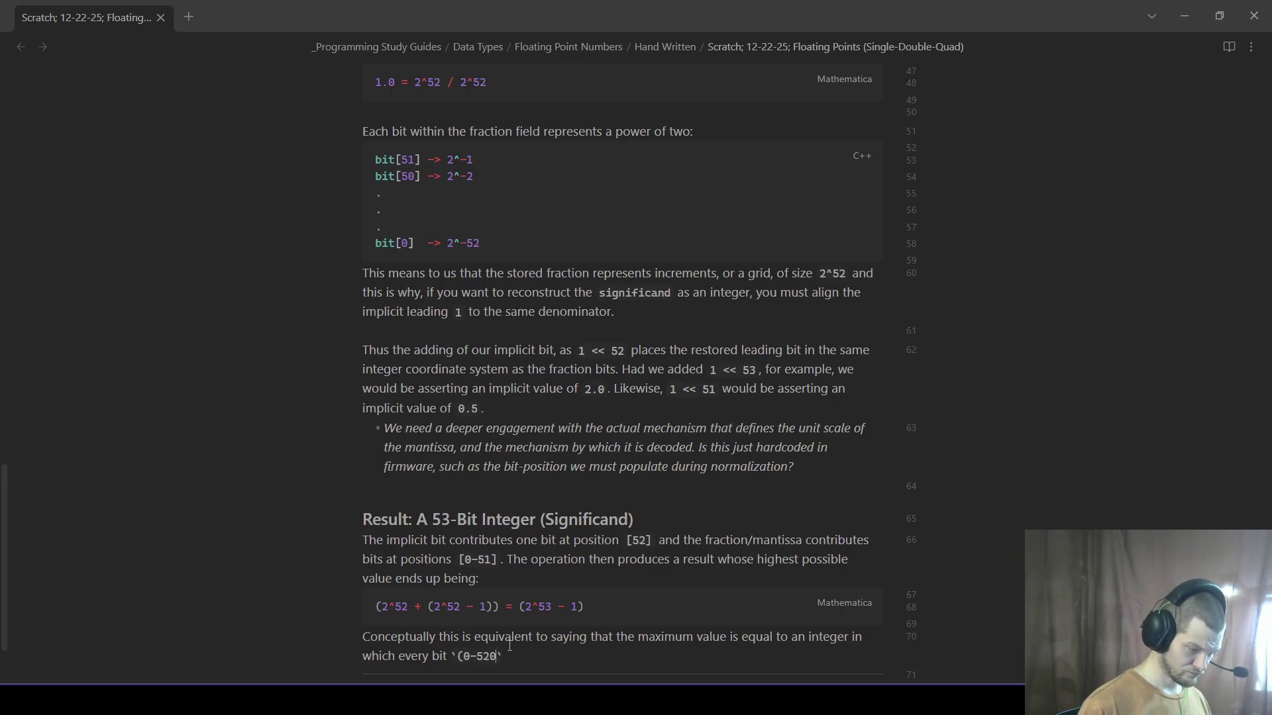
{"action": "type", "text": " is to"}
{"action": "key", "text": "BackSpace"}
{"action": "key", "text": "BackSpace"}
{"action": "key", "text": "BackSpace"}
{"action": "type", "text": "set to one, which is"}
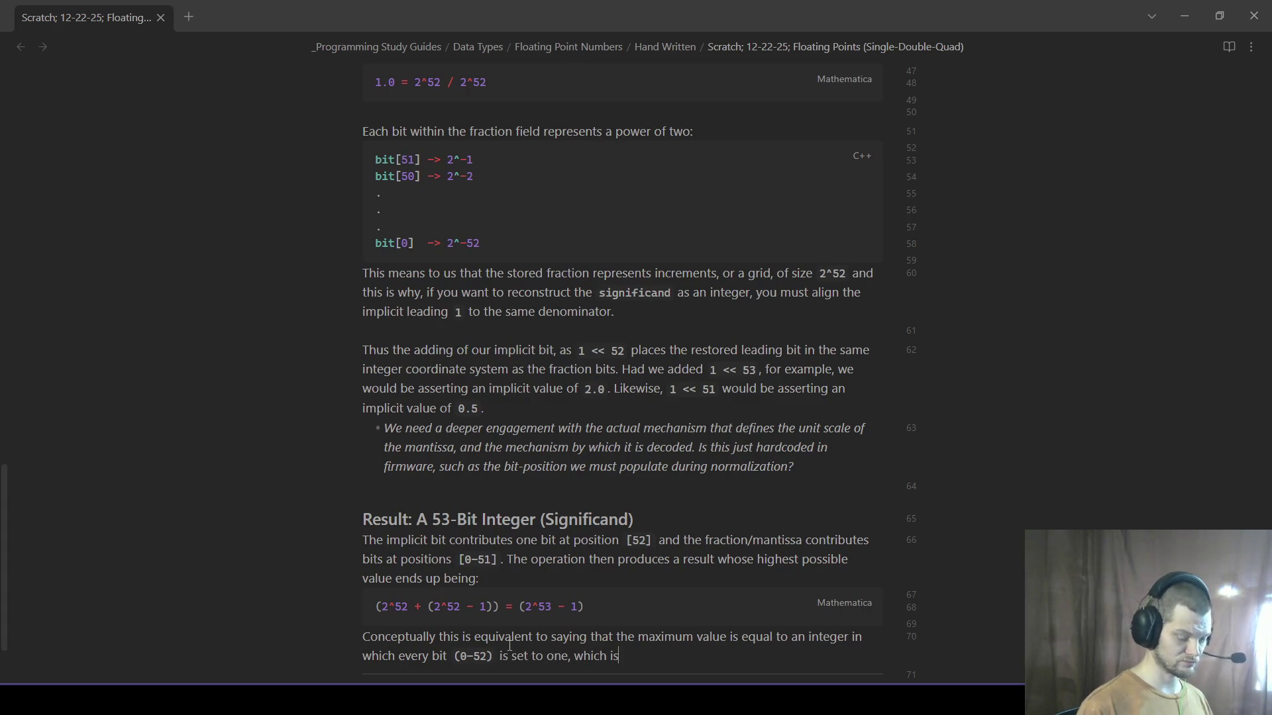
{"action": "type", "text": " also equivalent to the result you would get if you have aninteger "}
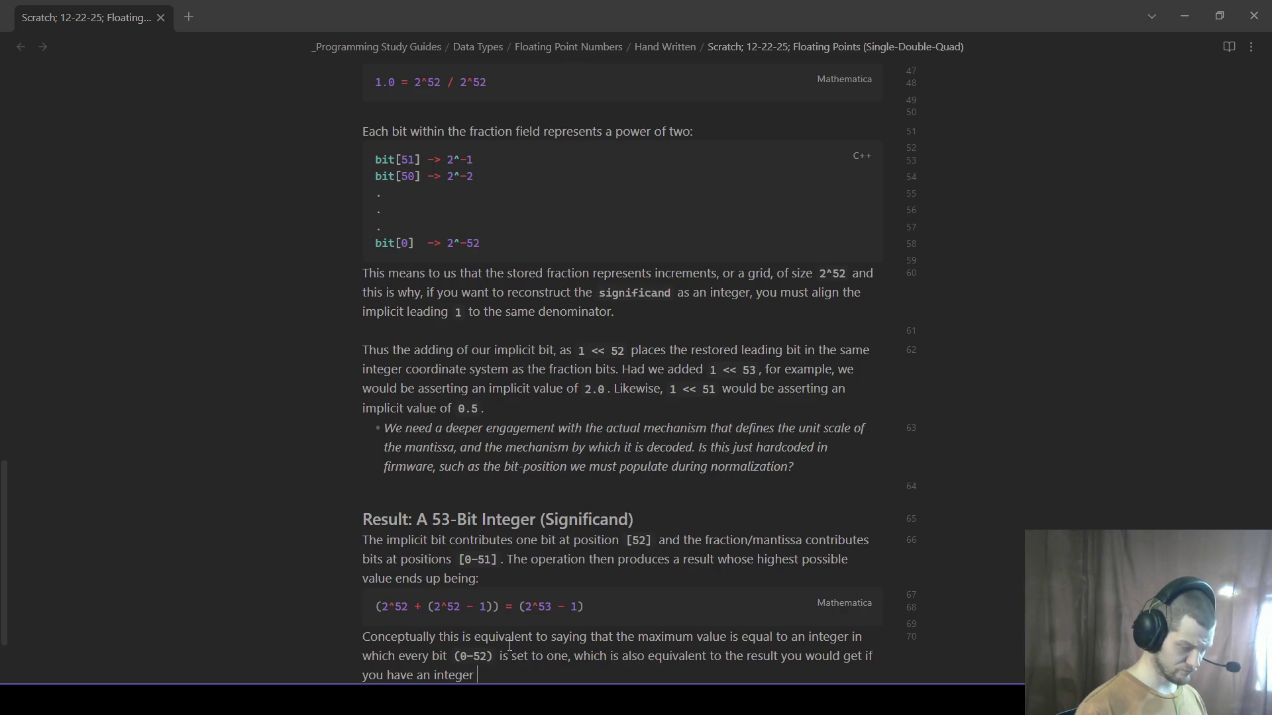
{"action": "type", "text": ", with one bit set at"}
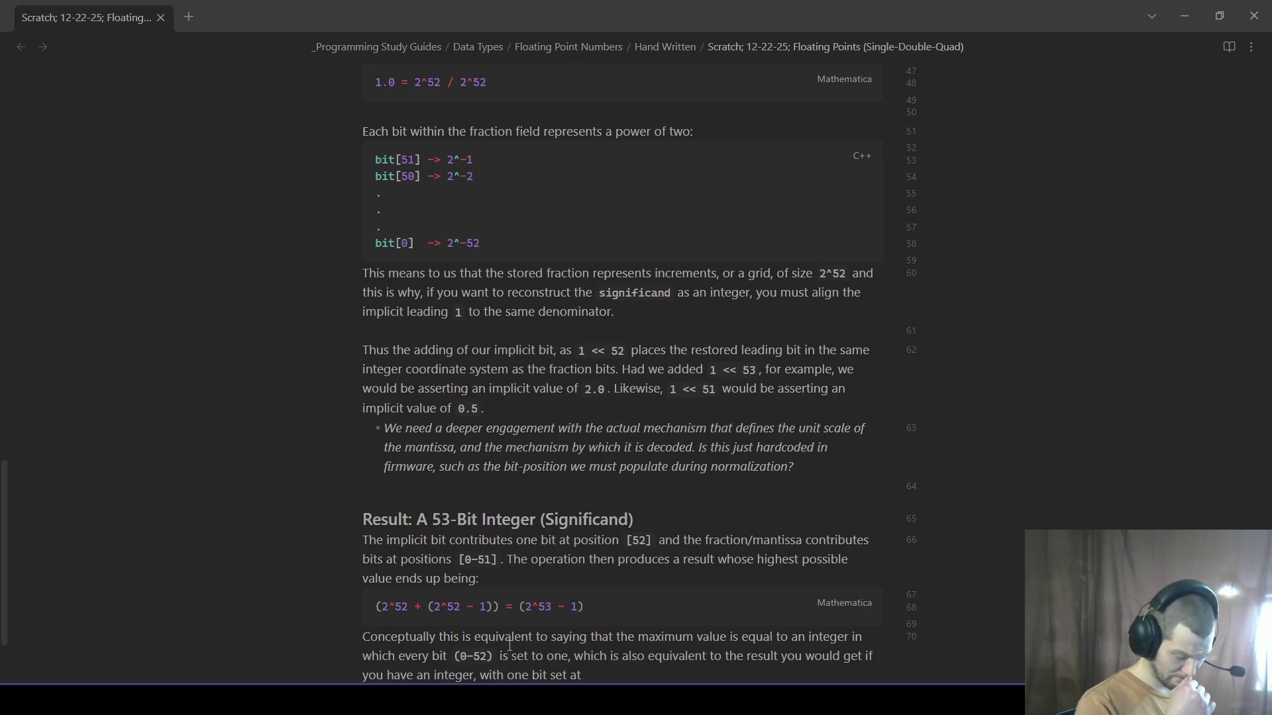
{"action": "type", "text": " position"}
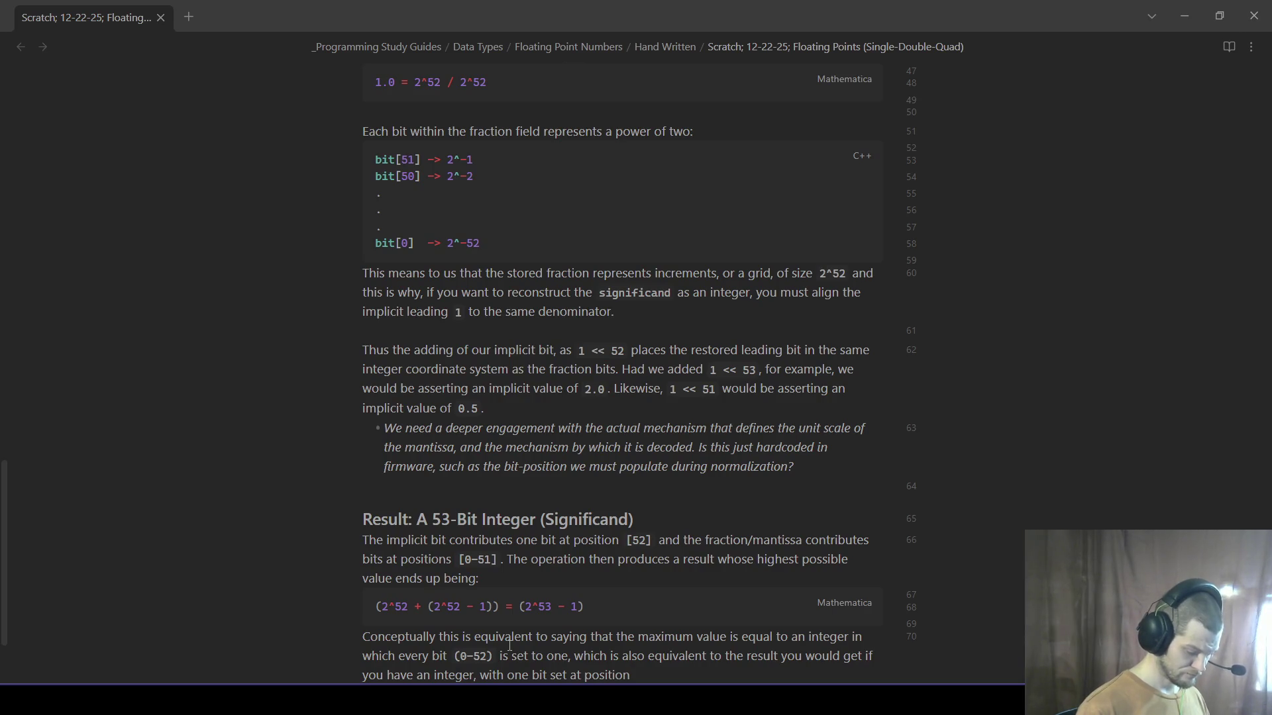
{"action": "type", "text": " `"}
{"action": "type", "text": "53"}
{"action": "type", "text": "`"}
{"action": "key", "text": "BackSpace"}
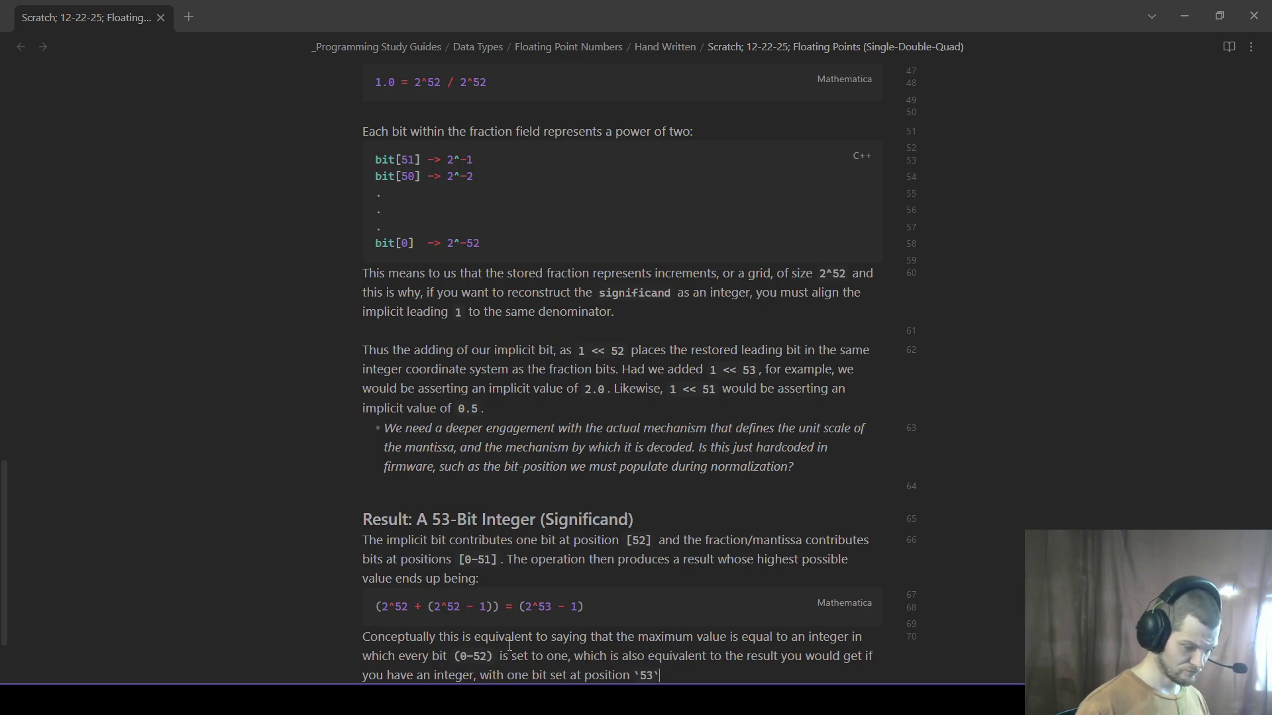
{"action": "type", "text": "(1 "}
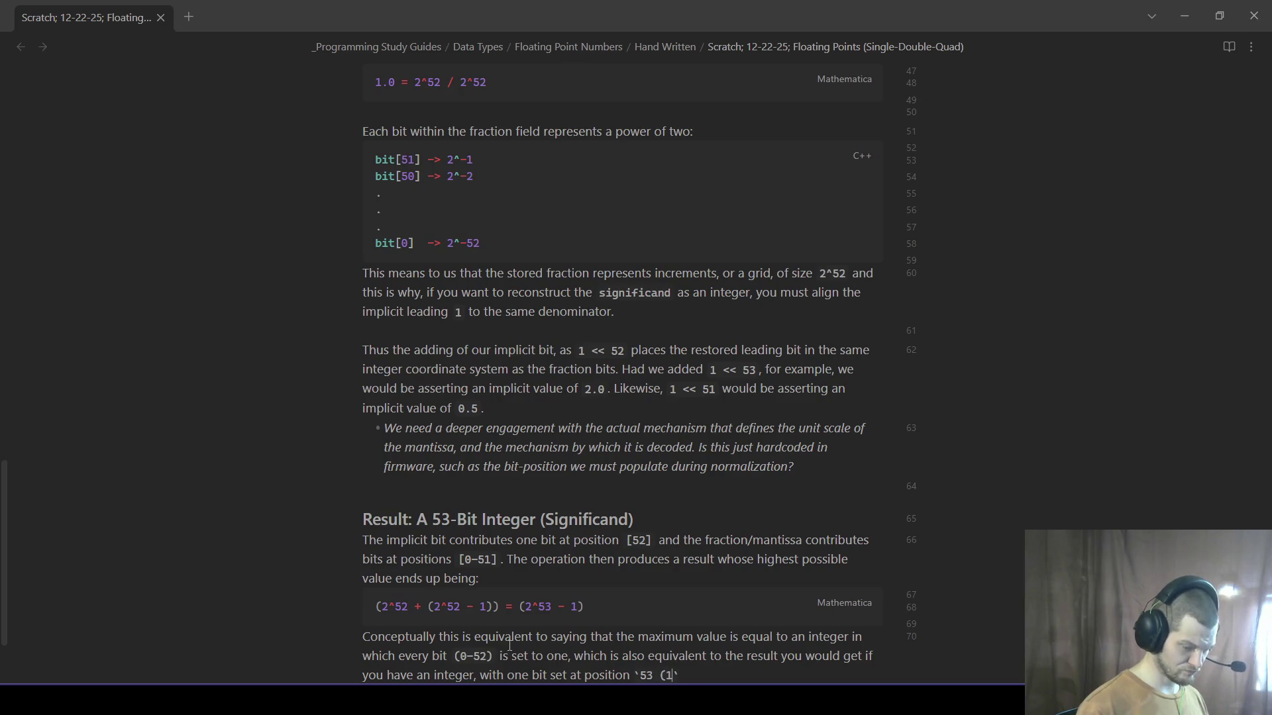
{"action": "type", "text": "<< 53"}
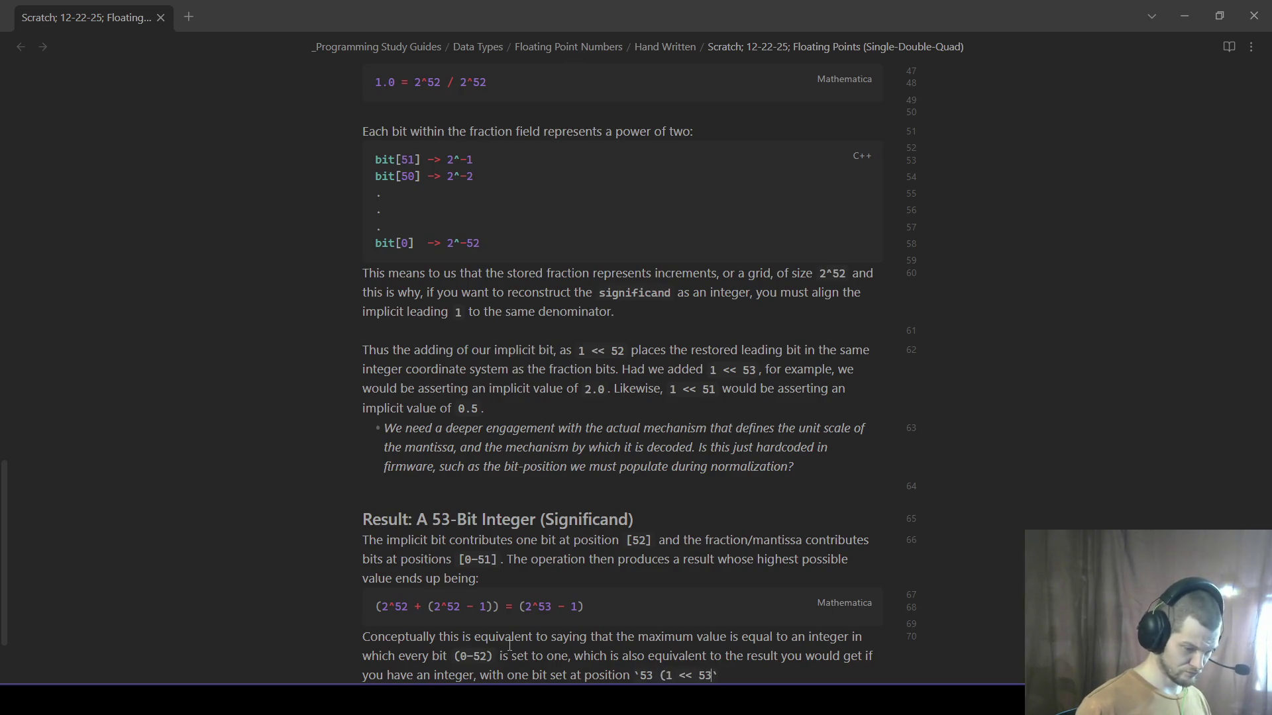
{"action": "key", "text": "Right"}
{"action": "type", "text": "and subtracted one from this value, rolling the binary over and c"}
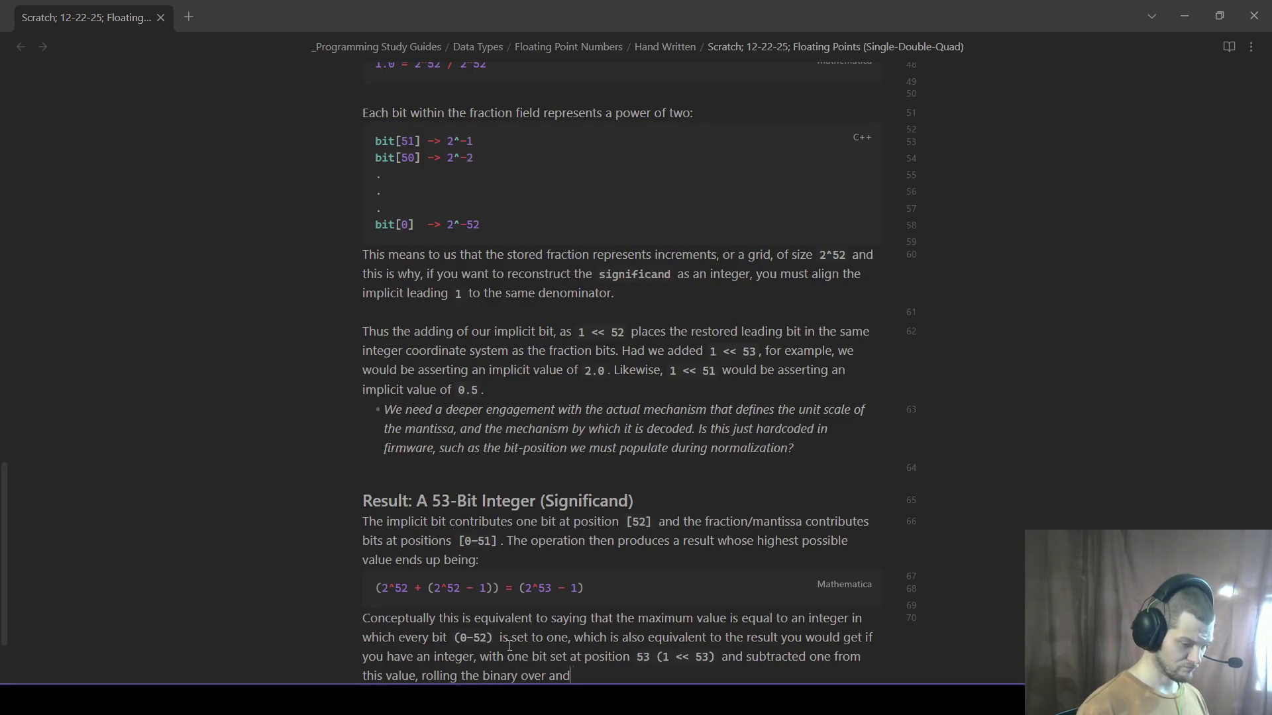
{"action": "type", "text": "ausing a cascade towards the LS"}
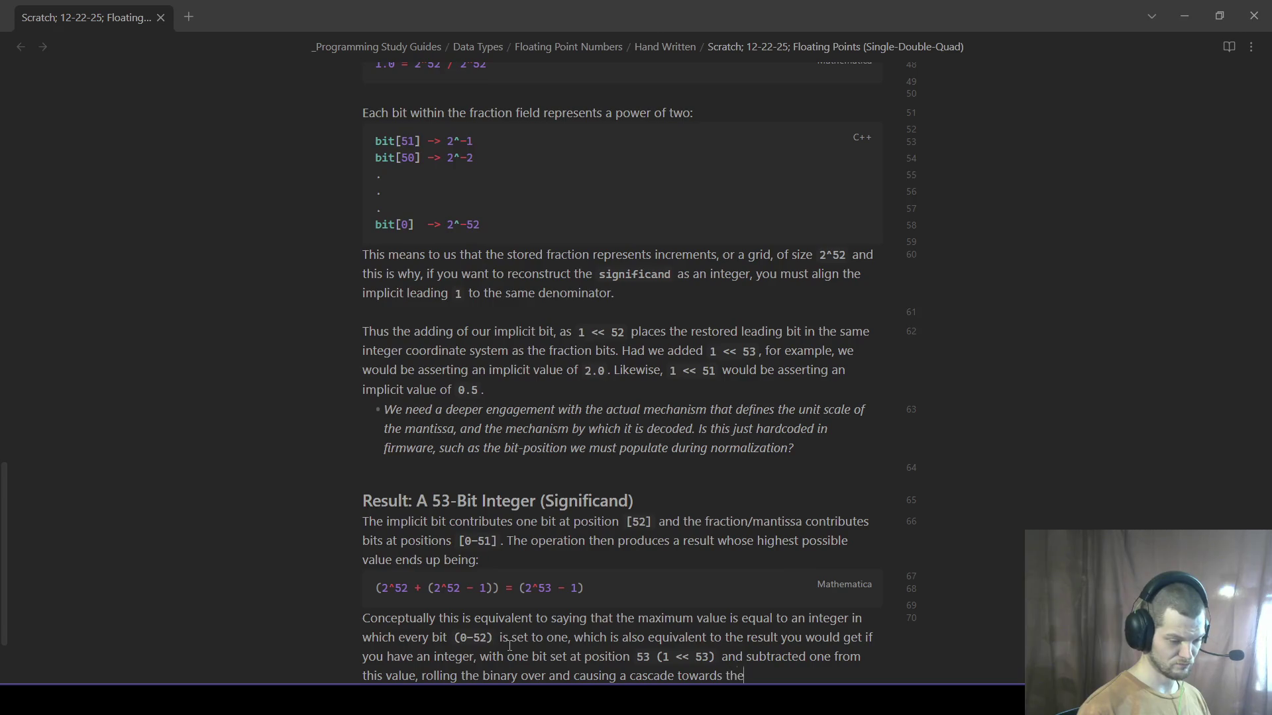
{"action": "type", "text": "B."}
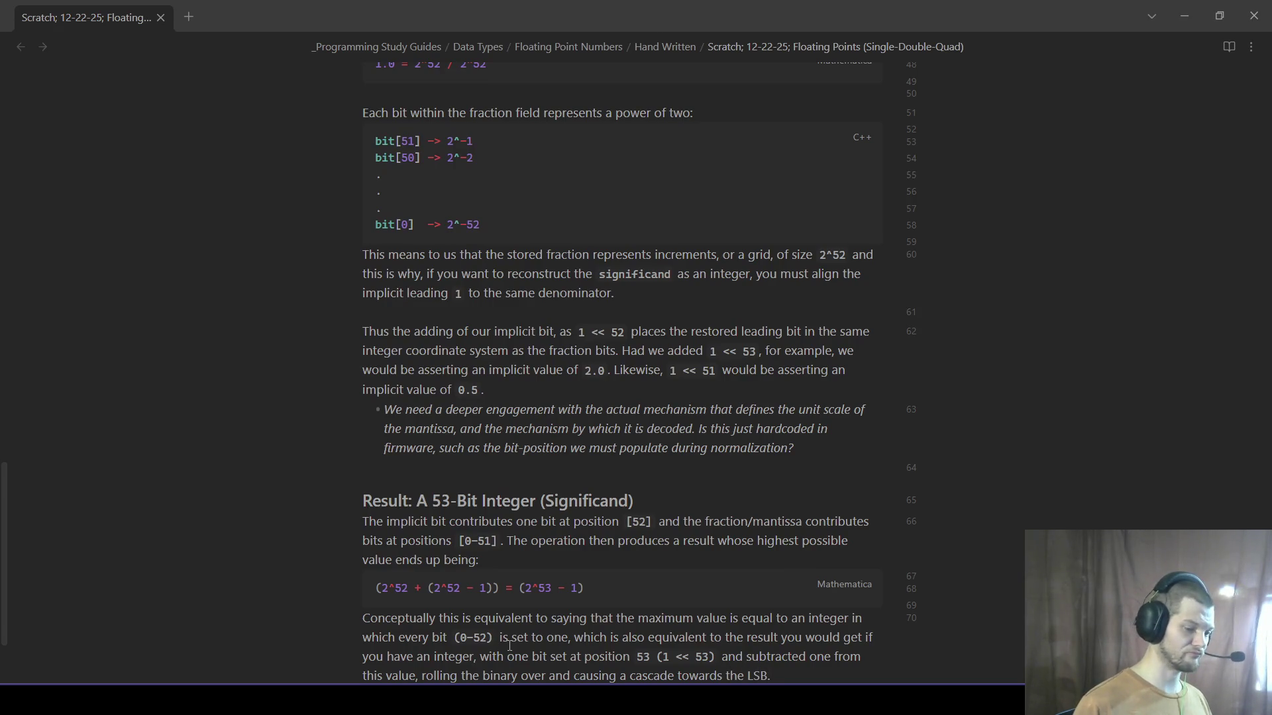
{"action": "scroll", "coordinate": [509, 645], "scroll_direction": "down", "scroll_amount": 2}
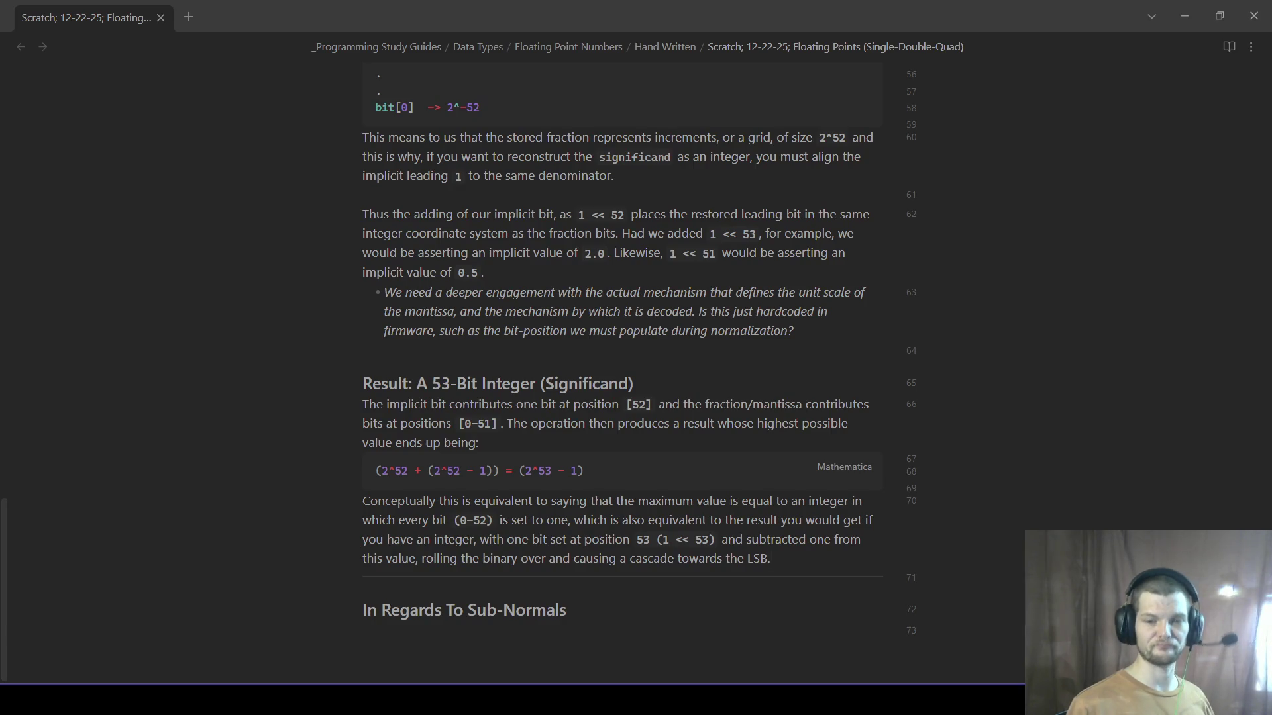
- Write the sentence defining sub-normals as values with a zero raw exponent
{"action": "left_click", "coordinate": [591, 591]}
{"action": "key", "text": "BackSpace"}
{"action": "key", "text": "BackSpace"}
{"action": "key", "text": "BackSpace"}
{"action": "key", "text": "Return"}
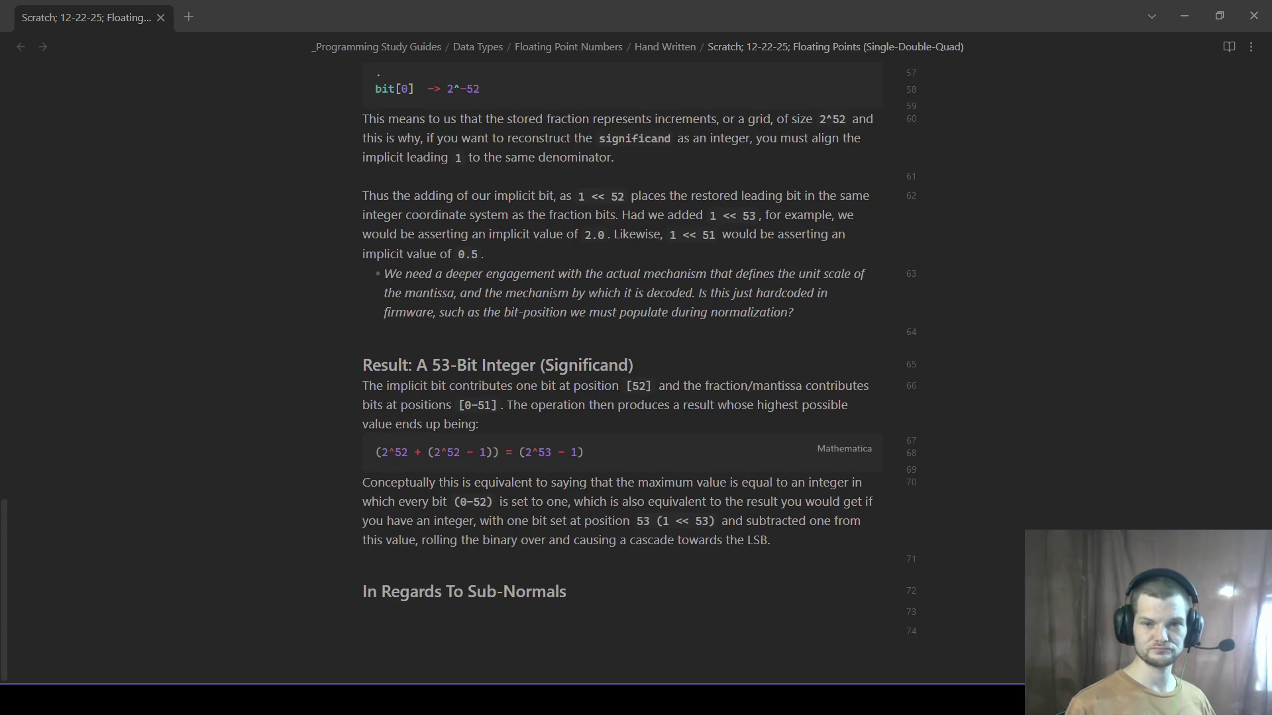
{"action": "type", "text": "For sub-normal numbers,"}
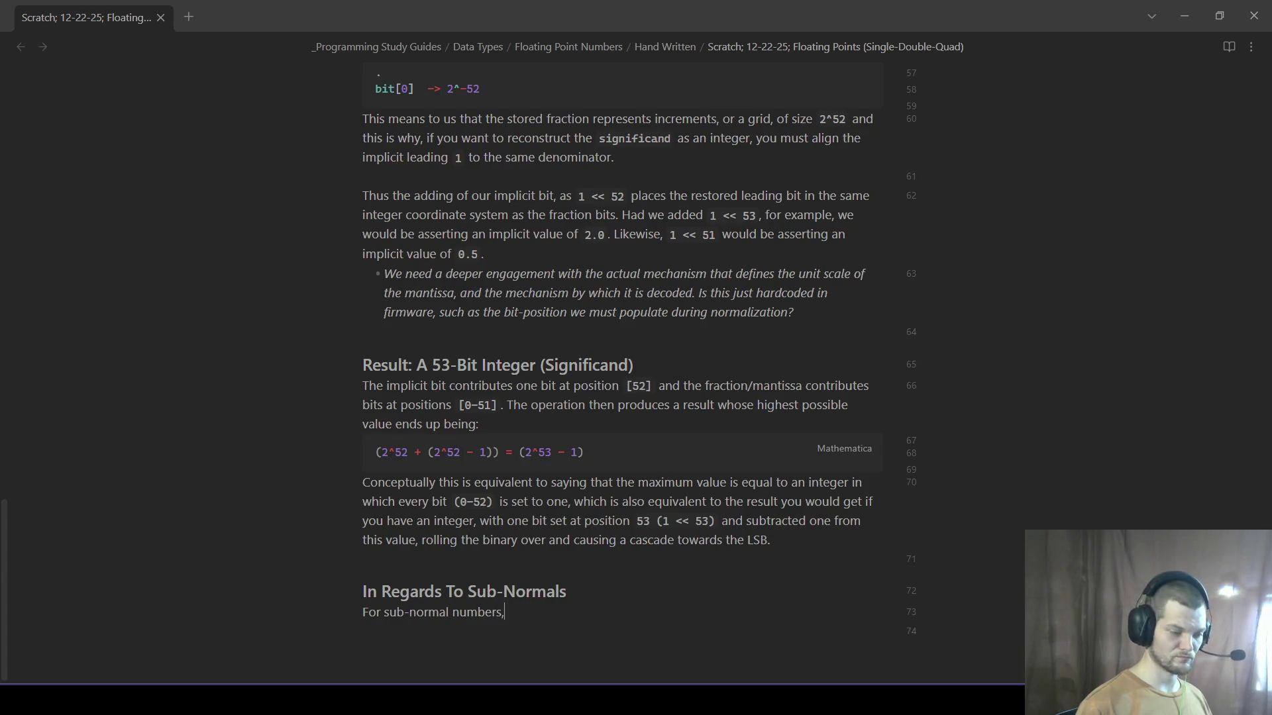
{"action": "type", "text": " values who raw-expoent"}
{"action": "key", "text": "BackSpace"}
{"action": "key", "text": "BackSpace"}
{"action": "key", "text": "BackSpace"}
{"action": "type", "text": "nets"}
{"action": "key", "text": "BackSpace"}
{"action": "key", "text": "BackSpace"}
{"action": "key", "text": "BackSpace"}
{"action": "type", "text": "nts are equal to zero (pre"}
{"action": "type", "text": "before bia"}
{"action": "key", "text": "BackSpace"}
{"action": "key", "text": "BackSpace"}
{"action": "key", "text": "BackSpace"}
{"action": "type", "text": "rem"}
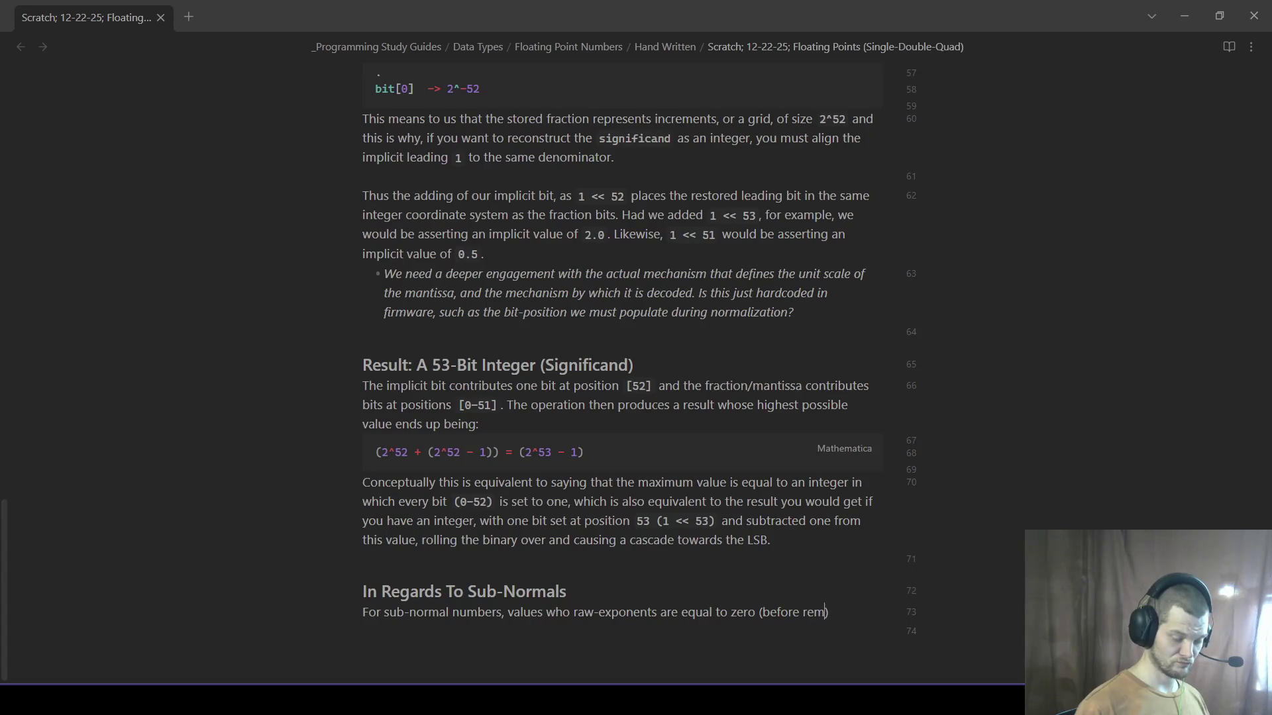
{"action": "type", "text": "io"}
{"action": "key", "text": "BackSpace"}
{"action": "key", "text": "BackSpace"}
{"action": "type", "text": "oving the bi"}
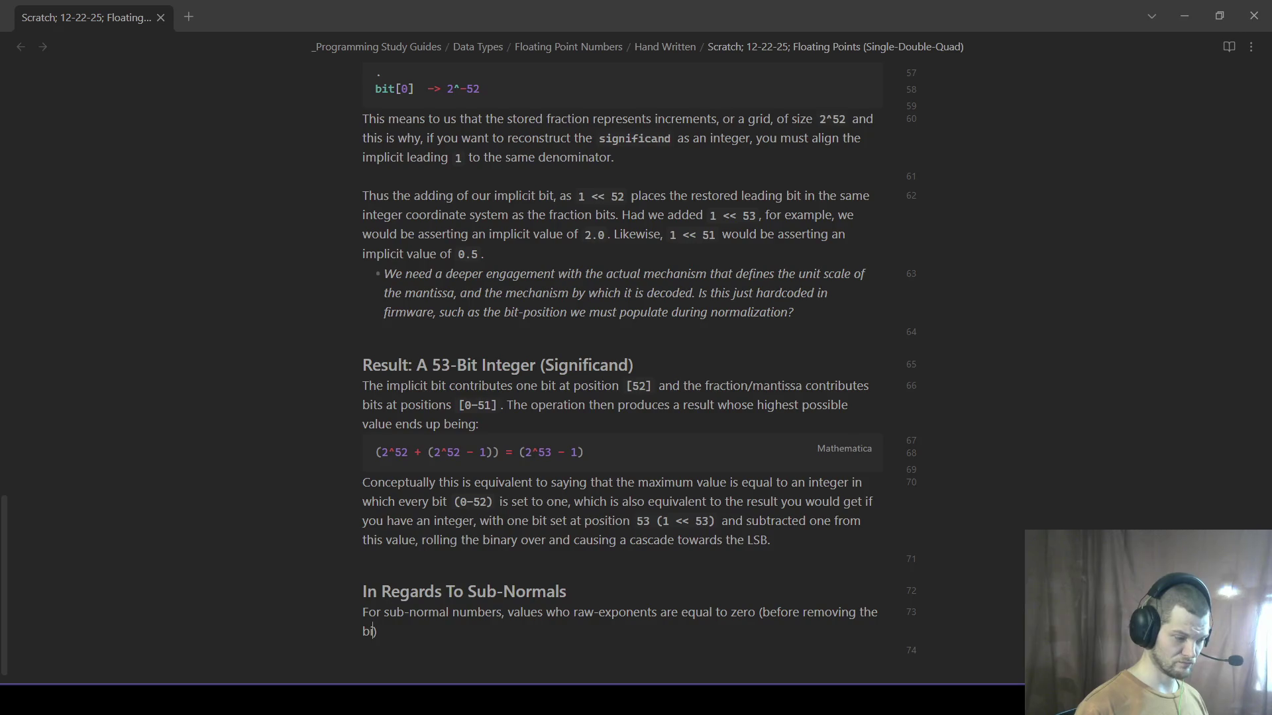
{"action": "key", "text": "BackSpace"}
{"action": "key", "text": "BackSpace"}
{"action": "key", "text": "BackSpace"}
{"action": "key", "text": "BackSpace"}
{"action": "key", "text": "BackSpace"}
{"action": "key", "text": "BackSpace"}
{"action": "key", "text": "BackSpace"}
{"action": "key", "text": "BackSpace"}
{"action": "key", "text": "BackSpace"}
{"action": "key", "text": "BackSpace"}
{"action": "key", "text": "BackSpace"}
{"action": "key", "text": "BackSpace"}
{"action": "key", "text": "BackSpace"}
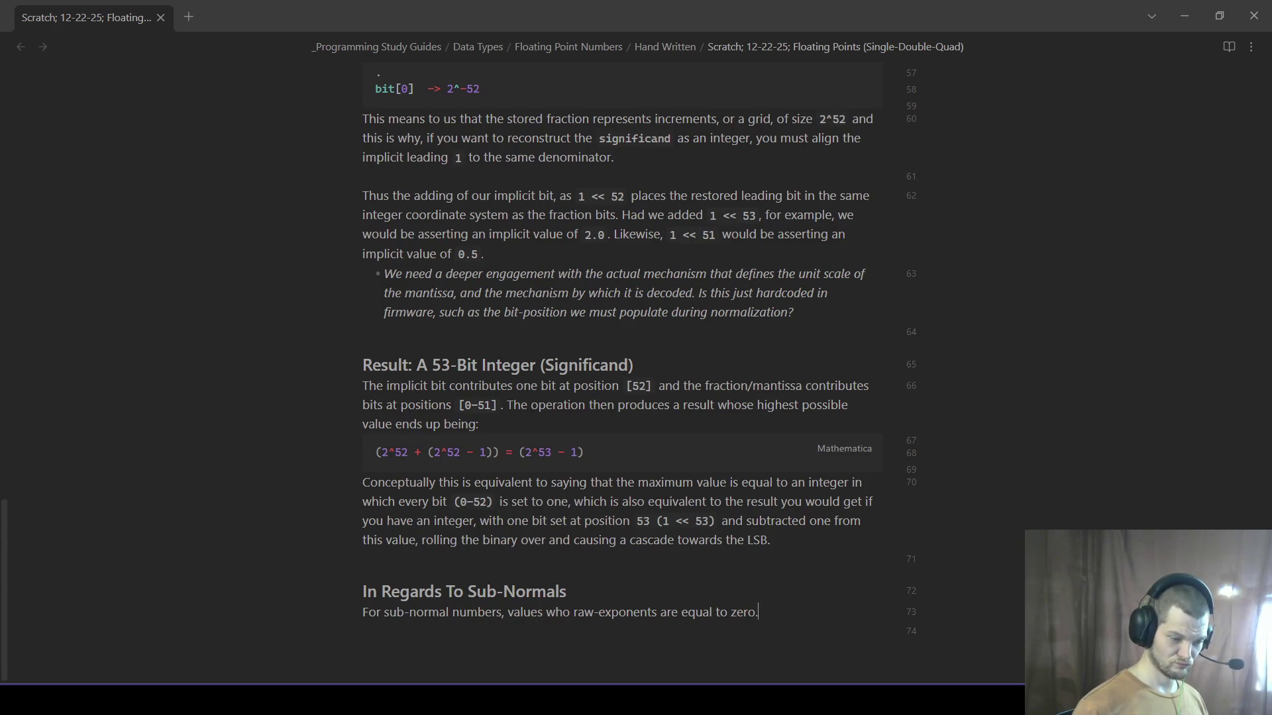
- Add an indented note: raw exponents `(0-1023)`, or 127 for a single-precision float
{"action": "key", "text": "Tab"}
{"action": "type", "text": "R"}
{"action": "type", "text": "aw meani"}
{"action": "type", "text": "prior to biasing, "}
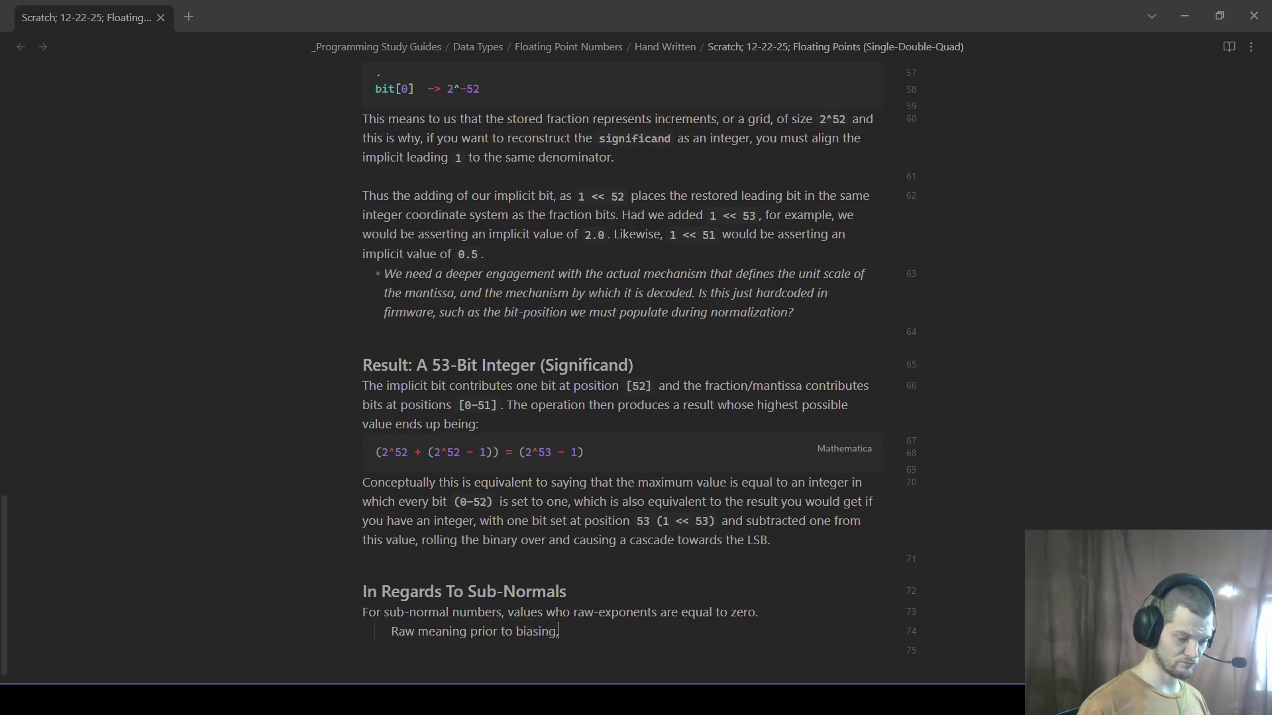
{"action": "type", "text": "whichmeans we're looking at an exponent of "}
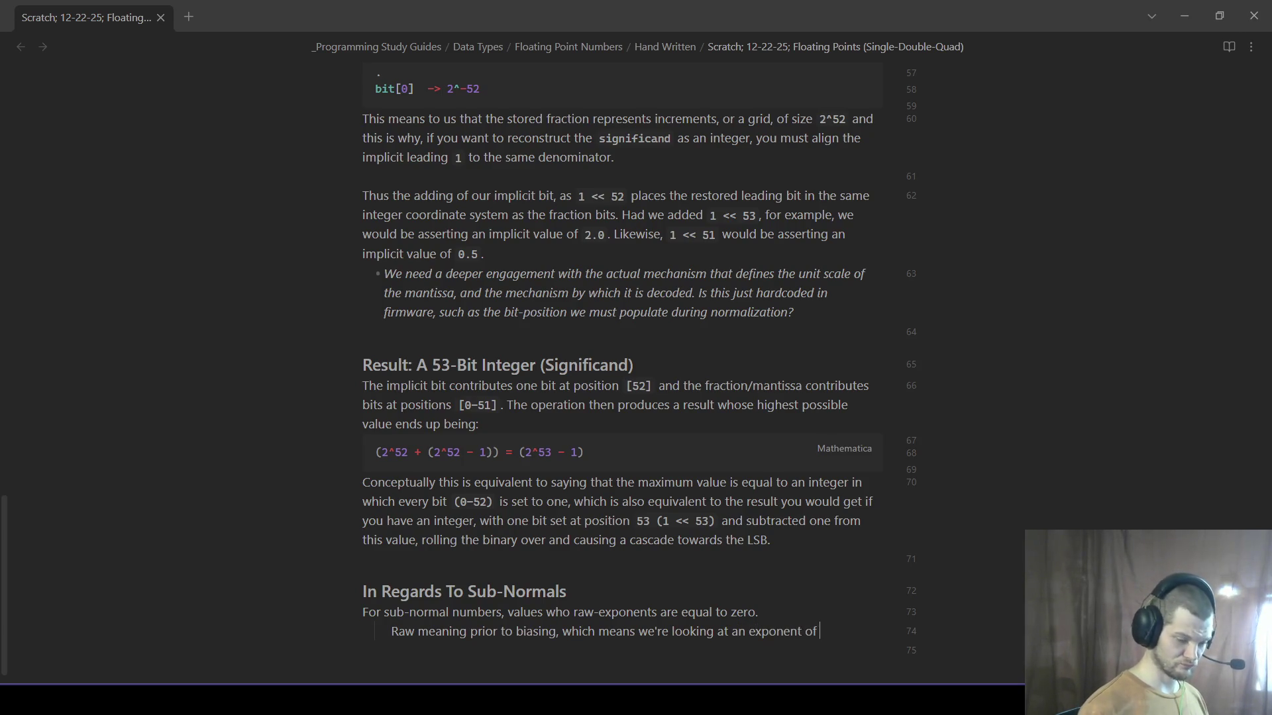
{"action": "type", "text": "`(0"}
{"action": "type", "text": "-12"}
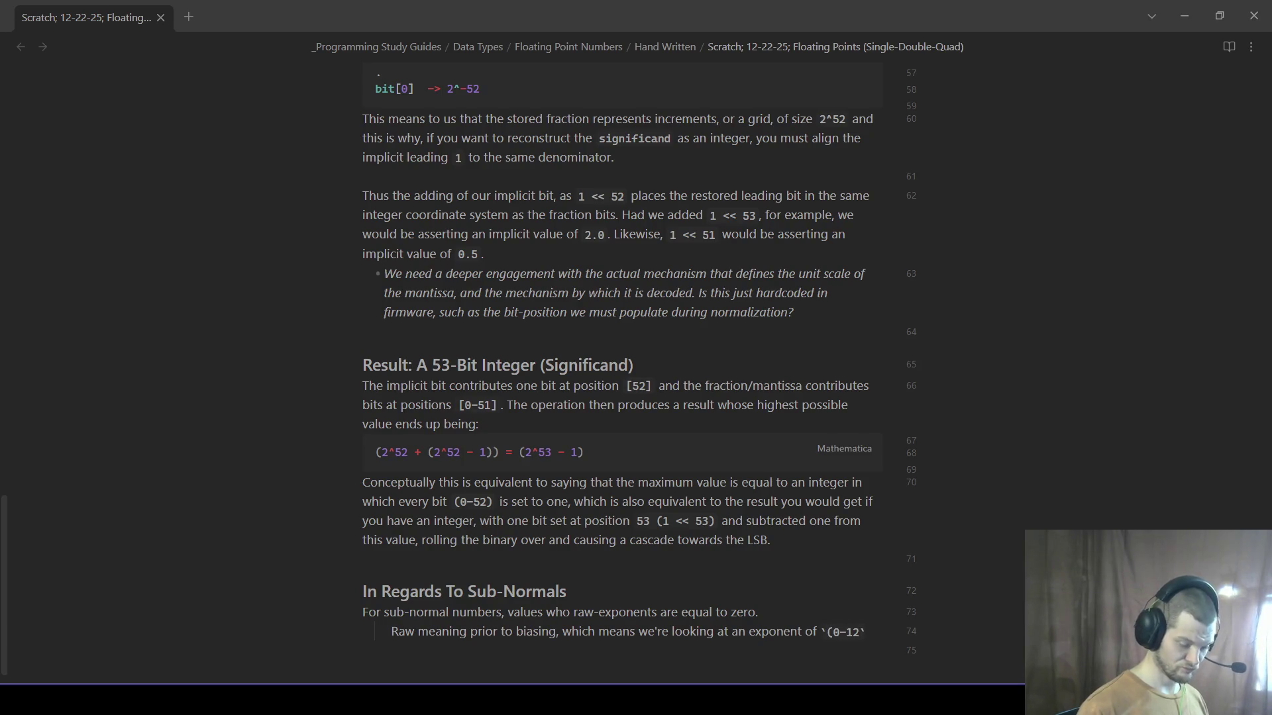
{"action": "type", "text": "102"}
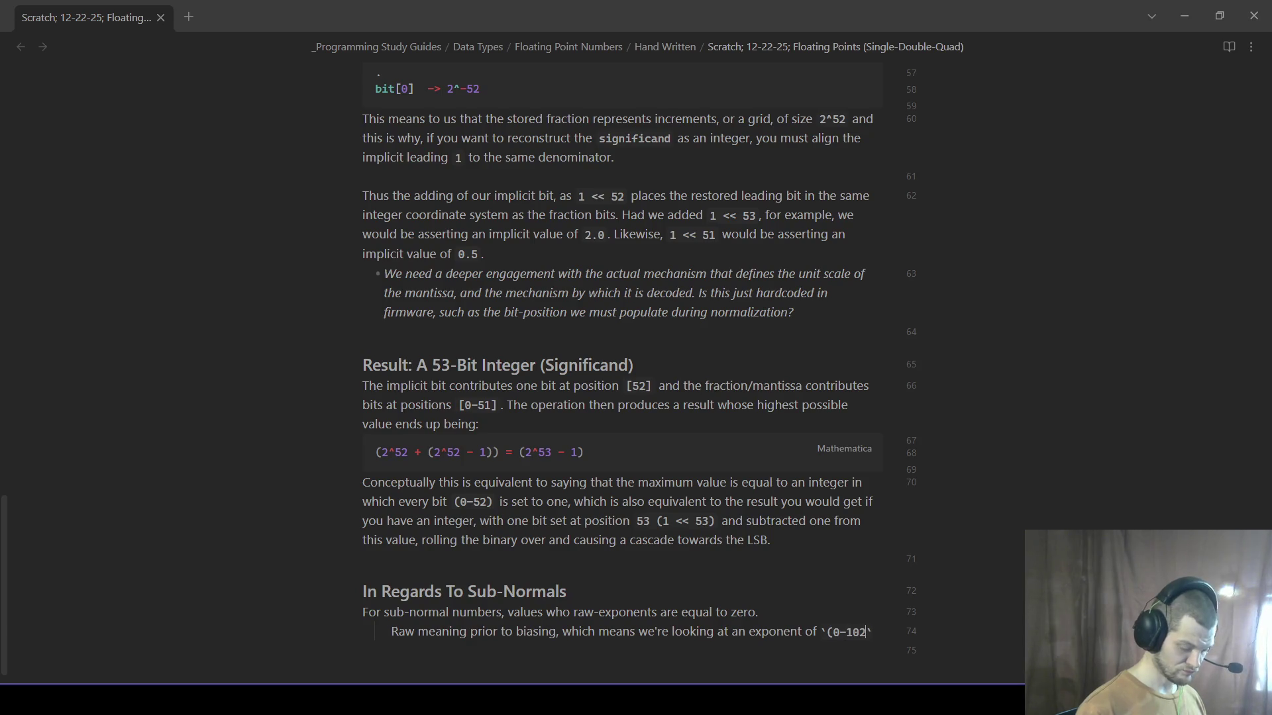
{"action": "type", "text": ")"}
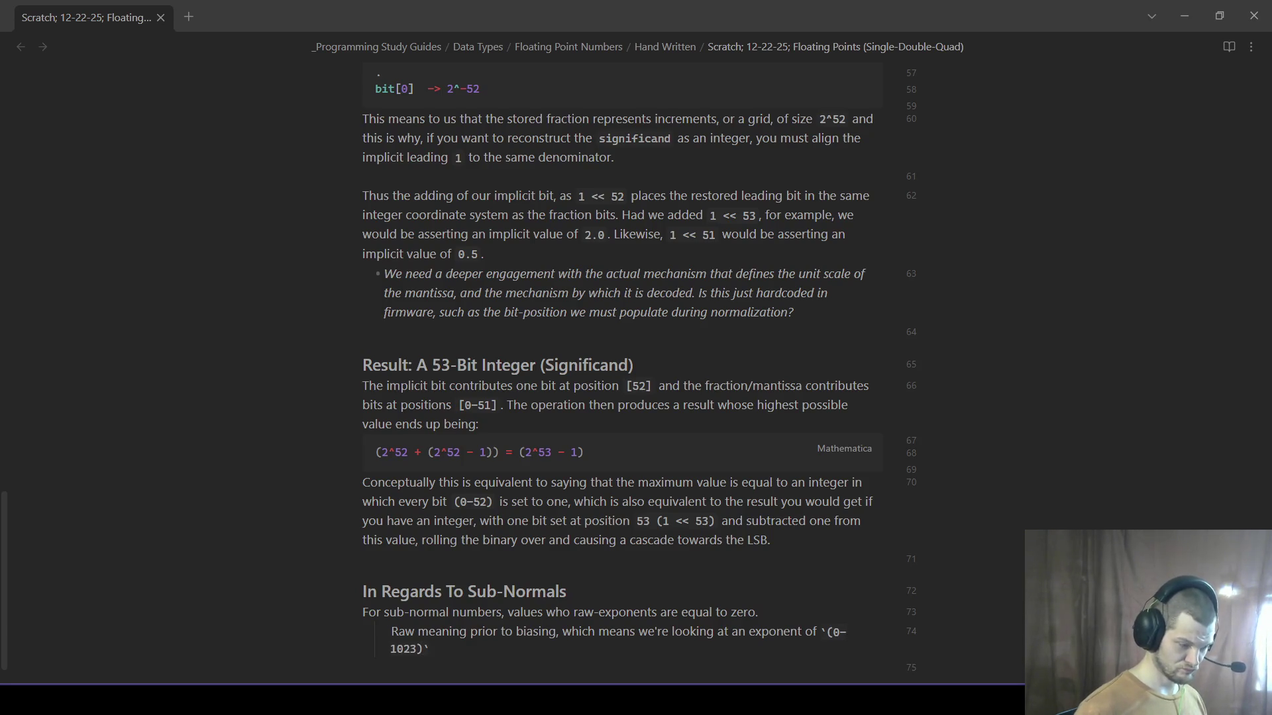
{"action": "type", "text": " (or "}
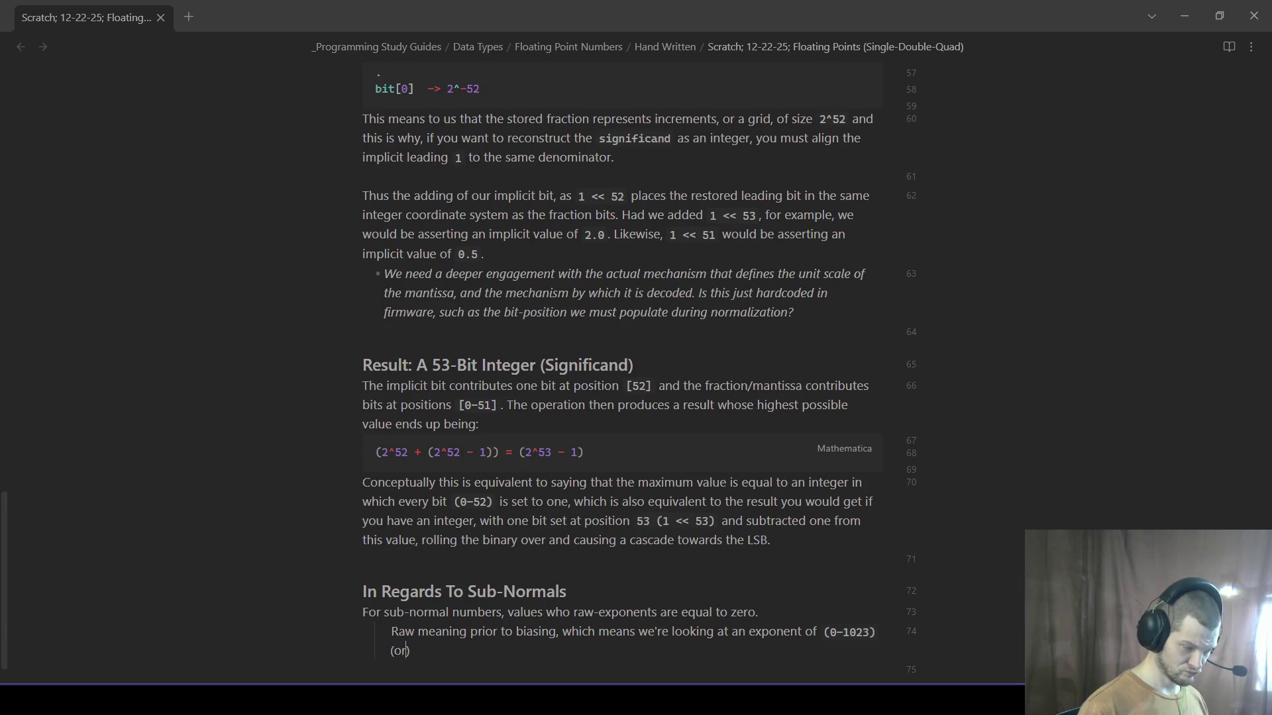
{"action": "type", "text": "127 in the case of a single-precvis"}
{"action": "key", "text": "BackSpace"}
{"action": "key", "text": "BackSpace"}
{"action": "key", "text": "BackSpace"}
{"action": "type", "text": "ision float)."}
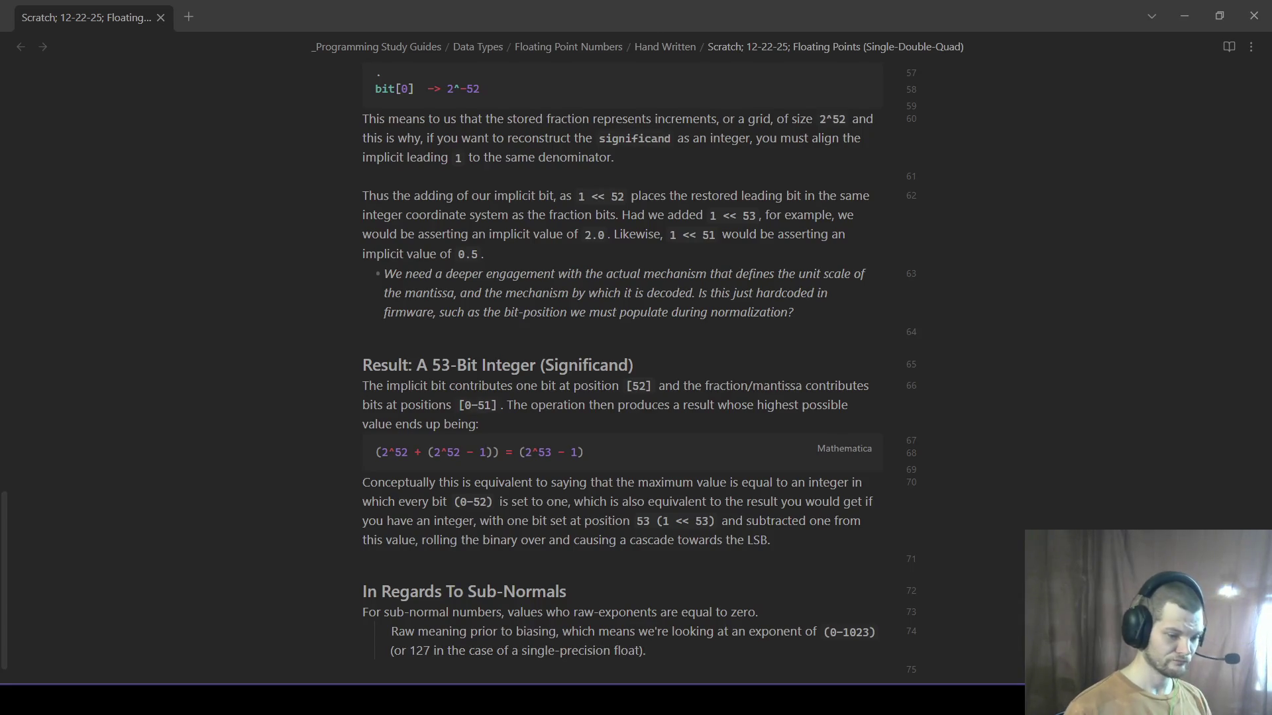
{"action": "scroll", "coordinate": [457, 538], "scroll_direction": "down", "scroll_amount": 1}
{"action": "left_click_drag", "start_coordinate": [646, 611], "coordinate": [391, 612]}
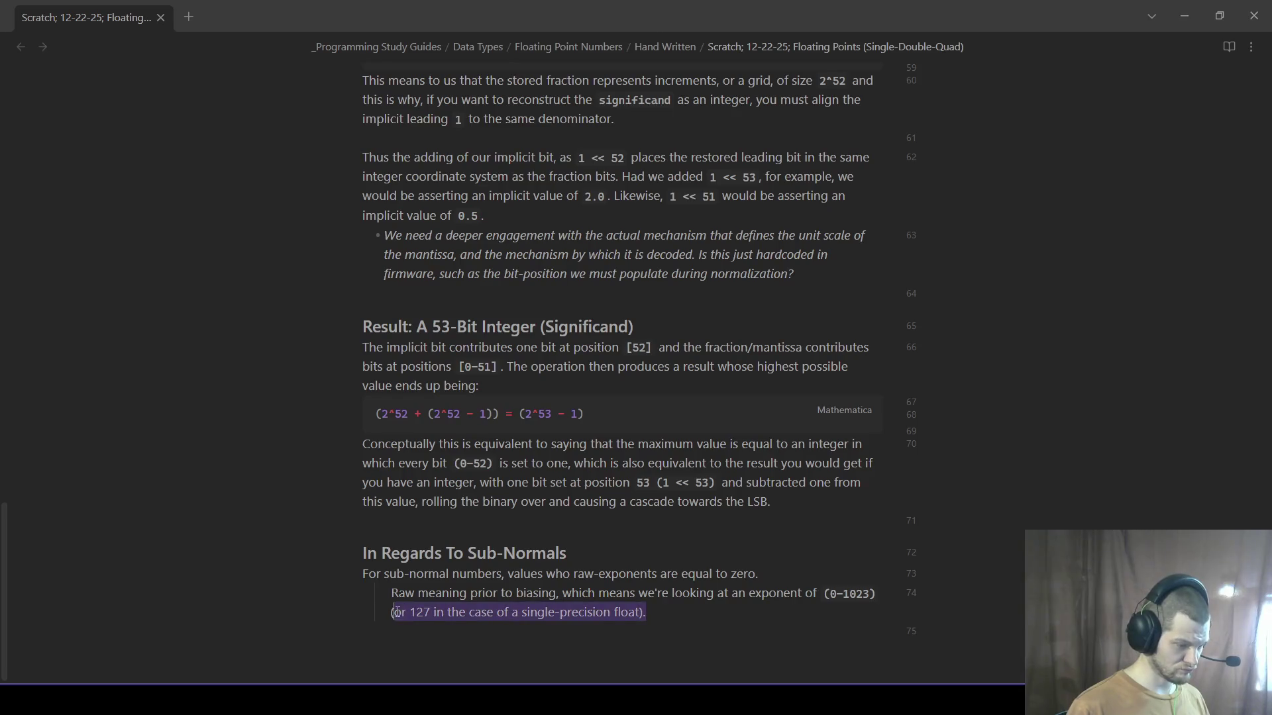
{"action": "type", "text": "`"}
- Format the single-precision remark as code, then delete the whole raw-exponent note line
{"action": "left_click", "coordinate": [486, 644]}
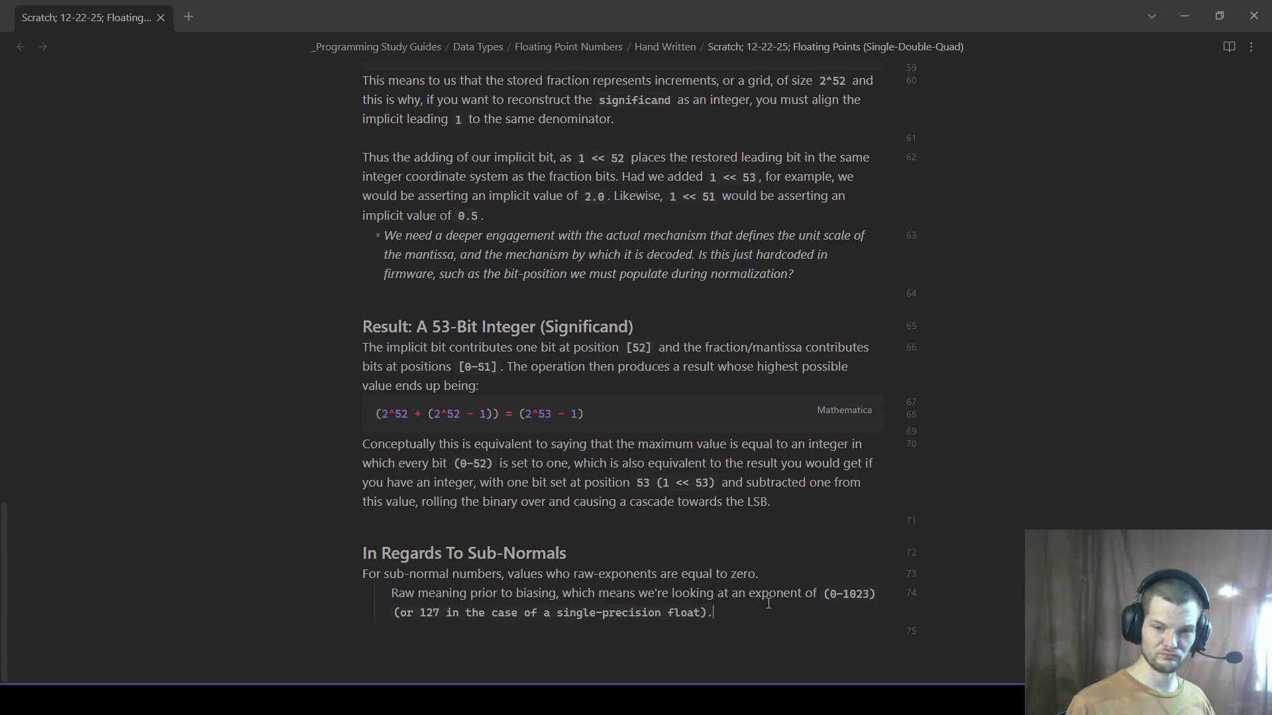
{"action": "type", "text": "`"}
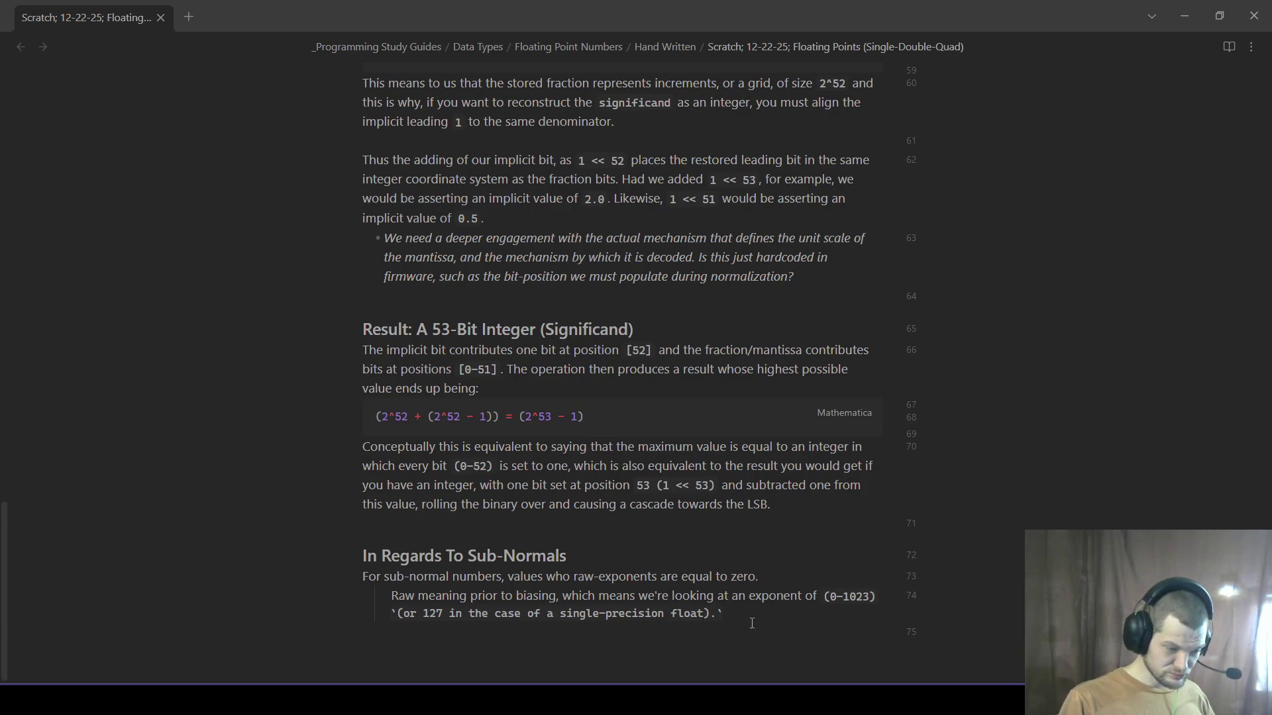
{"action": "left_click", "coordinate": [572, 576], "text": "shift"}
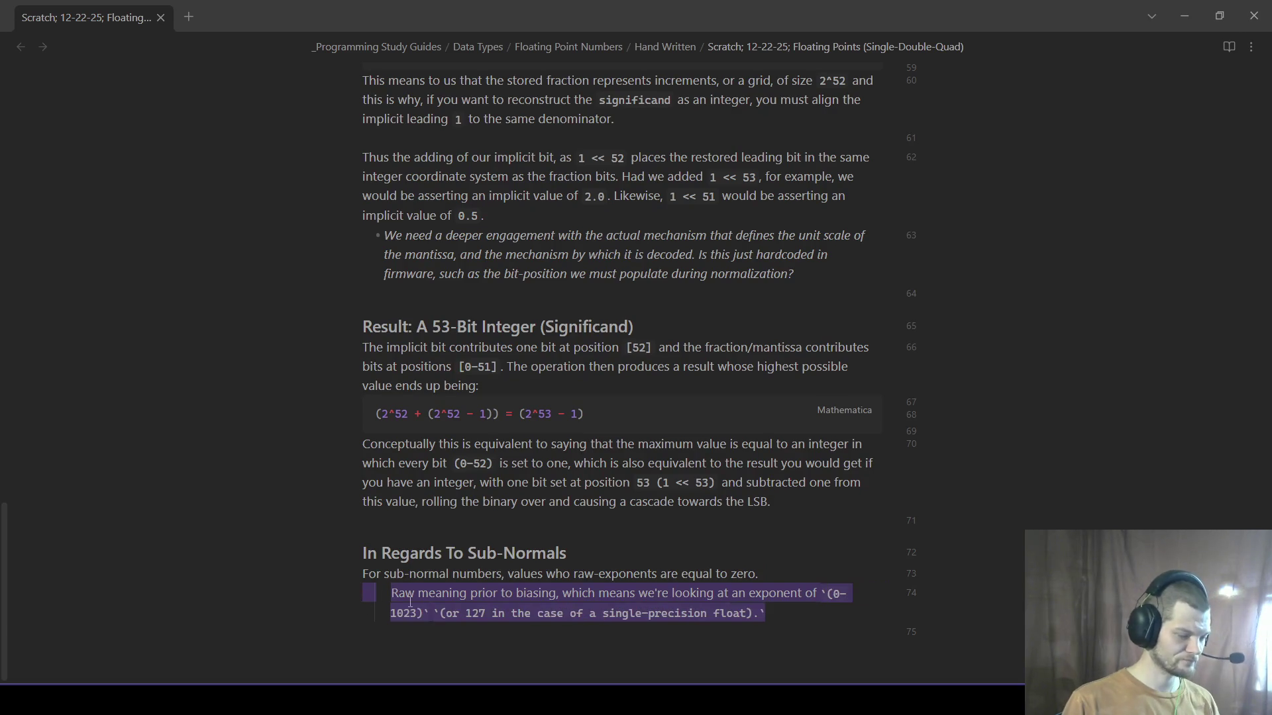
{"action": "key", "text": "BackSpace"}
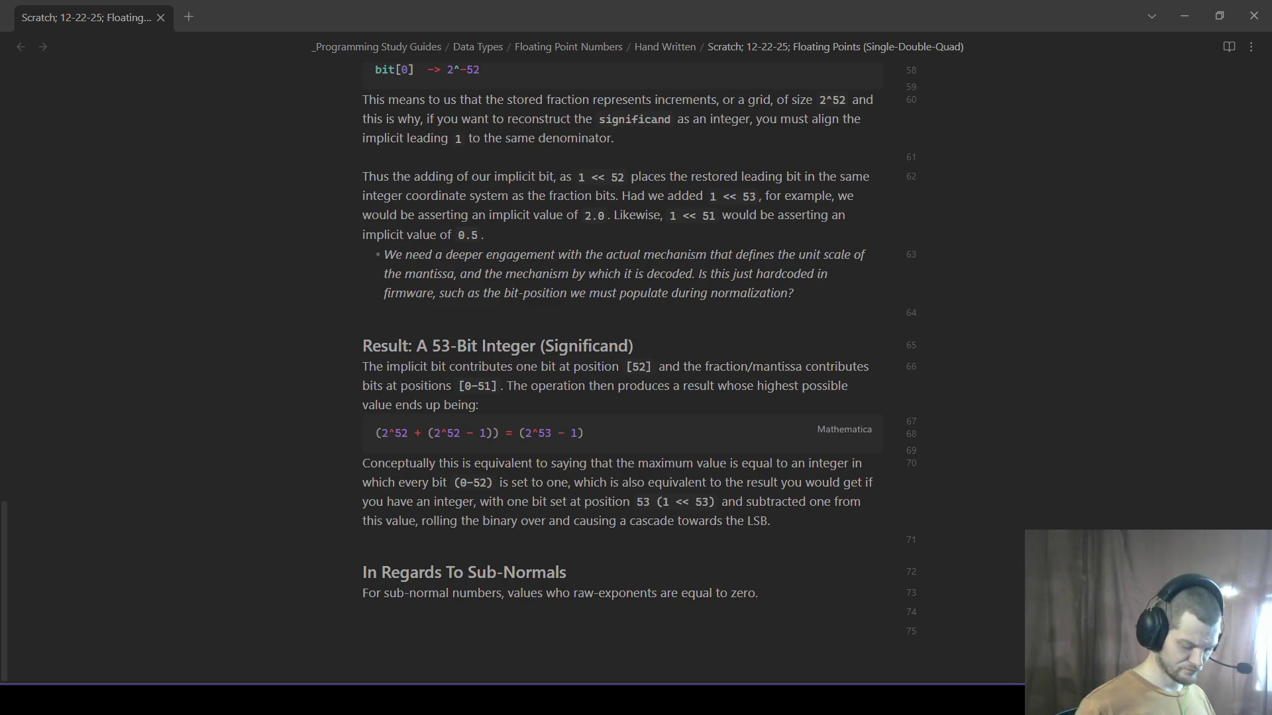
{"action": "type", "text": "- There is no od"}
- Add the bullet 'There is no implicit leading `1` bit'
{"action": "key", "text": "BackSpace"}
{"action": "key", "text": "BackSpace"}
{"action": "type", "text": "implicit"}
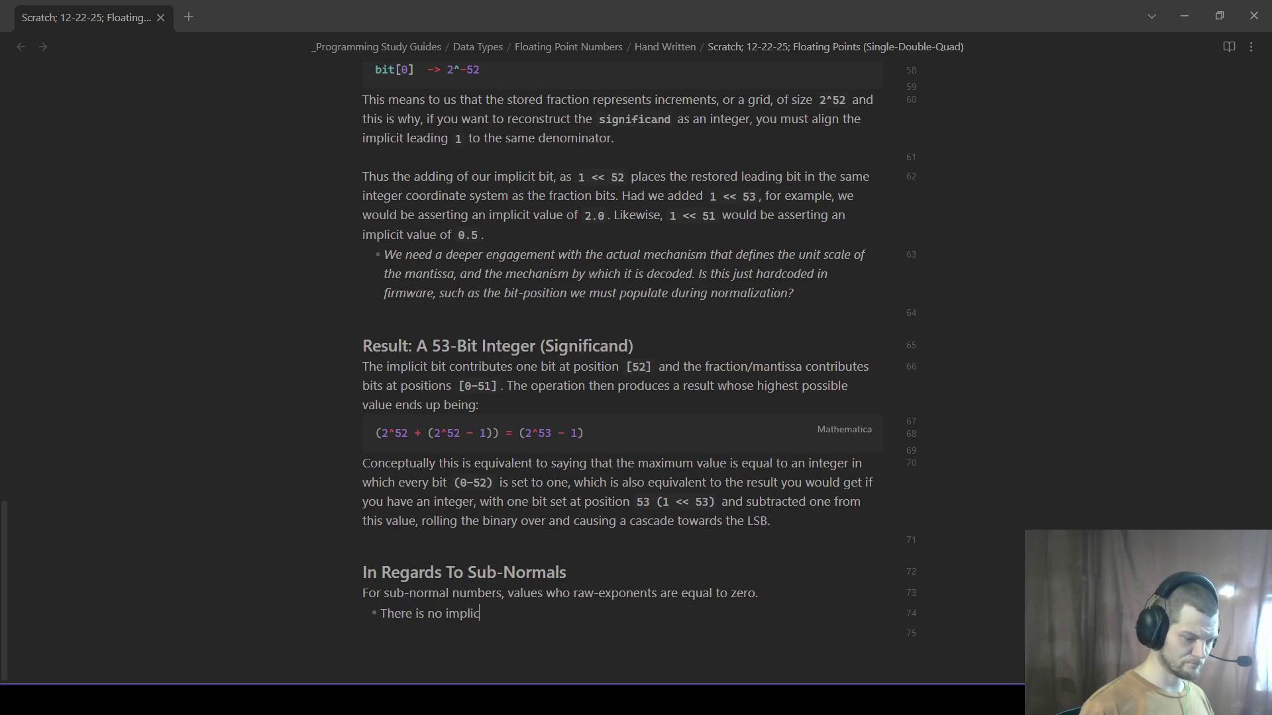
{"action": "type", "text": " leading `1.0"}
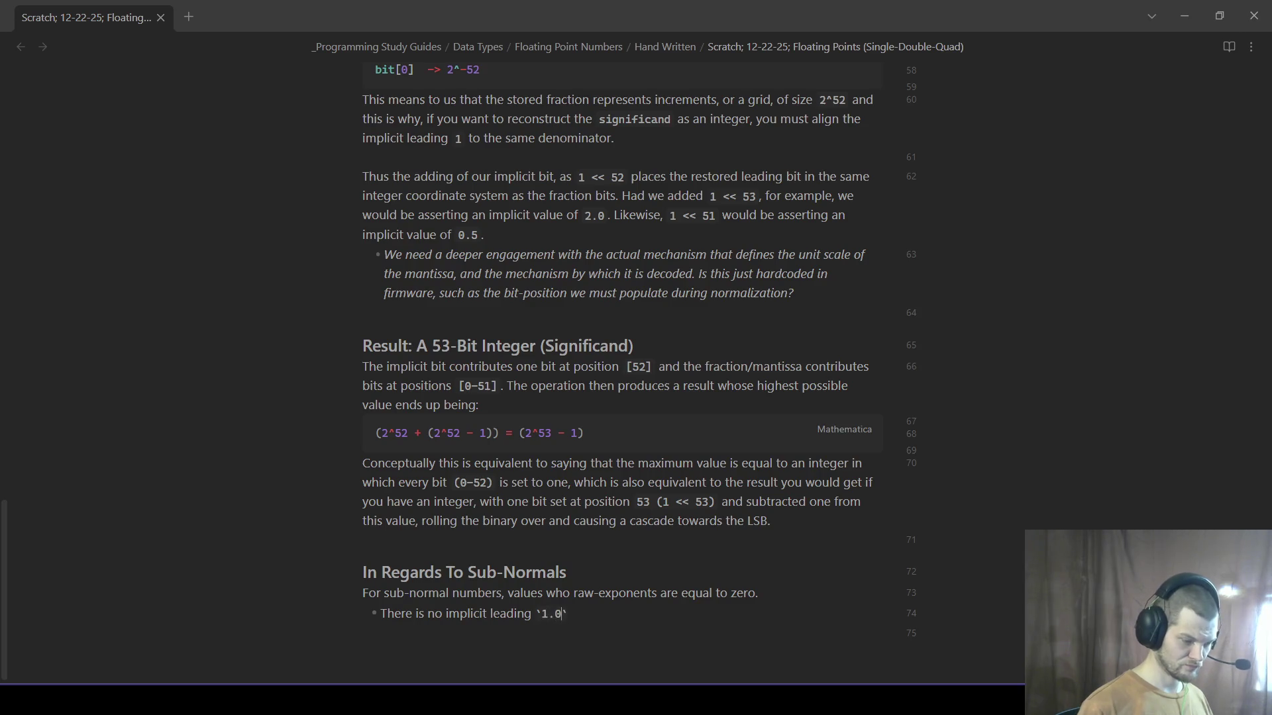
{"action": "key", "text": "Right"}
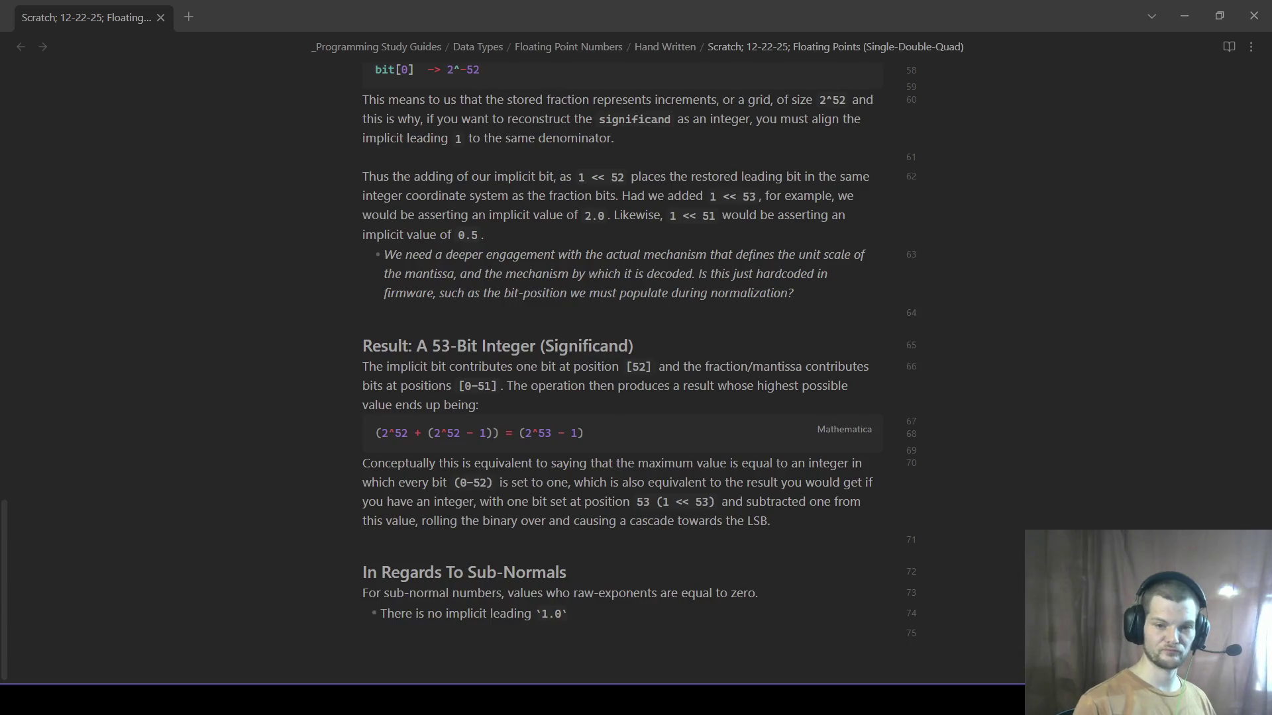
{"action": "key", "text": "Left"}
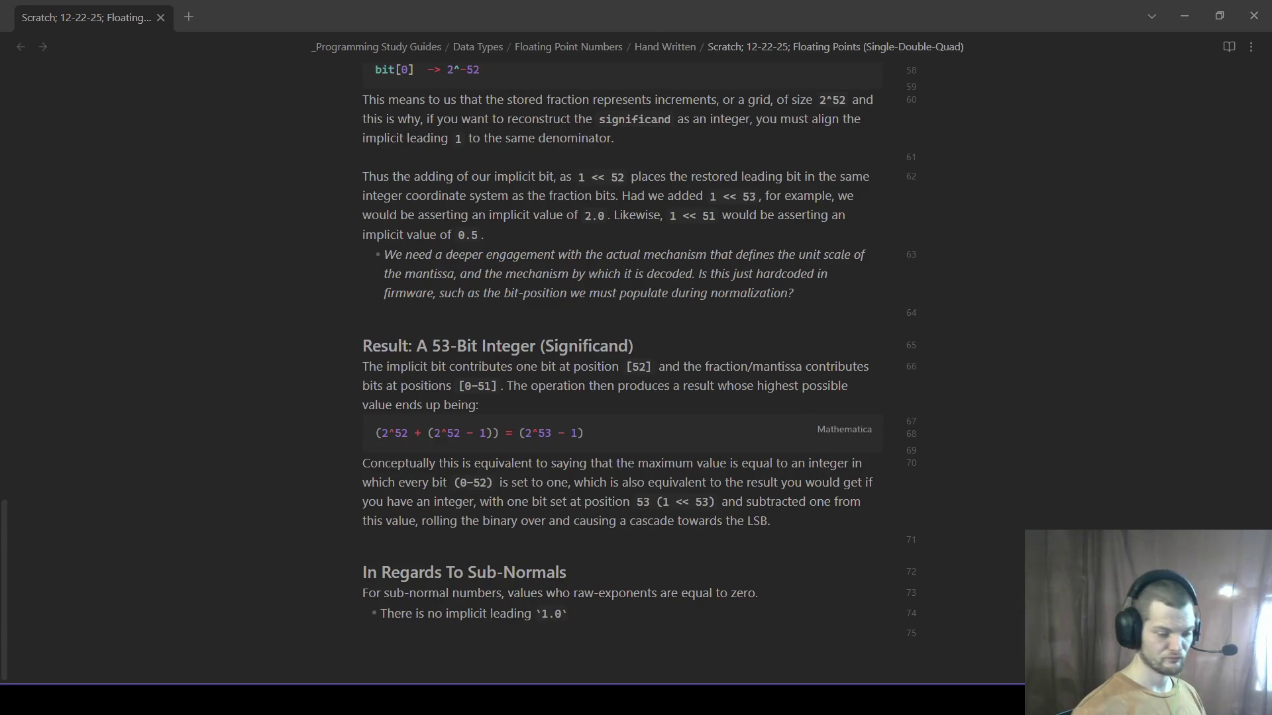
{"action": "key", "text": "BackSpace"}
{"action": "type", "text": "`"}
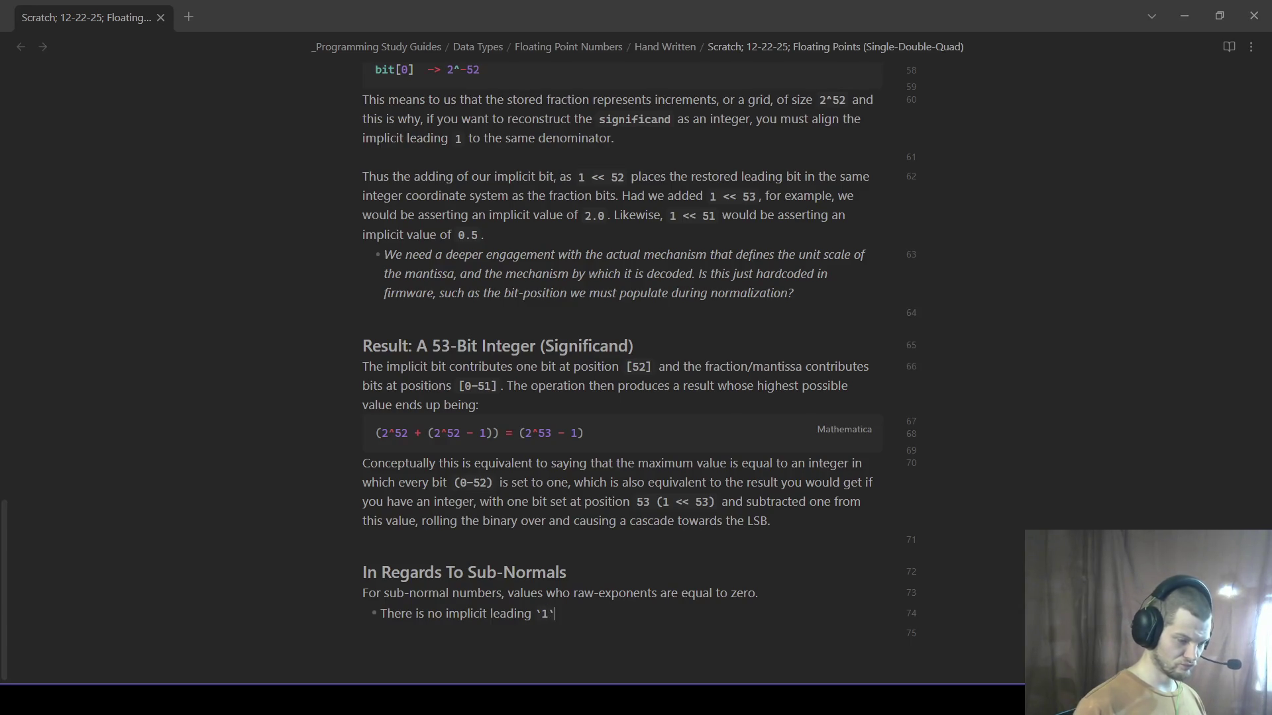
{"action": "type", "text": " bit and ther"}
{"action": "key", "text": "BackSpace"}
{"action": "key", "text": "BackSpace"}
{"action": "key", "text": "BackSpace"}
{"action": "key", "text": "BackSpace"}
{"action": "key", "text": "BackSpace"}
{"action": "key", "text": "BackSpace"}
{"action": "type", "text": "The signficand is interpretted"}
{"action": "key", "text": "BackSpace"}
{"action": "key", "text": "BackSpace"}
{"action": "type", "text": "ed as:"}
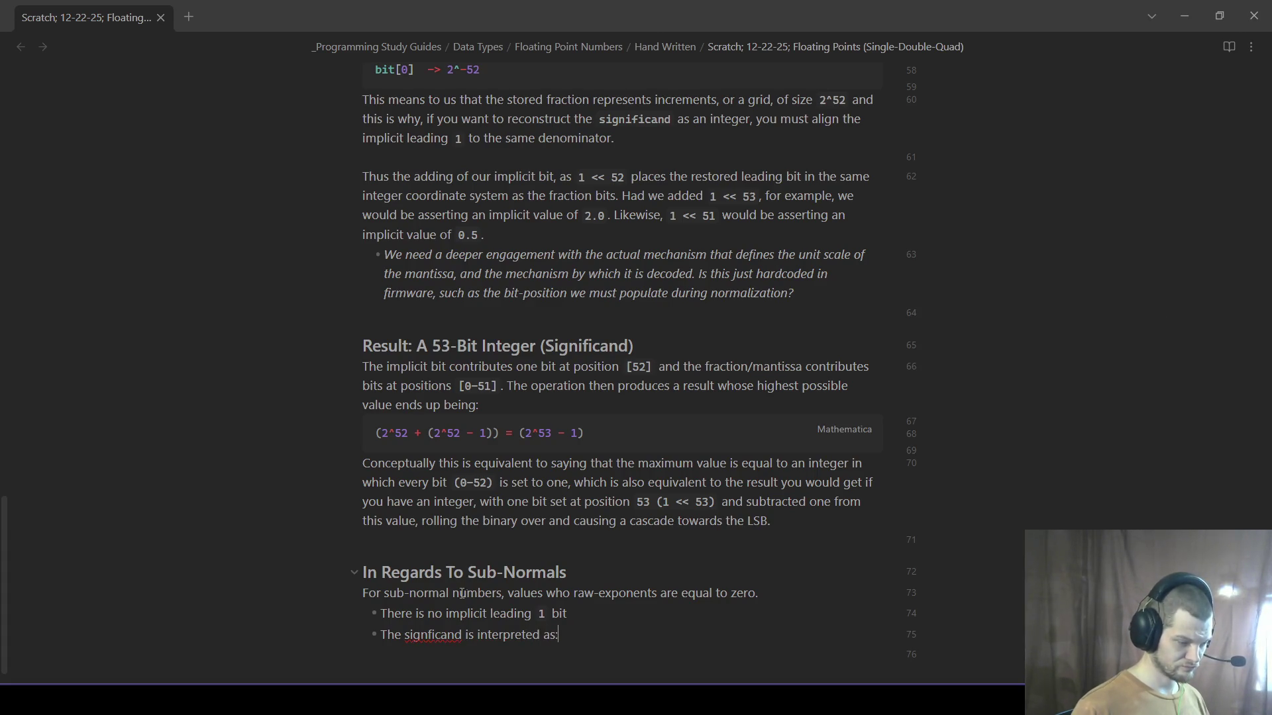
{"action": "type", "text": "i"}
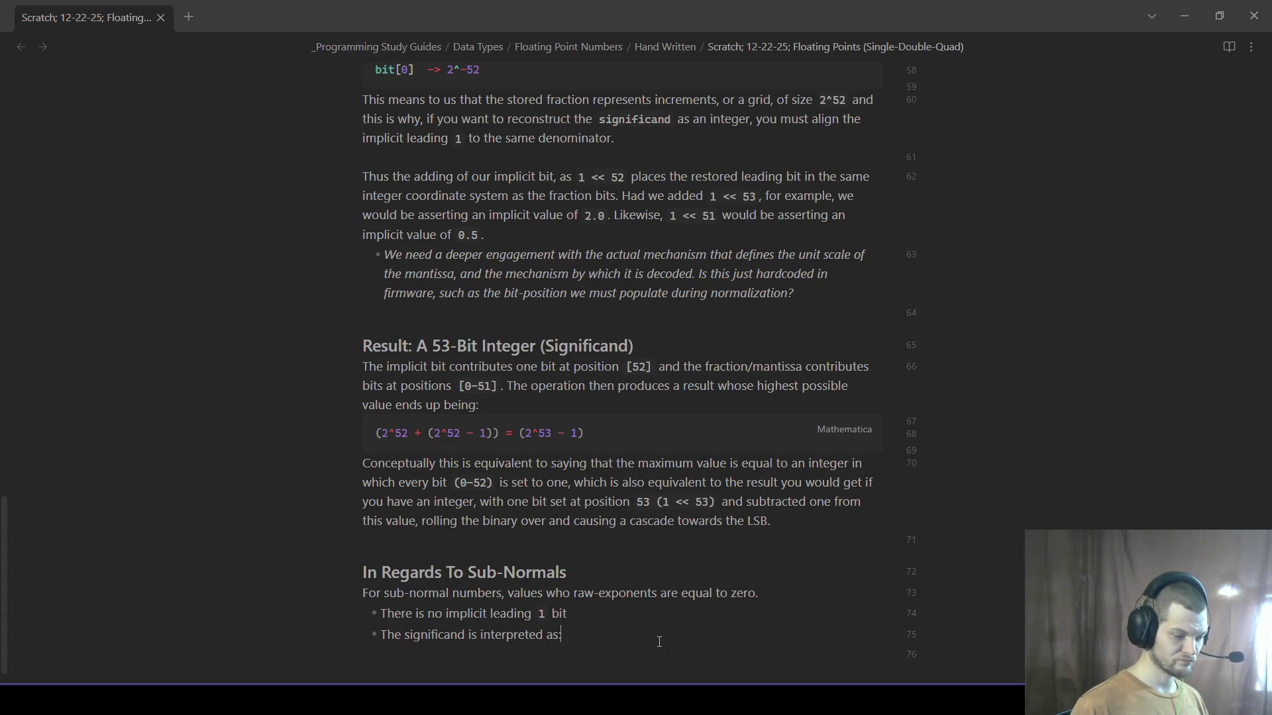
- Add the bullet 'The significand is interpreted as:' with an indented code block beneath
{"action": "key", "text": "BackSpace"}
{"action": "key", "text": "BackSpace"}
{"action": "type", "text": ":"}
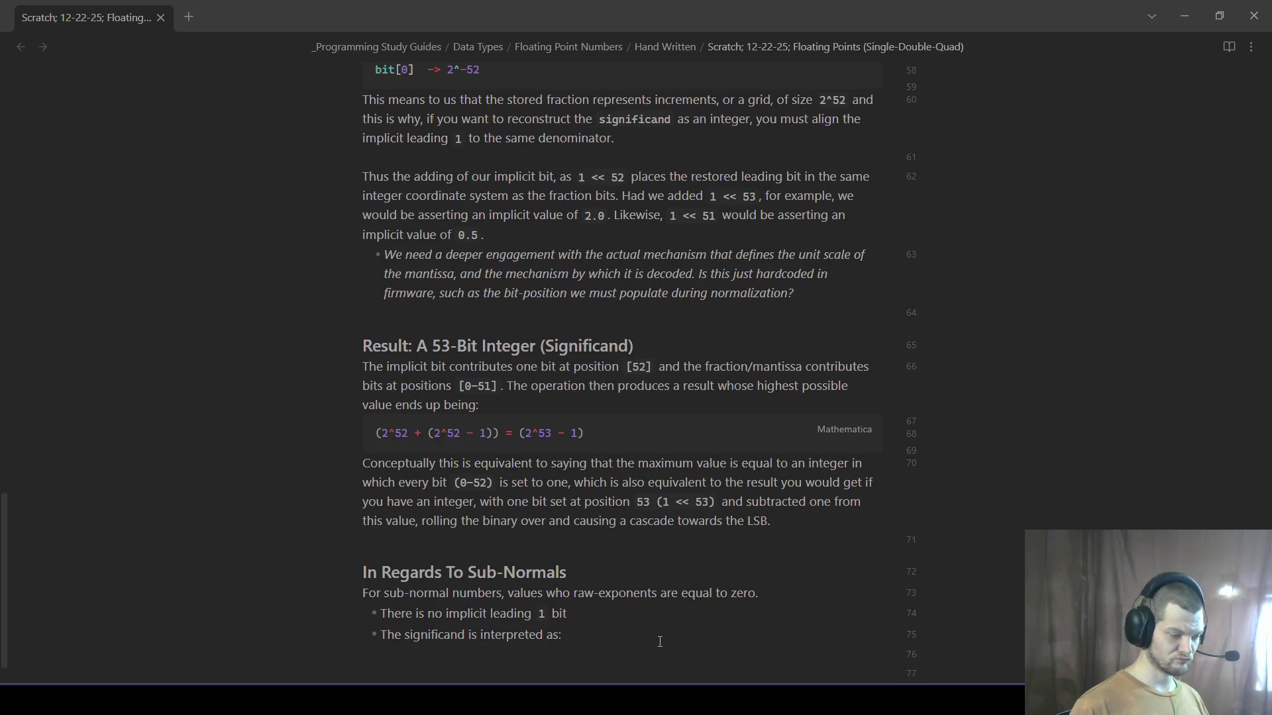
{"action": "key", "text": "Tab"}
{"action": "type", "text": "`"}
{"action": "scroll", "coordinate": [490, 617], "scroll_direction": "down", "scroll_amount": 1}
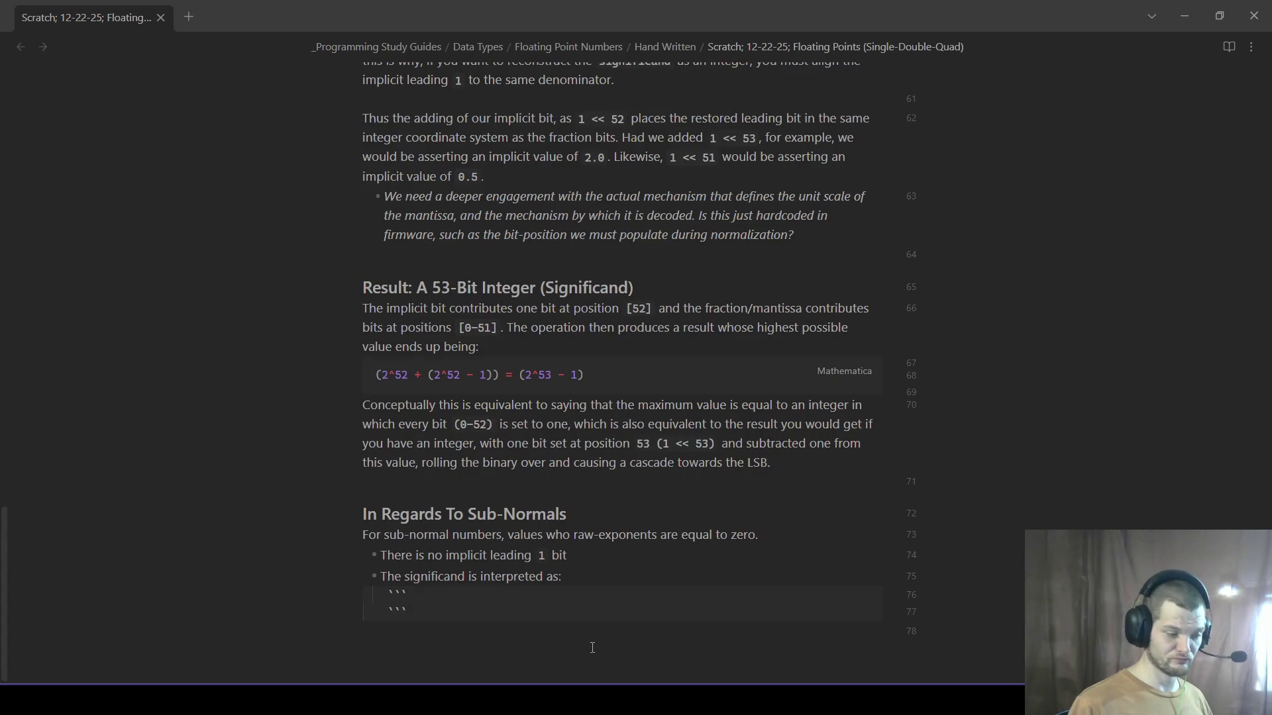
- Delete the 'significand is interpreted as' bullet and its code block, starting 'This means th...' instead
{"action": "left_click_drag", "start_coordinate": [571, 641], "coordinate": [369, 574]}
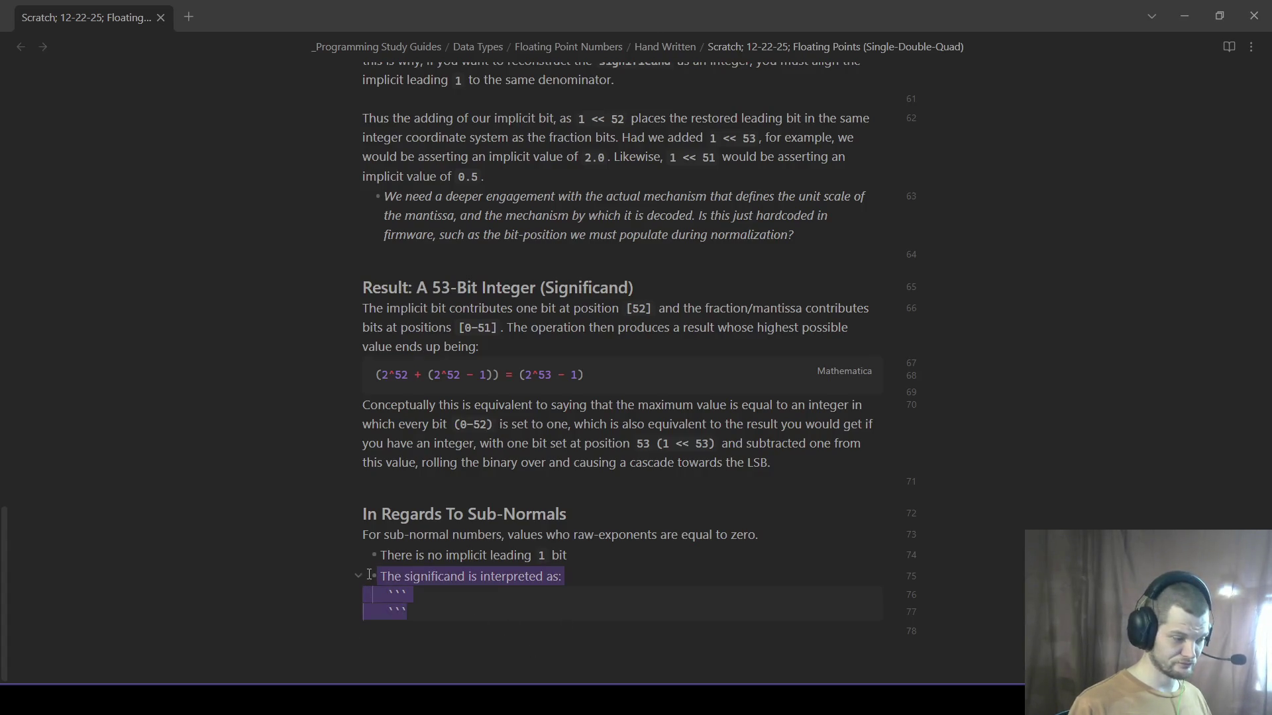
{"action": "left_click", "coordinate": [381, 576]}
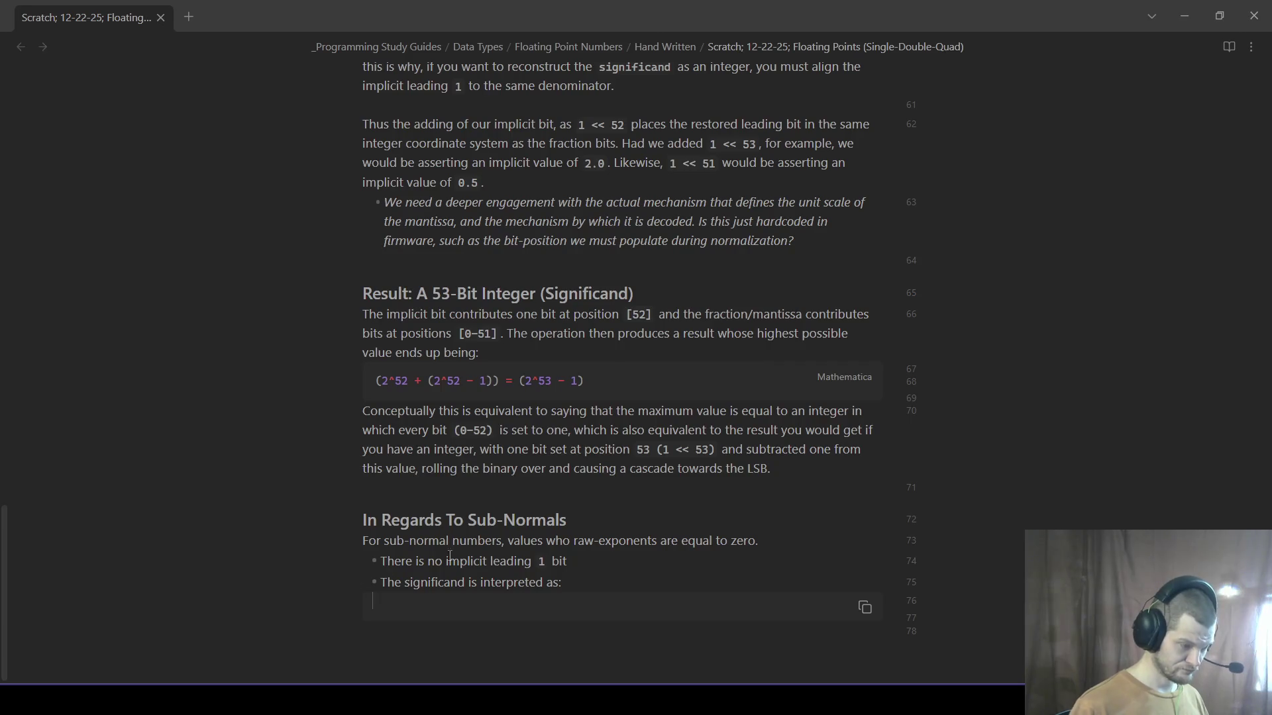
{"action": "left_click_drag", "start_coordinate": [417, 608], "coordinate": [381, 577]}
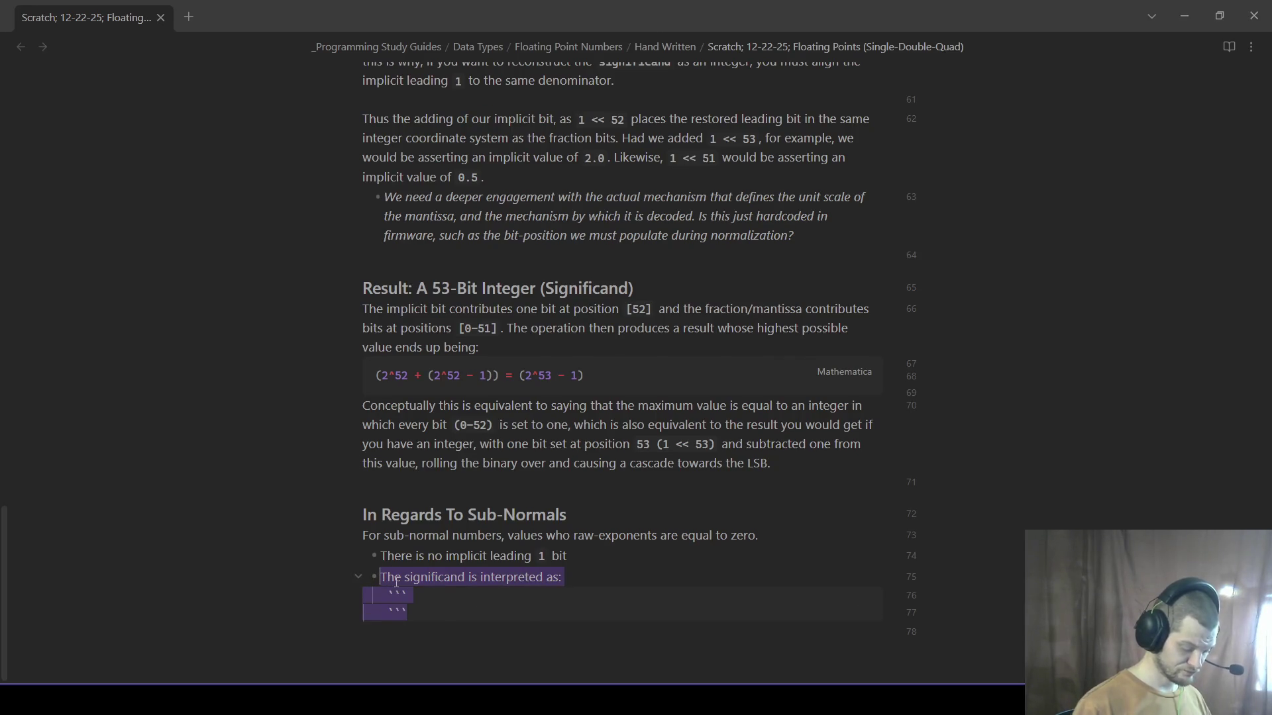
{"action": "key", "text": "BackSpace"}
{"action": "type", "text": "This means th"}
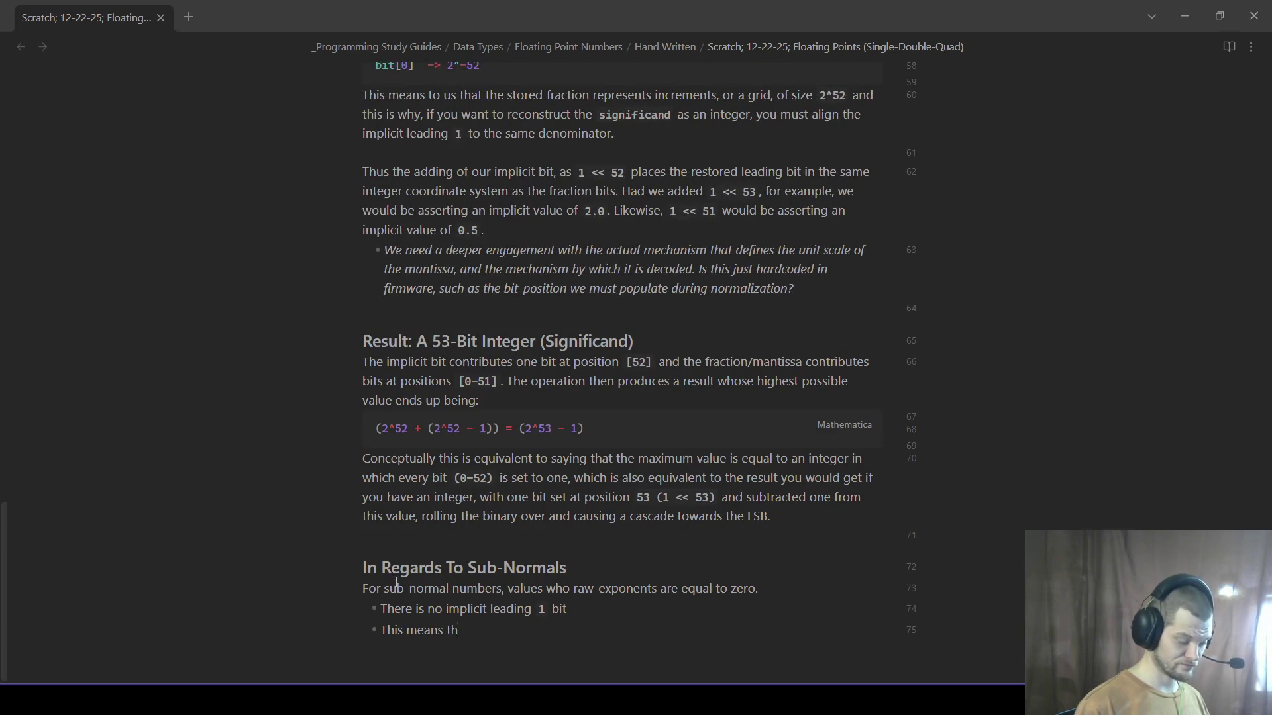
{"action": "type", "text": "e sign"}
{"action": "type", "text": "ificand is"}
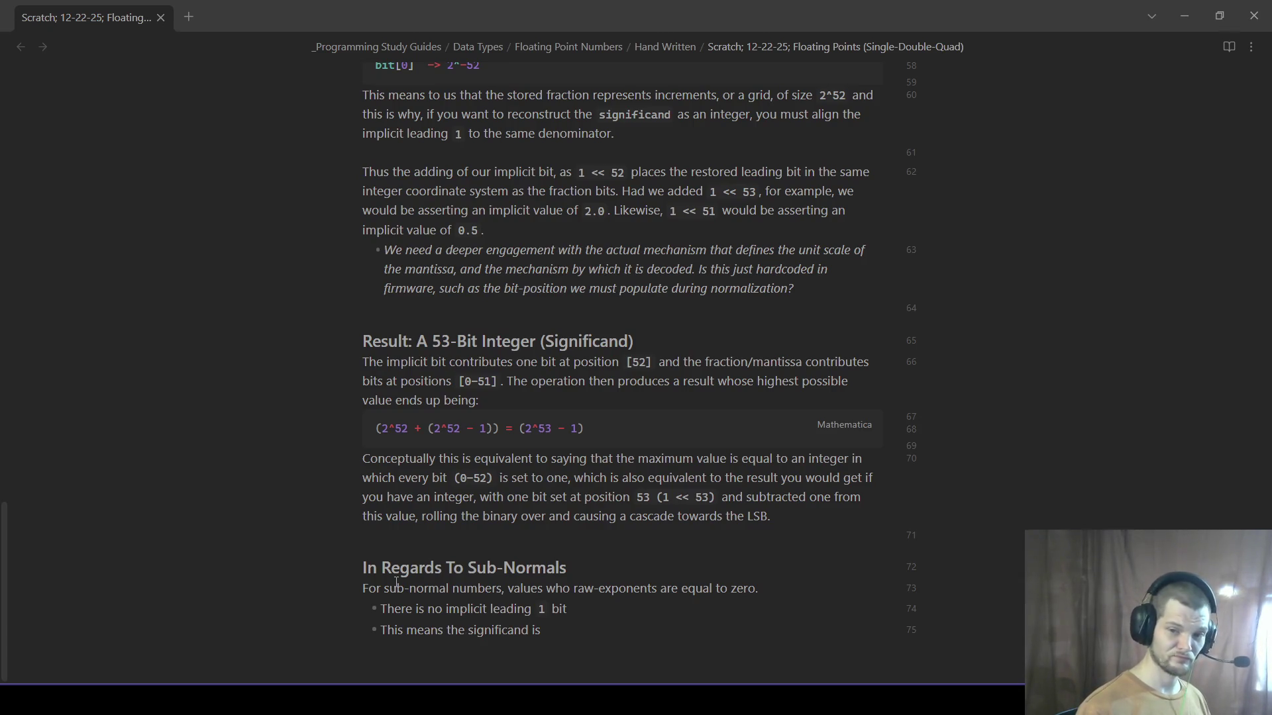
- Add nested consequence bullets: fewer than 53 effective bits and absent leading magnitude information
{"action": "key", "text": "BackSpace"}
{"action": "type", "text": "nterpore"}
{"action": "key", "text": "BackSpace"}
{"action": "key", "text": "BackSpace"}
{"action": "key", "text": "BackSpace"}
{"action": "type", "text": "ret"}
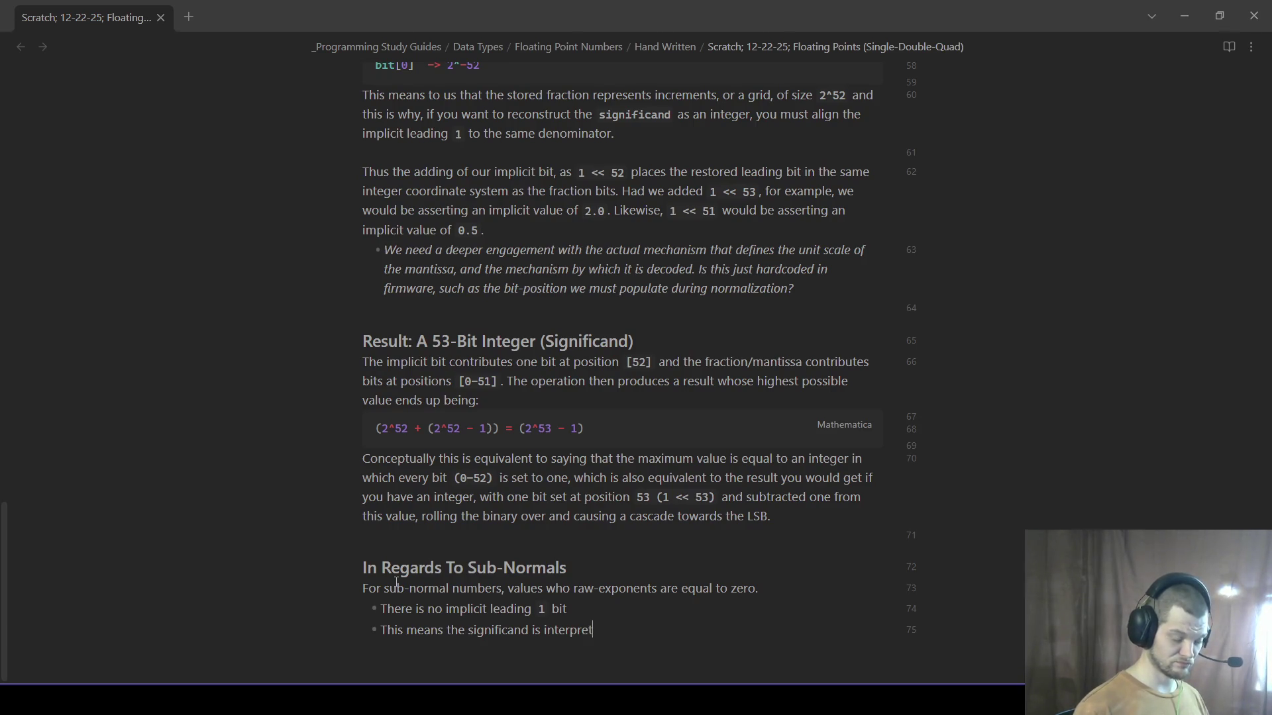
{"action": "type", "text": "ed purely as the mantissa bits the"}
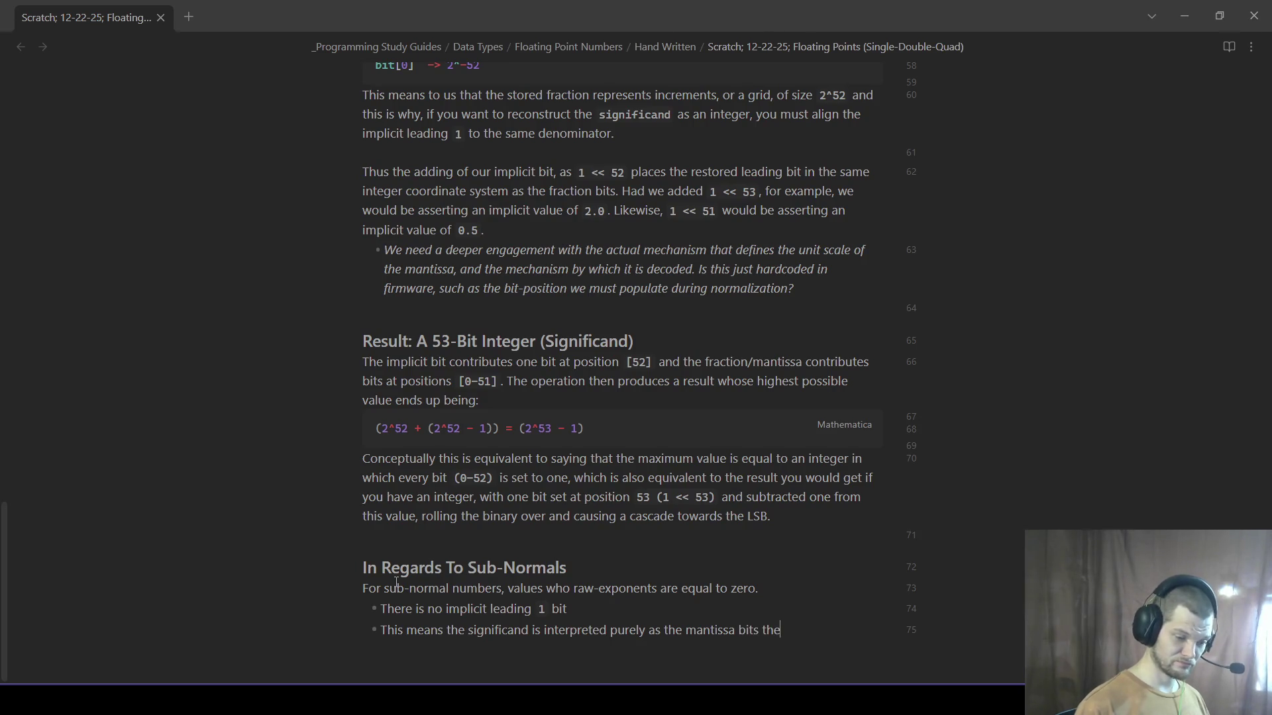
{"action": "type", "text": "mselves;"}
{"action": "key", "text": "Tab"}
{"action": "type", "text": "1"}
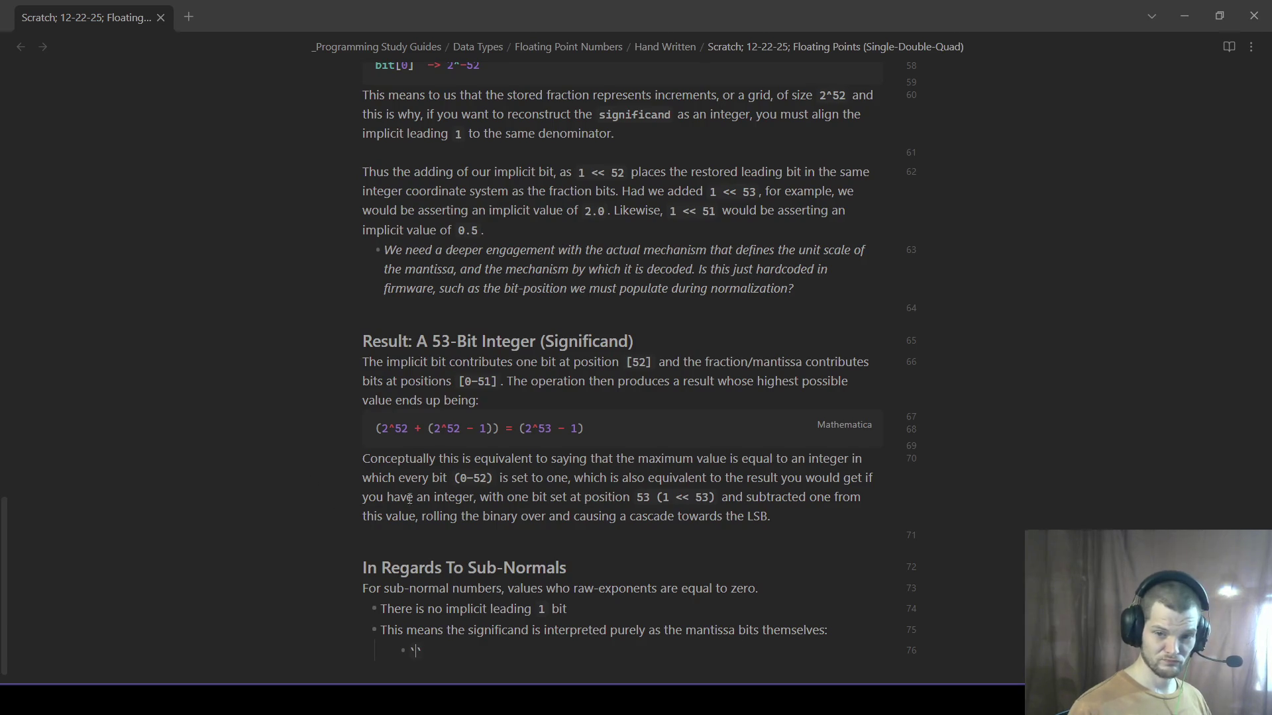
{"action": "scroll", "coordinate": [710, 467], "scroll_direction": "down", "scroll_amount": 1}
{"action": "type", "text": "`"}
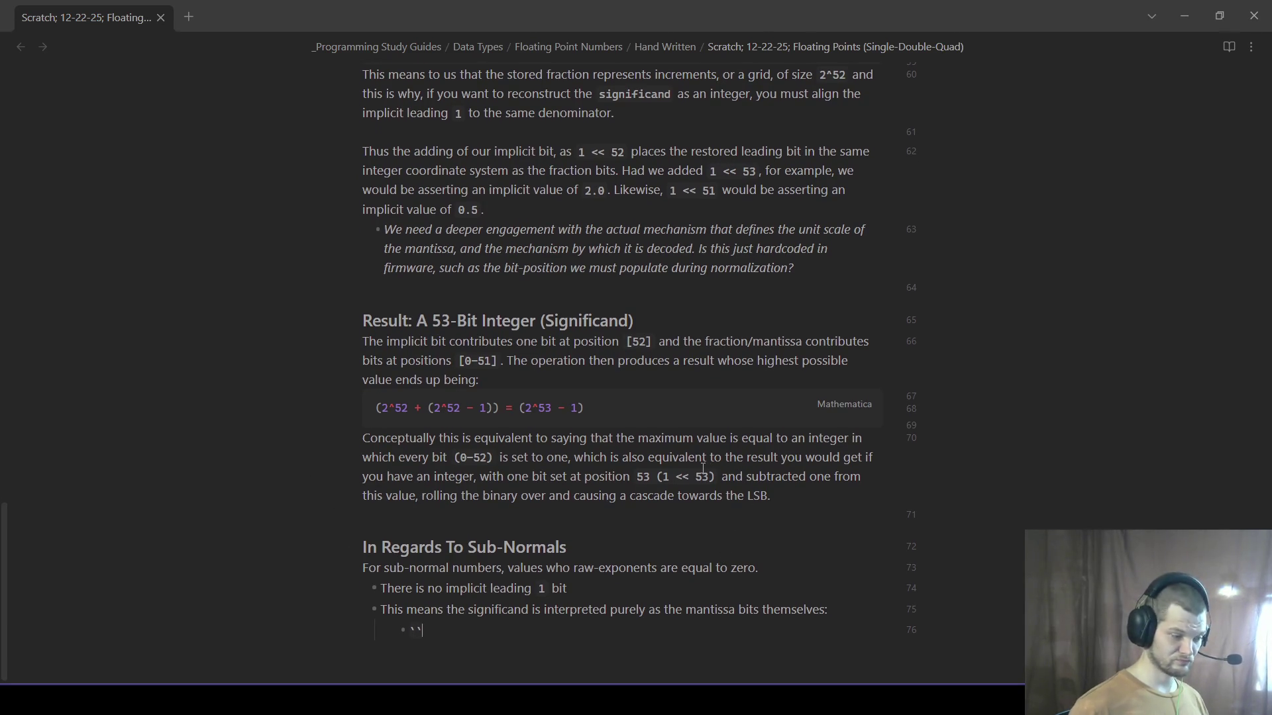
{"action": "key", "text": "BackSpace"}
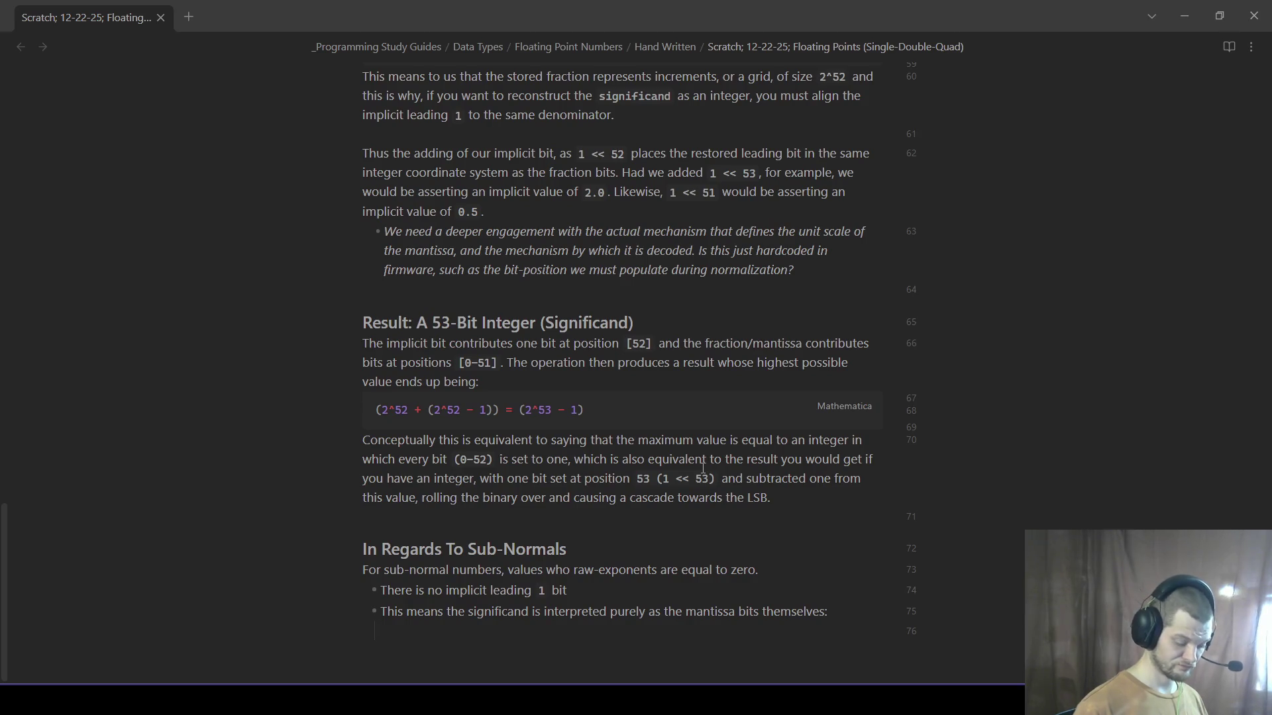
{"action": "type", "text": "This has operation consequences like:"}
{"action": "key", "text": "Return"}
{"action": "key", "text": "Tab"}
{"action": "type", "text": "The signific"}
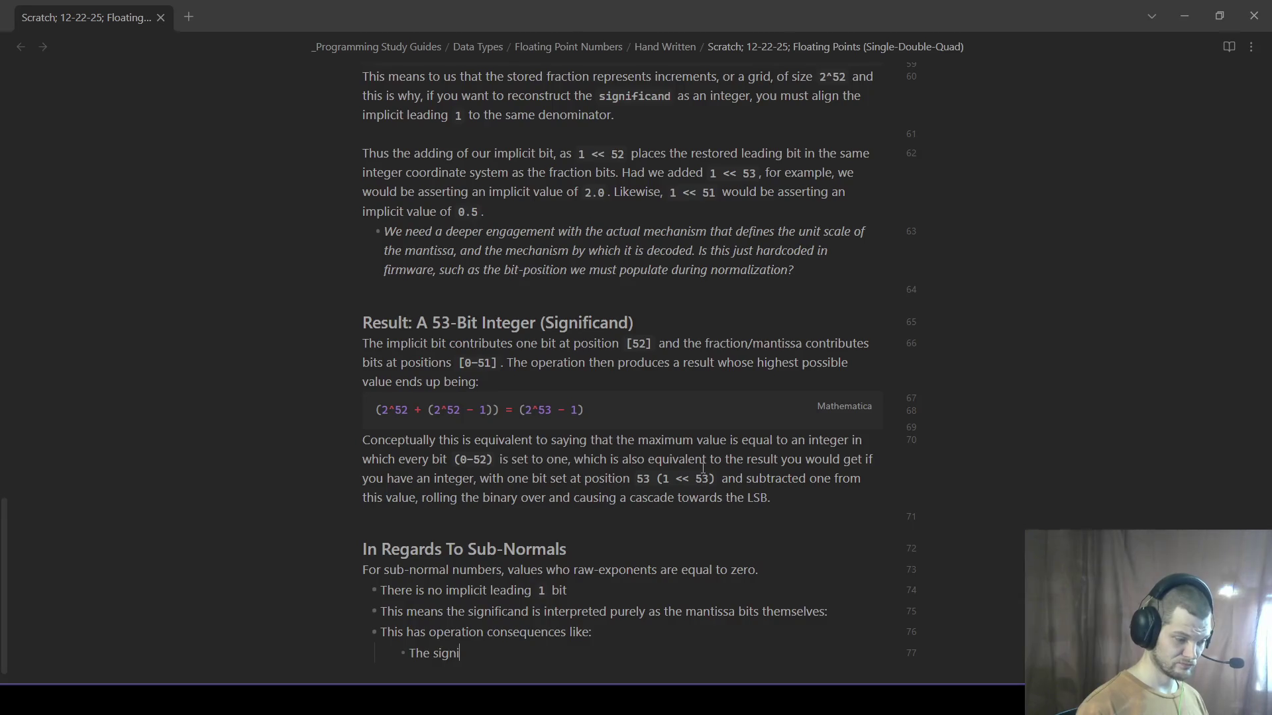
{"action": "type", "text": "and integer has"}
{"action": "key", "text": "BackSpace"}
{"action": "type", "text": "than 52"}
{"action": "type", "text": " effective bits."}
{"action": "key", "text": "Return"}
{"action": "type", "text": "Th"}
{"action": "type", "text": " leading ma"}
{"action": "type", "text": "ssa"}
{"action": "key", "text": "BackSpace"}
{"action": "key", "text": "BackSpace"}
{"action": "key", "text": "BackSpace"}
{"action": "key", "text": "BackSpace"}
{"action": "key", "text": "BackSpace"}
{"action": "type", "text": "gnitude information is completely (genuiin"}
{"action": "key", "text": "BackSpace"}
{"action": "type", "text": "nely)"}
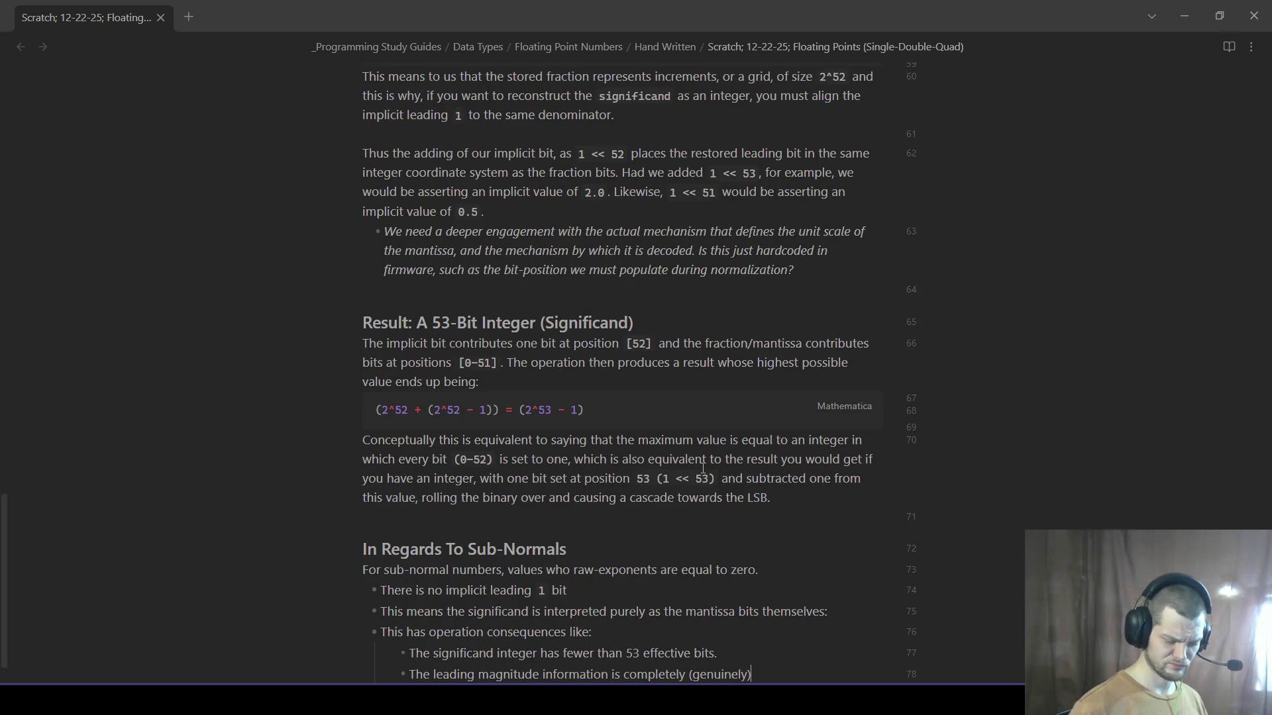
{"action": "type", "text": " absent"}
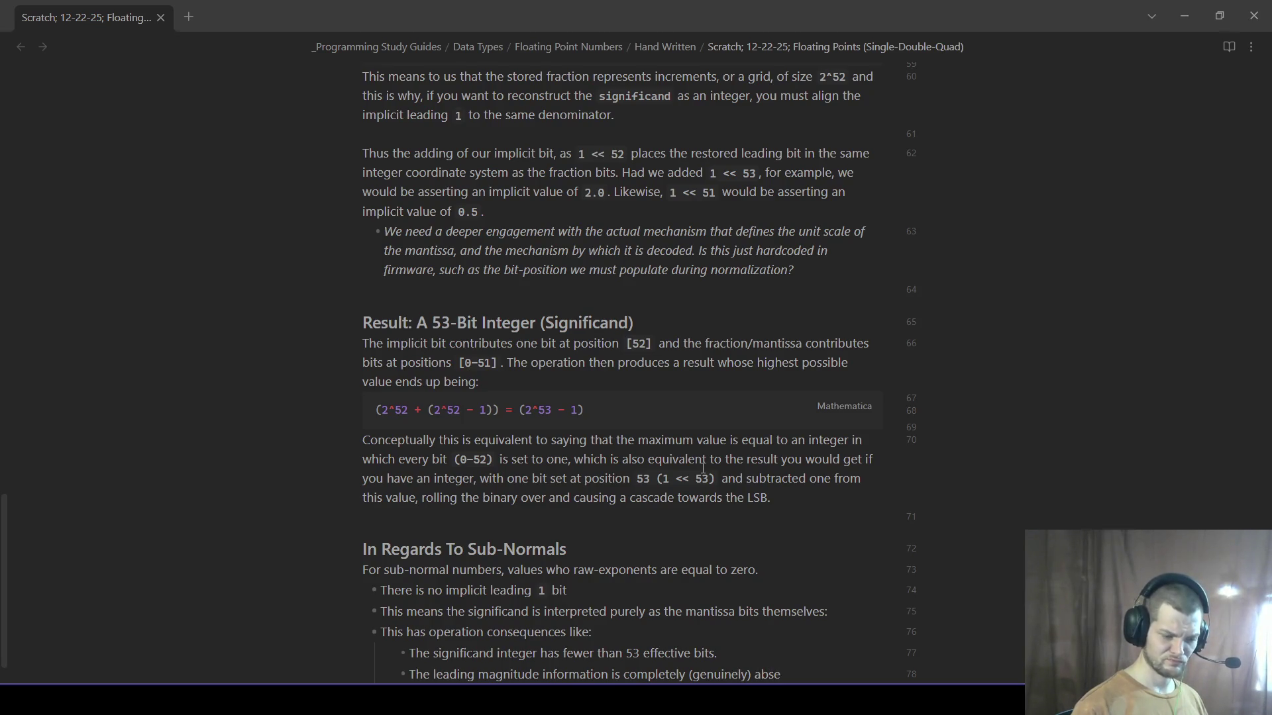
{"action": "type", "text": "."}
- Start a nested italic question 'What would it mean for them to be...' under the magnitude bullet
{"action": "key", "text": "Return"}
{"action": "key", "text": "Tab"}
{"action": "type", "text": "When wouldn"}
{"action": "key", "text": "BackSpace"}
{"action": "key", "text": "BackSpace"}
{"action": "key", "text": "BackSpace"}
{"action": "key", "text": "BackSpace"}
{"action": "key", "text": "BackSpace"}
{"action": "key", "text": "BackSpace"}
{"action": "key", "text": "BackSpace"}
{"action": "key", "text": "BackSpace"}
{"action": "key", "text": "BackSpace"}
{"action": "key", "text": "BackSpace"}
{"action": "key", "text": "BackSpace"}
{"action": "type", "text": "**"}
{"action": "type", "text": "What would it mean for them to be disingenuio"}
{"action": "key", "text": "BackSpace"}
{"action": "type", "text": "nely *"}
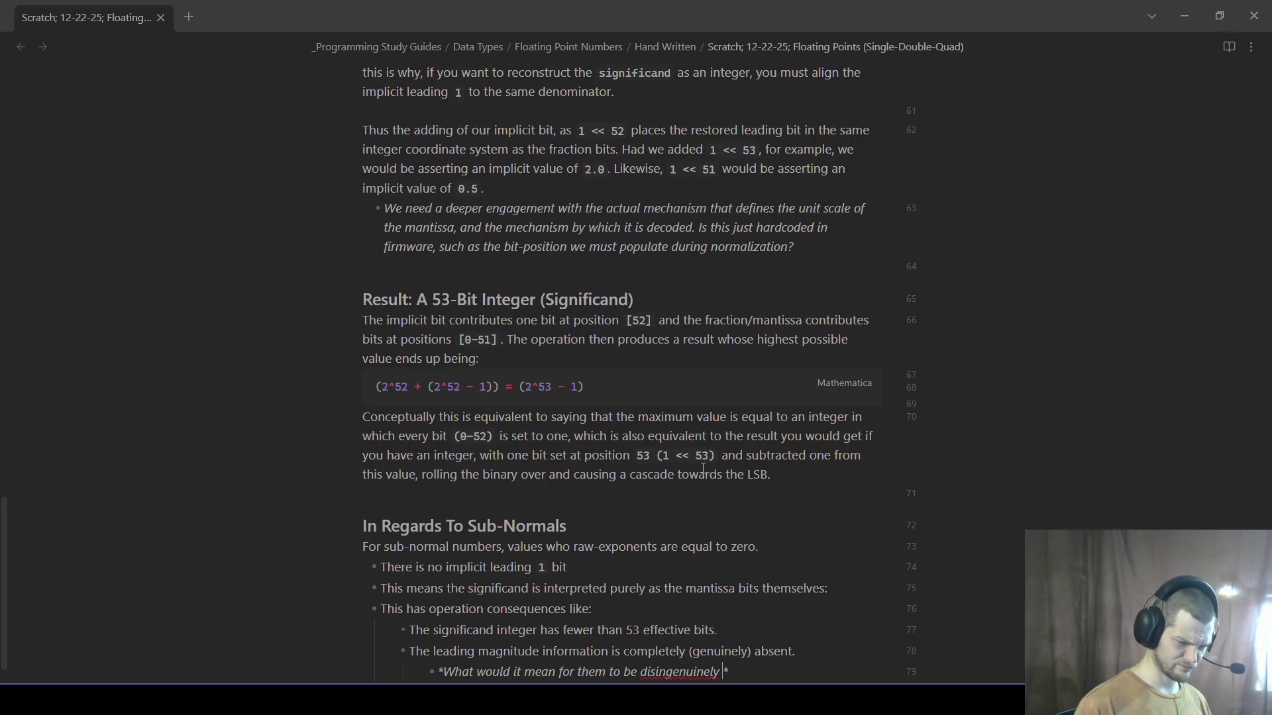
{"action": "scroll", "coordinate": [705, 630], "scroll_direction": "down", "scroll_amount": 1}
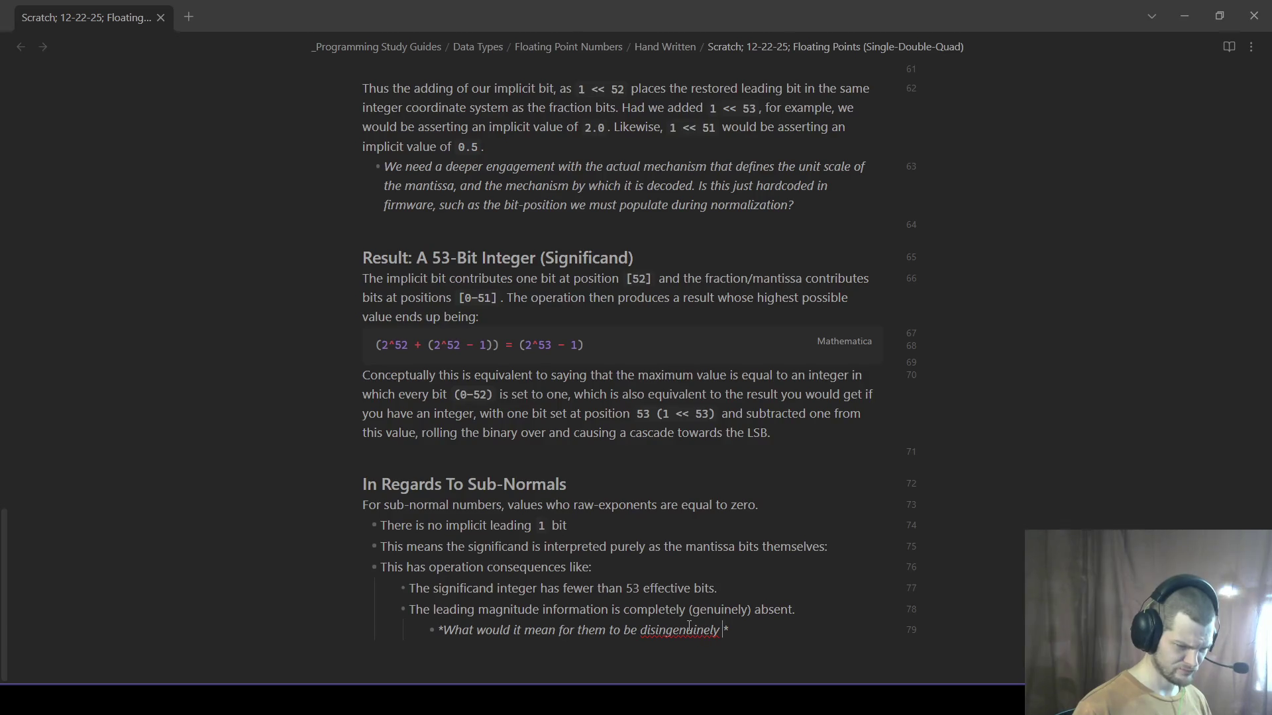
- Review spelling suggestions for the misspelled word and strip its wrong leading letters
{"action": "right_click", "coordinate": [688, 626]}
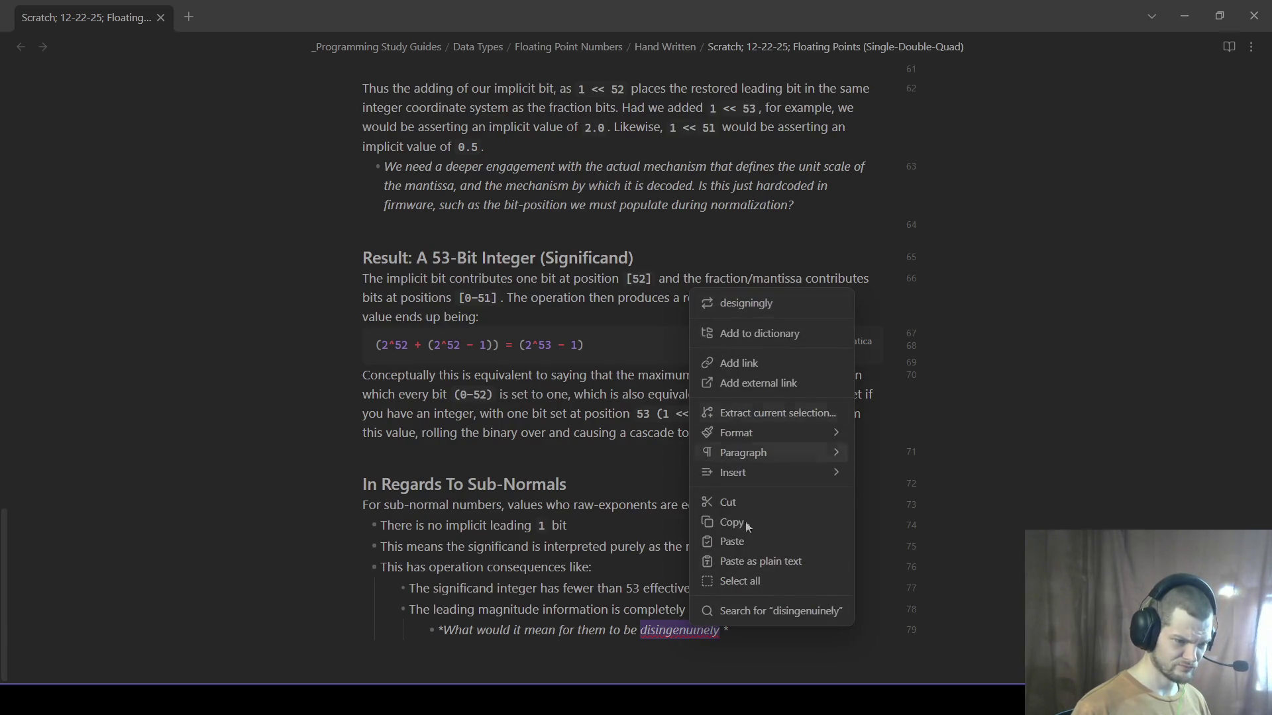
{"action": "left_click", "coordinate": [665, 663]}
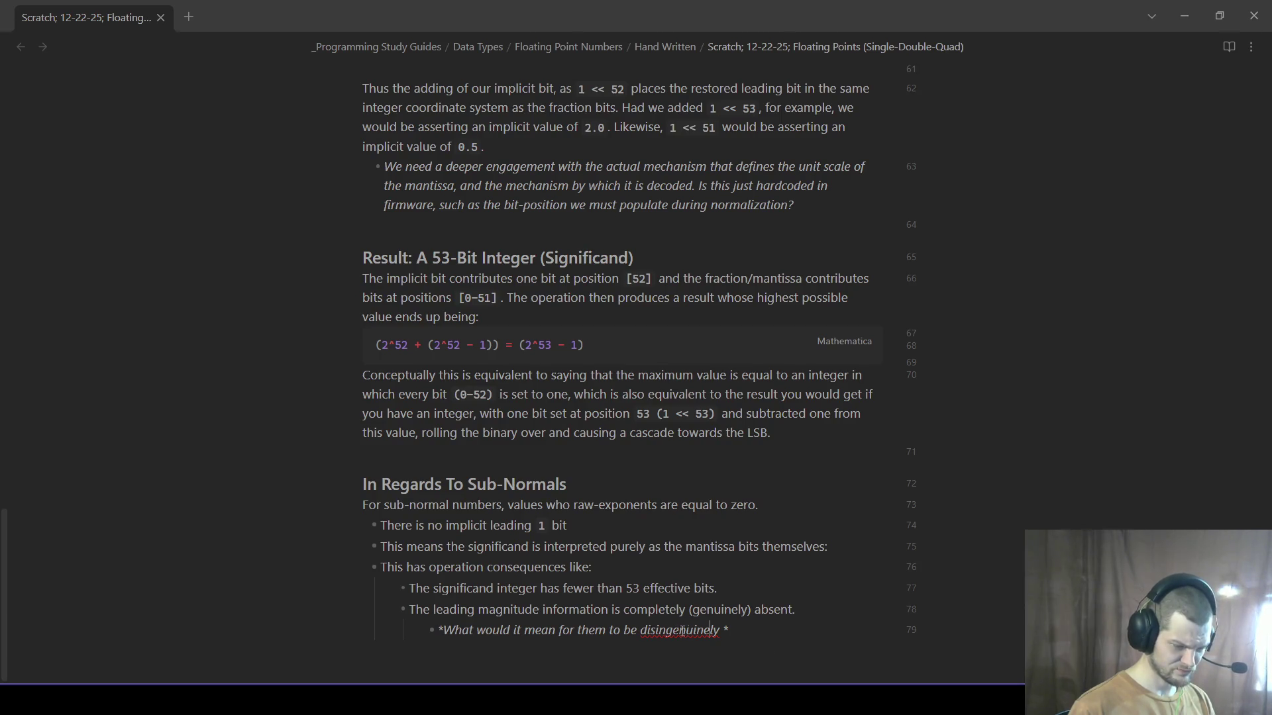
{"action": "key", "text": "BackSpace"}
{"action": "key", "text": "BackSpace"}
{"action": "key", "text": "BackSpace"}
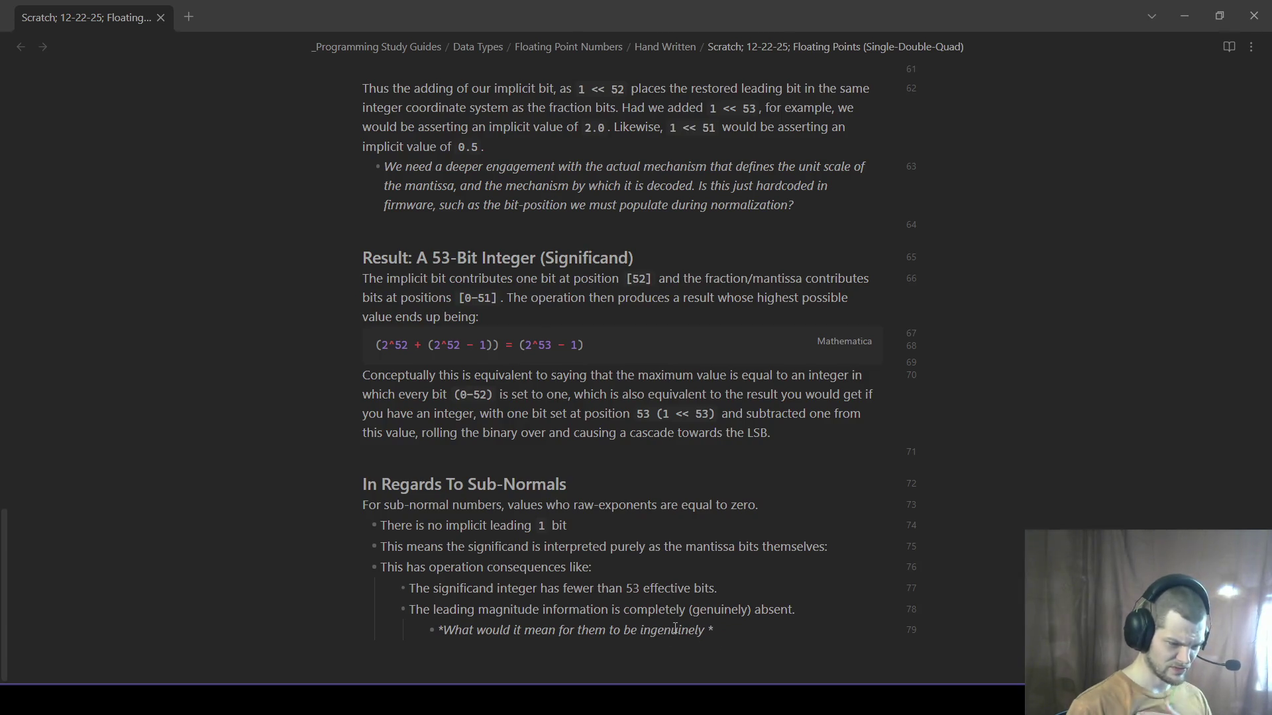
{"action": "right_click", "coordinate": [696, 630]}
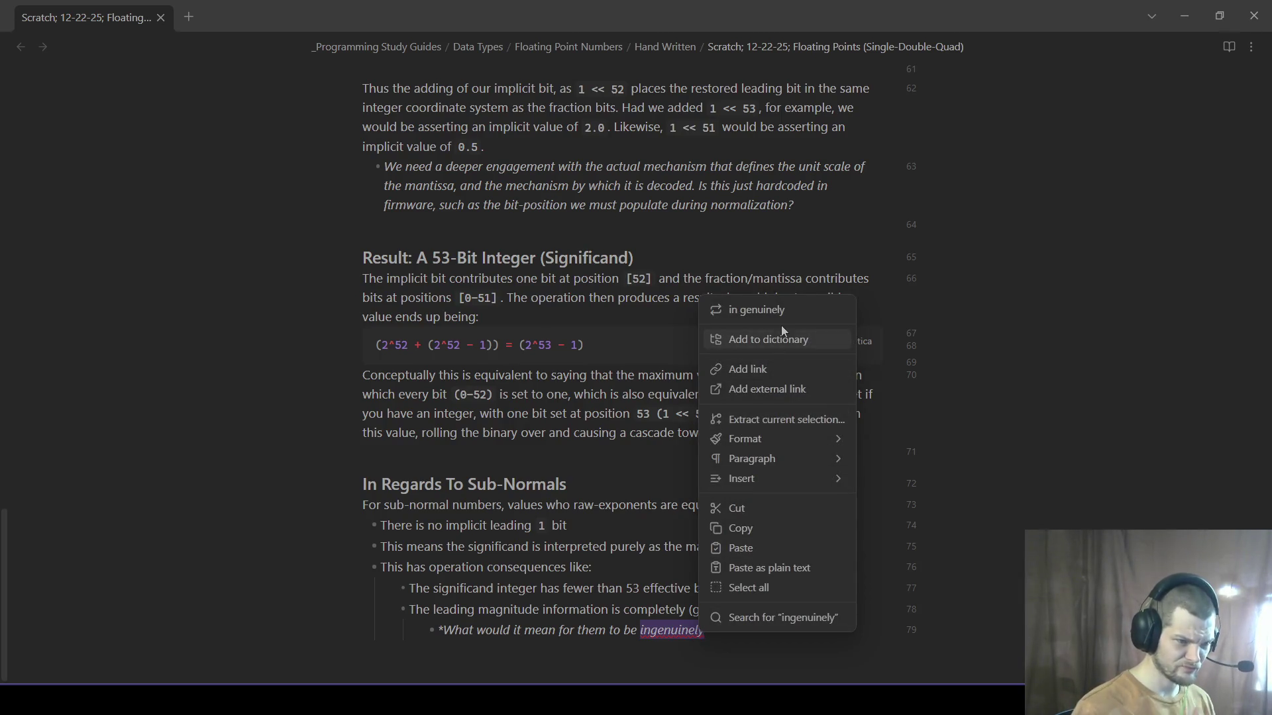
{"action": "left_click", "coordinate": [701, 630]}
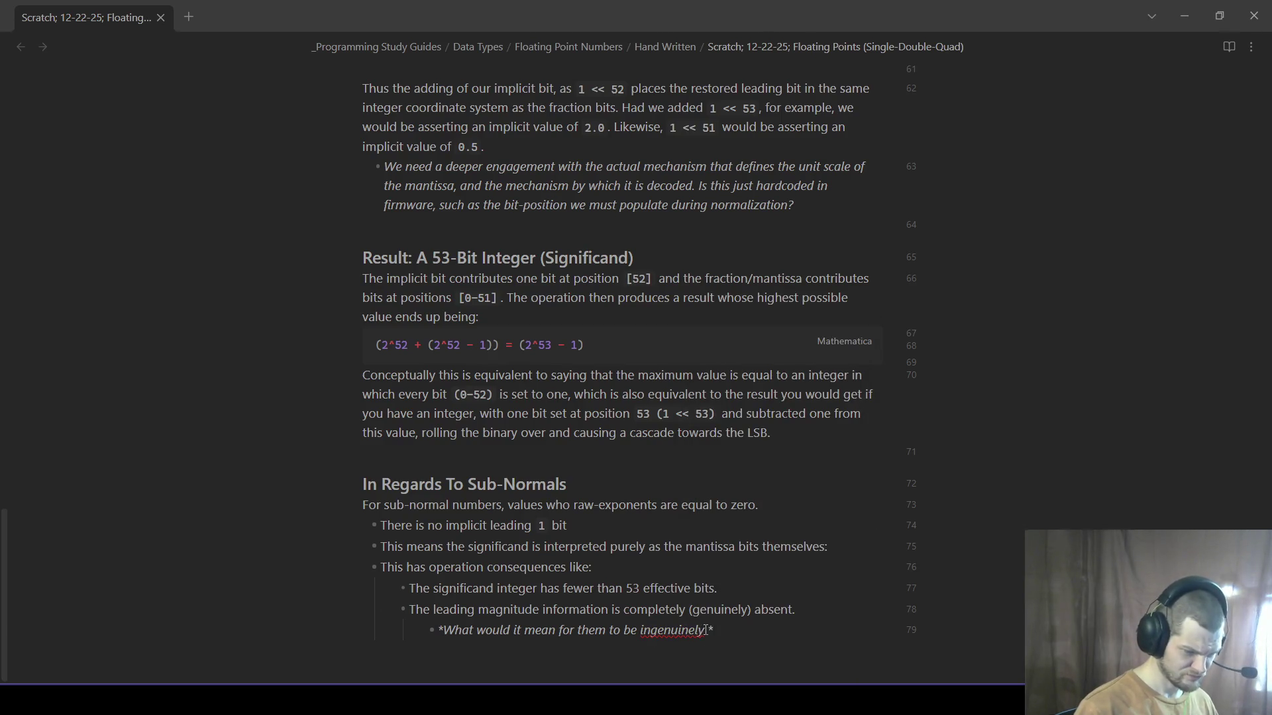
- Rework the word into 'disingenuously' by selecting it and removing the wrong ending
{"action": "left_click", "coordinate": [640, 631]}
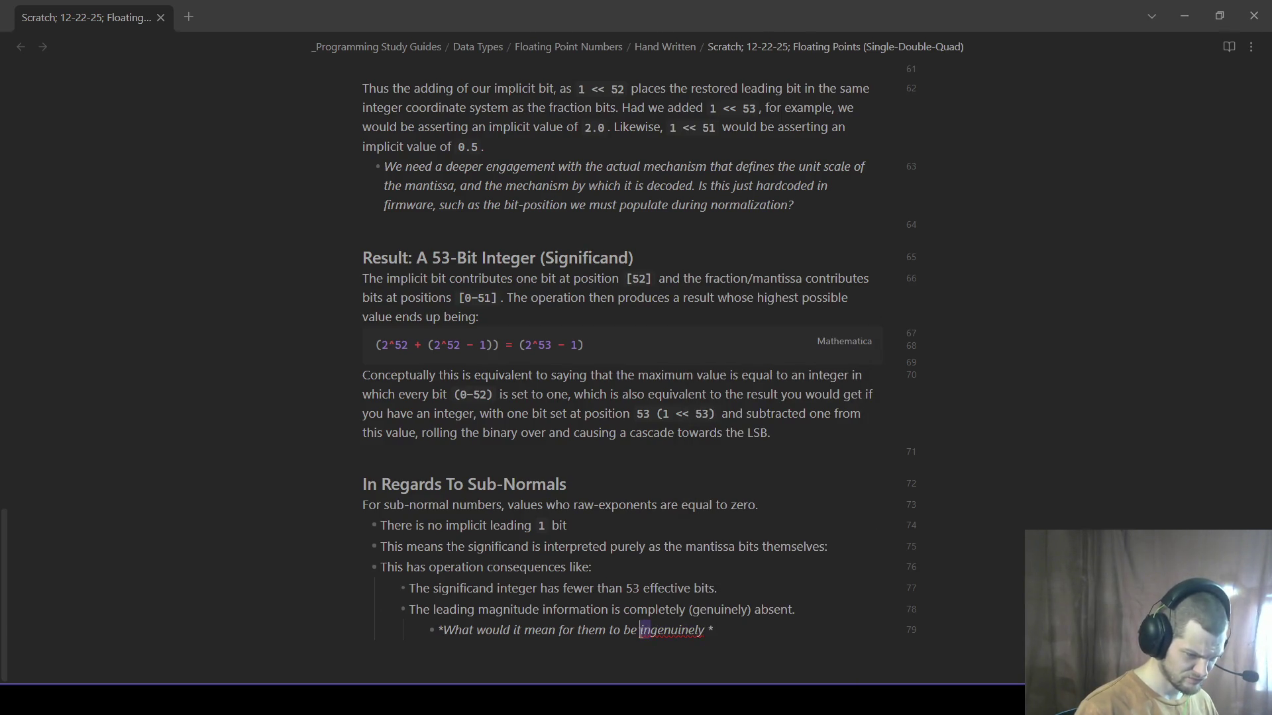
{"action": "mouse_move", "coordinate": [637, 633]}
{"action": "left_mouse_down"}
{"action": "mouse_move", "coordinate": [608, 631]}
{"action": "mouse_move", "coordinate": [621, 630]}
{"action": "left_mouse_up"}
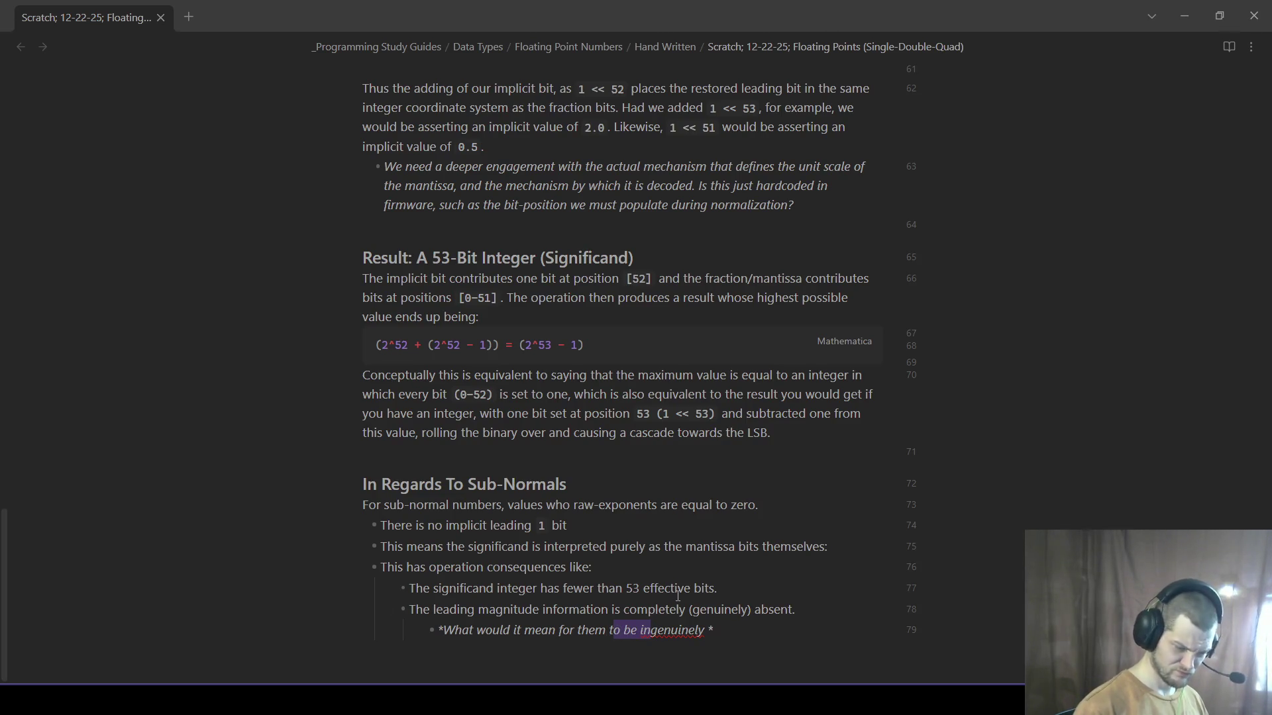
{"action": "left_click", "coordinate": [711, 630]}
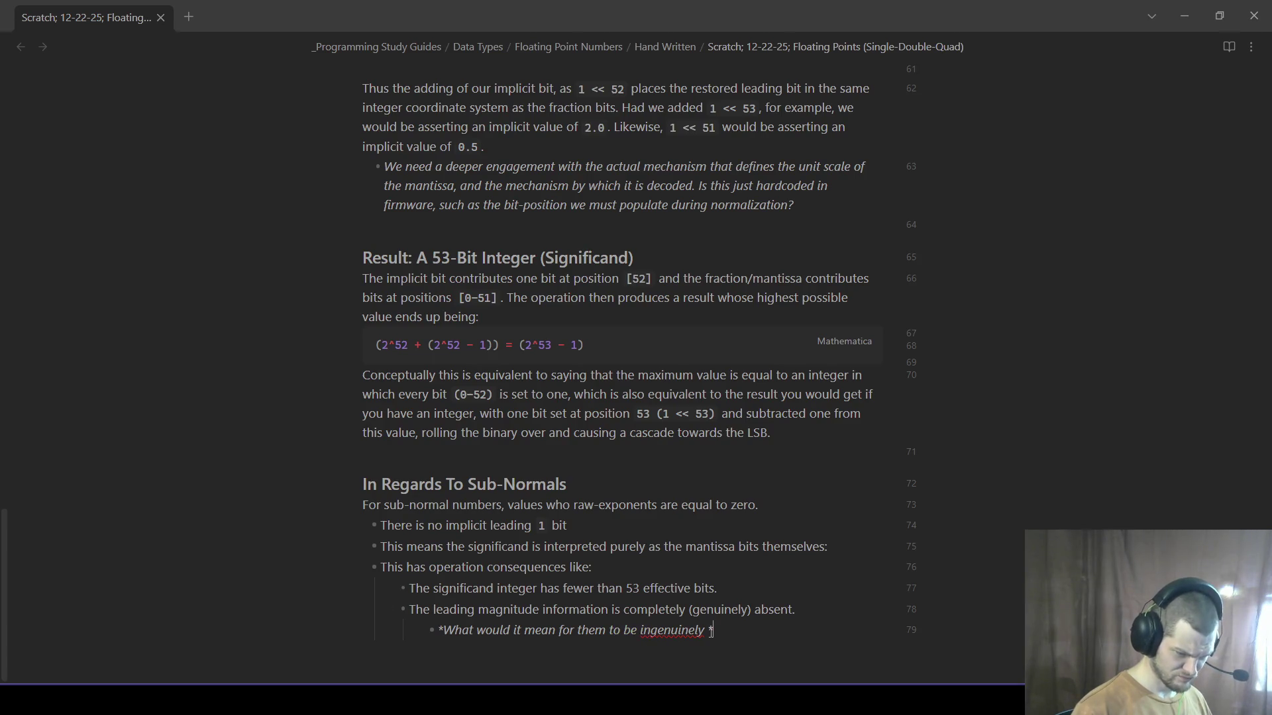
{"action": "left_click_drag", "start_coordinate": [707, 630], "coordinate": [640, 632]}
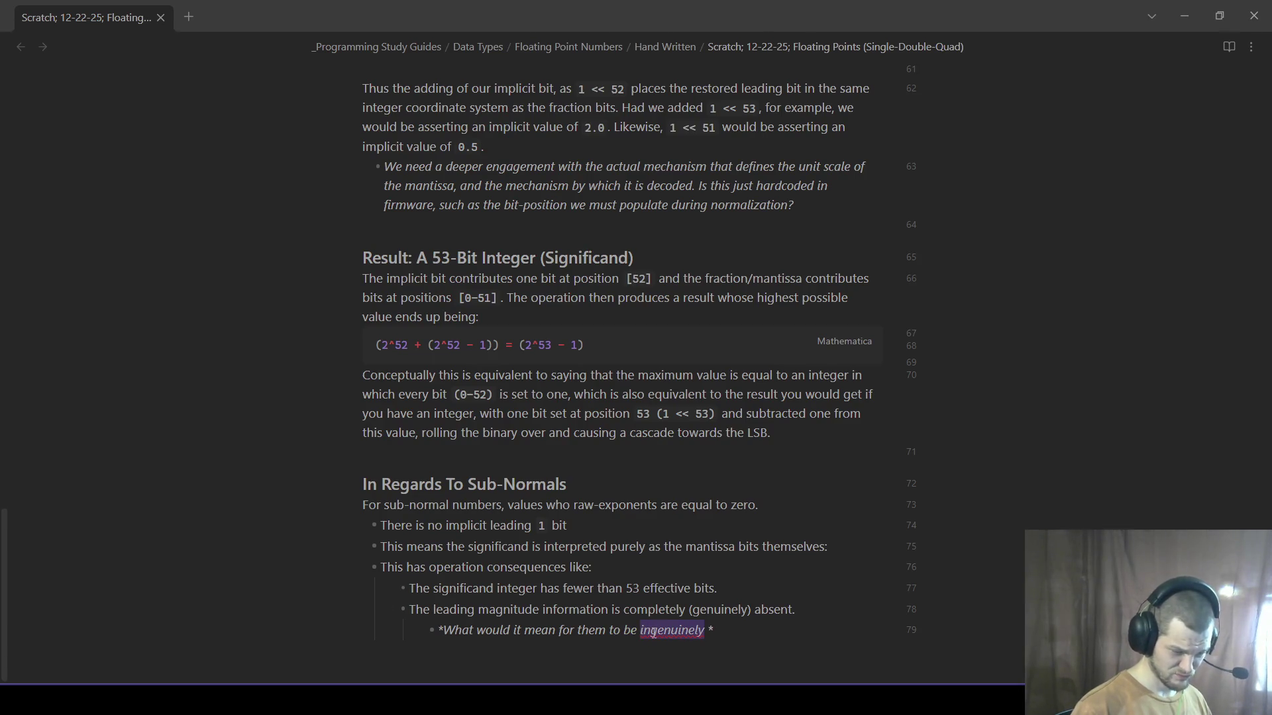
{"action": "key", "text": "Left"}
{"action": "type", "text": "dis"}
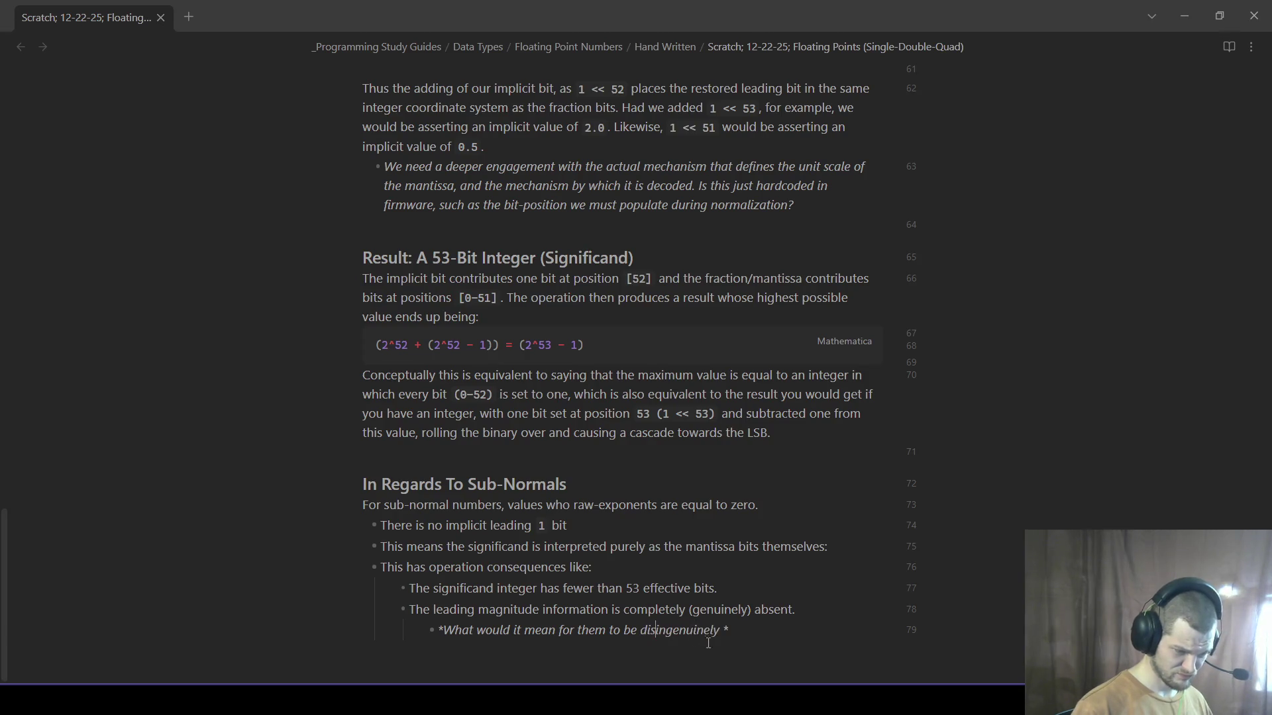
{"action": "key", "text": "BackSpace"}
{"action": "key", "text": "BackSpace"}
{"action": "key", "text": "BackSpace"}
{"action": "type", "text": "ously"}
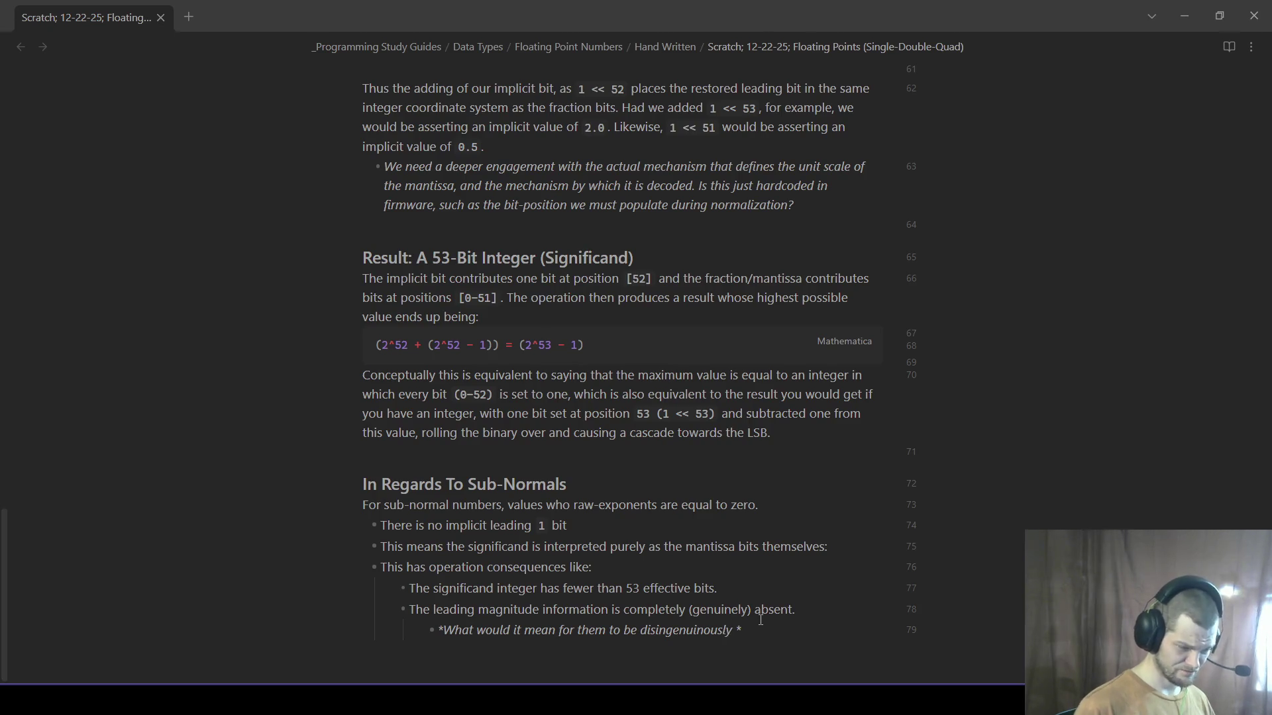
{"action": "type", "text": " absent..?"}
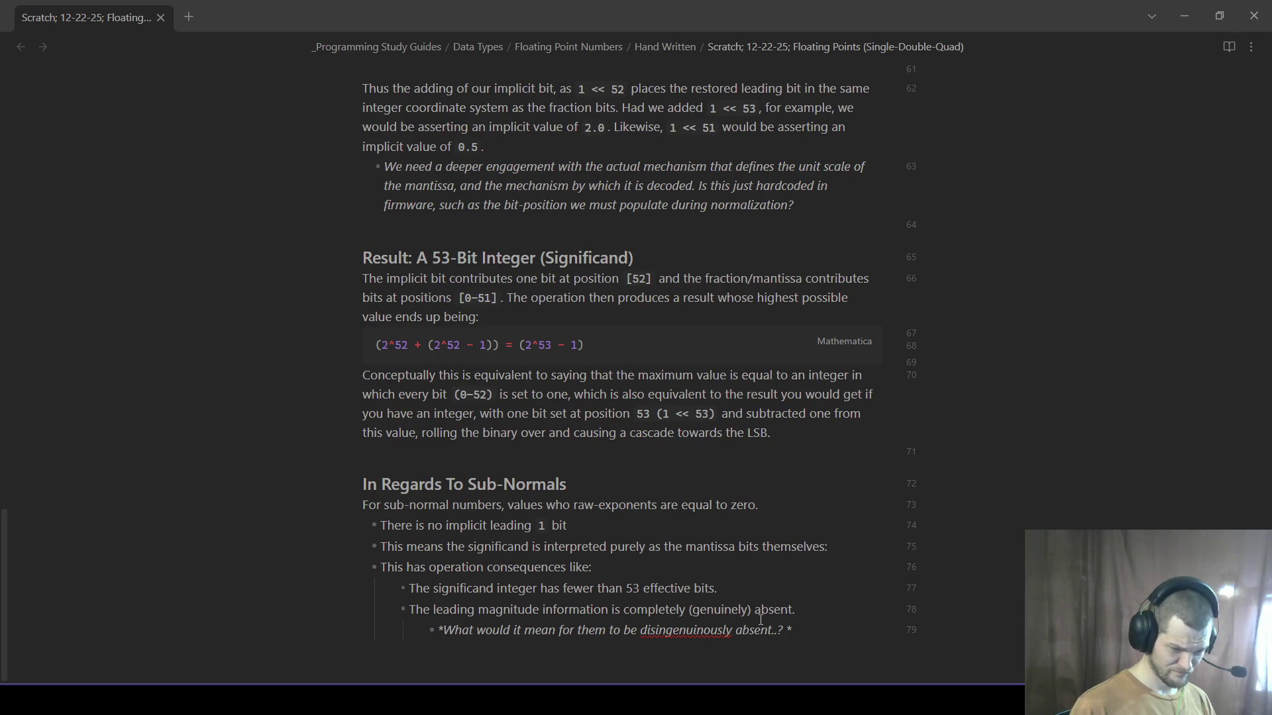
- Tidy the 'absent..?' ending, select 'disingenuously' and bring up the window switcher
{"action": "key", "text": "Delete"}
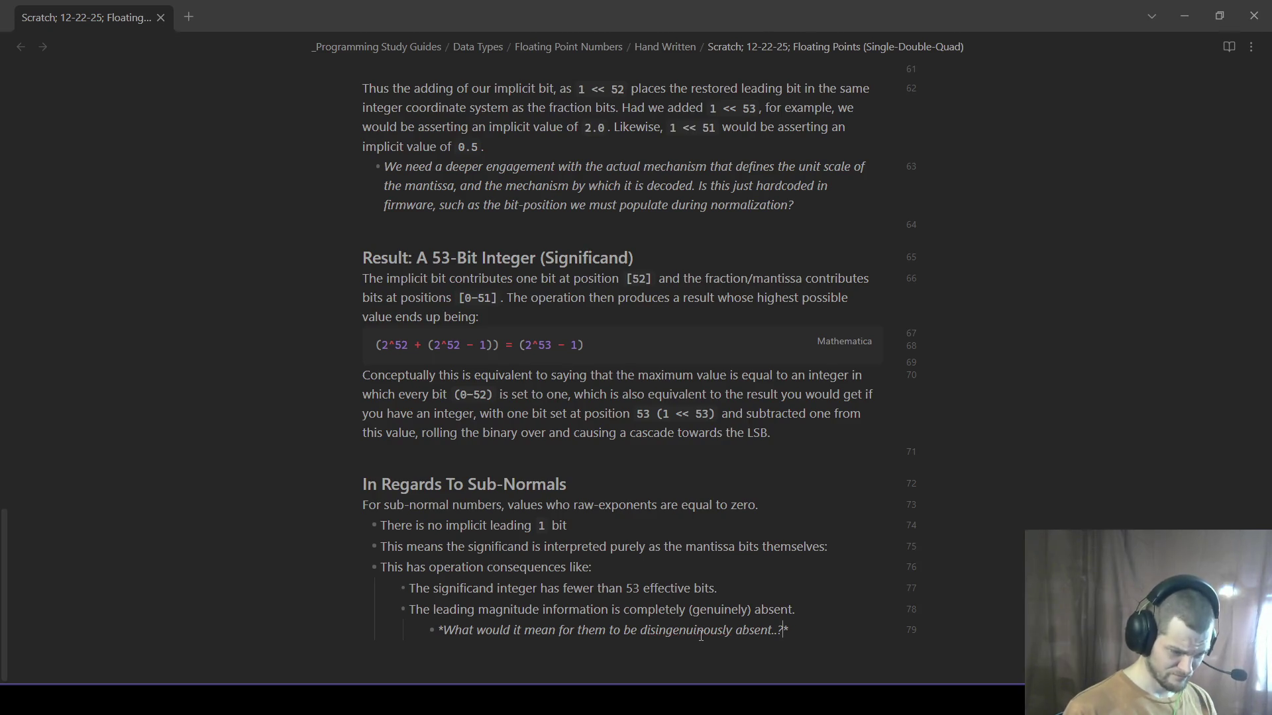
{"action": "right_click", "coordinate": [694, 630]}
{"action": "key", "text": "Escape"}
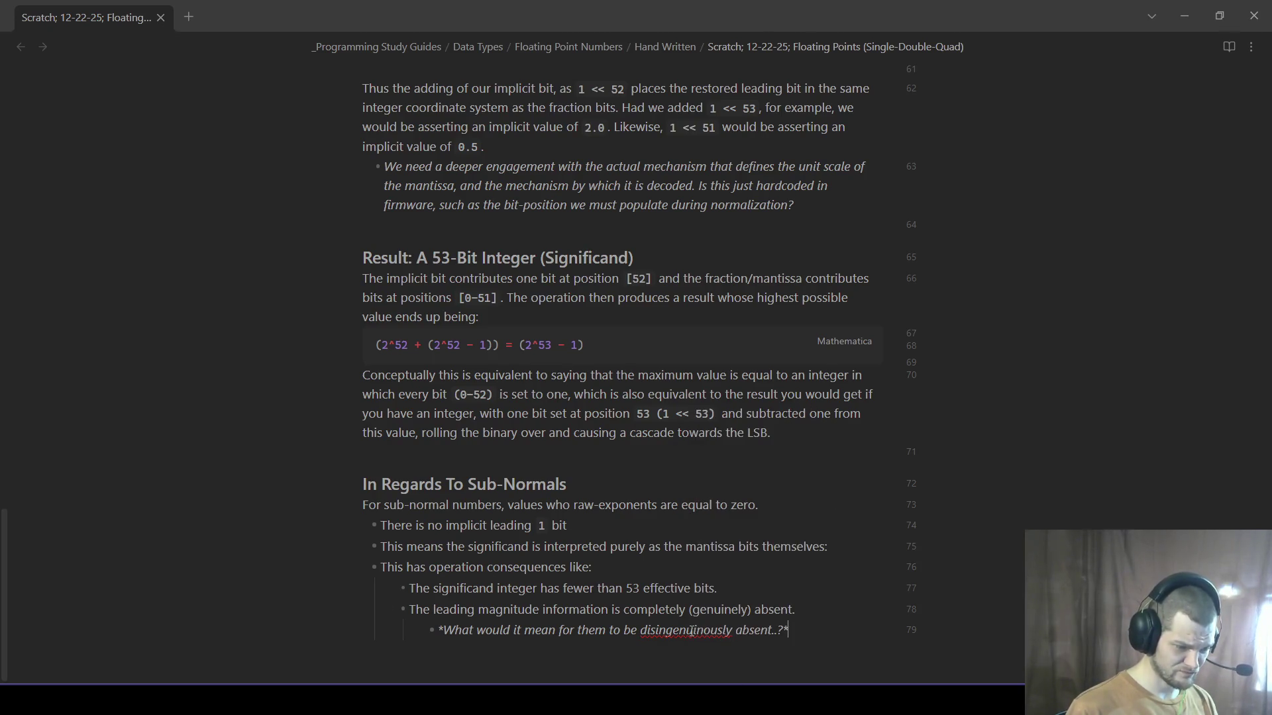
{"action": "left_click_drag", "start_coordinate": [731, 630], "coordinate": [640, 630]}
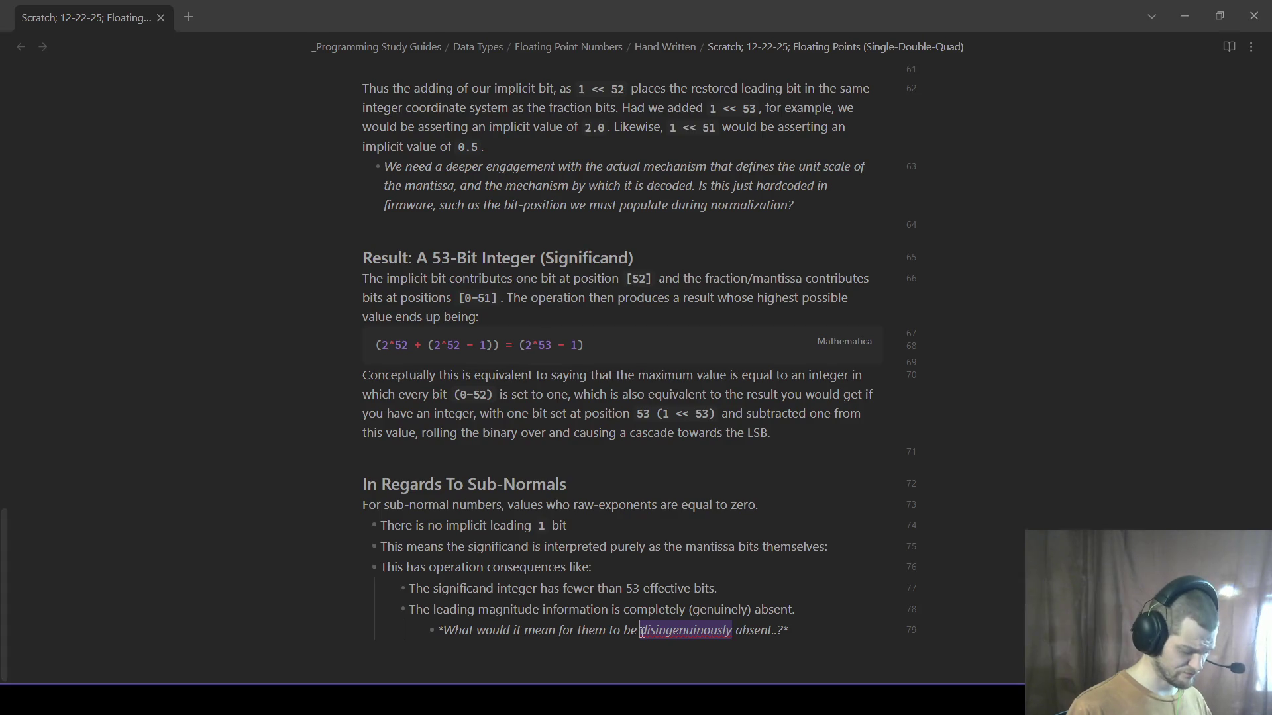
{"action": "key", "text": "alt+Tab"}
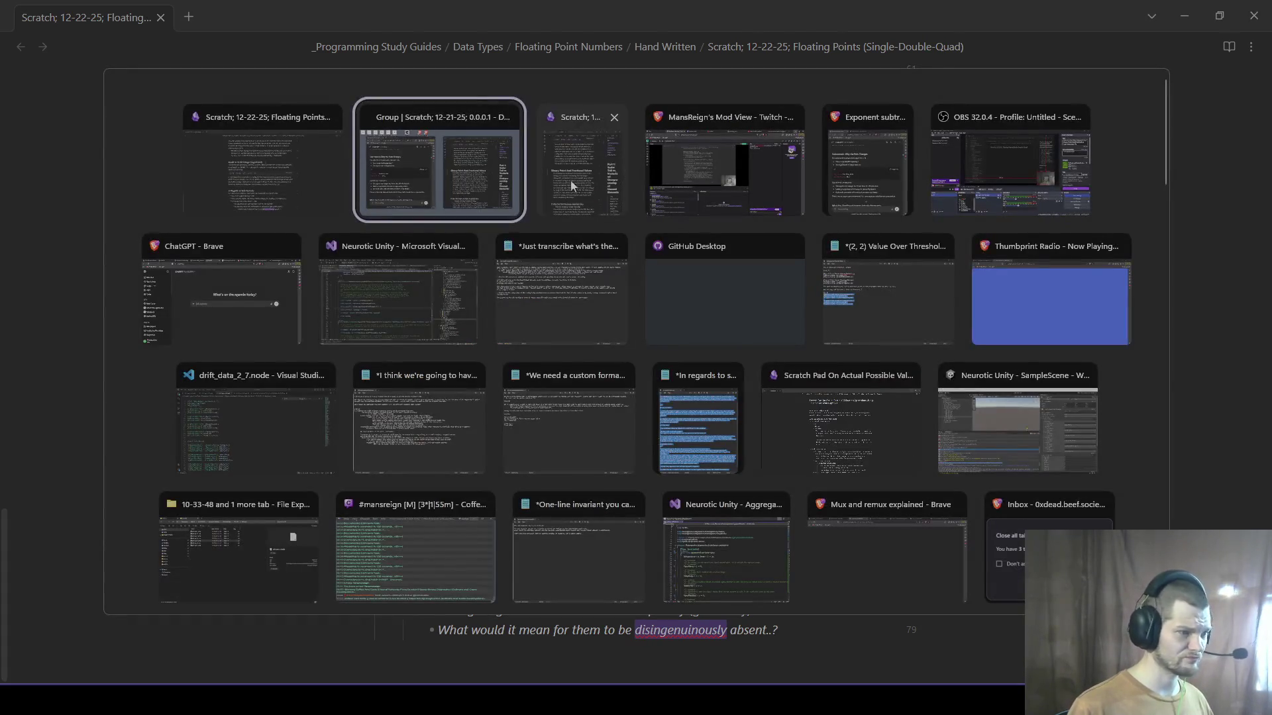
- Ask ChatGPT about the pasted word, select 'disingenuously' from its reply and return to Obsidian
{"action": "left_click", "coordinate": [172, 332]}
{"action": "type", "text": "disingenuinously"}
{"action": "key", "text": "Return"}
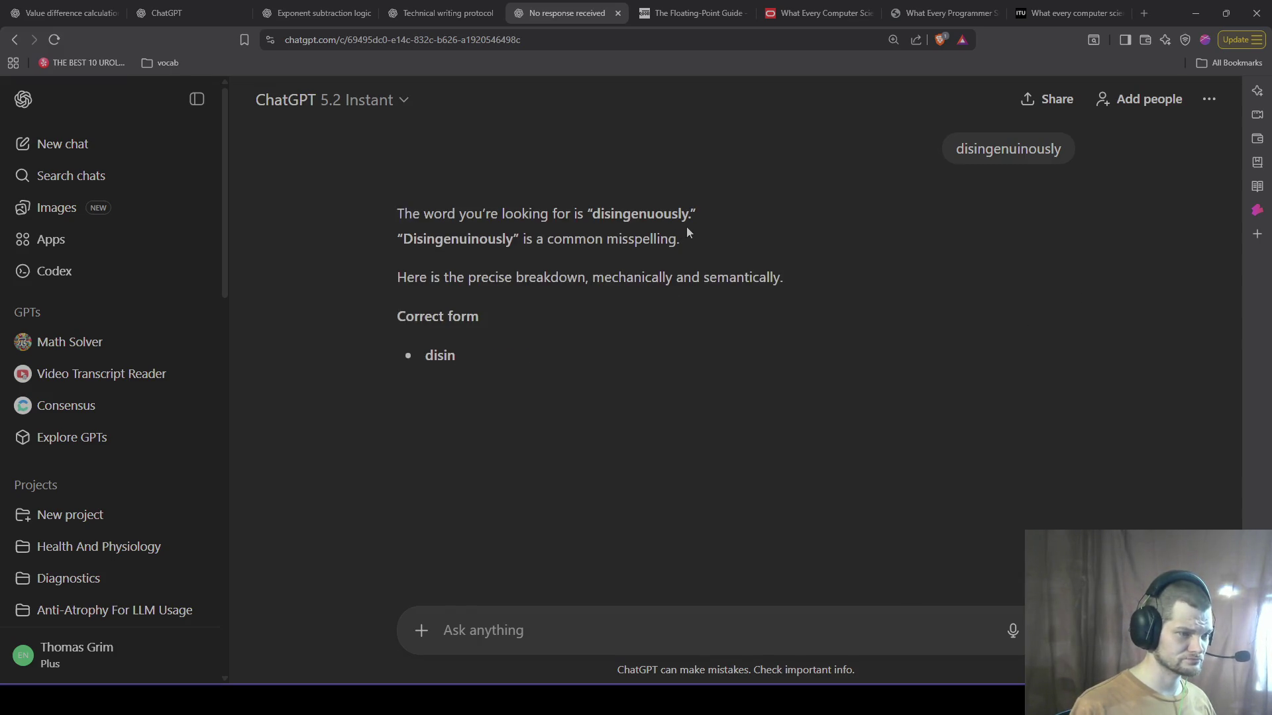
{"action": "left_click_drag", "start_coordinate": [691, 214], "coordinate": [593, 213]}
{"action": "key", "text": "ctrl+c"}
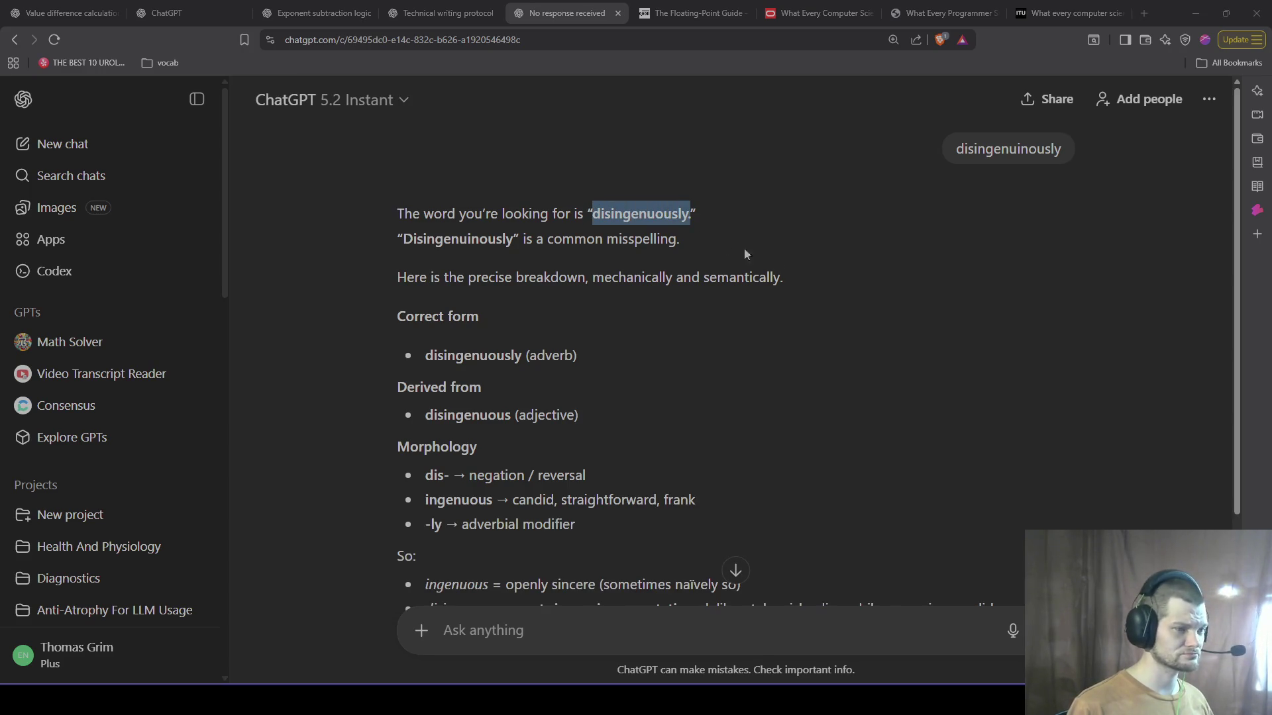
{"action": "key", "text": "alt+Tab"}
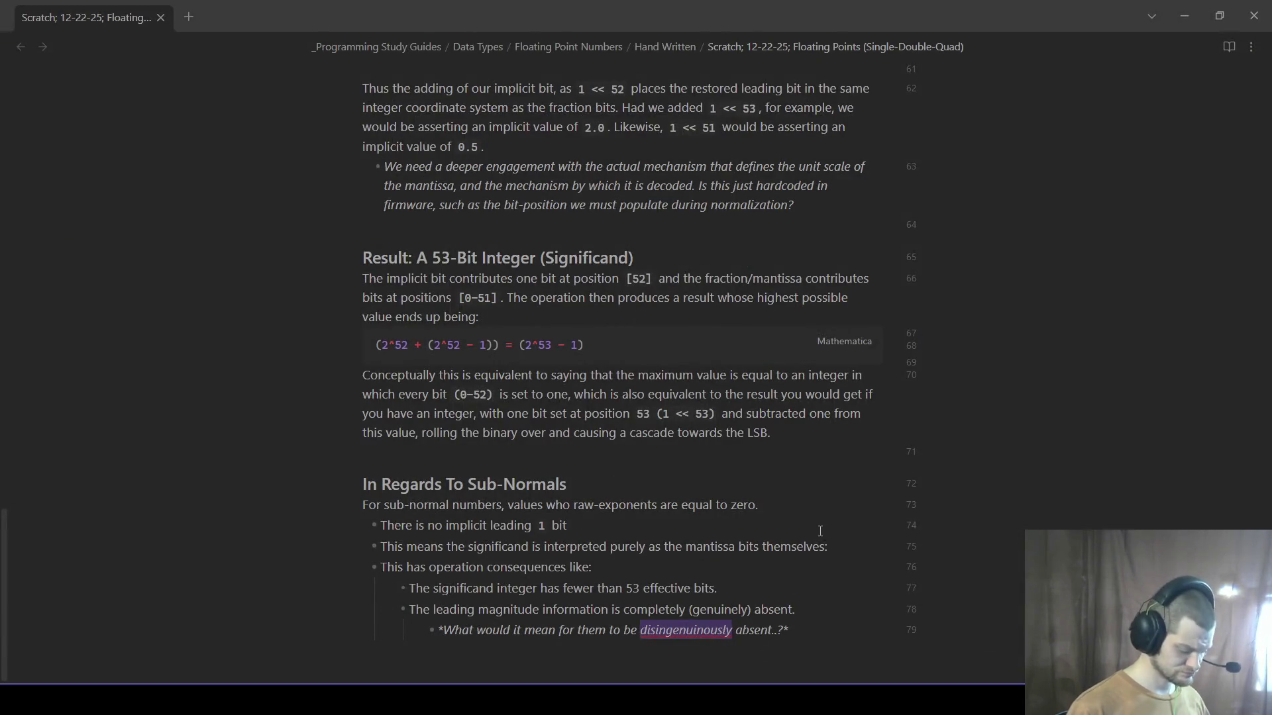
- Paste the correct spelling over the word and start a new bullet below the question
{"action": "key", "text": "ctrl+v"}
{"action": "left_click", "coordinate": [828, 601]}
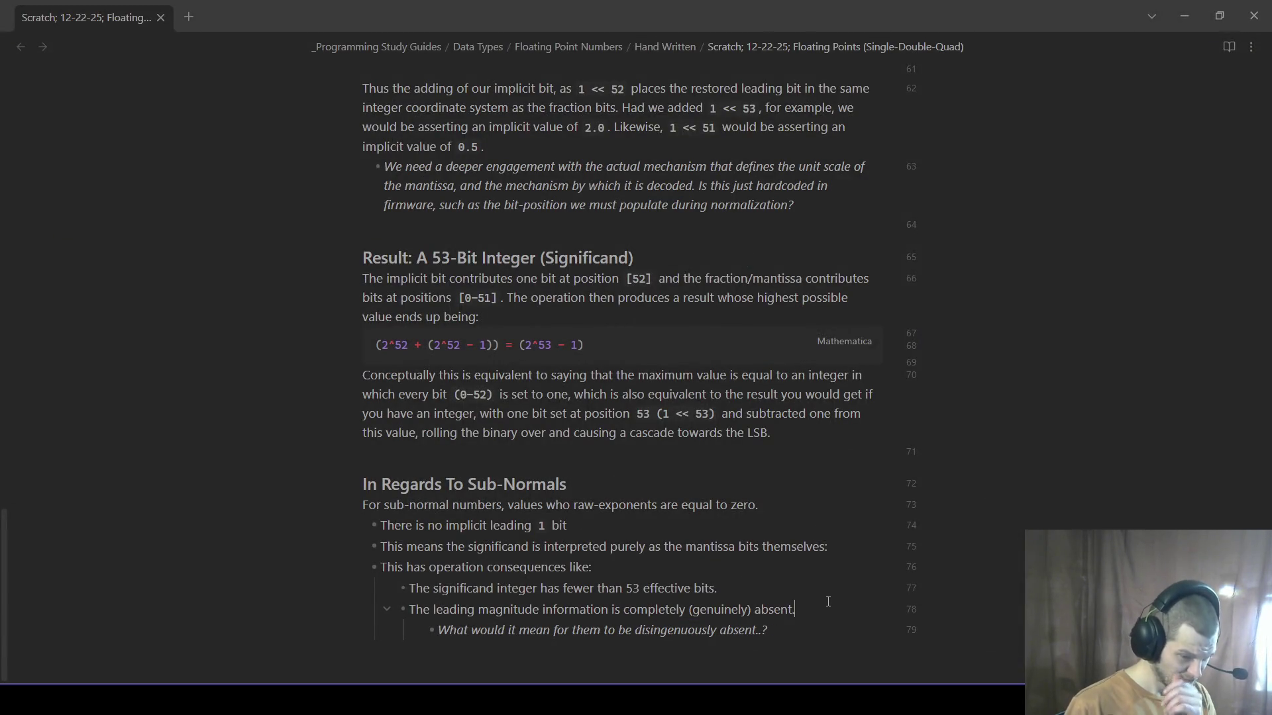
{"action": "left_click", "coordinate": [816, 639]}
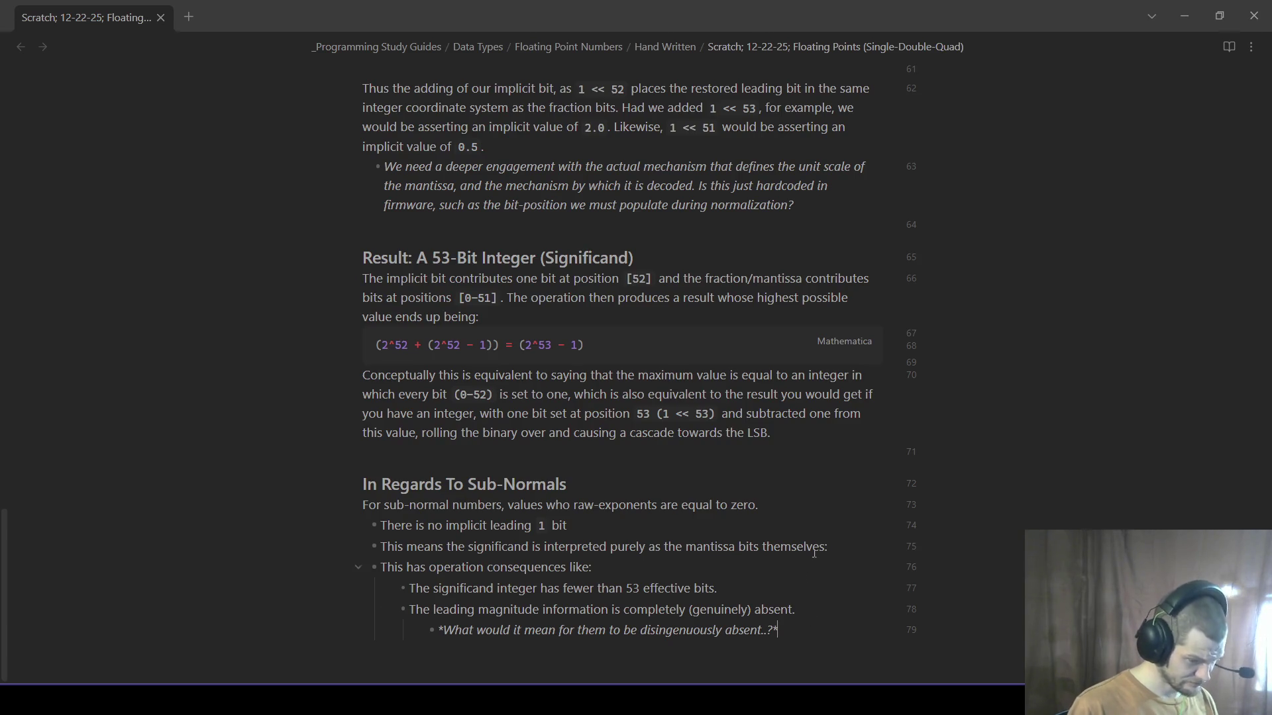
{"action": "key", "text": "Return"}
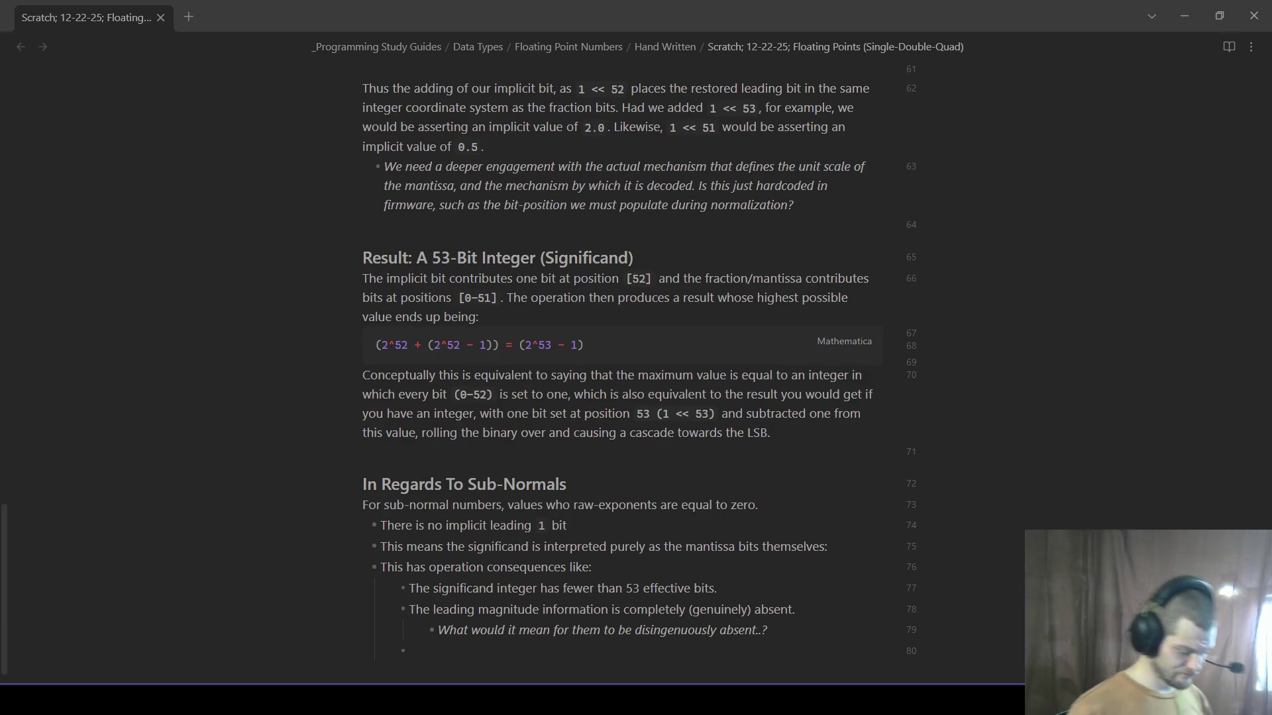
{"action": "type", "text": "Aithem"}
- Write the Arithmetic bullet: reduced-precision arithmetic is how gradual underflow is implemented and defined
{"action": "key", "text": "BackSpace"}
{"action": "key", "text": "BackSpace"}
{"action": "key", "text": "BackSpace"}
{"action": "key", "text": "BackSpace"}
{"action": "key", "text": "BackSpace"}
{"action": "type", "text": "rithmetic "}
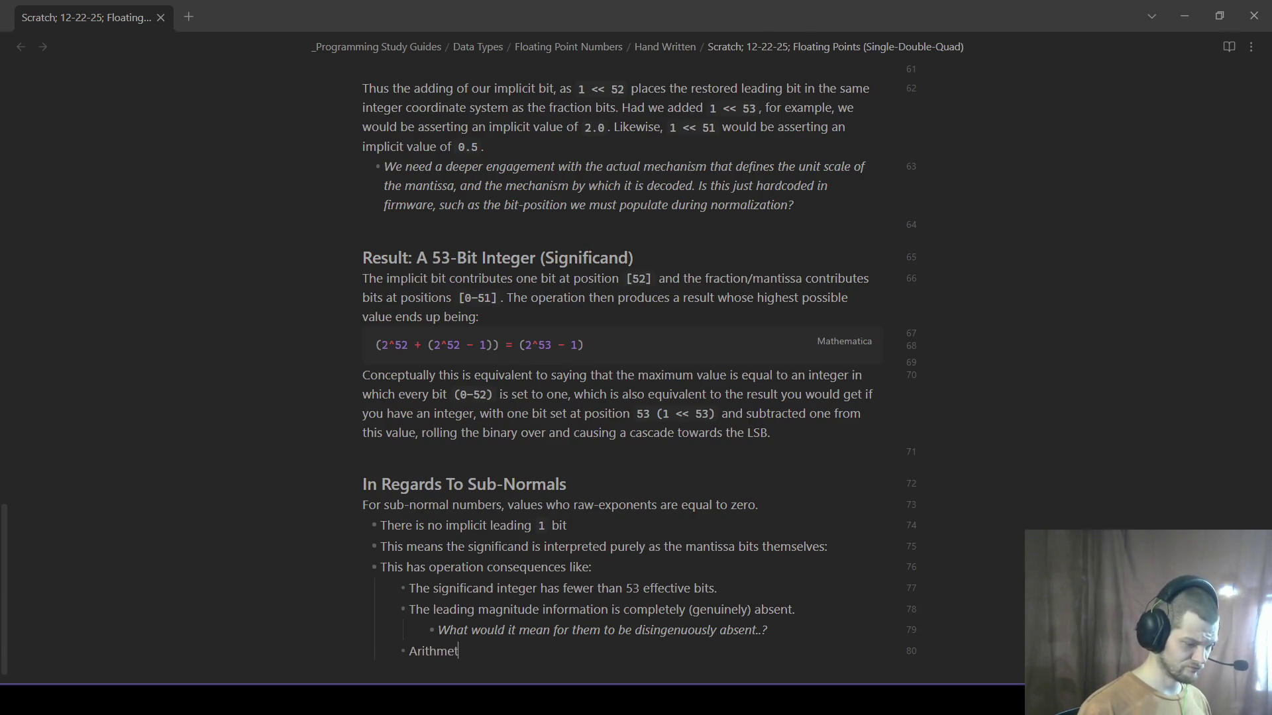
{"action": "type", "text": "proceeds with reduced precision by design."}
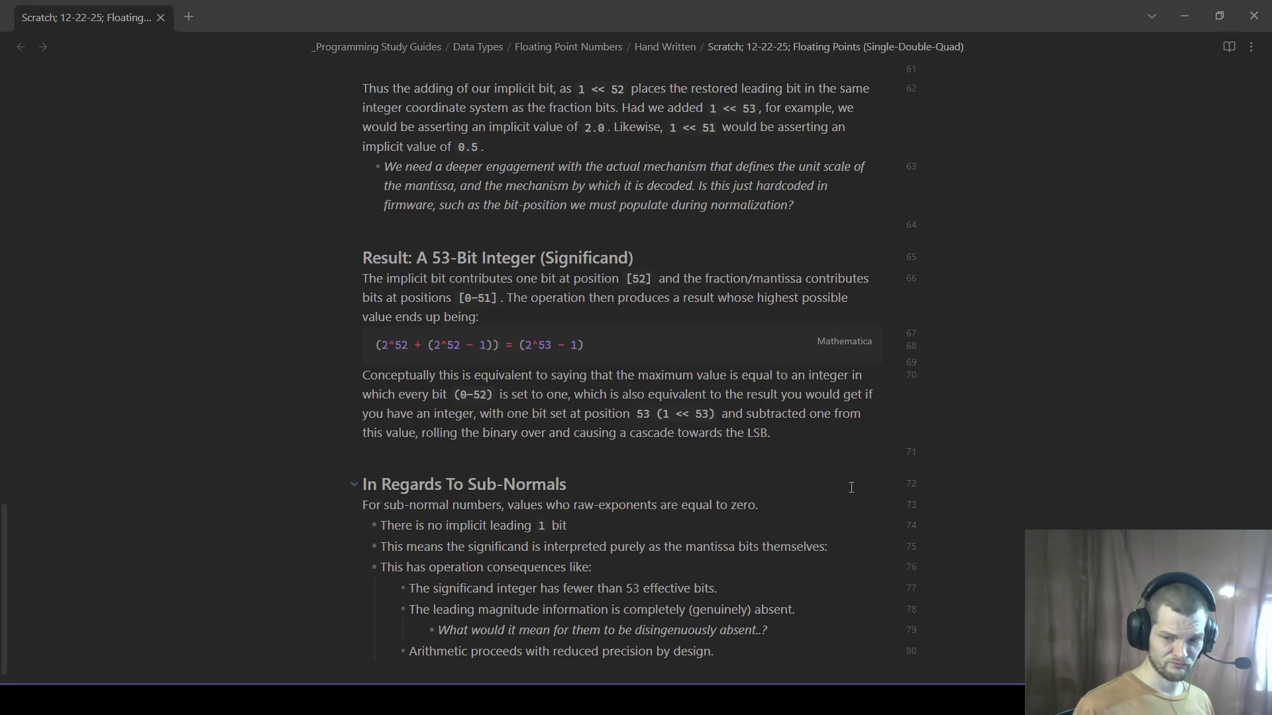
{"action": "scroll", "coordinate": [852, 465], "scroll_direction": "down", "scroll_amount": 1}
{"action": "type", "text": " This is not an edge case. "}
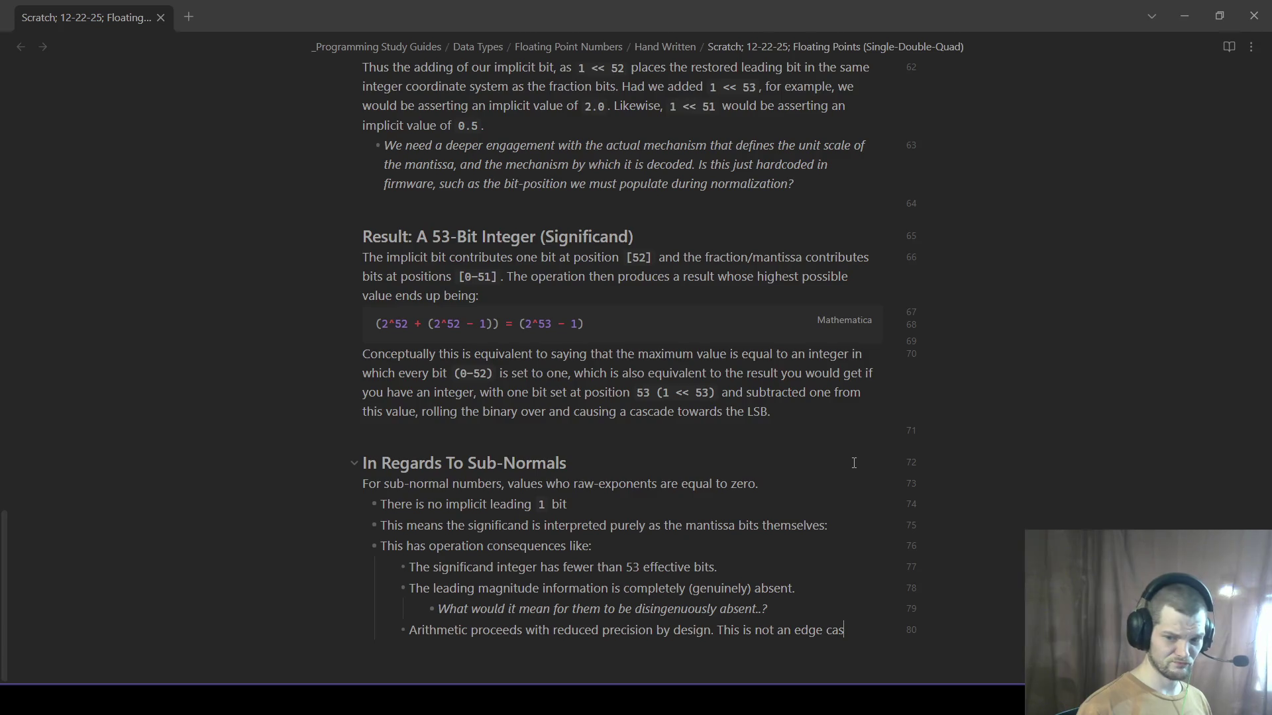
{"action": "type", "text": "Thi"}
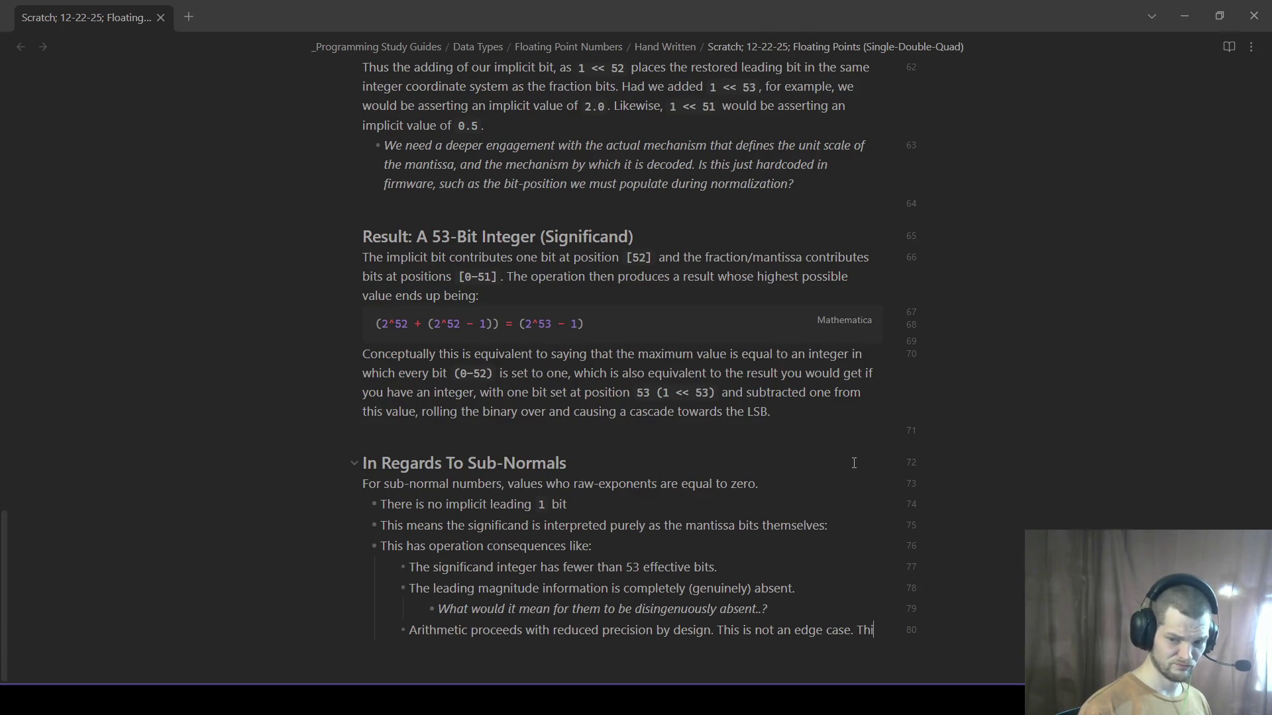
{"action": "key", "text": "BackSpace"}
{"action": "key", "text": "BackSpace"}
{"action": "key", "text": "BackSpace"}
{"action": "key", "text": "BackSpace"}
{"action": "key", "text": "BackSpace"}
{"action": "type", "text": " which we work around; "}
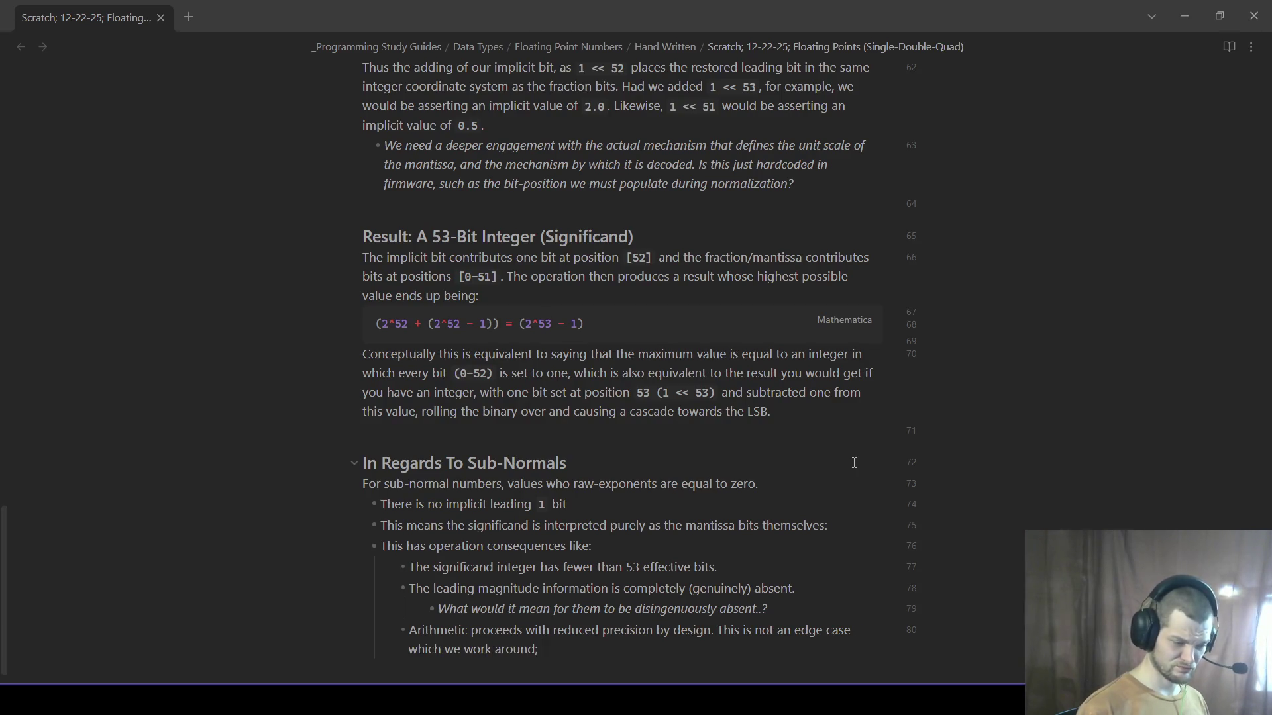
{"action": "type", "text": "this is ho"}
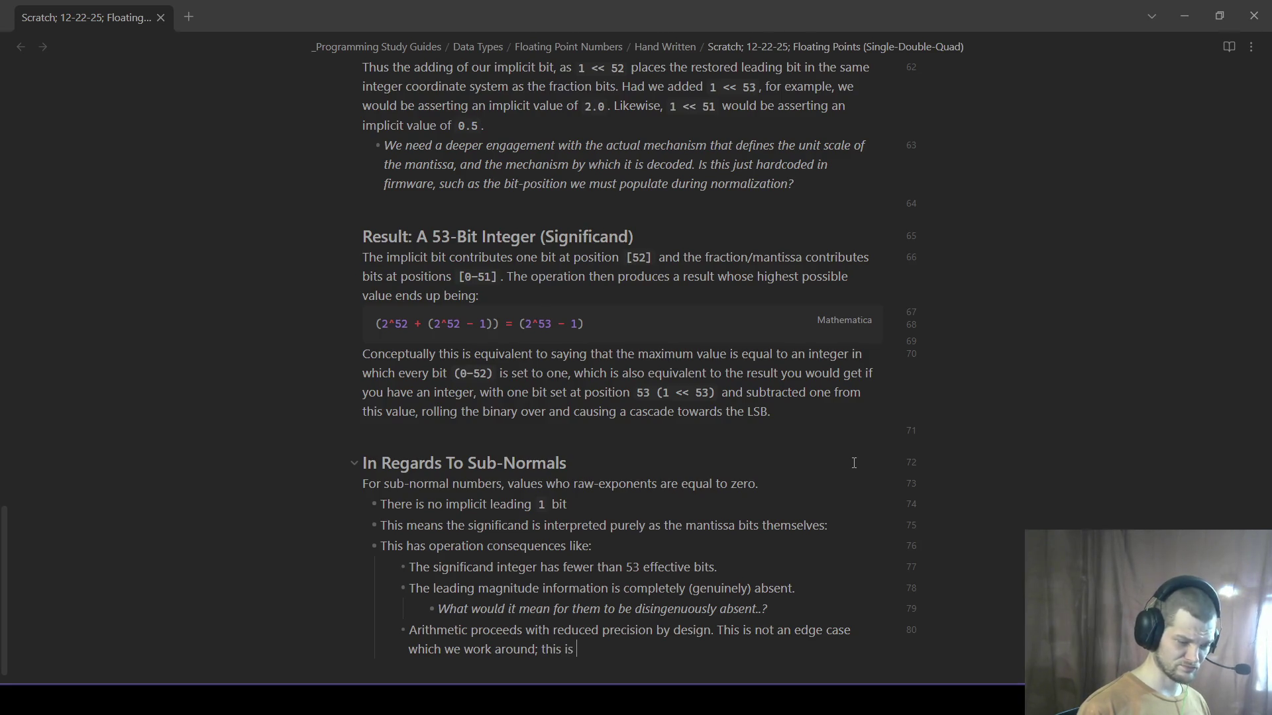
{"action": "type", "text": "w gradual"}
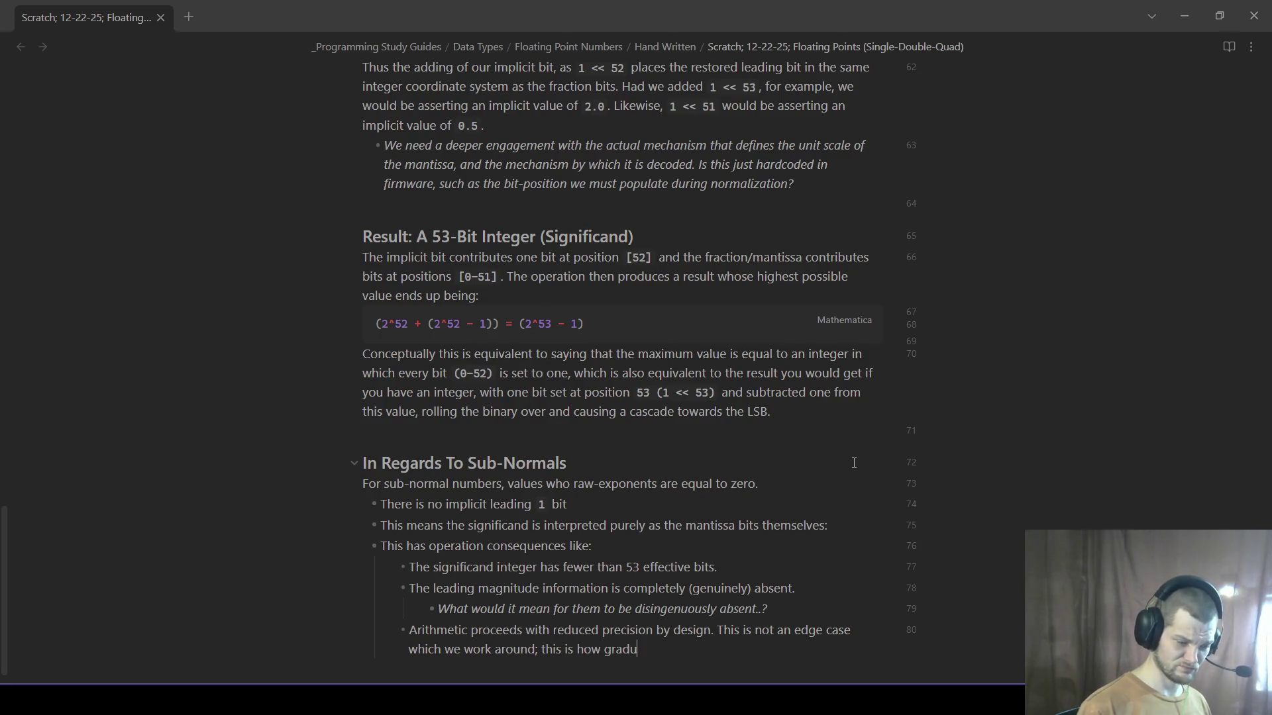
{"action": "type", "text": " underf"}
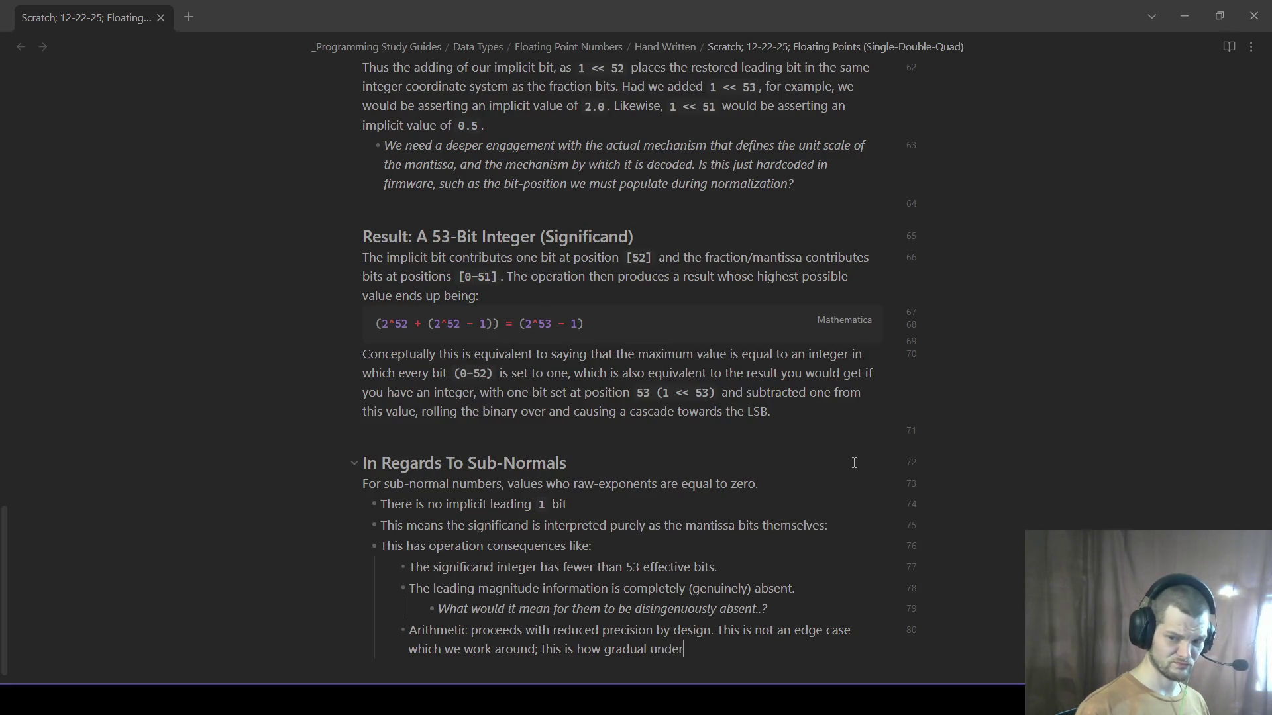
{"action": "type", "text": "low is i"}
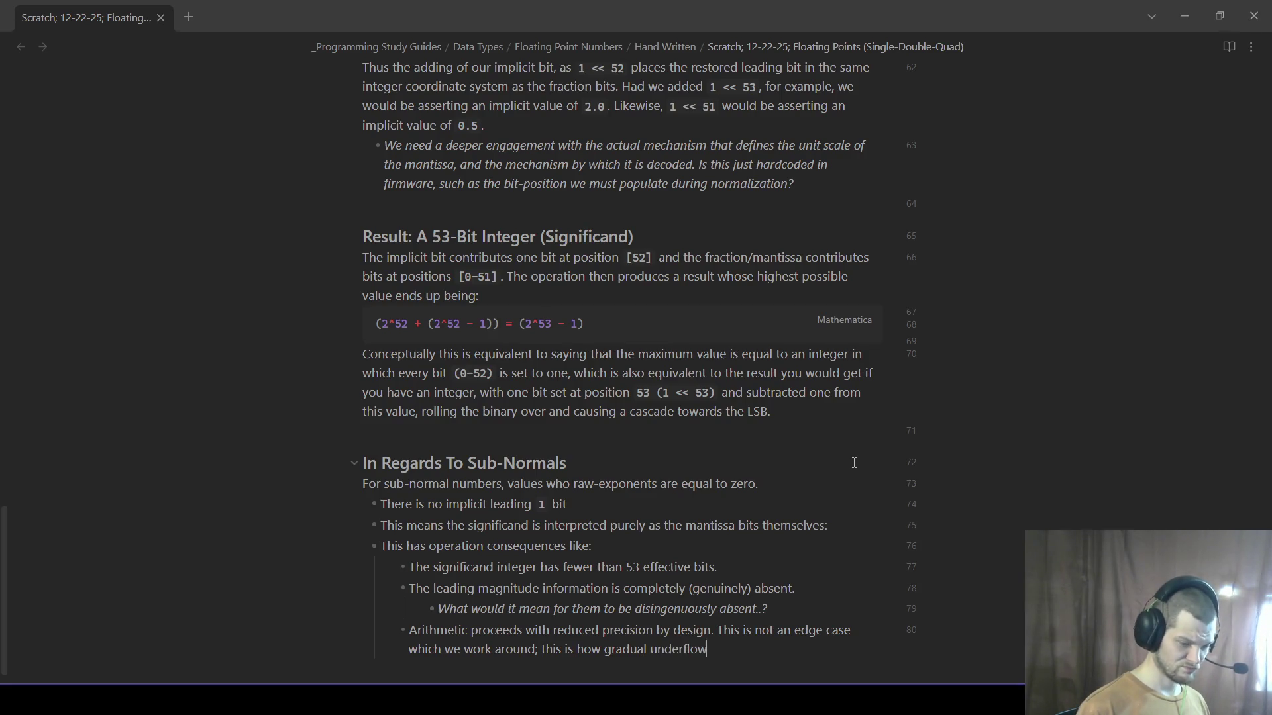
{"action": "type", "text": "mplemented and defined."}
{"action": "key", "text": "Return"}
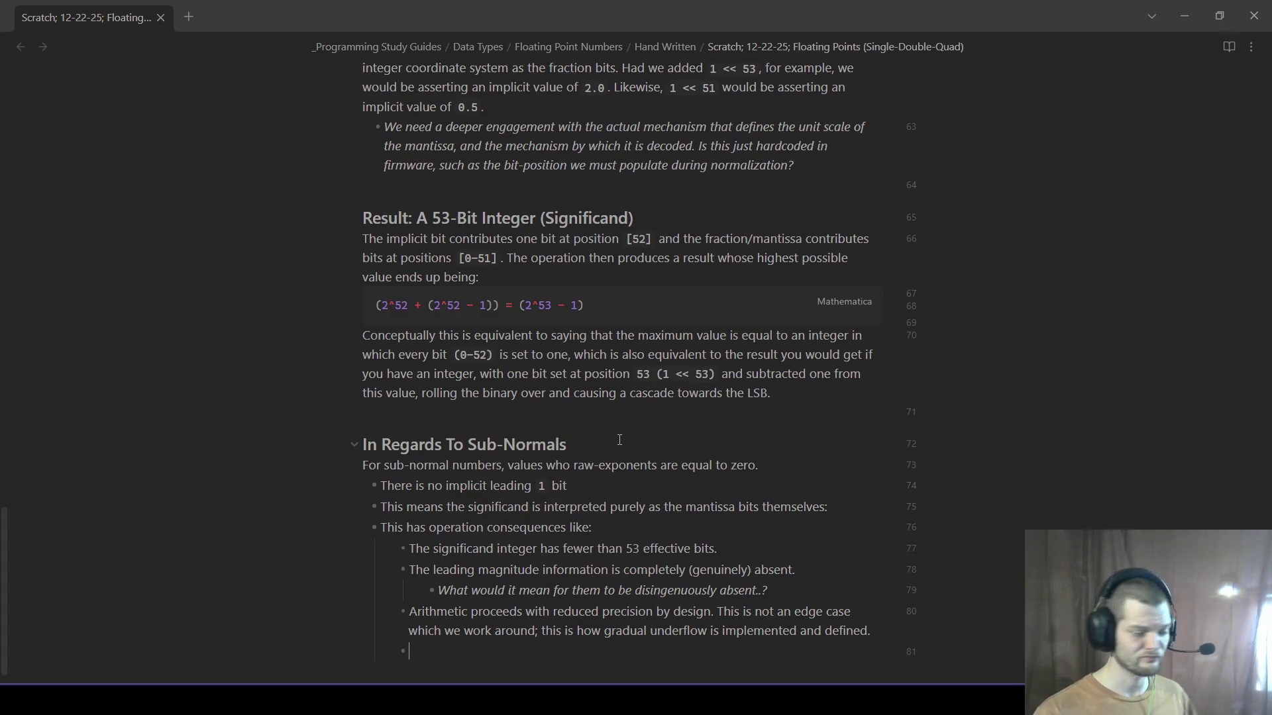
{"action": "scroll", "coordinate": [579, 378], "scroll_direction": "down", "scroll_amount": 1}
{"action": "key", "text": "Return"}
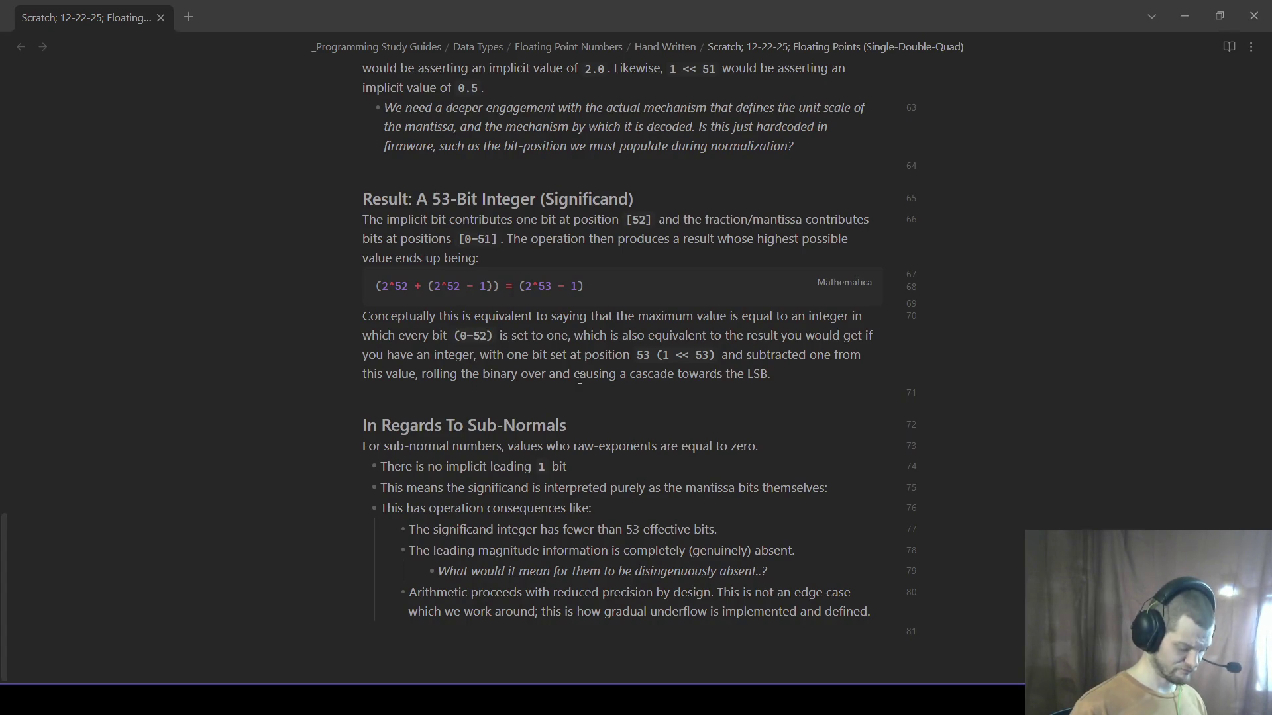
- Insert a '---' horizontal divider below the Sub-Normals section with an empty line after it
{"action": "key", "text": "BackSpace"}
{"action": "type", "text": "---"}
{"action": "key", "text": "Return"}
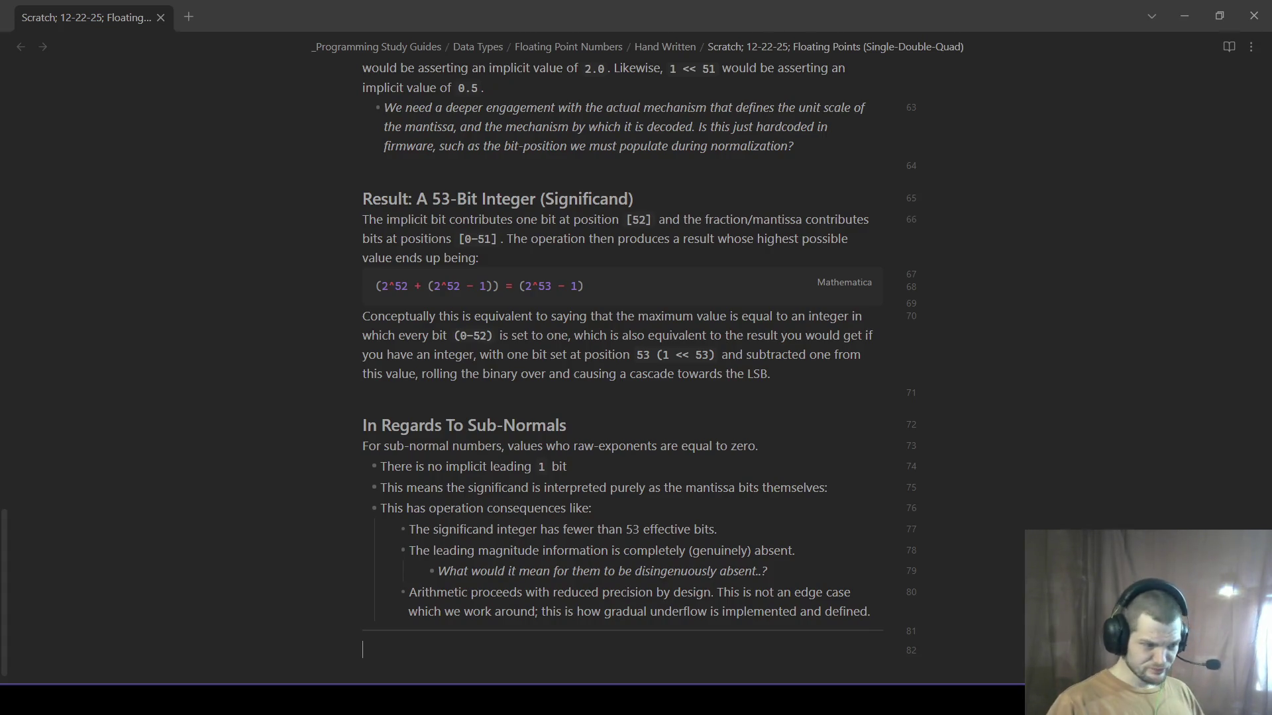
{"action": "scroll", "coordinate": [757, 623], "scroll_direction": "down", "scroll_amount": 1}
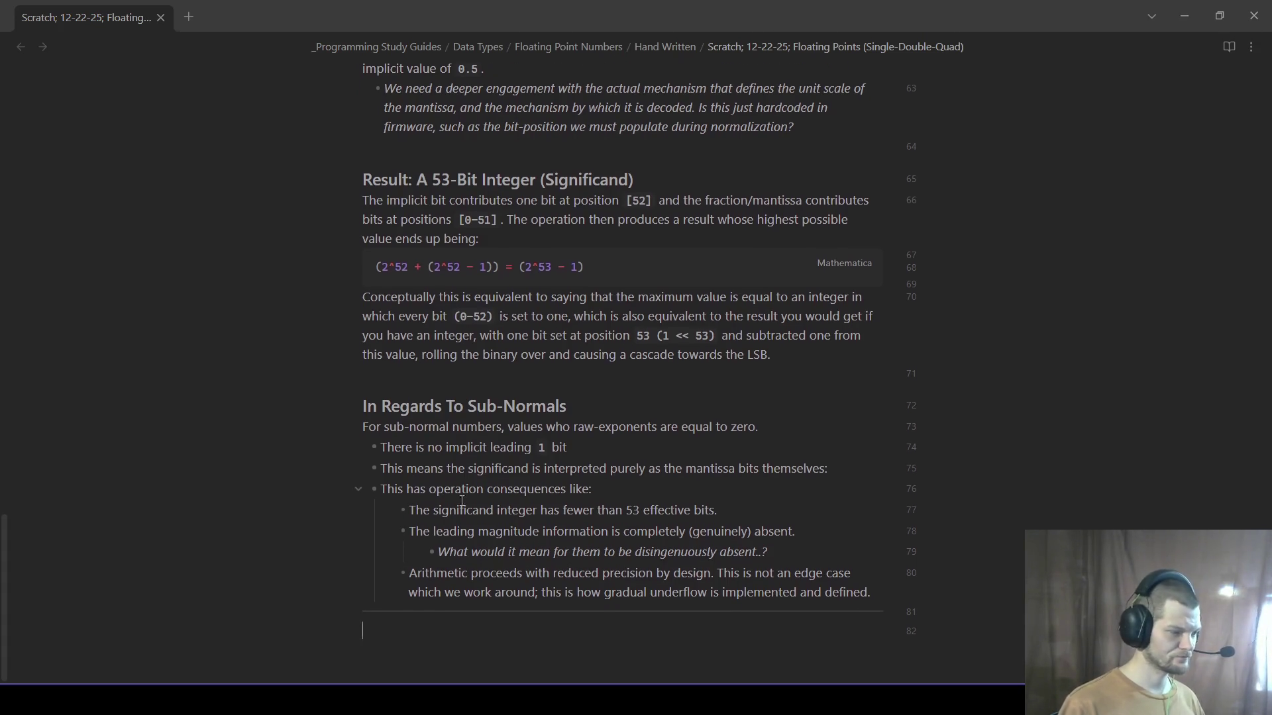
{"action": "type", "text": "###"}
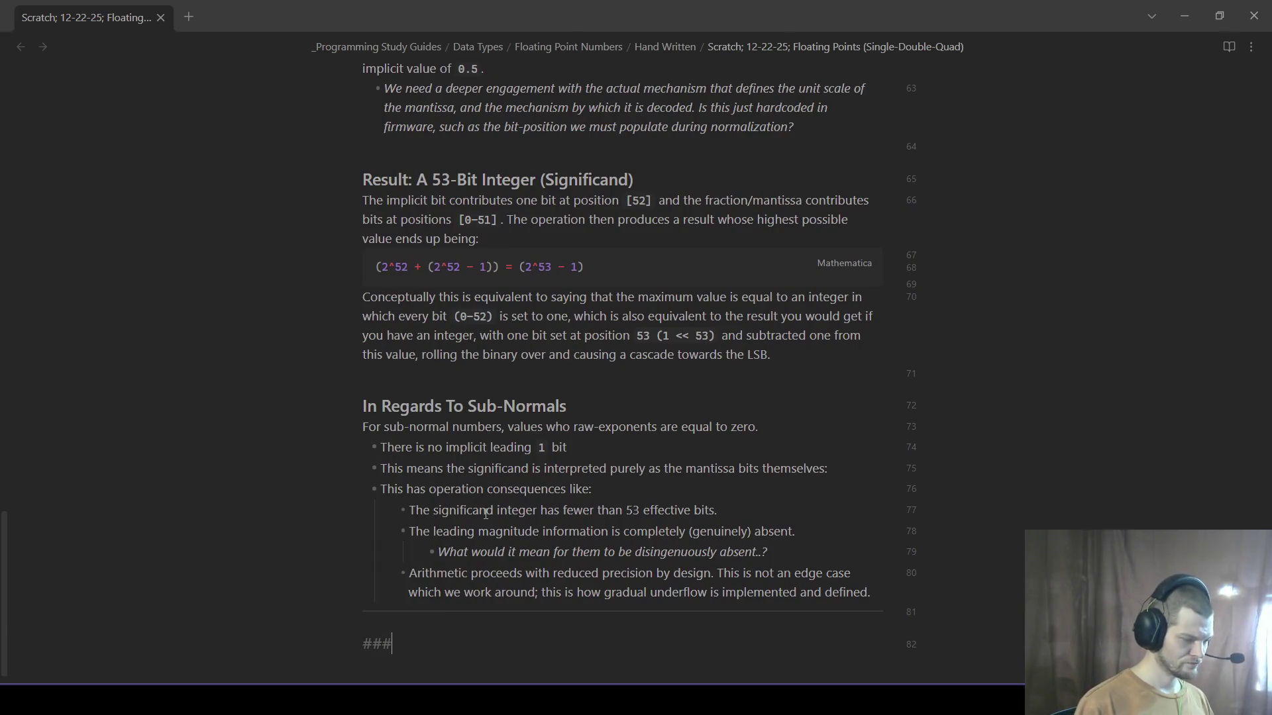
- Write '## What Is A Significand..?' and a paragraph calling it an integer count of *quanta* on a *grid*
{"action": "key", "text": "BackSpace"}
{"action": "type", "text": "What "}
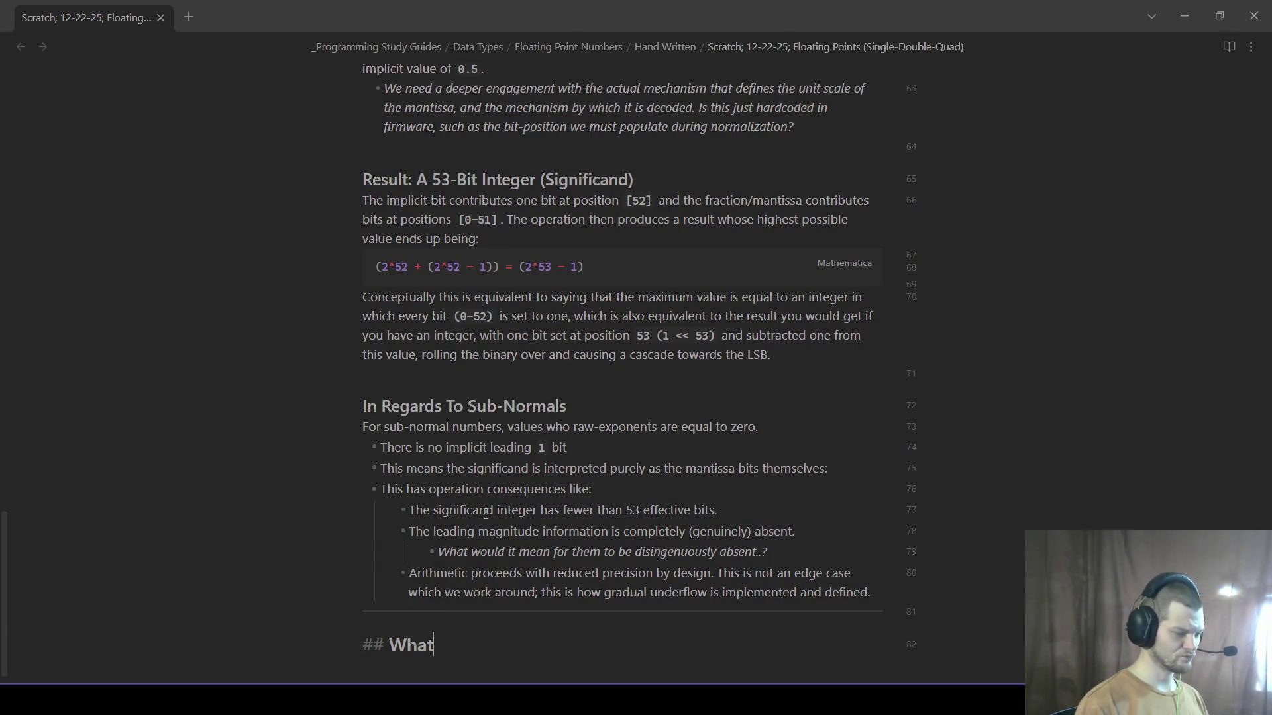
{"action": "type", "text": "Is A Significand..?"}
{"action": "key", "text": "Return"}
{"action": "type", "text": "It's important to understand that the significand itself do"}
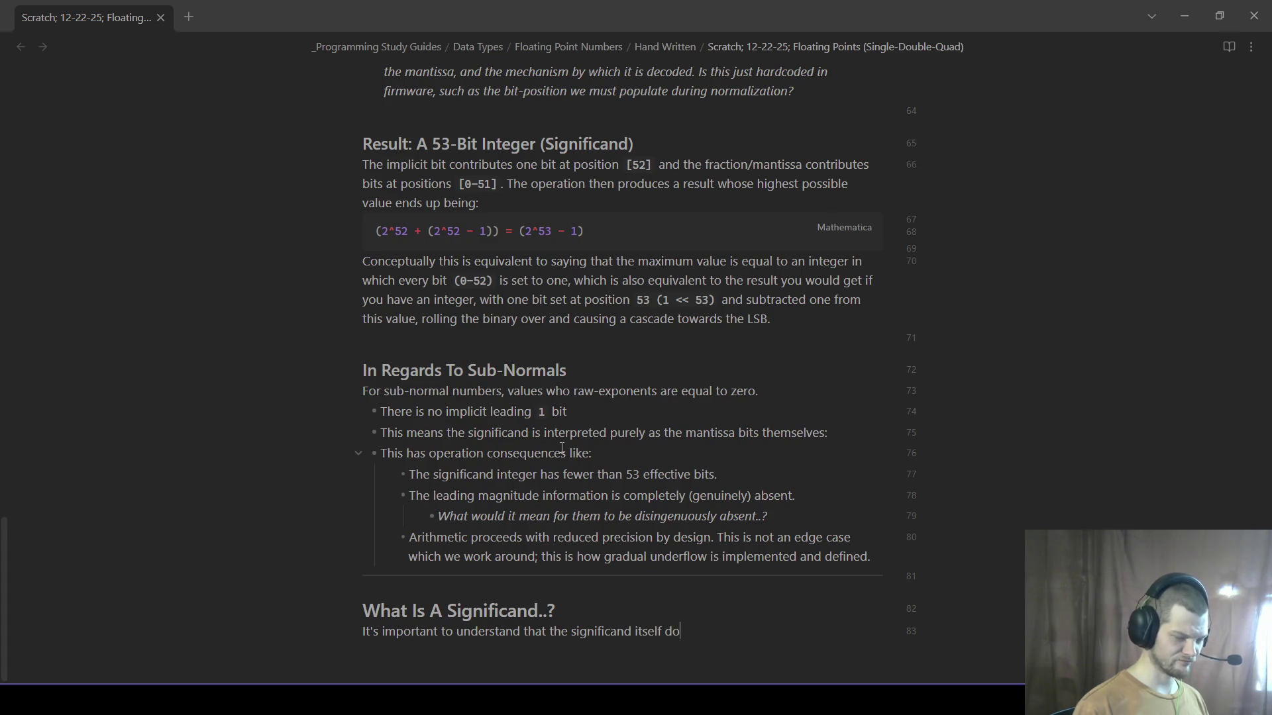
{"action": "type", "text": "es not contain"}
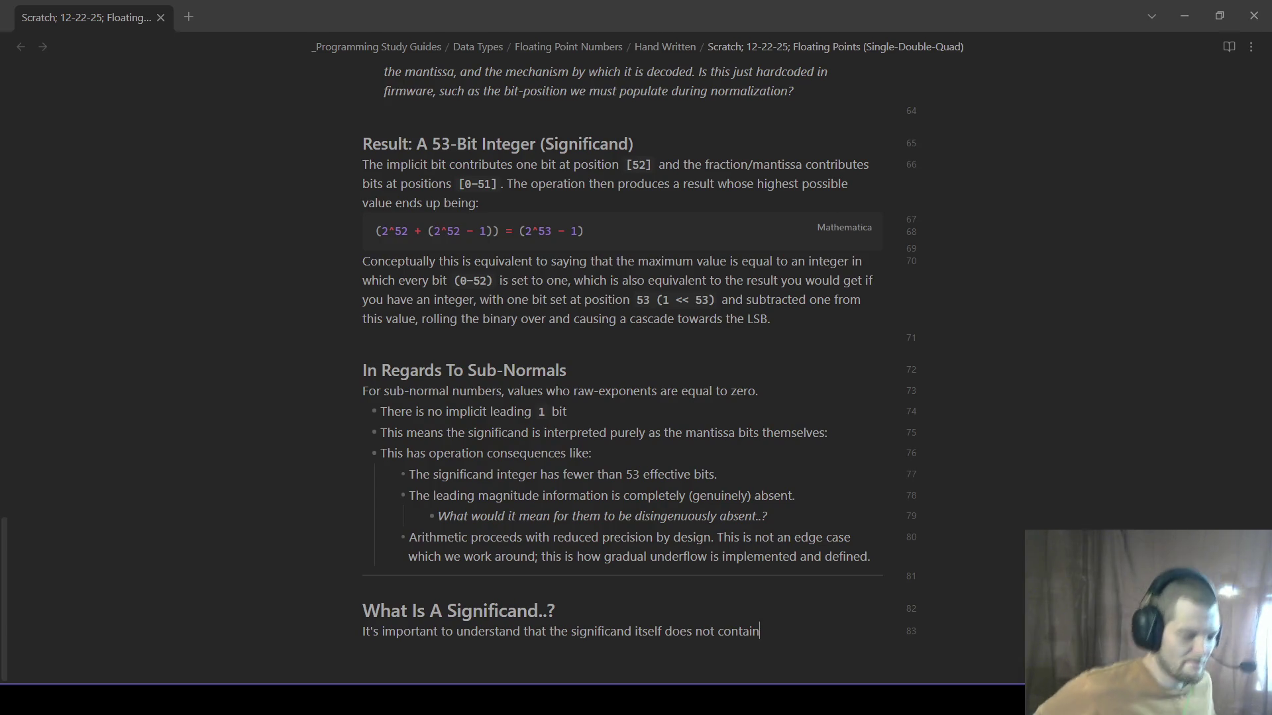
{"action": "type", "text": " a valu"}
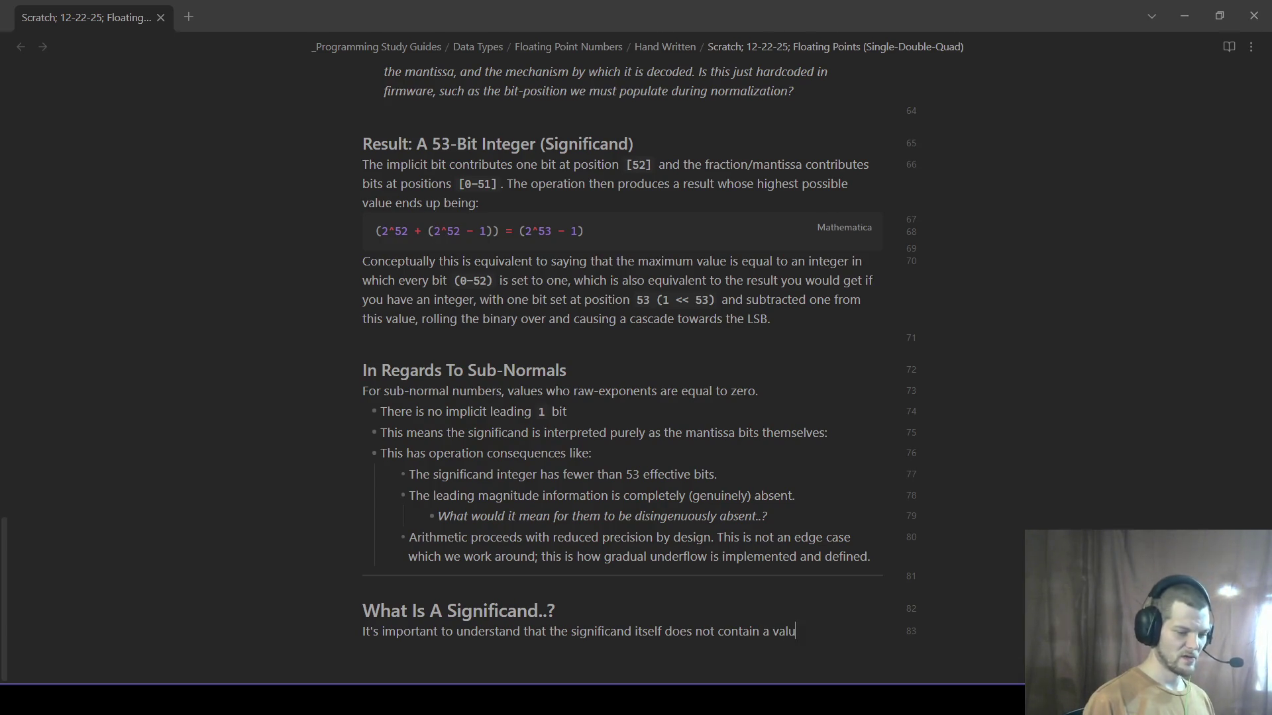
{"action": "key", "text": "BackSpace"}
{"action": "key", "text": "BackSpace"}
{"action": "key", "text": "BackSpace"}
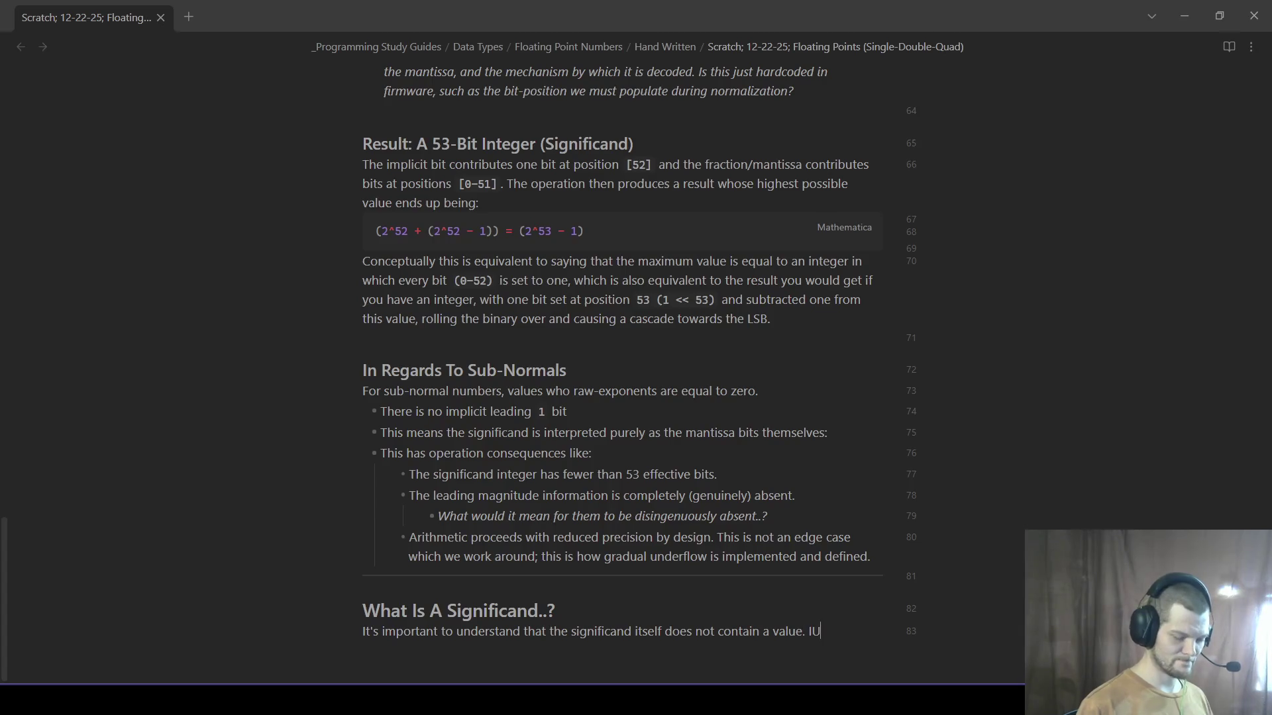
{"action": "type", "text": "s a r"}
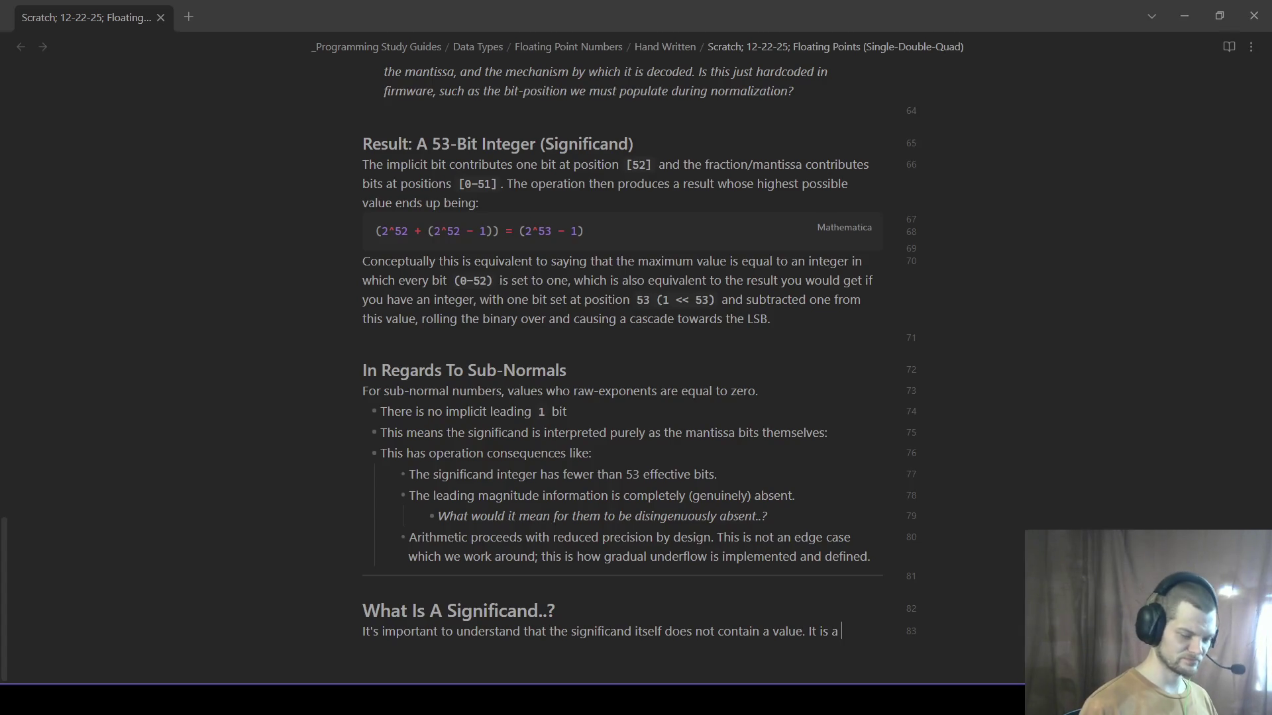
{"action": "type", "text": "epersent"}
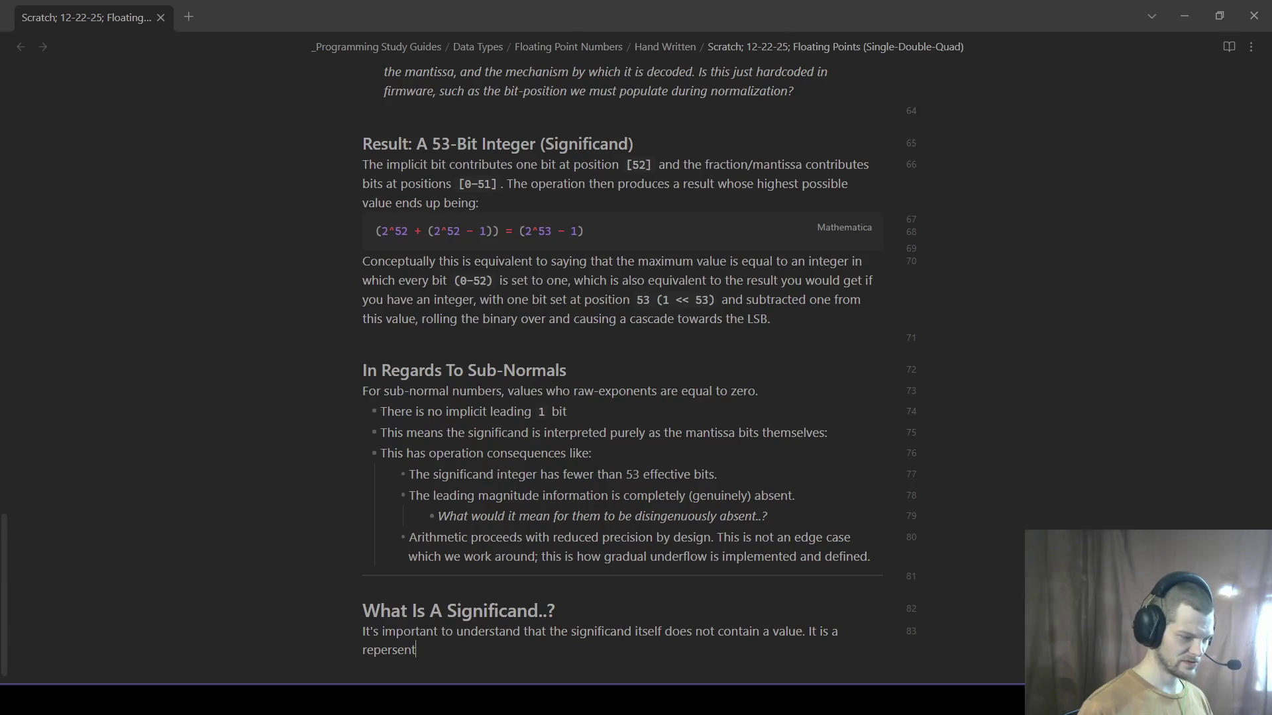
{"action": "key", "text": "BackSpace"}
{"action": "key", "text": "BackSpace"}
{"action": "key", "text": "BackSpace"}
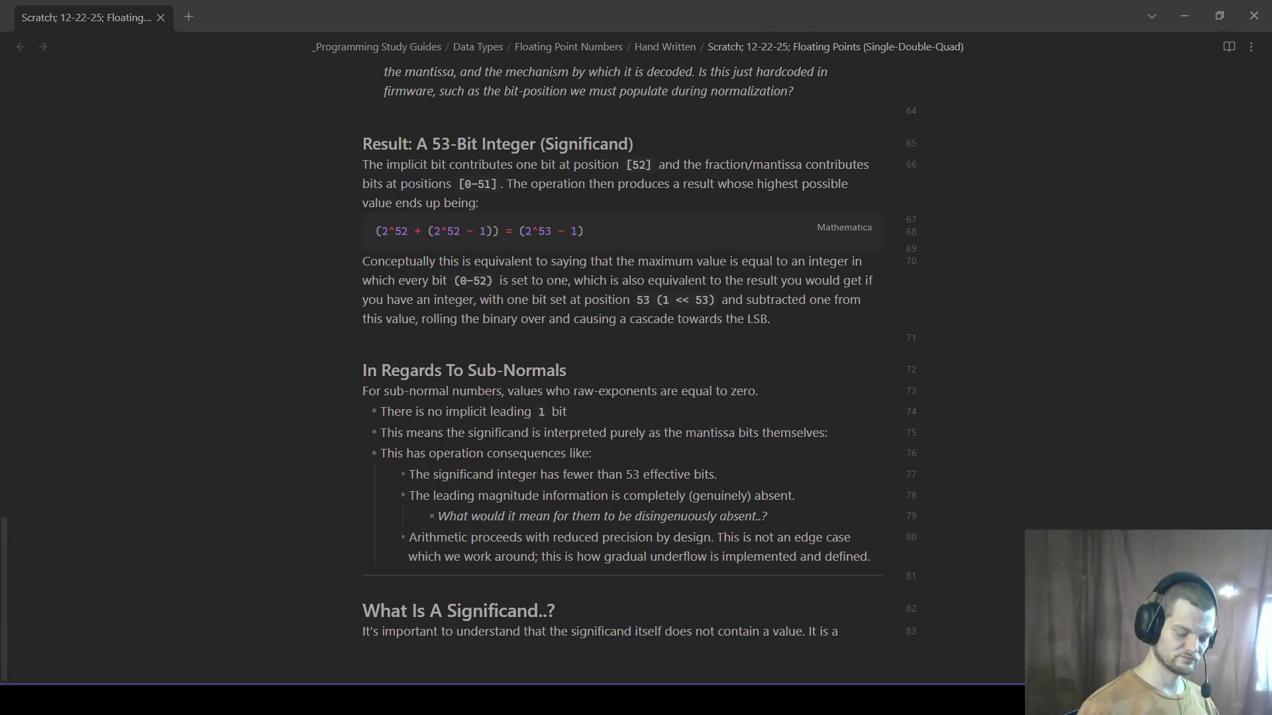
{"action": "key", "text": "BackSpace"}
{"action": "key", "text": "BackSpace"}
{"action": "key", "text": "BackSpace"}
{"action": "key", "text": "BackSpace"}
{"action": "type", "text": "is an inte"}
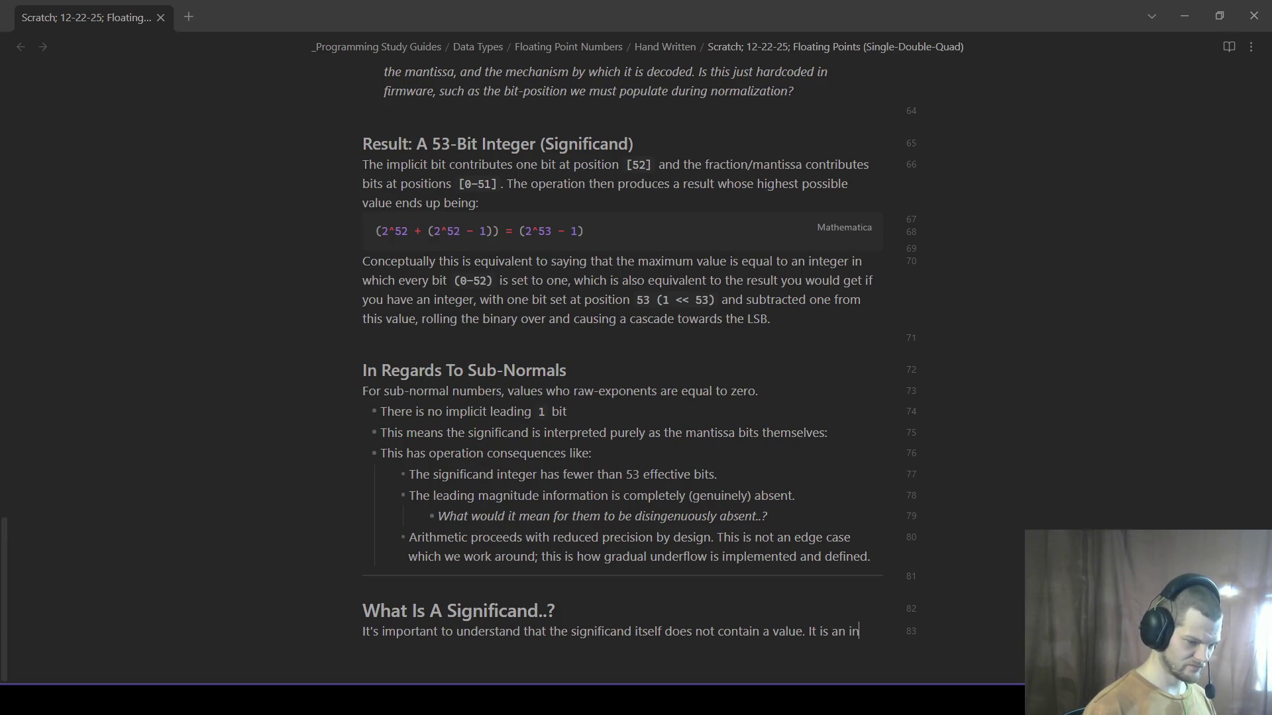
{"action": "type", "text": "ger value that represents a co"}
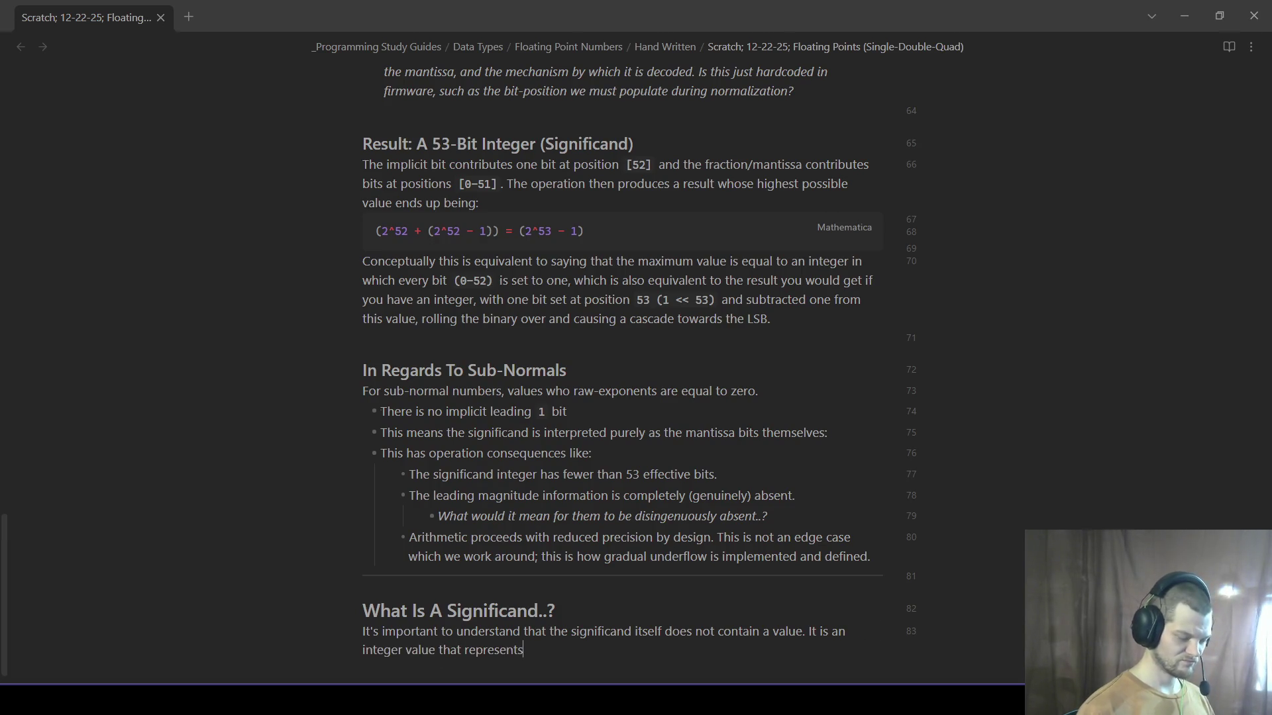
{"action": "type", "text": "unt"}
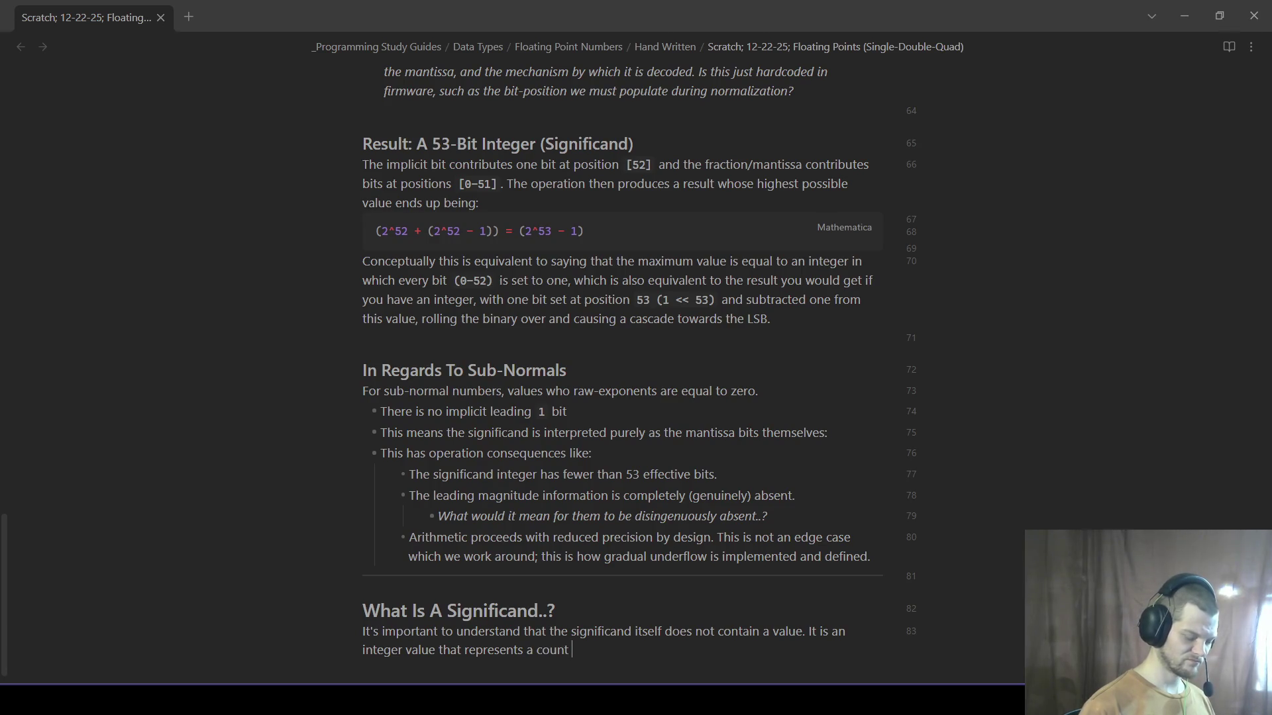
{"action": "type", "text": ". This count, seems like a number, and indeed the count itself is, "}
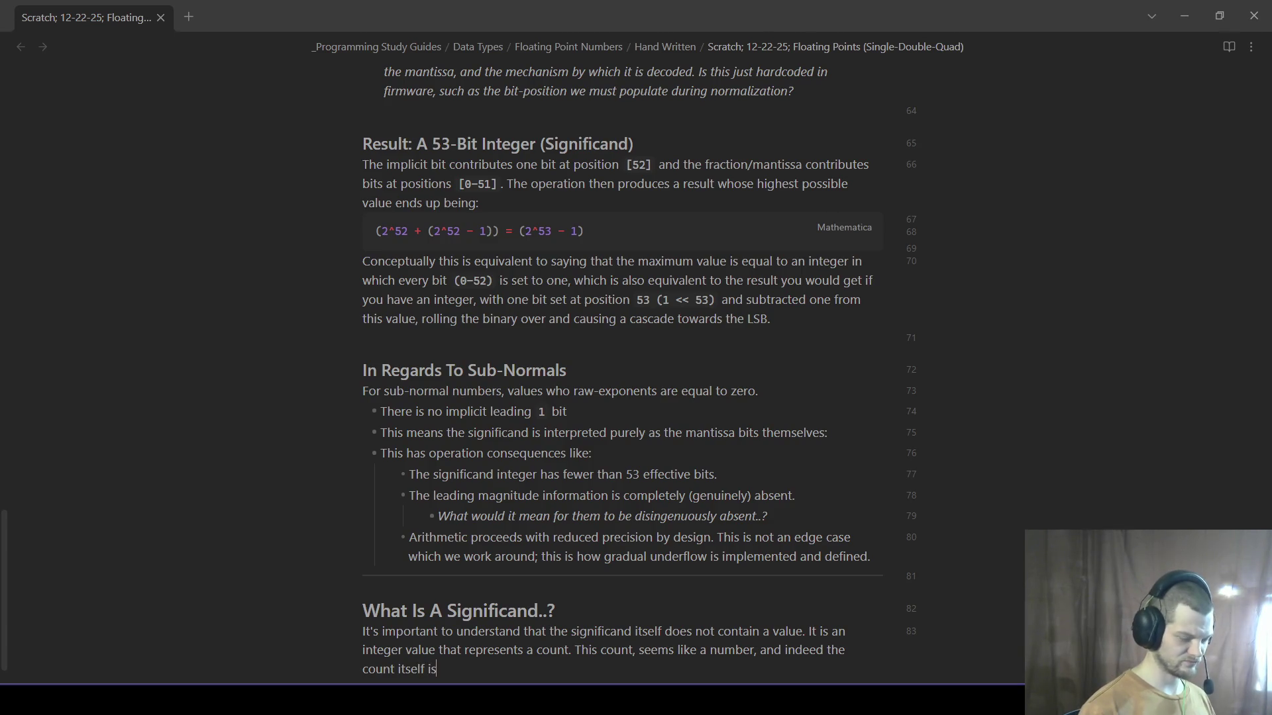
{"action": "type", "text": "however,"}
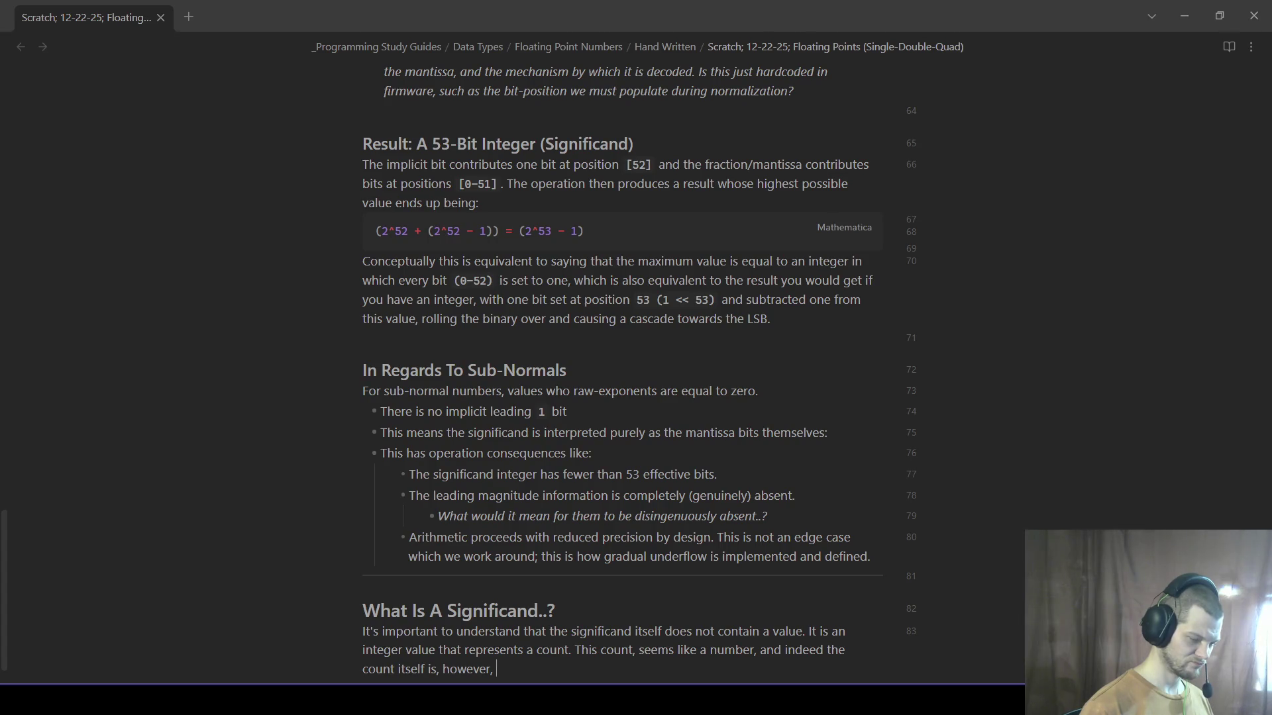
{"action": "type", "text": "need to understand how this"}
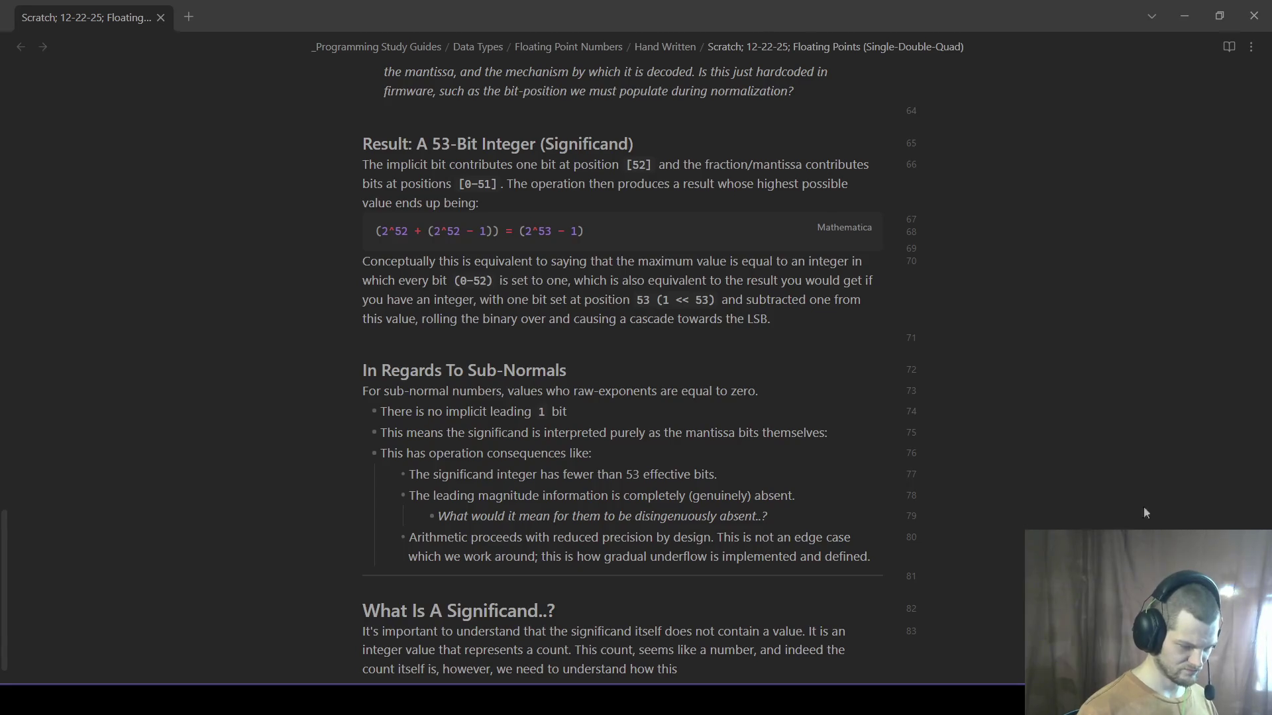
{"action": "left_click_drag", "start_coordinate": [698, 672], "coordinate": [549, 632]}
{"action": "key", "text": "BackSpace"}
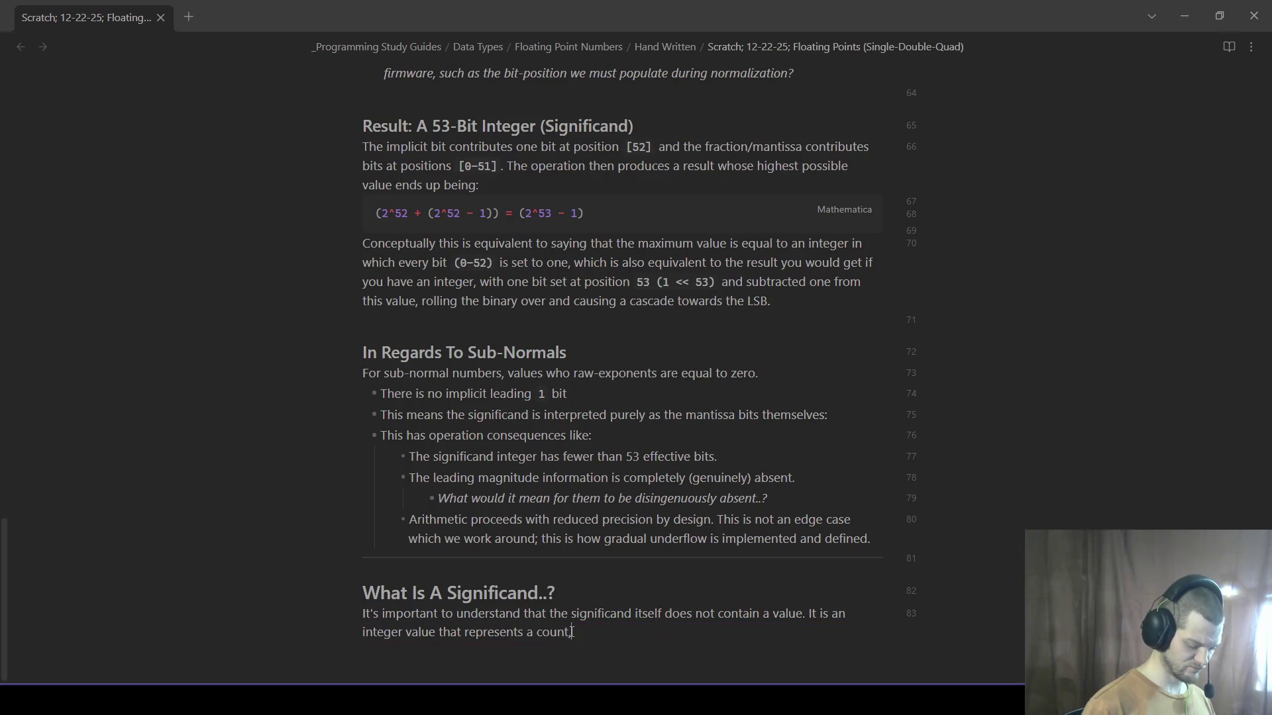
{"action": "type", "text": ", a number of quanta. These"}
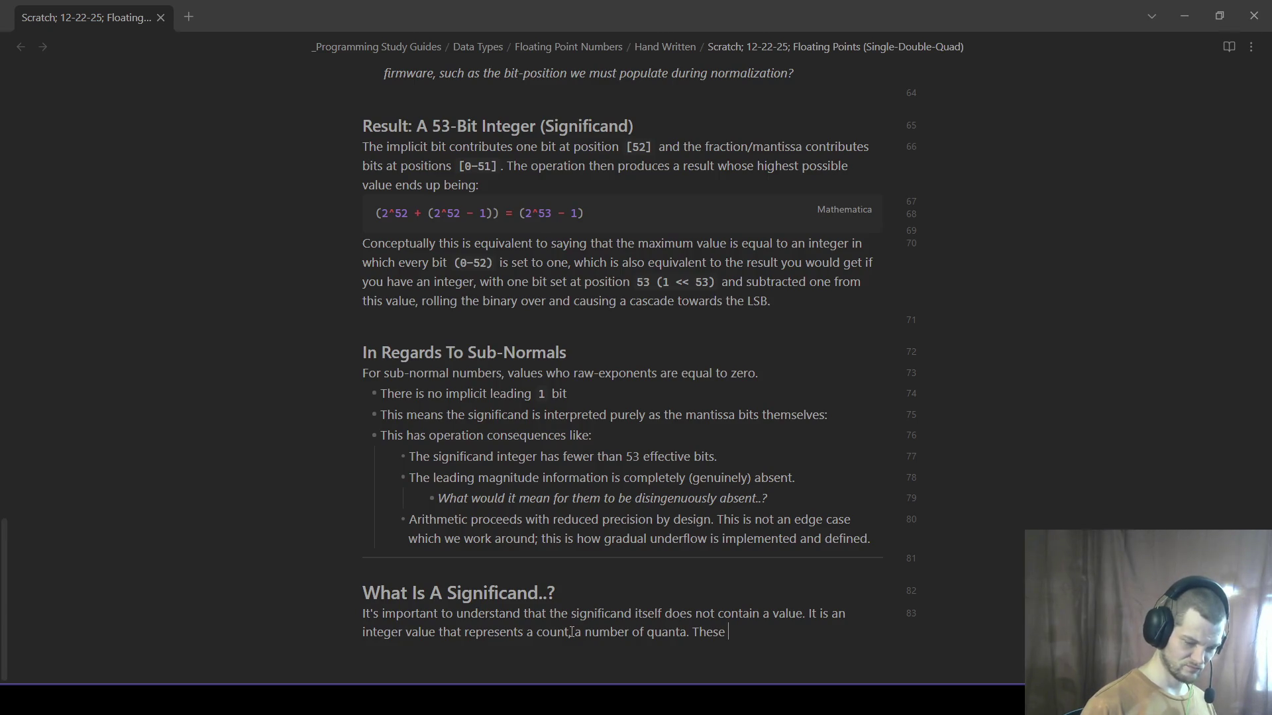
{"action": "type", "text": "quanta*"}
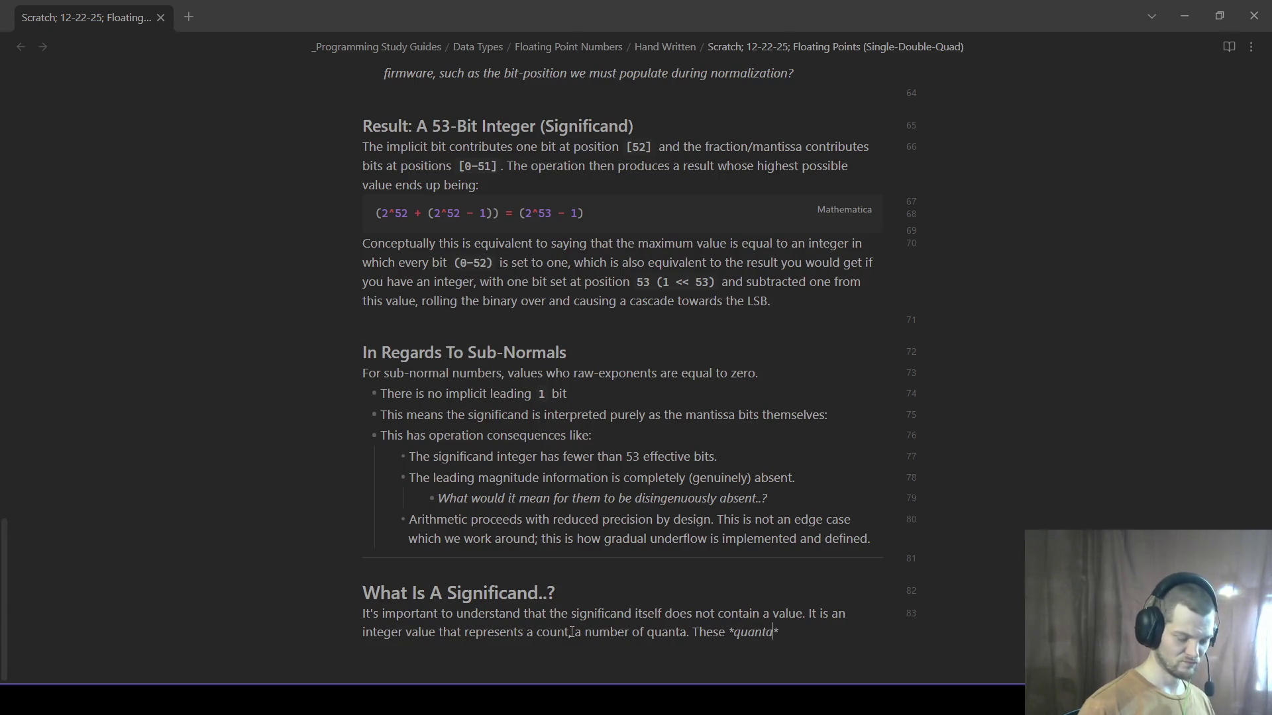
{"action": "type", "text": " represent"}
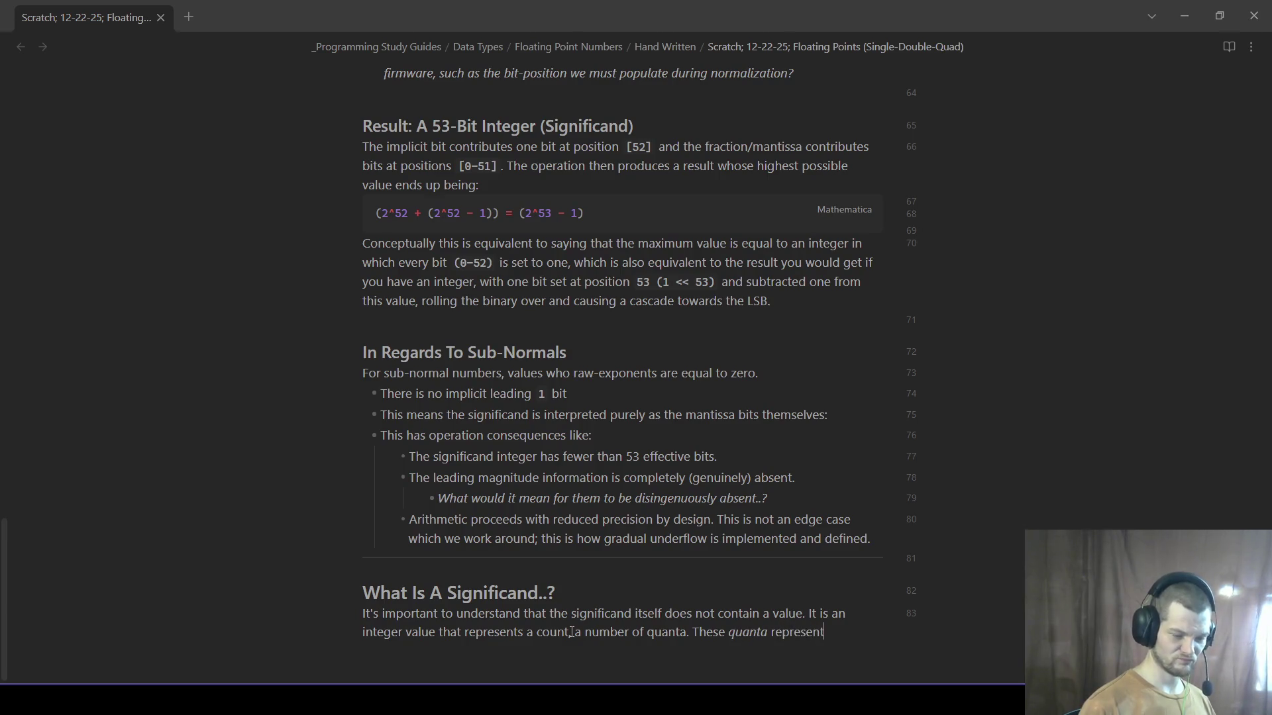
{"action": "type", "text": " the number of un"}
{"action": "type", "text": "its on "}
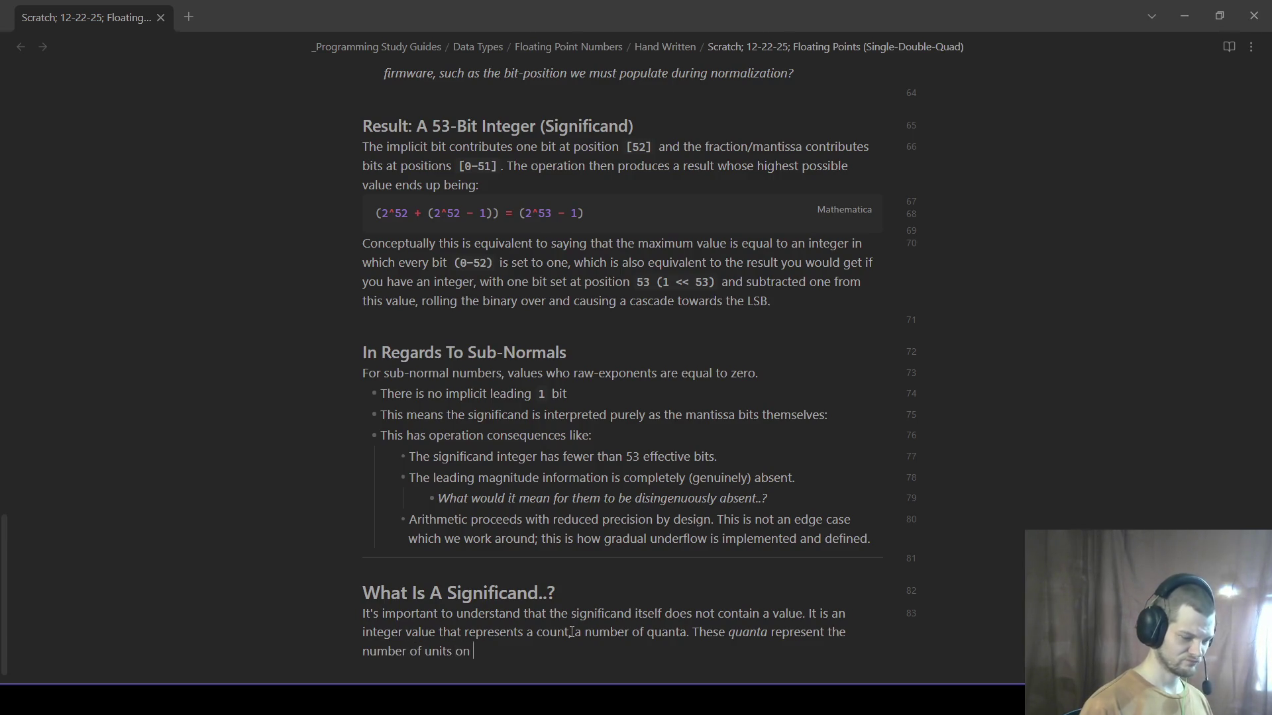
{"action": "type", "text": "*grid* whose spacing i"}
{"action": "type", "text": "later defined by the exponent."}
- Rewrite the italic note criticizing the grid explanation and begin '## The Binary Point (Wha' below it
{"action": "key", "text": "BackSpace"}
{"action": "key", "text": "BackSpace"}
{"action": "key", "text": "BackSpace"}
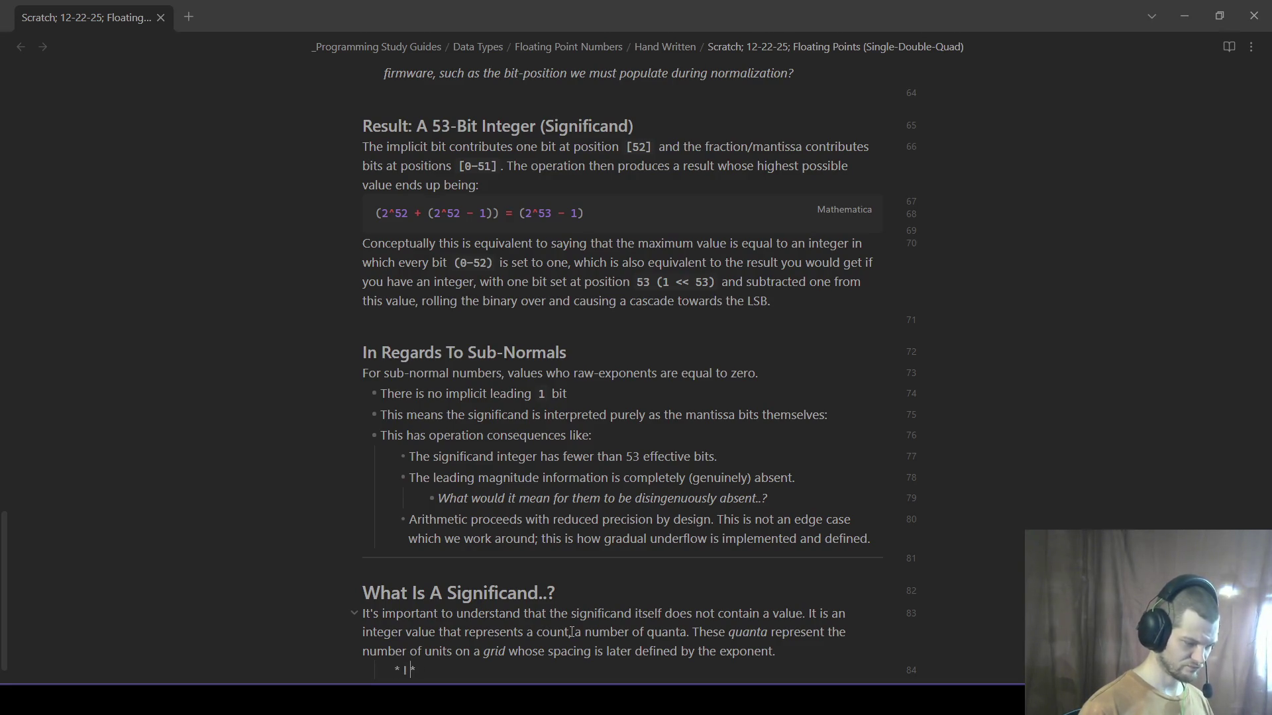
{"action": "type", "text": "*I don"}
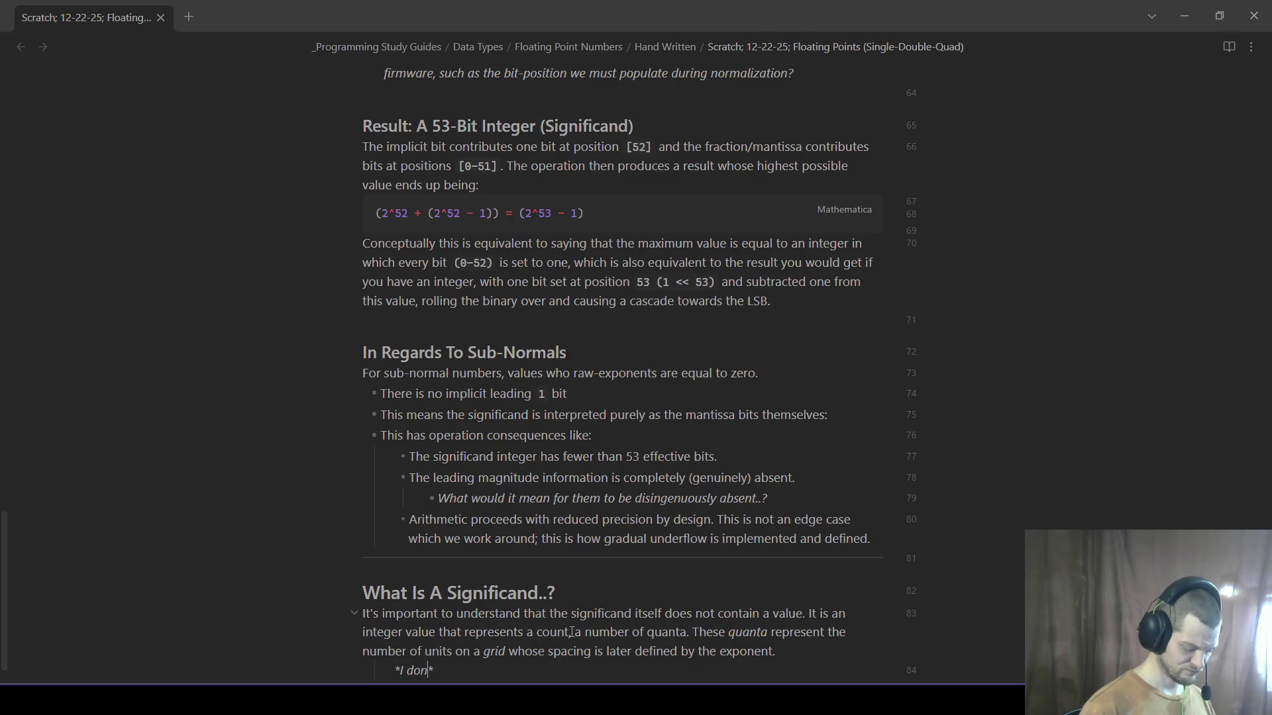
{"action": "type", "text": "'t really care for the "}
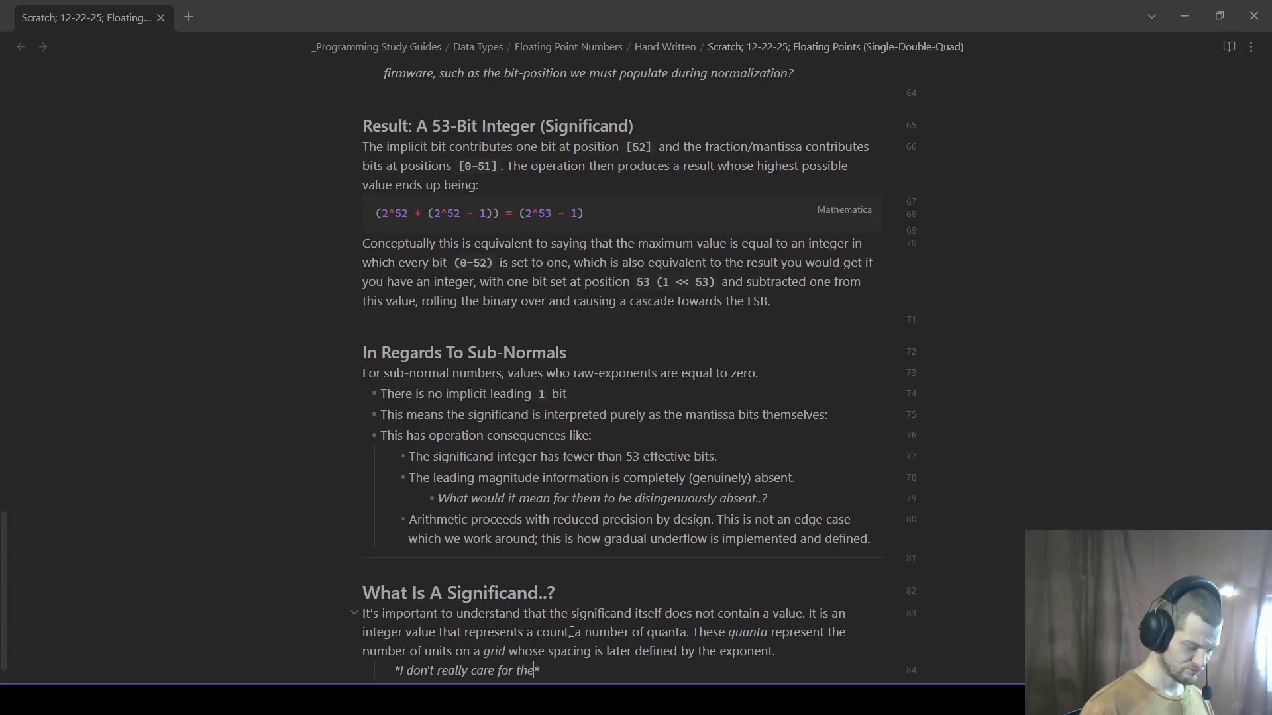
{"action": "type", "text": " explanation here, given we know that there can be rounding during intermediate steps that produce errors that do not align witheither the operands or result"}
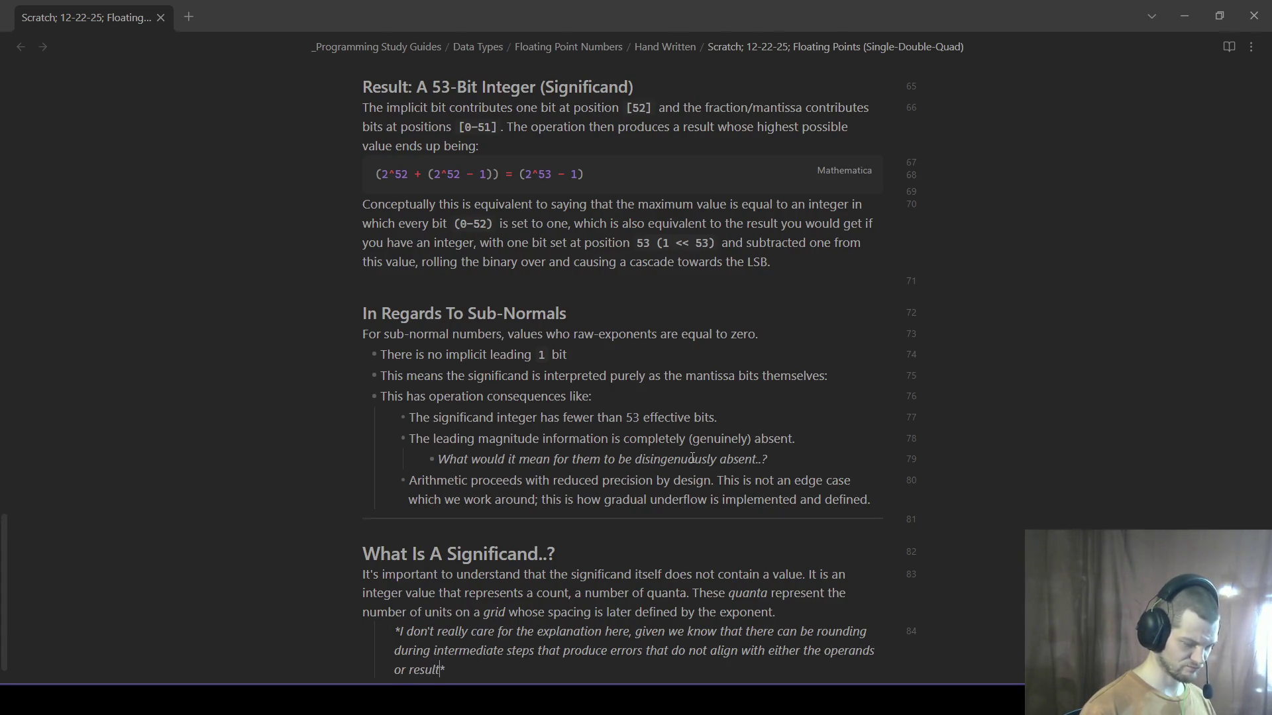
{"action": "type", "text": " value's"}
{"action": "type", "text": "ulp-magnitude "}
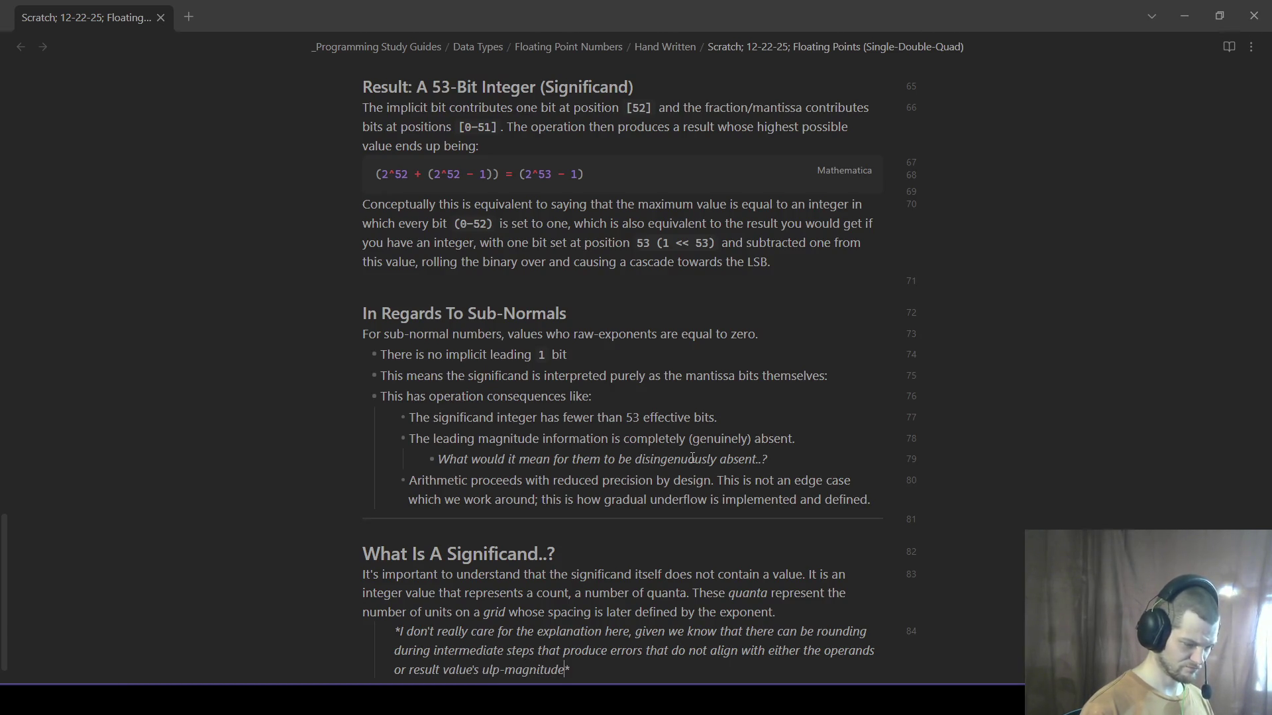
{"action": "type", "text": "based on its exponent band. This means"}
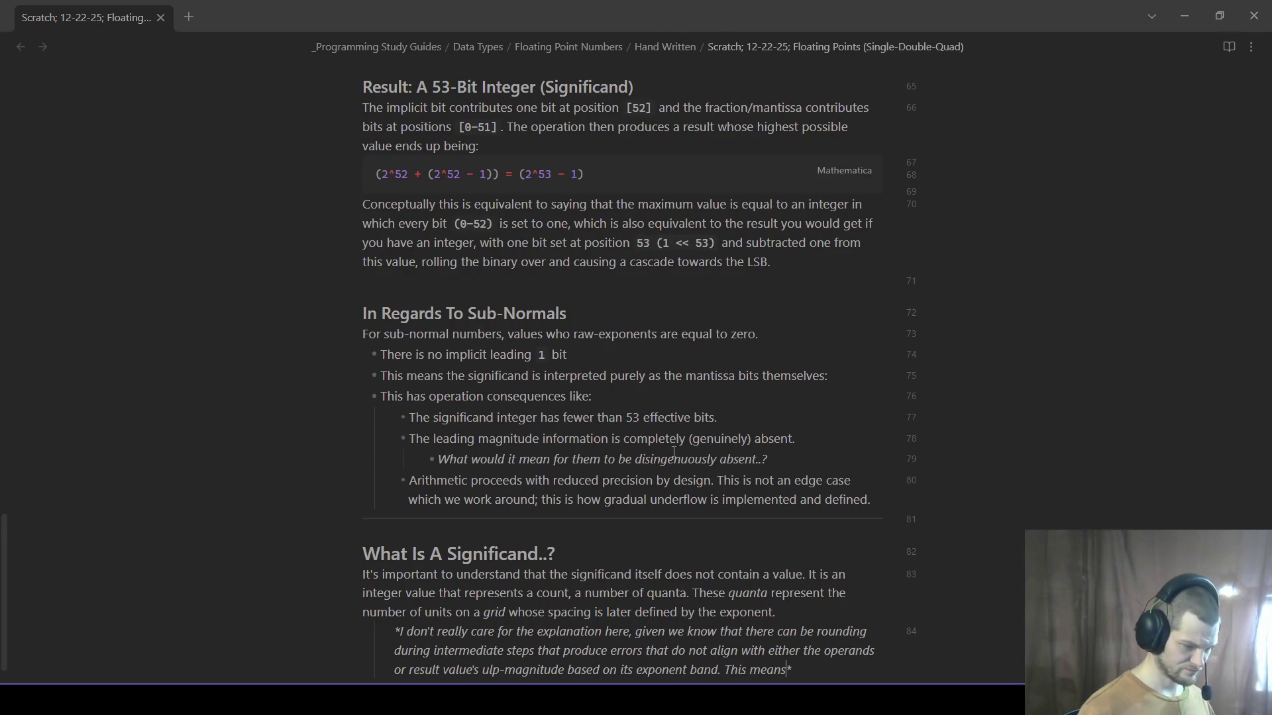
{"action": "scroll", "coordinate": [716, 491], "scroll_direction": "down", "scroll_amount": 1}
{"action": "type", "text": "there is a fundamental lack of explanation "}
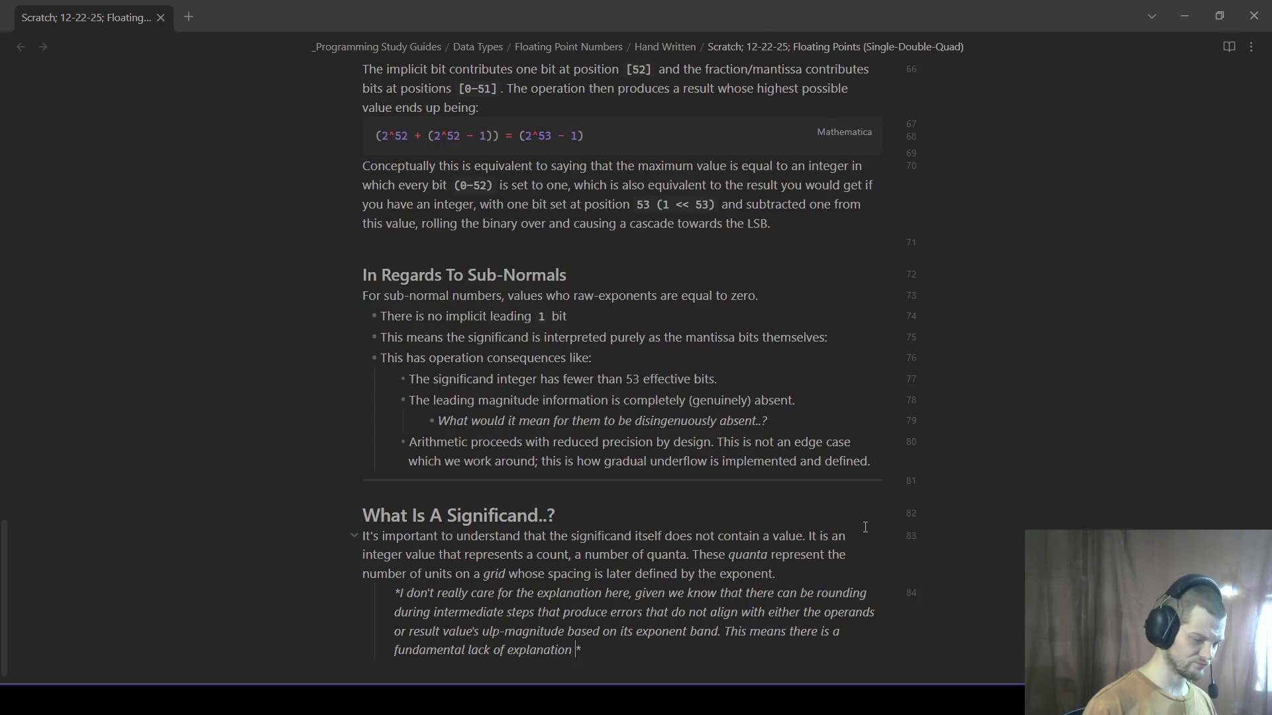
{"action": "type", "text": "about what this grid repres"}
{"action": "key", "text": "BackSpace"}
{"action": "key", "text": "BackSpace"}
{"action": "key", "text": "BackSpace"}
{"action": "key", "text": "BackSpace"}
{"action": "key", "text": "BackSpace"}
{"action": "key", "text": "BackSpace"}
{"action": "type", "text": "is prior to exponent"}
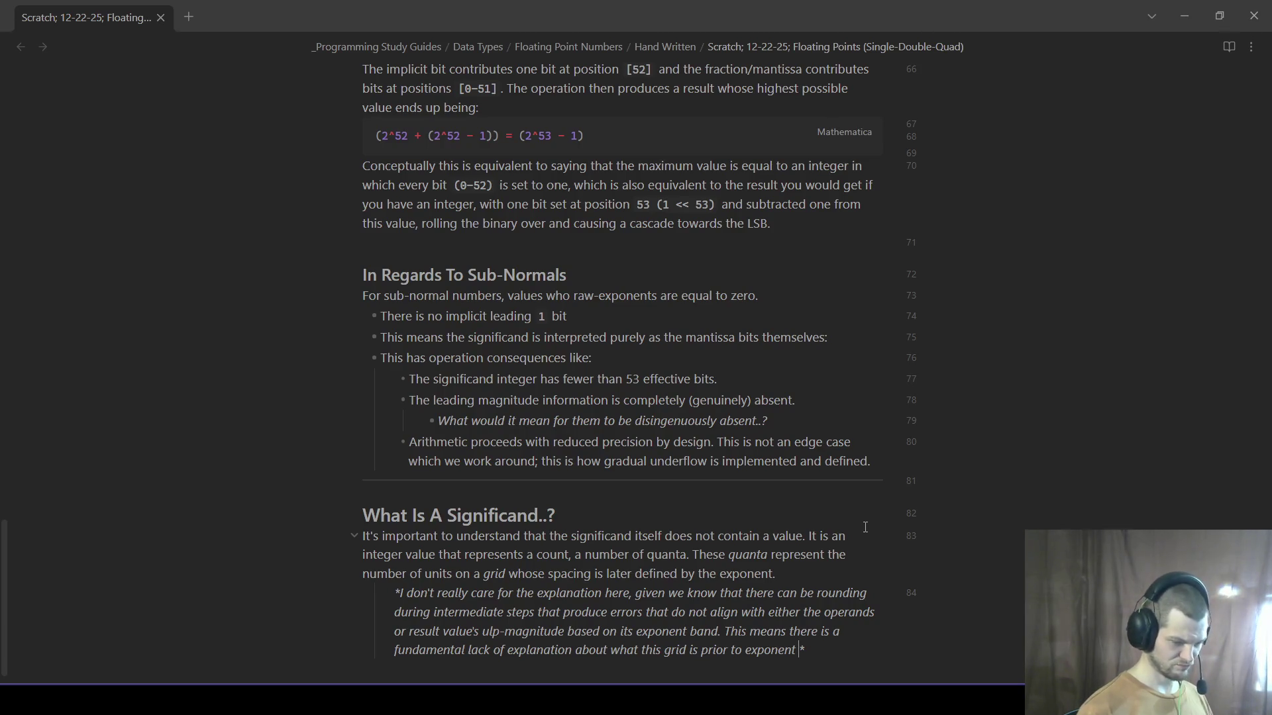
{"action": "type", "text": " application."}
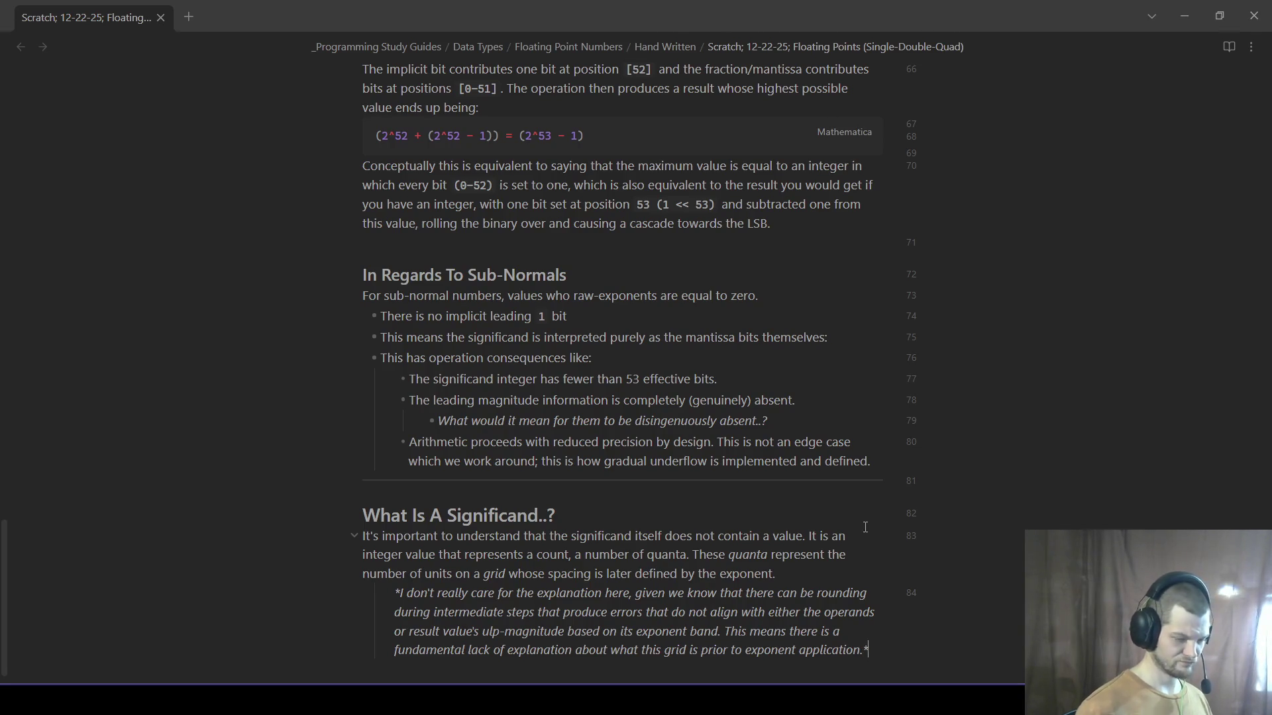
{"action": "key", "text": "Return"}
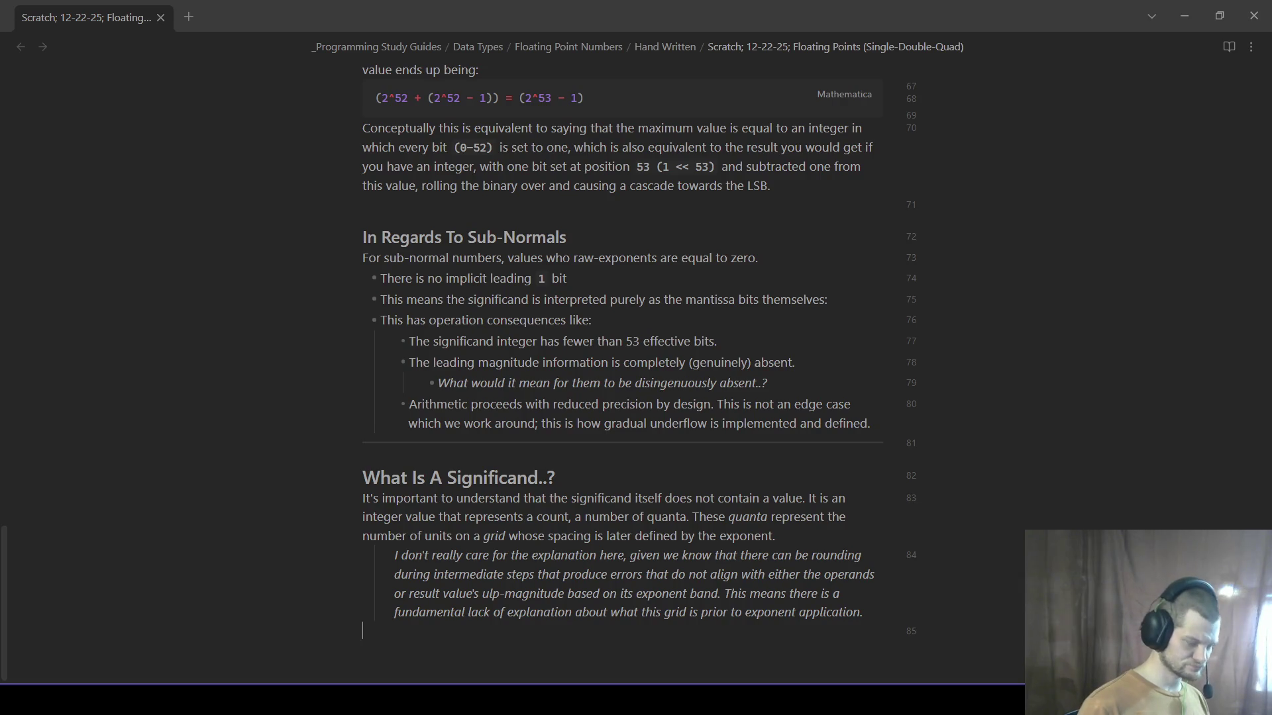
{"action": "type", "text": "## The Binary Point (What Is Is Ar"}
- Finish 'The Binary Point (What It Is And Is Not)' and its paragraph with italic *placing*, ending at 2^-52 units
{"action": "key", "text": "BackSpace"}
{"action": "key", "text": "BackSpace"}
{"action": "key", "text": "BackSpace"}
{"action": "key", "text": "BackSpace"}
{"action": "key", "text": "BackSpace"}
{"action": "type", "text": "t Is And Is Not)"}
{"action": "key", "text": "Return"}
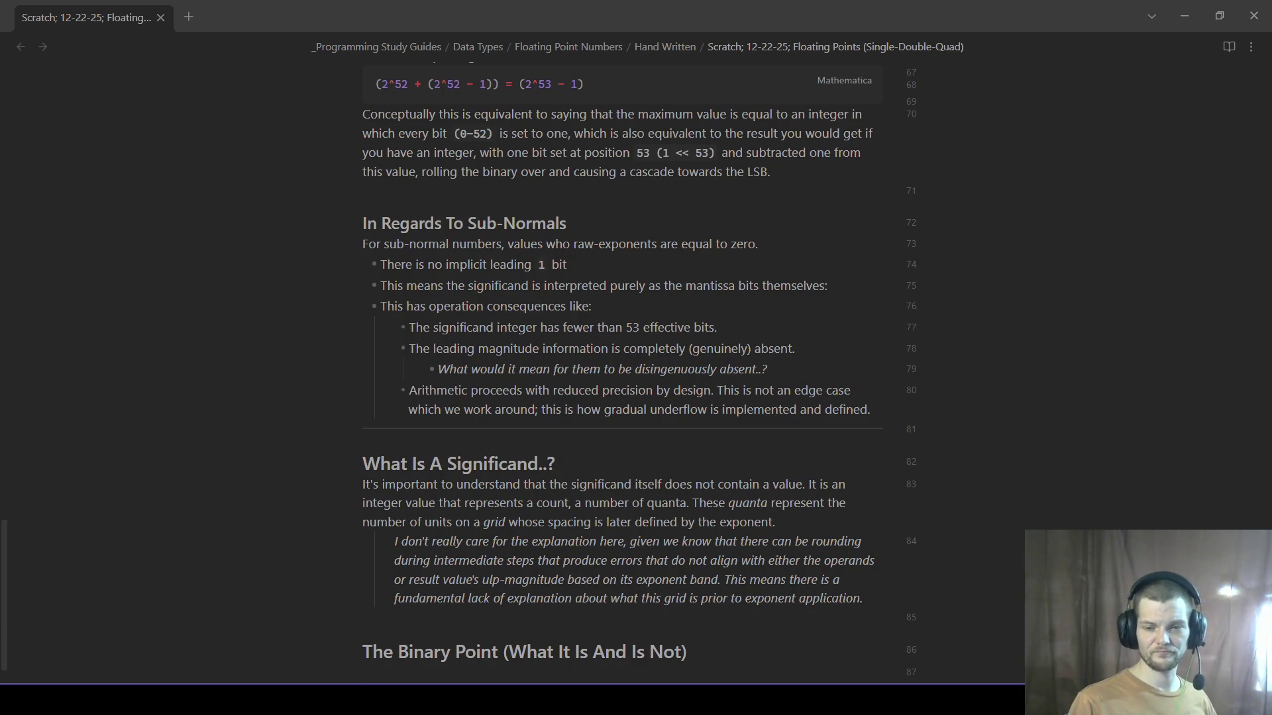
{"action": "type", "text": "A binary point is n"}
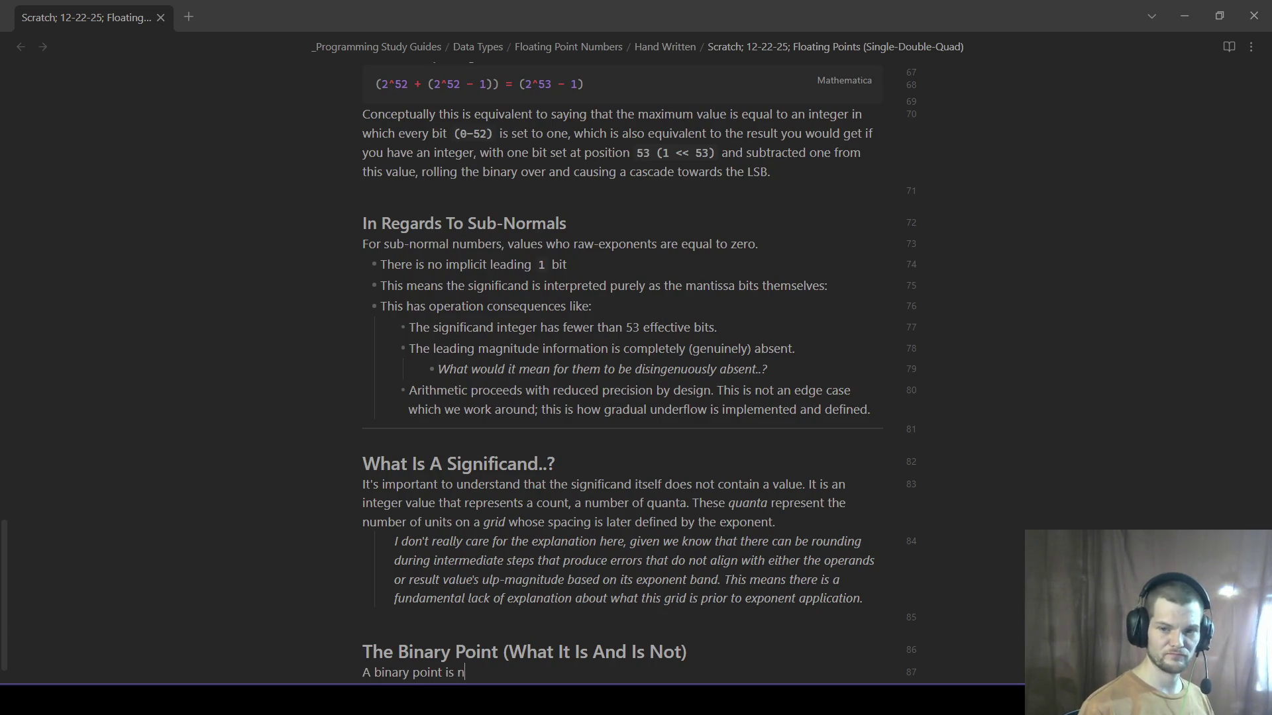
{"action": "type", "text": "ot stored, tracked, or moved. It is the result of interp"}
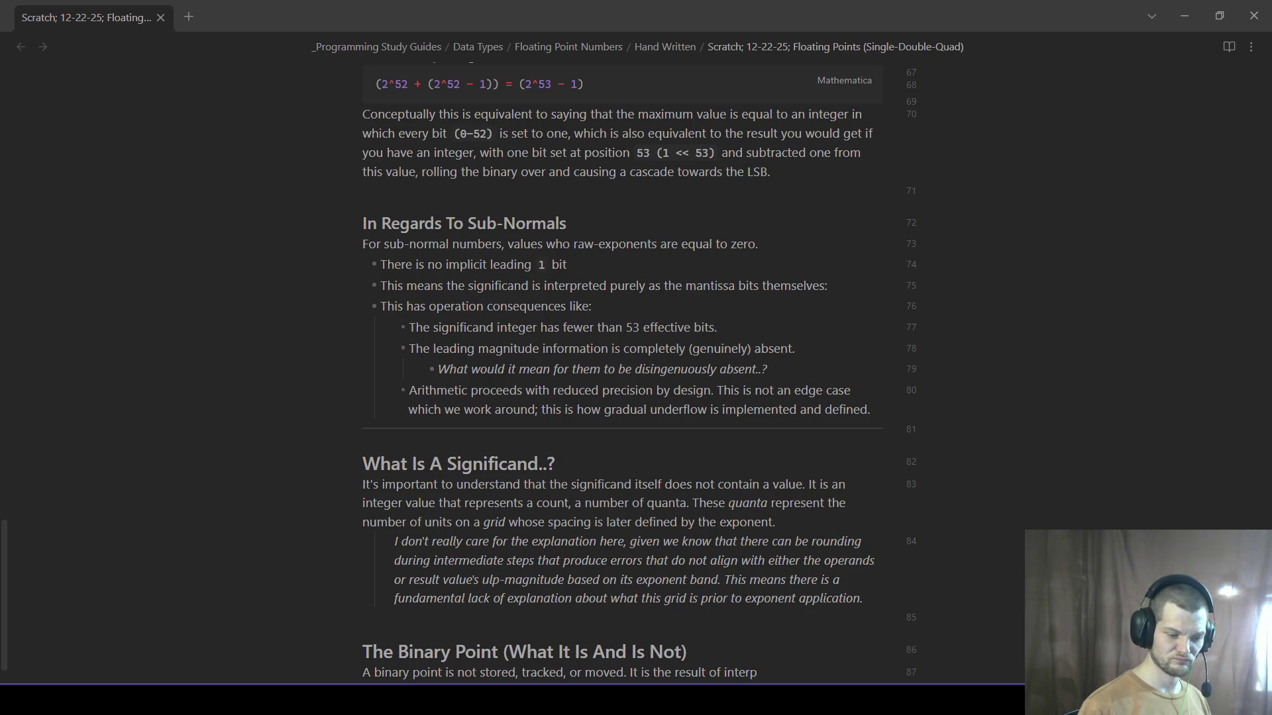
{"action": "type", "text": "reting an intger with a"}
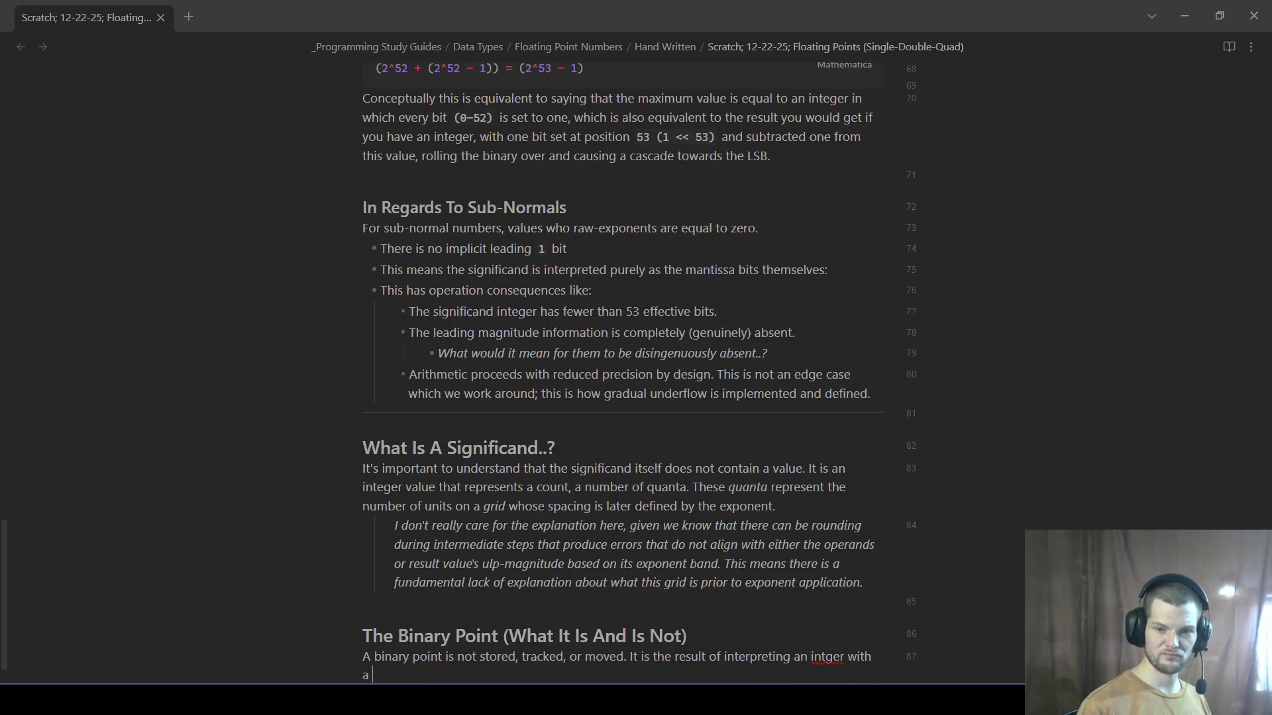
{"action": "key", "text": "BackSpace"}
{"action": "key", "text": "BackSpace"}
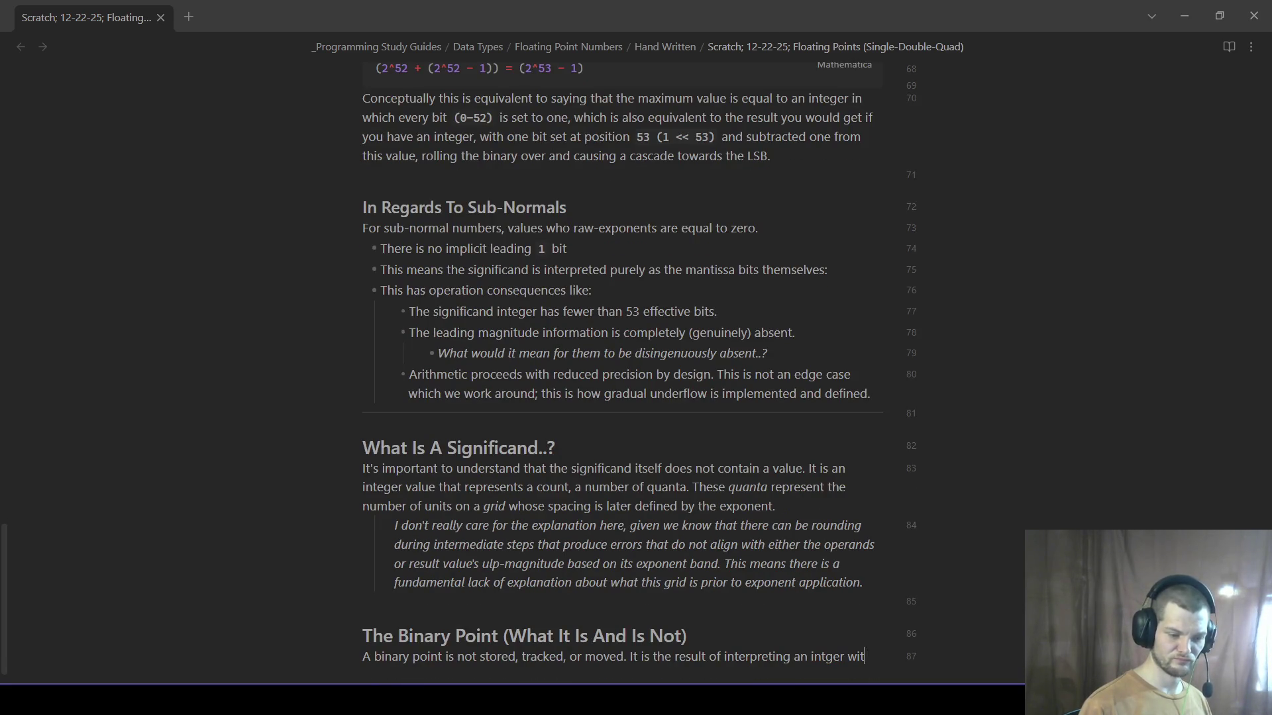
{"action": "key", "text": "BackSpace"}
{"action": "key", "text": "BackSpace"}
{"action": "key", "text": "BackSpace"}
{"action": "key", "text": "BackSpace"}
{"action": "key", "text": "BackSpace"}
{"action": "key", "text": "BackSpace"}
{"action": "key", "text": "BackSpace"}
{"action": "type", "text": "eger with a scale factor. F"}
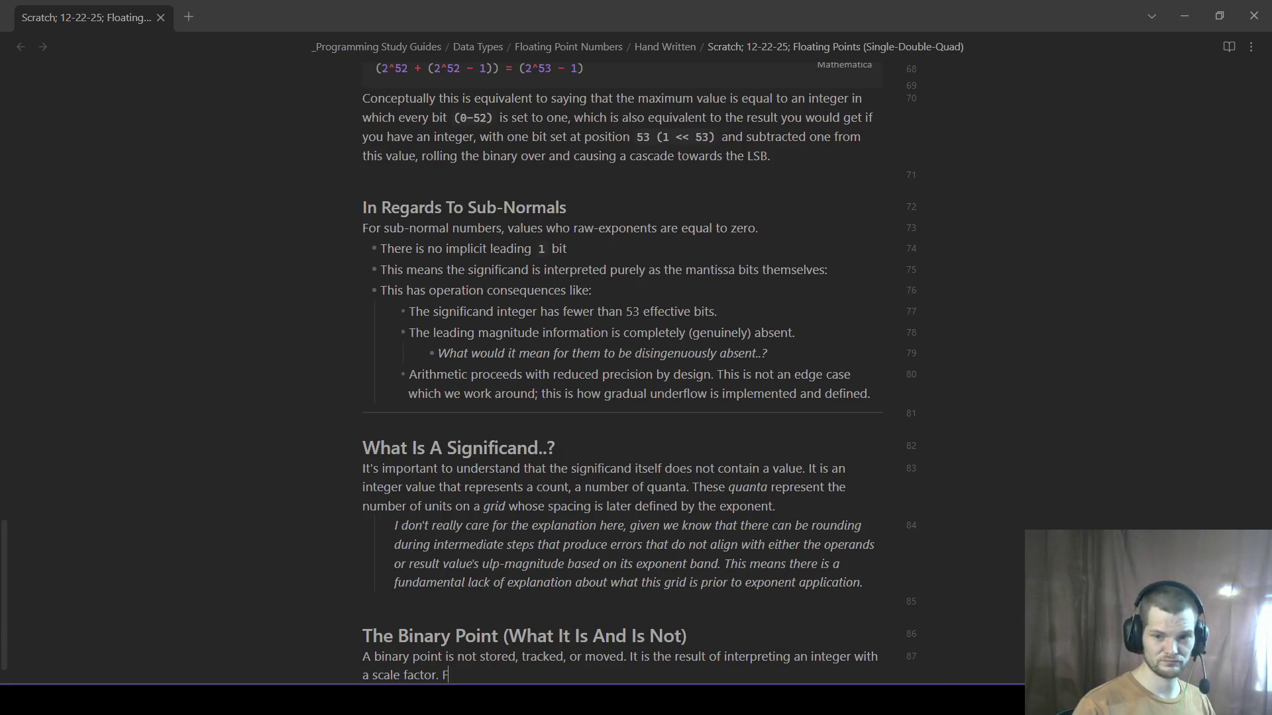
{"action": "type", "text": "ir"}
{"action": "key", "text": "BackSpace"}
{"action": "key", "text": "BackSpace"}
{"action": "type", "text": "or example, when we say "}
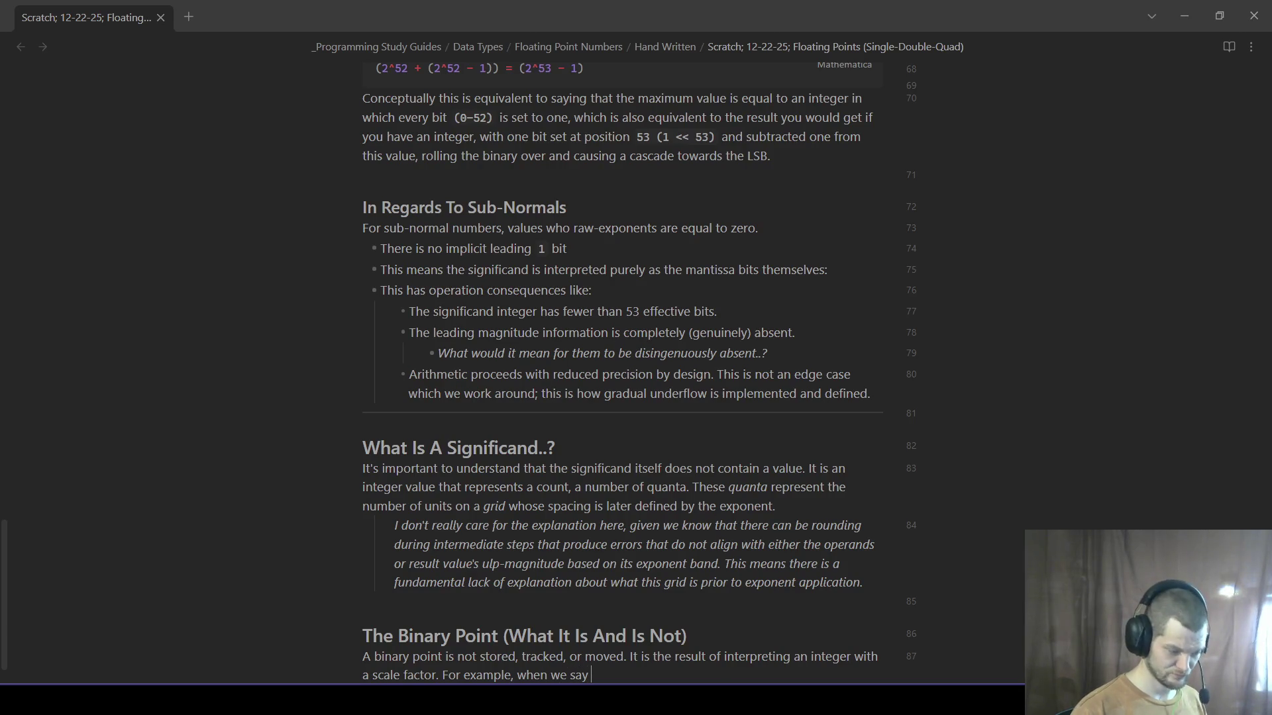
{"action": "type", "text": "valu"}
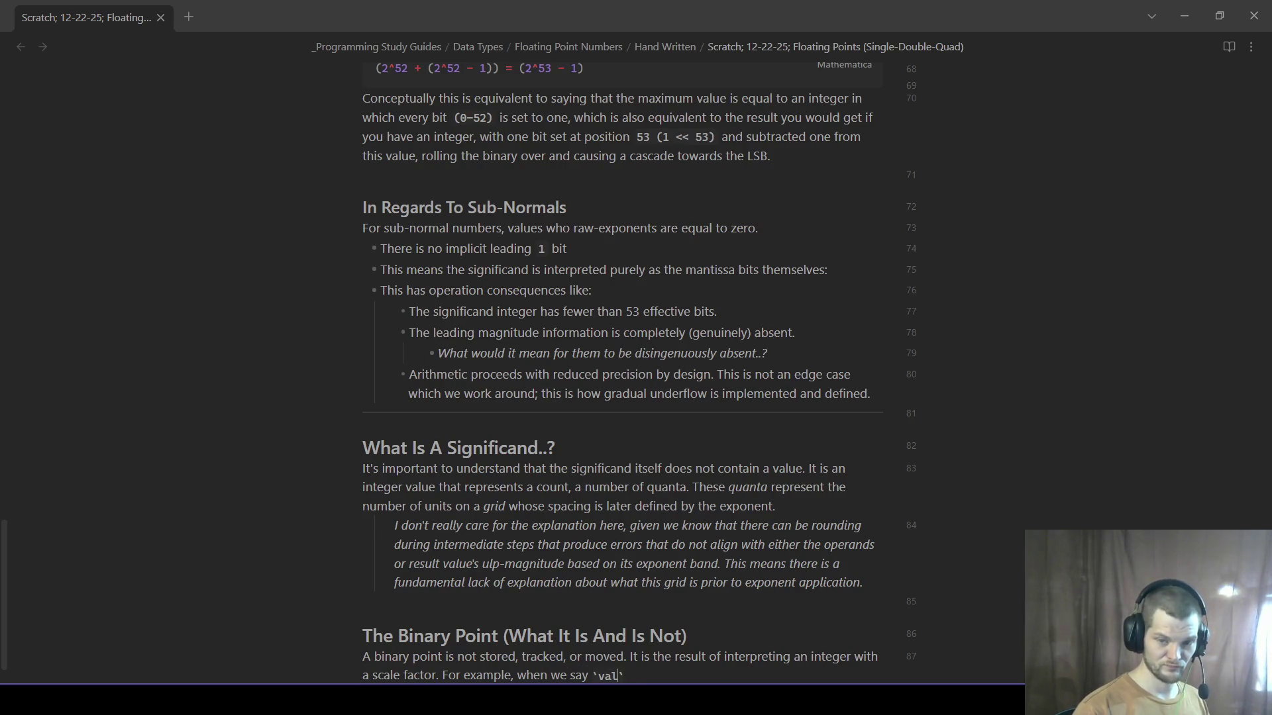
{"action": "type", "text": "e = sig_int / 2^52 we are not"}
{"action": "key", "text": "BackSpace"}
{"action": "type", "text": "*placing"}
{"action": "type", "text": "* a"}
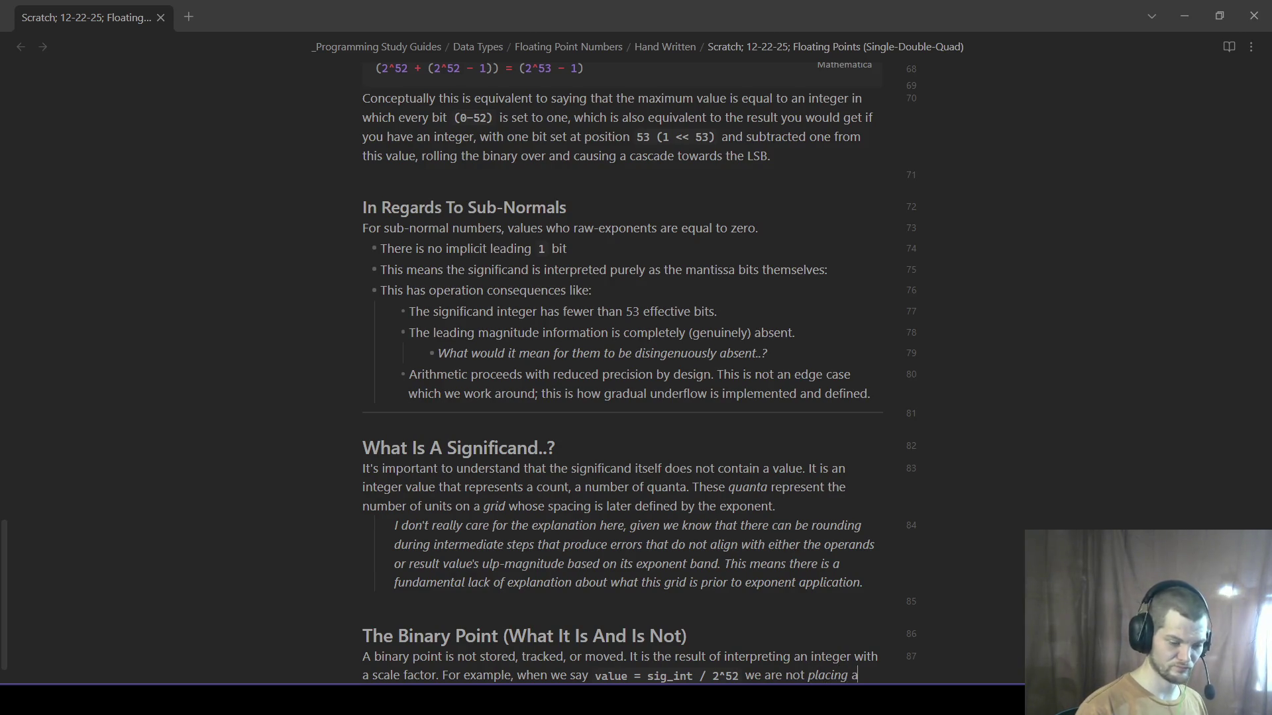
{"action": "type", "text": " point"}
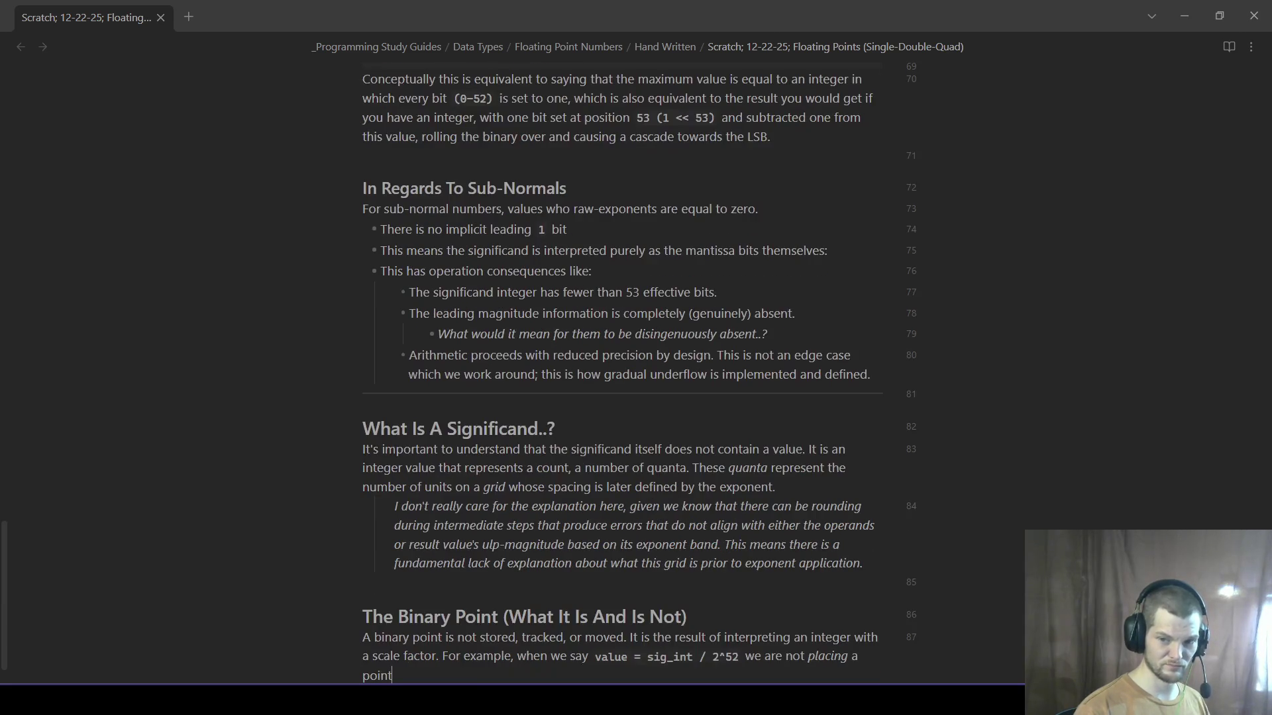
{"action": "type", "text": ". We are declaring that each increment of the integer equals"}
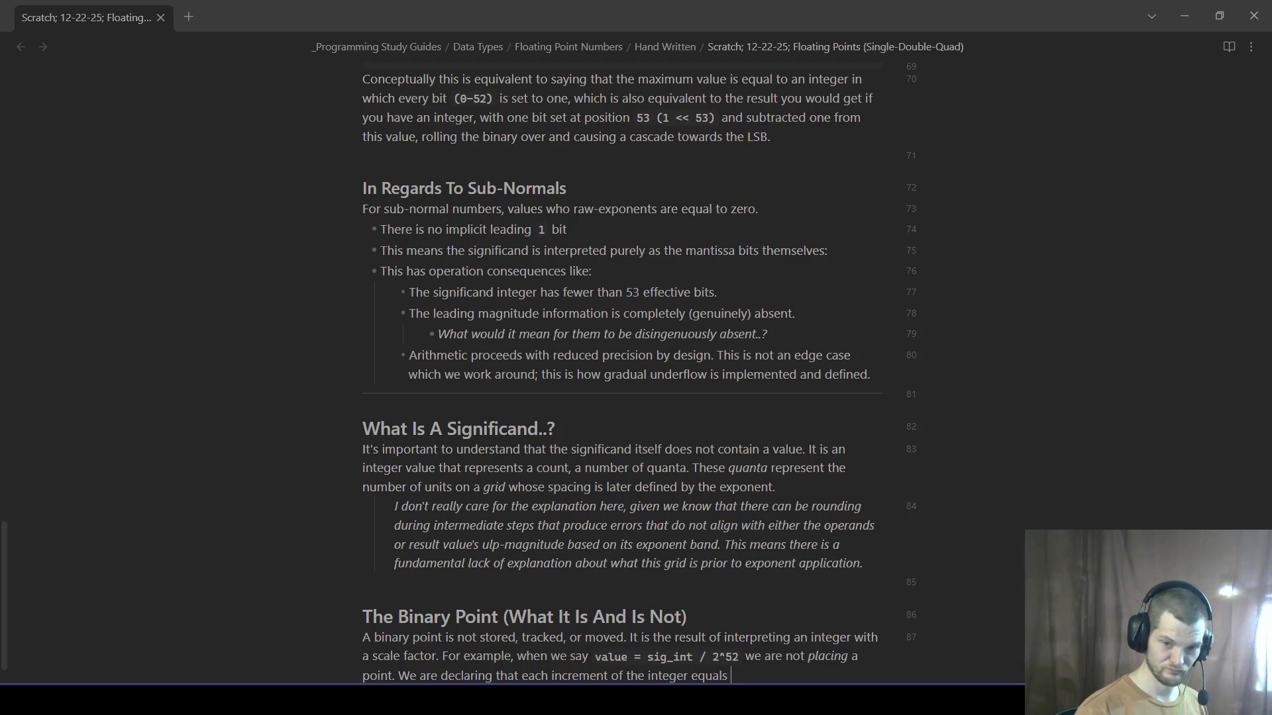
{"action": "type", "text": "2"}
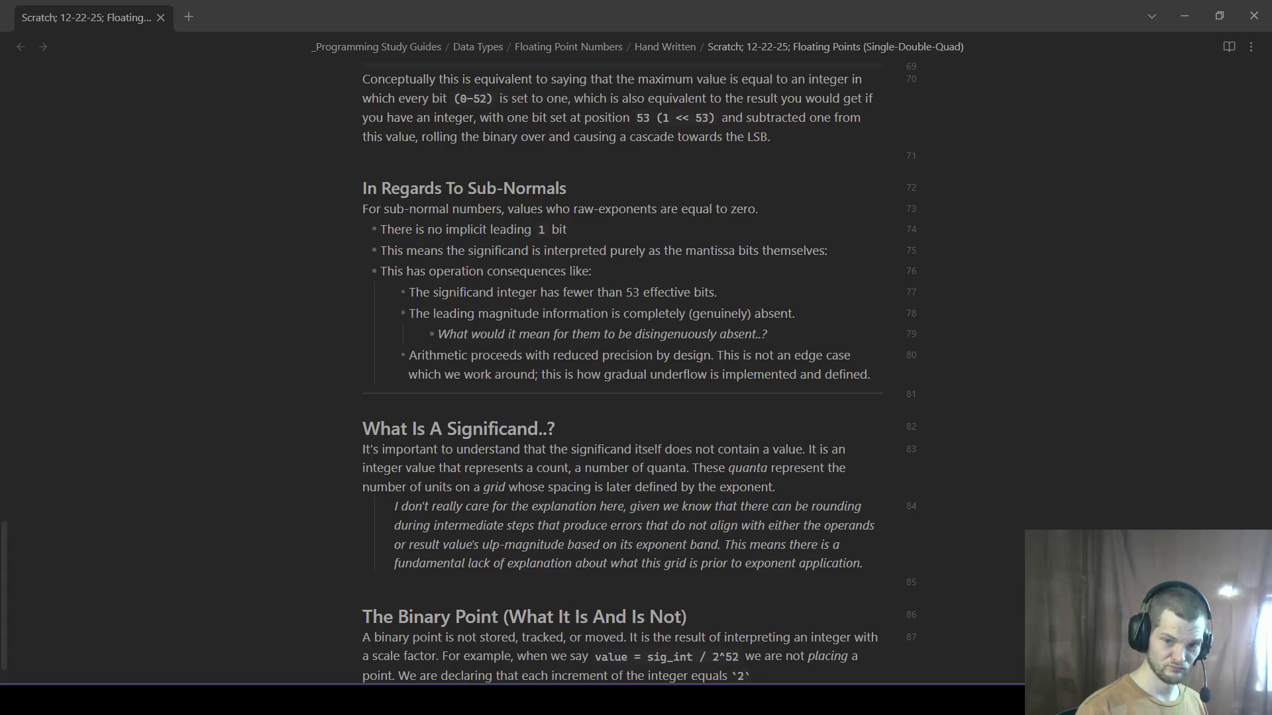
{"action": "type", "text": "-52 units."}
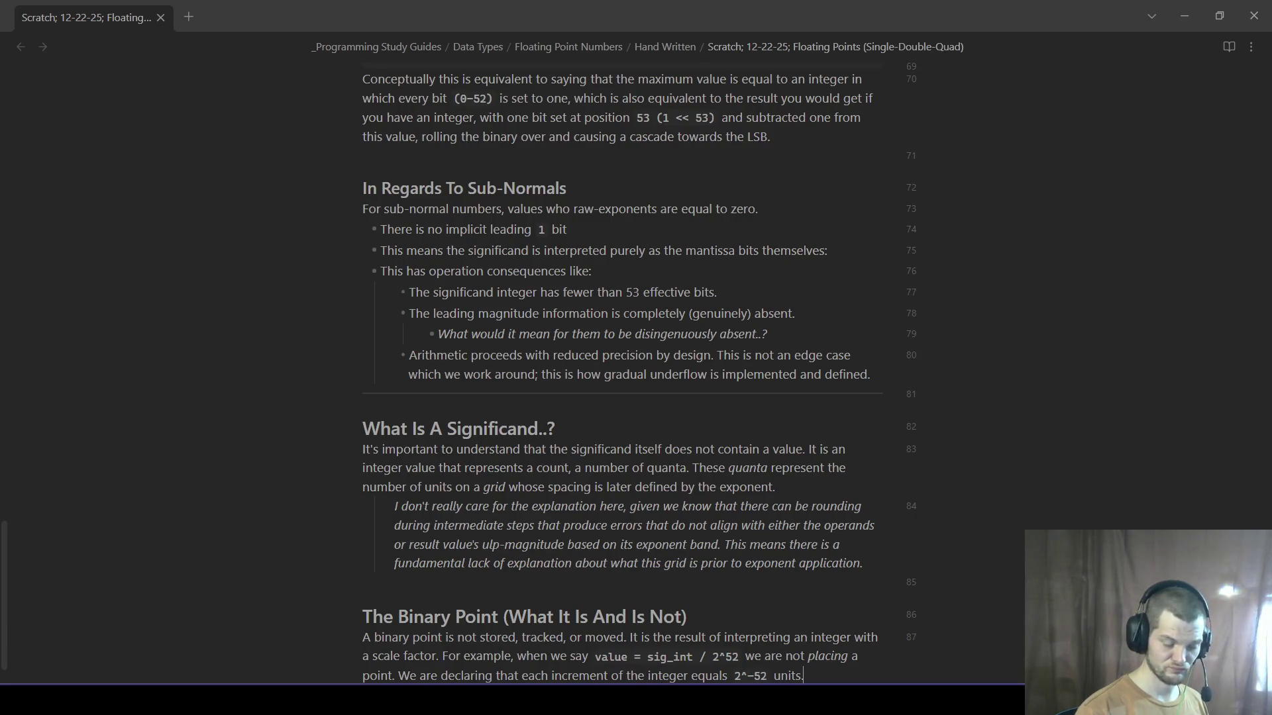
{"action": "scroll", "coordinate": [621, 373], "scroll_direction": "down", "scroll_amount": 1}
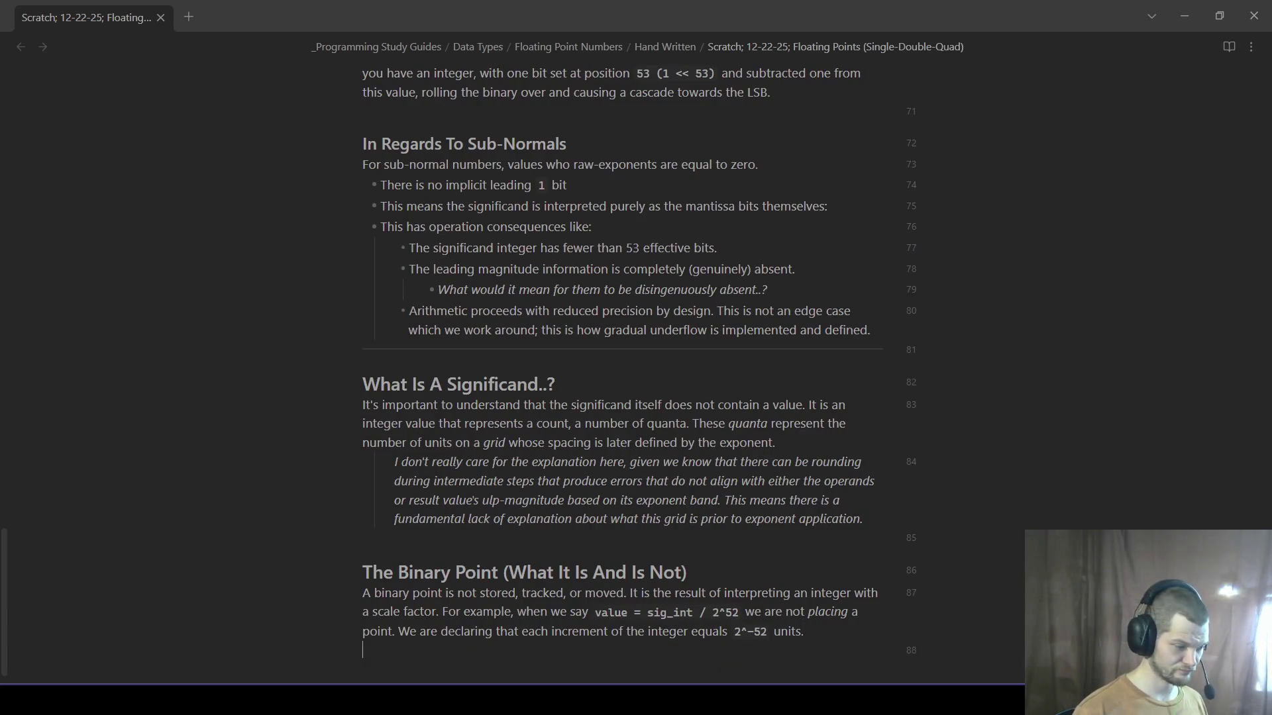
{"action": "key", "text": "Down"}
{"action": "key", "text": "Down"}
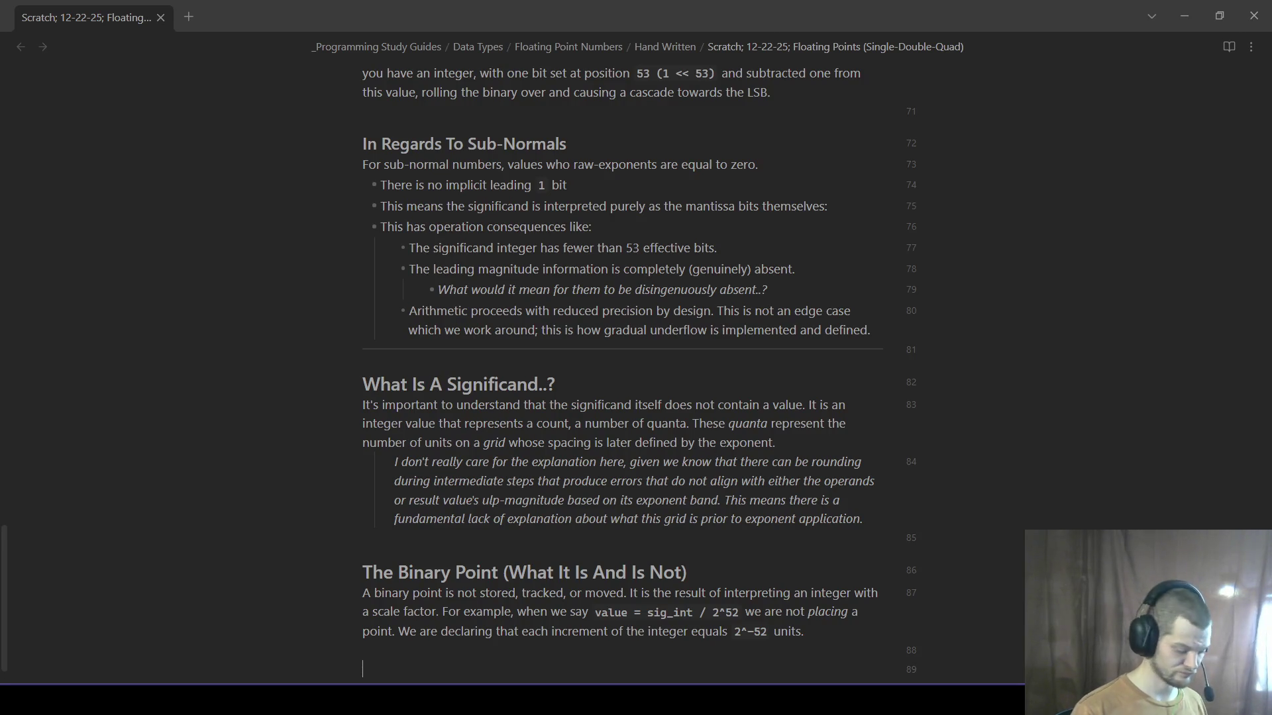
{"action": "type", "text": "#### Why iIntegers Necessarily Imply"}
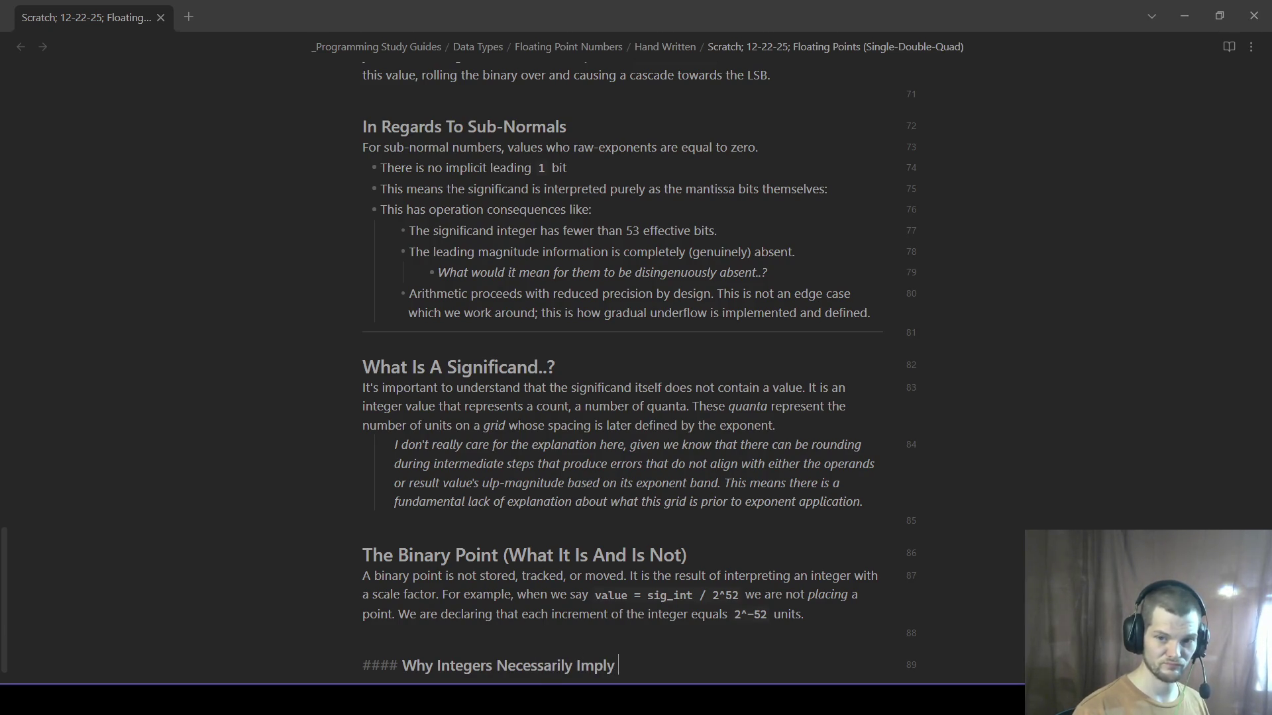
{"action": "type", "text": "AB"}
- Add '#### Why Integers Necessarily Imply Binary Point Interpretation' and start a sentence on the blank line above it
{"action": "key", "text": "BackSpace"}
{"action": "key", "text": "BackSpace"}
{"action": "type", "text": "Binary Point "}
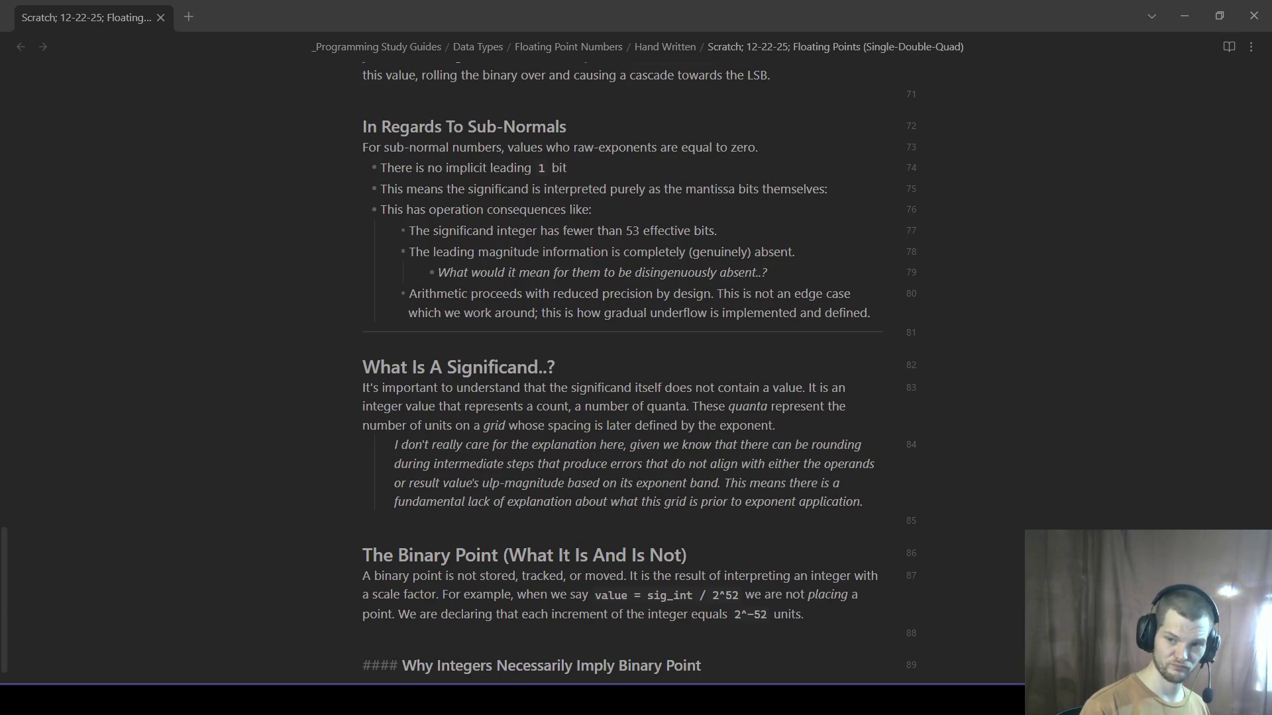
{"action": "type", "text": "Interpretation"}
{"action": "key", "text": "Return"}
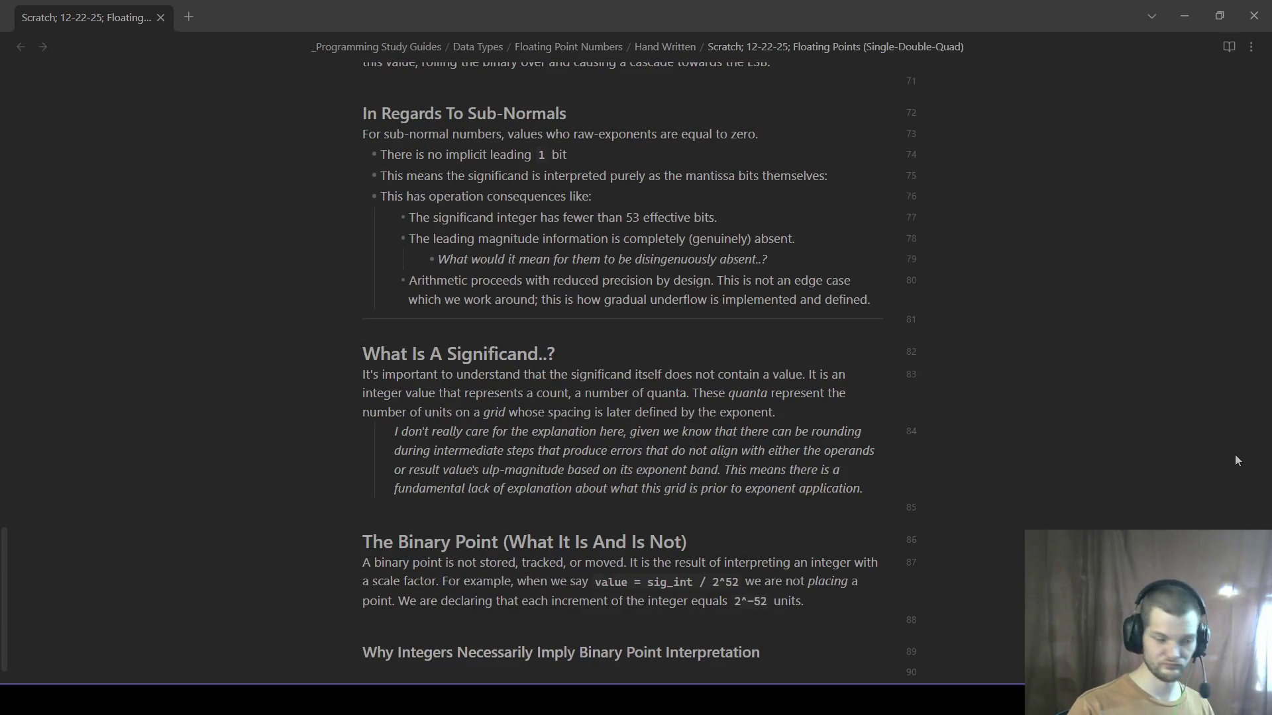
{"action": "left_click", "coordinate": [757, 618]}
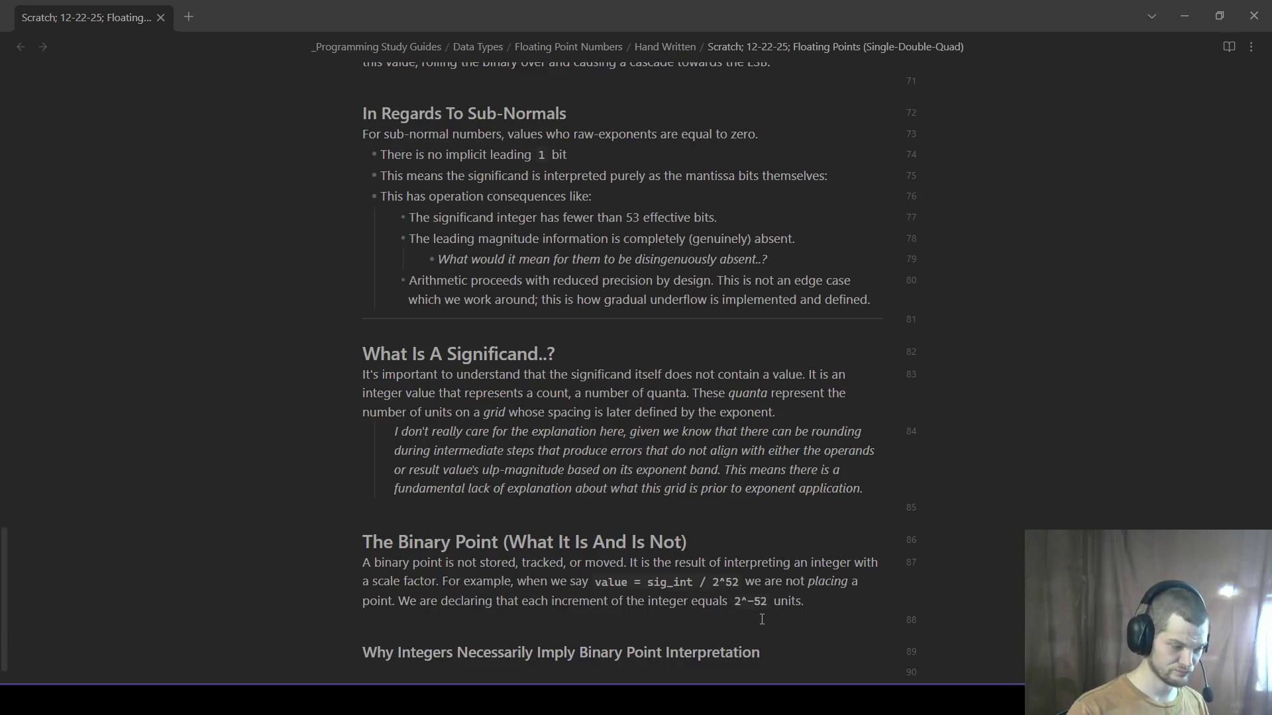
{"action": "key", "text": "Return"}
{"action": "scroll", "coordinate": [591, 504], "scroll_direction": "down", "scroll_amount": 1}
{"action": "type", "text": "It is important to underfstand th"}
{"action": "key", "text": "BackSpace"}
{"action": "key", "text": "BackSpace"}
{"action": "key", "text": "BackSpace"}
{"action": "key", "text": "BackSpace"}
{"action": "key", "text": "BackSpace"}
{"action": "key", "text": "BackSpace"}
{"action": "key", "text": "BackSpace"}
{"action": "key", "text": "BackSpace"}
{"action": "key", "text": "BackSpace"}
{"action": "type", "text": "stand the implicit nature of the binary point and the r"}
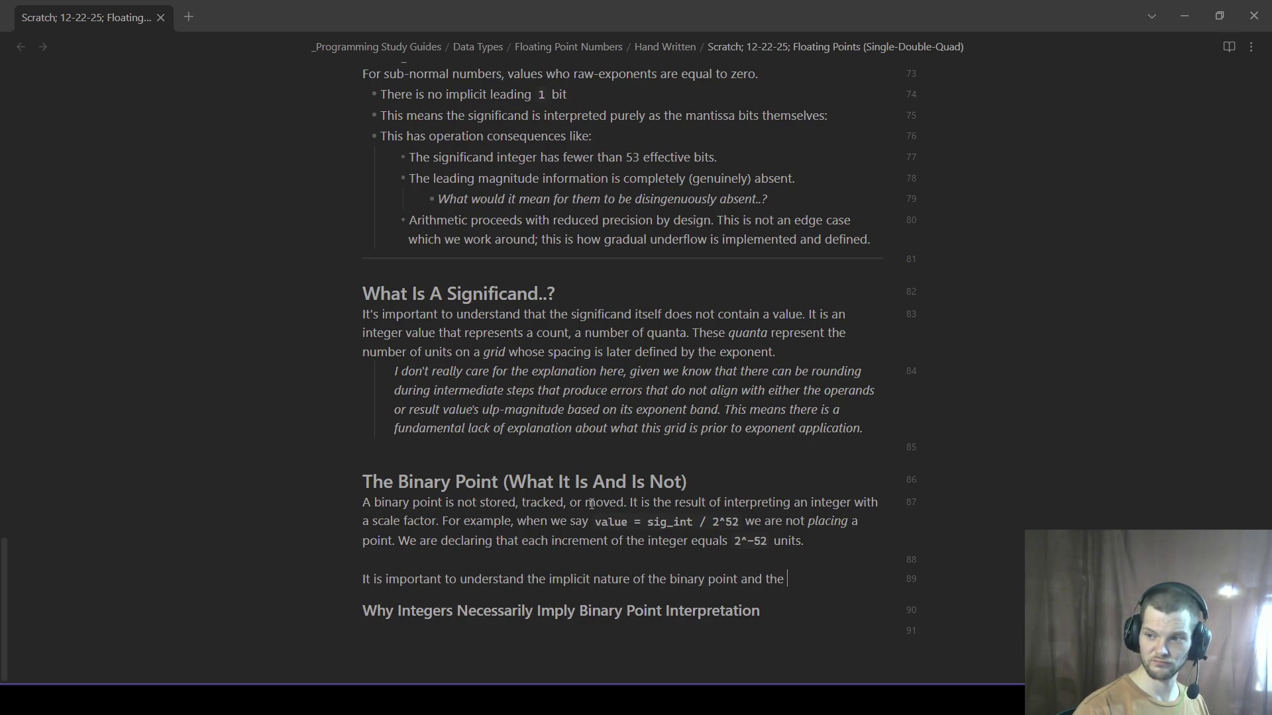
{"action": "type", "text": "elationship that the integer represents."}
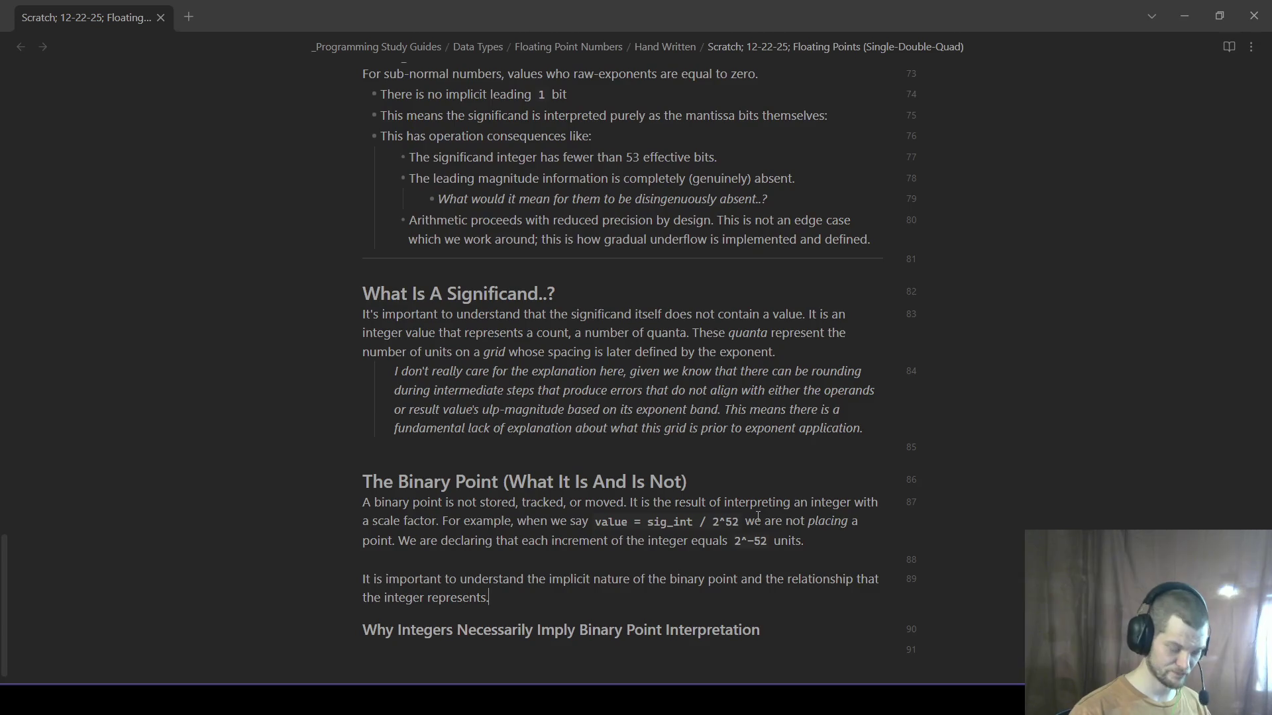
{"action": "type", "text": " The"}
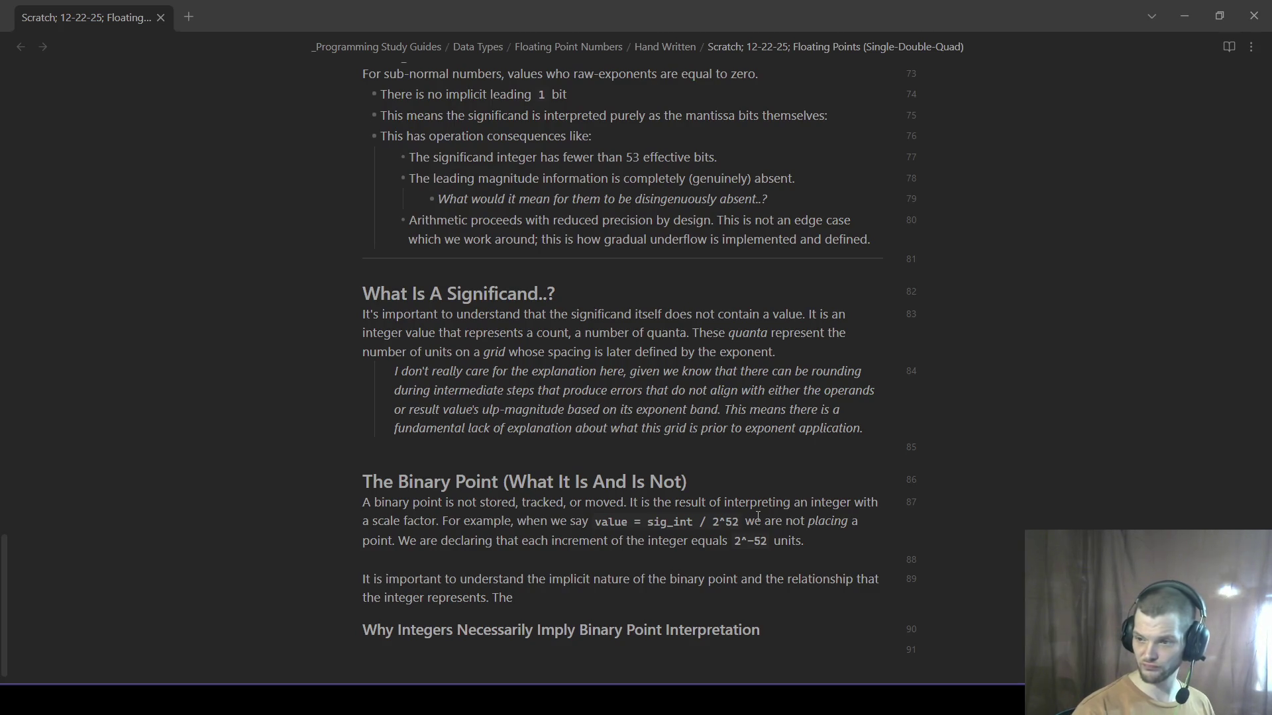
- Extend line 89: decoding treats `mantissa bits` as coefficients of negative powers of two (`2^-x`)
{"action": "key", "text": "BackSpace"}
{"action": "key", "text": "BackSpace"}
{"action": "key", "text": "BackSpace"}
{"action": "type", "text": "It is a construct produced by the decoding of ou"}
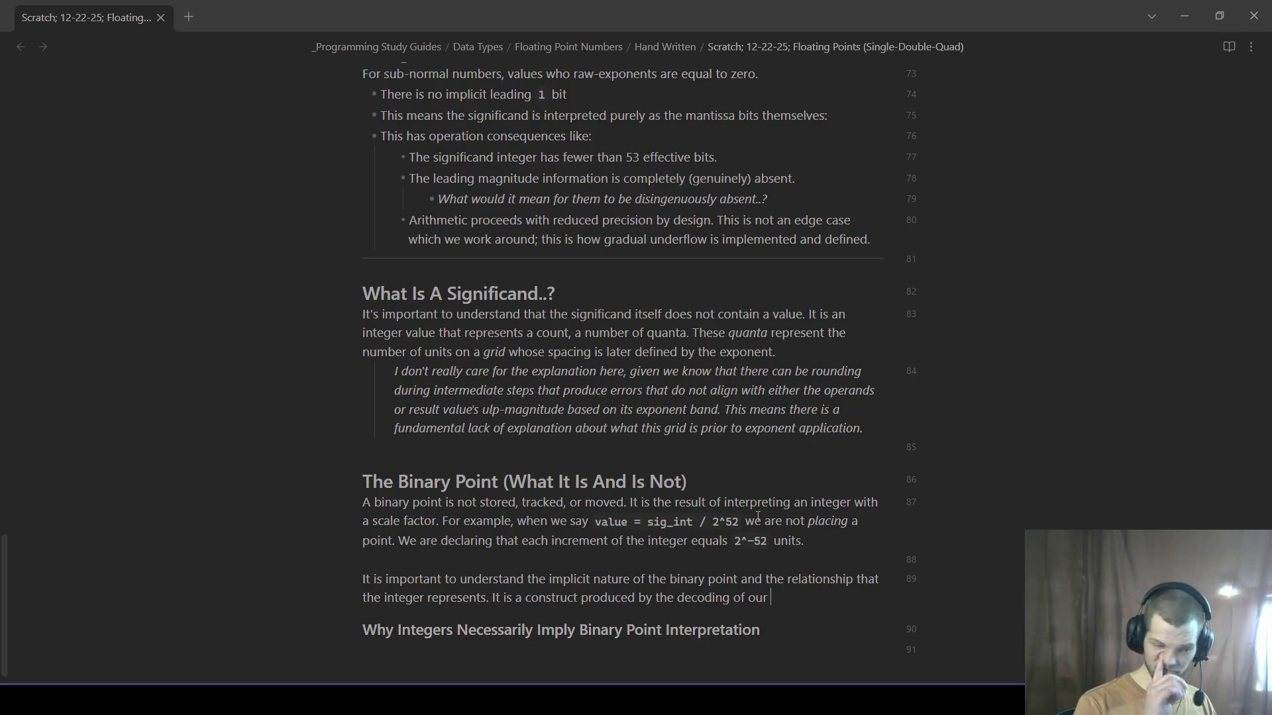
{"action": "type", "text": "real valu"}
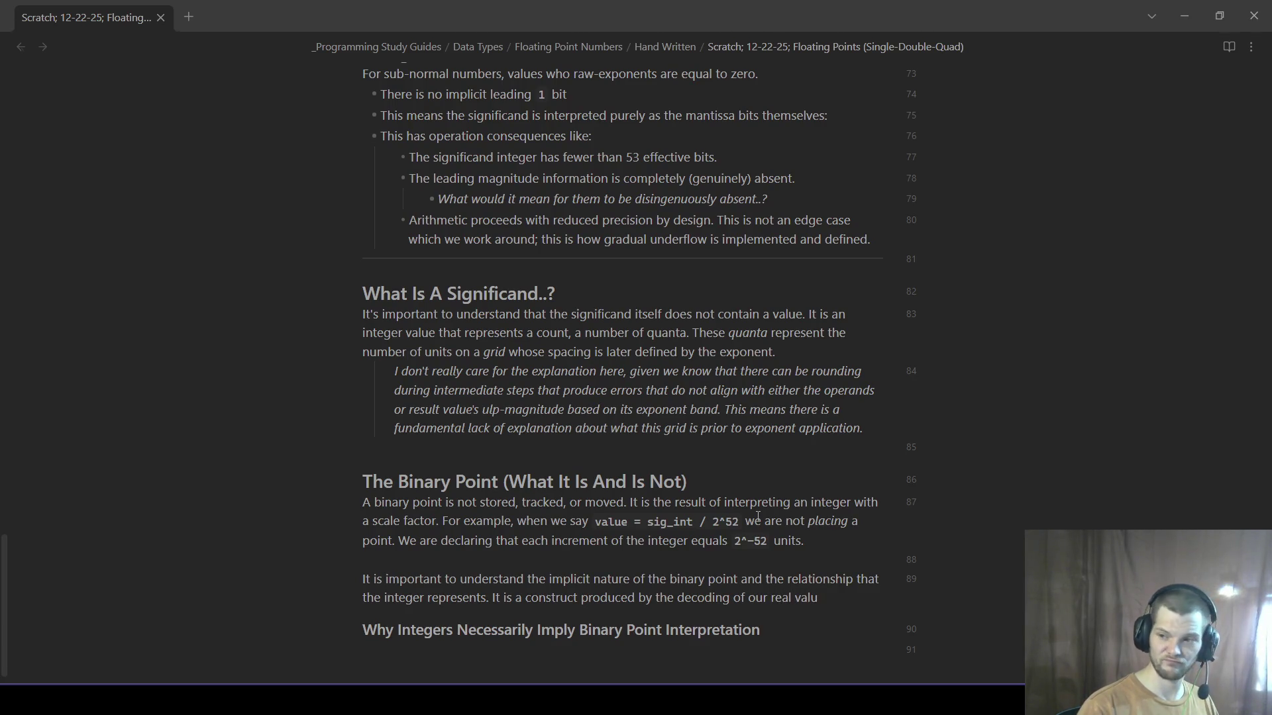
{"action": "type", "text": "e by treating the"}
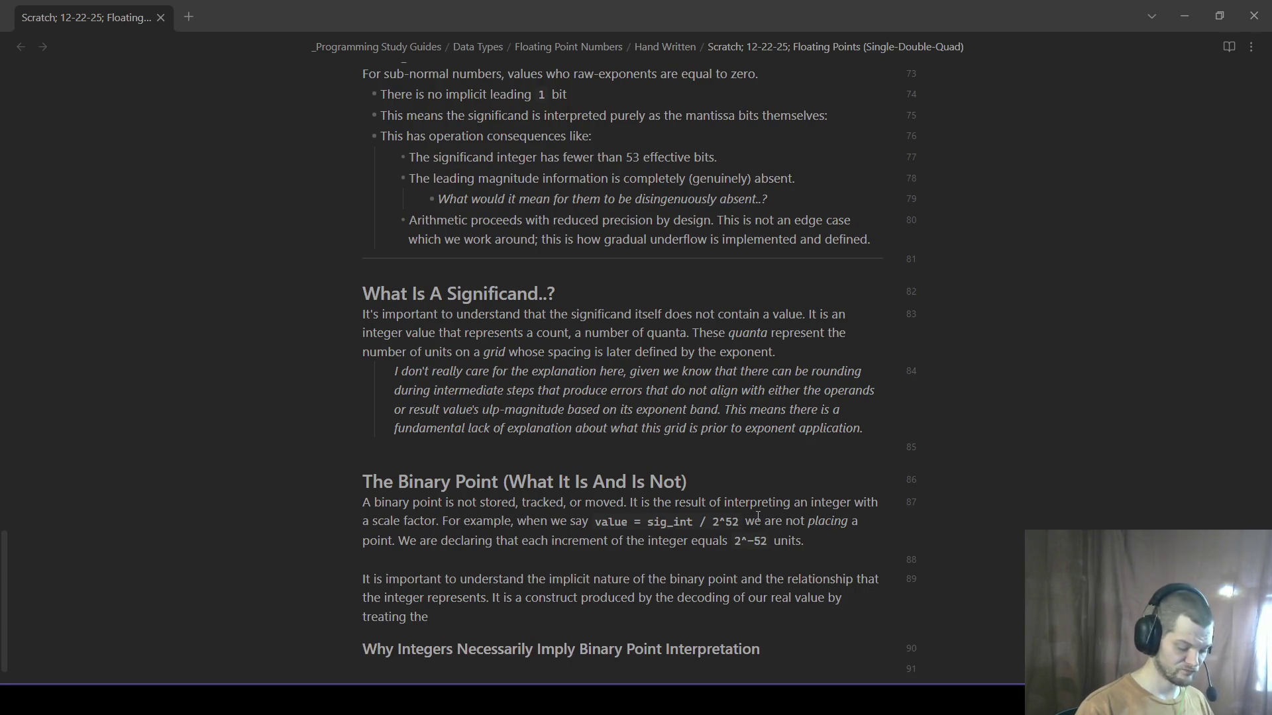
{"action": "type", "text": "`ud"}
{"action": "key", "text": "BackSpace"}
{"action": "key", "text": "BackSpace"}
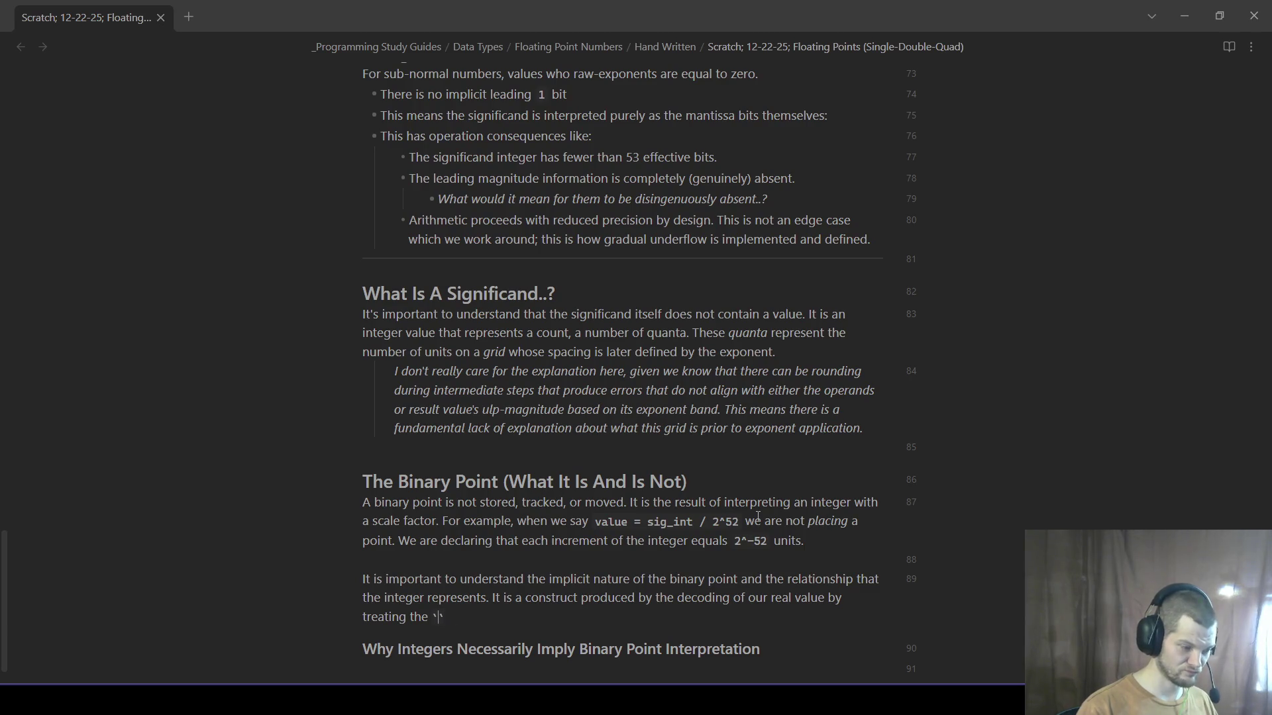
{"action": "type", "text": "mantissa"}
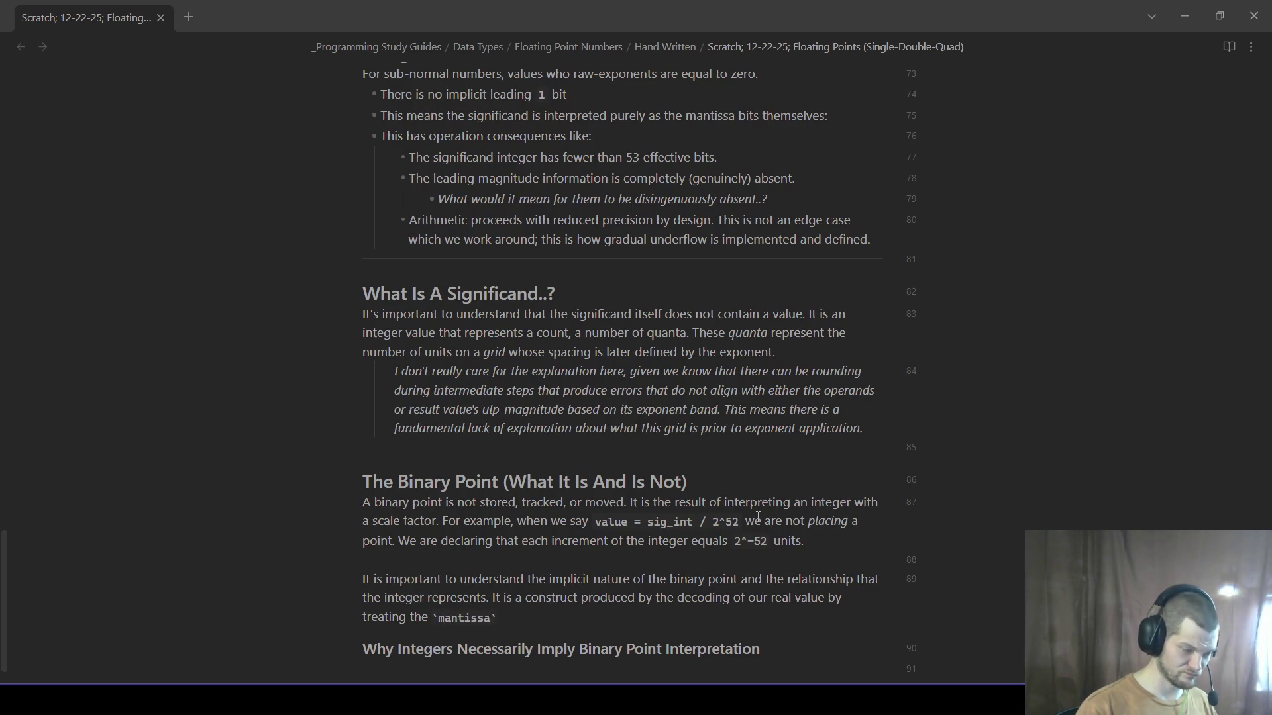
{"action": "type", "text": " bits"}
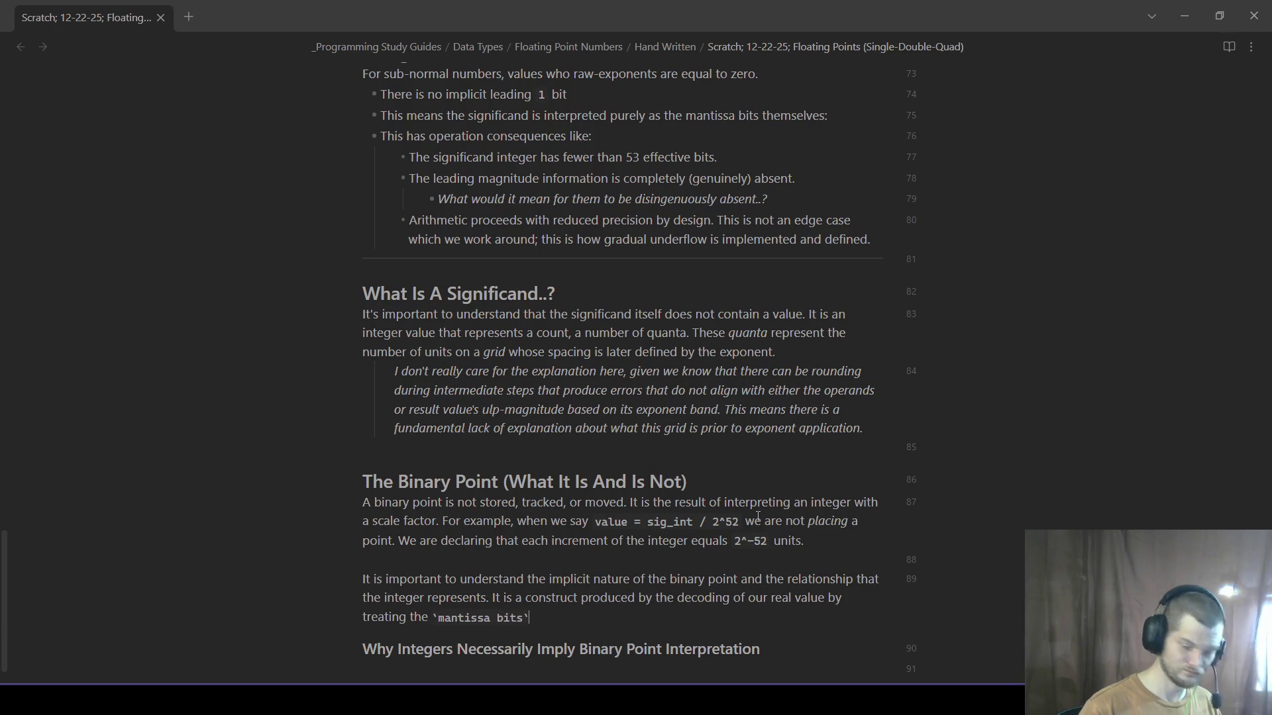
{"action": "type", "text": "` as cio"}
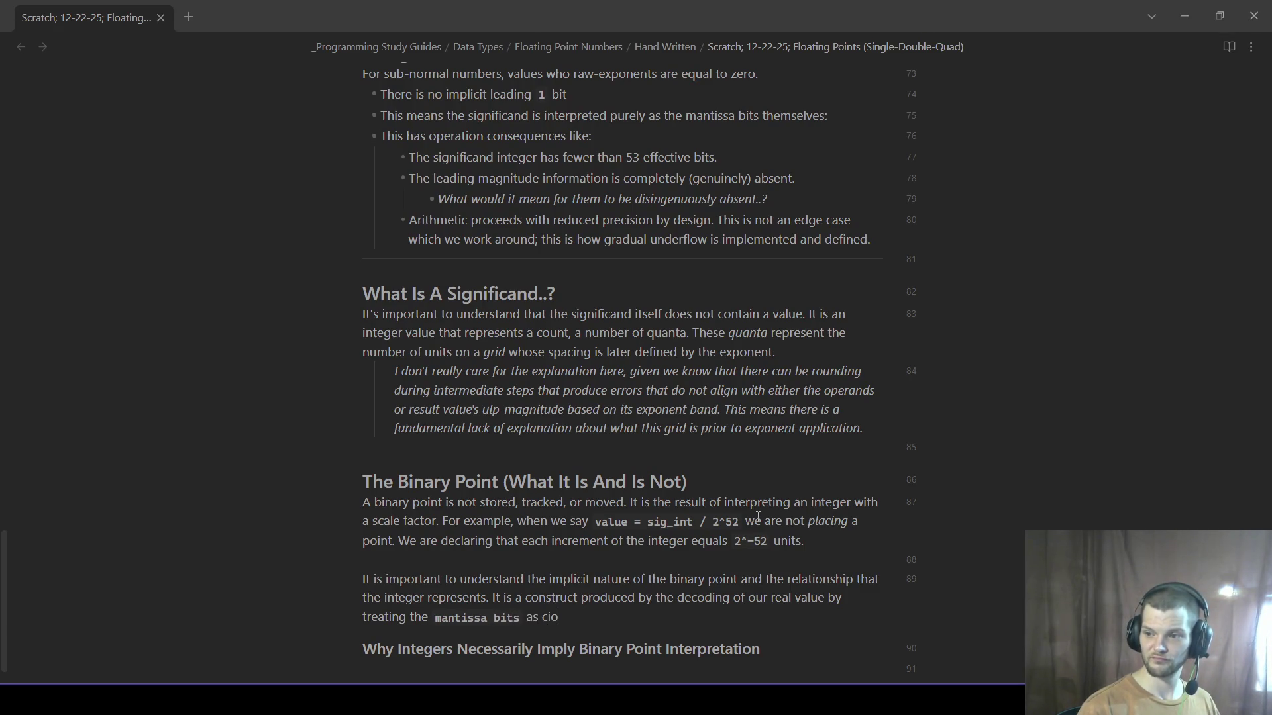
{"action": "key", "text": "BackSpace"}
{"action": "key", "text": "BackSpace"}
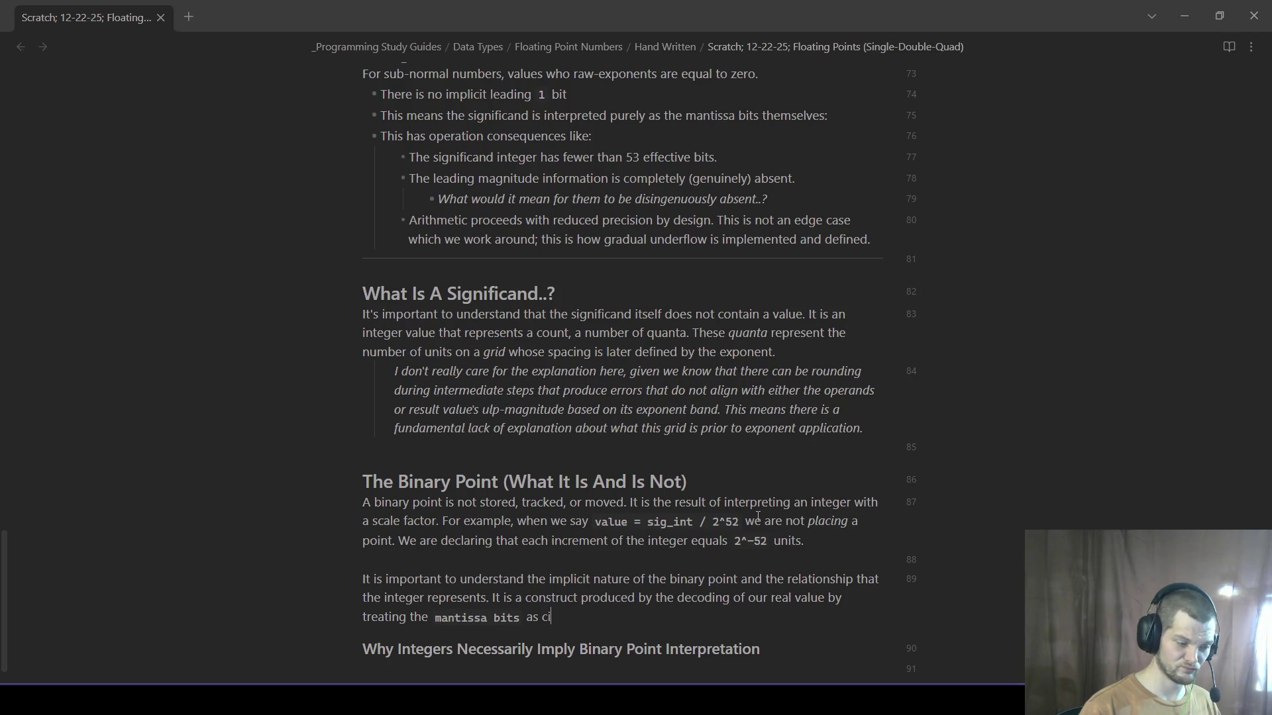
{"action": "type", "text": "oeffici"}
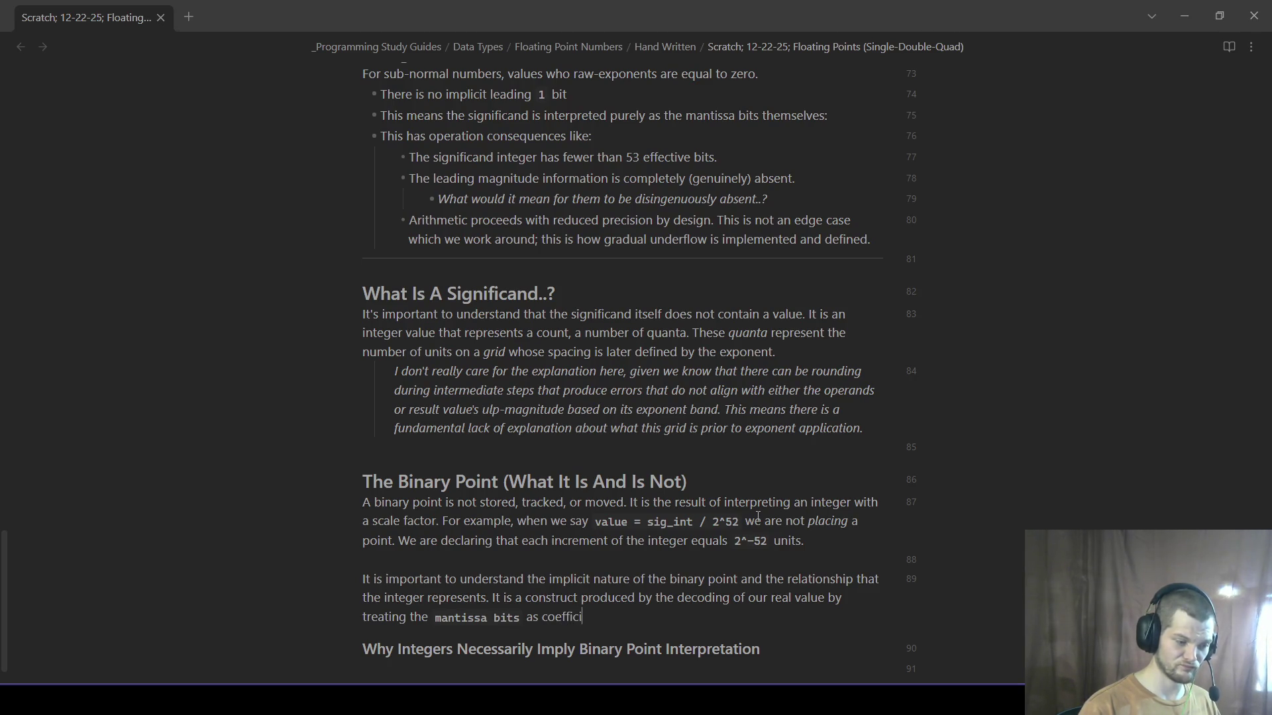
{"action": "type", "text": "ents "}
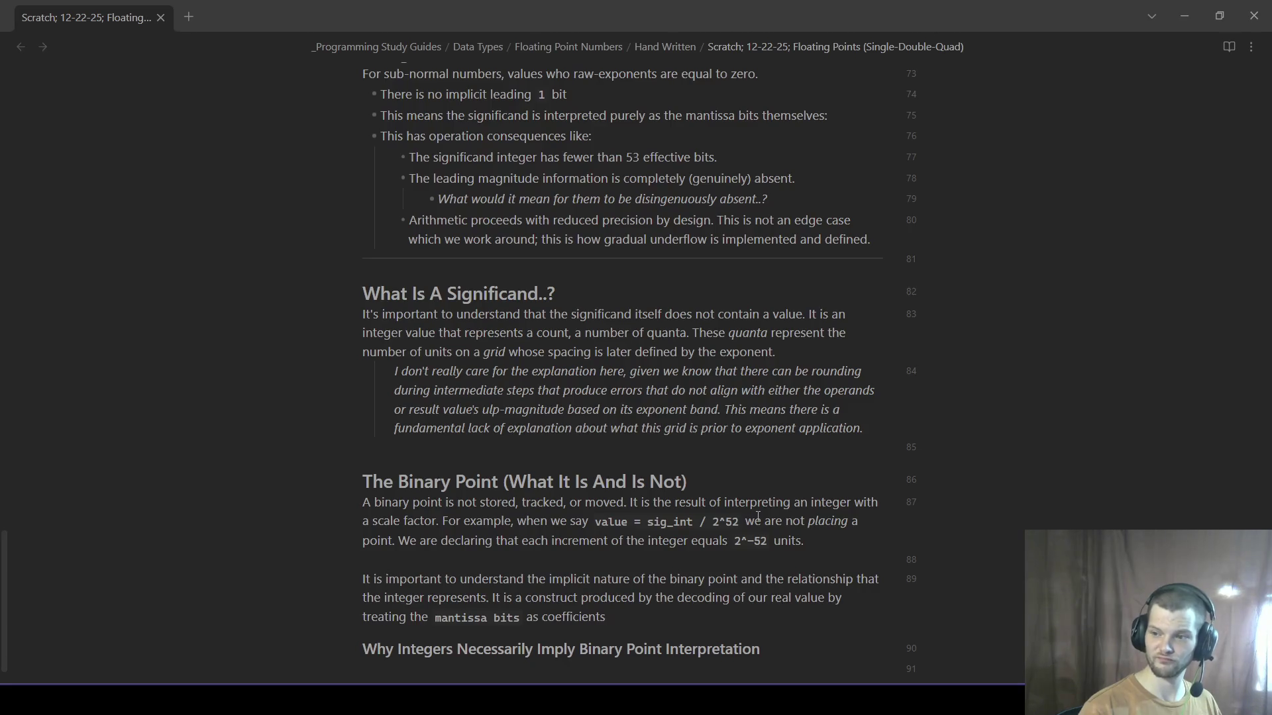
{"action": "type", "text": "of"}
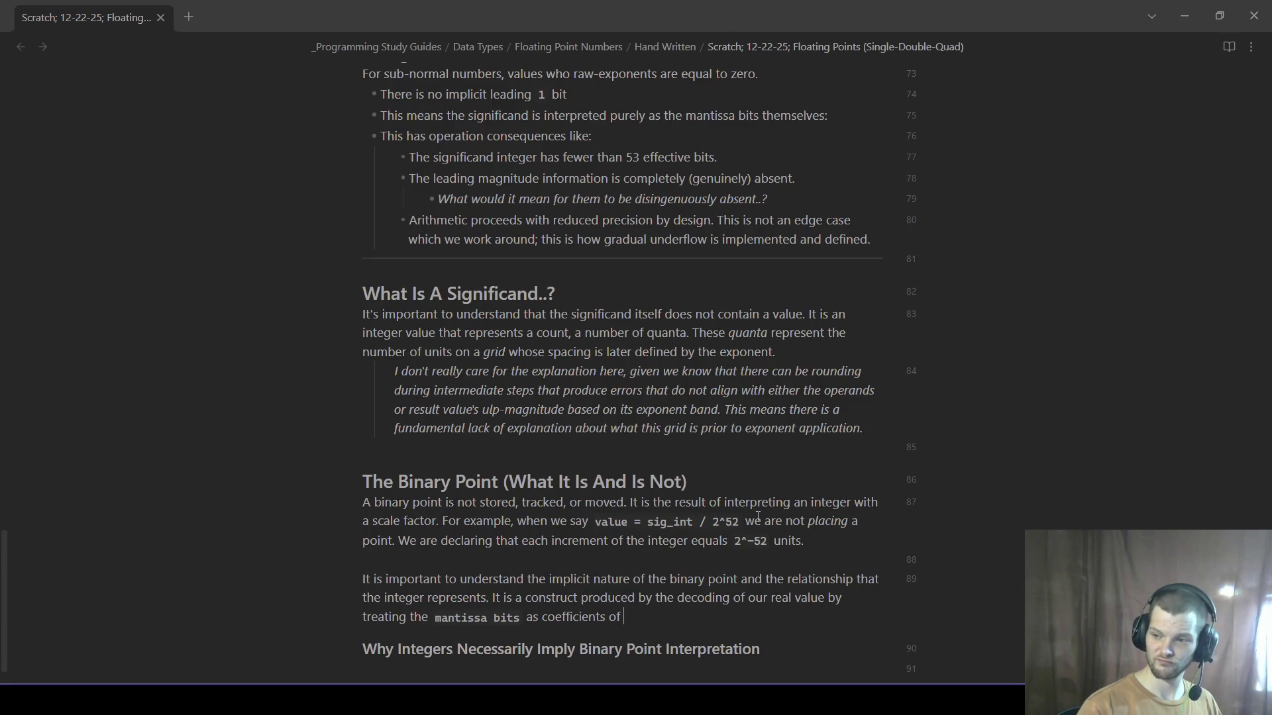
{"action": "type", "text": " negative power's of two"}
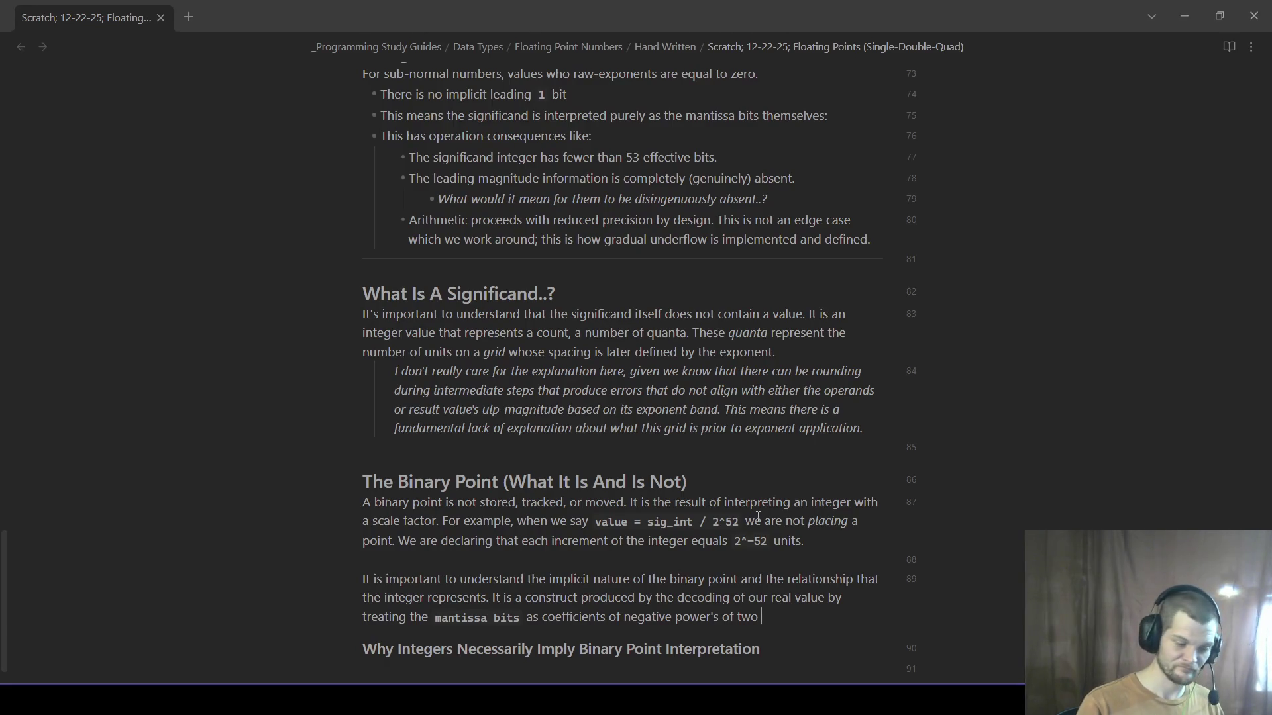
{"action": "type", "text": " ("}
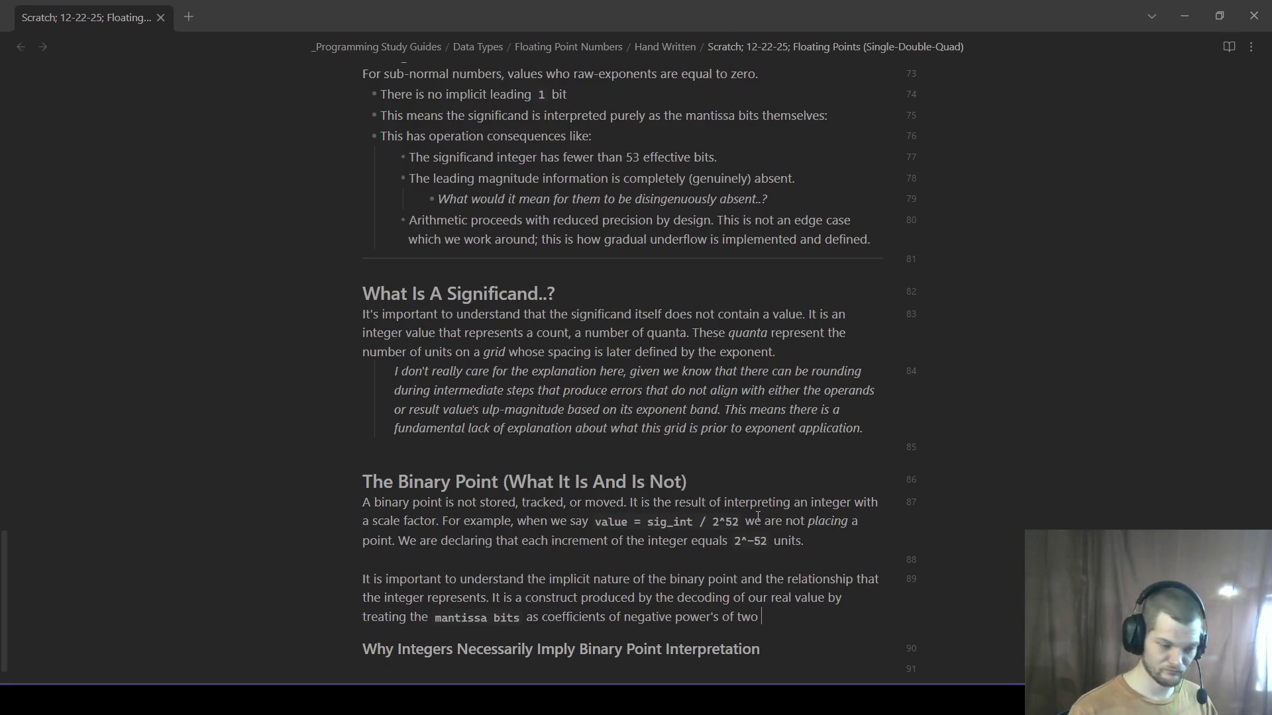
{"action": "type", "text": "12"}
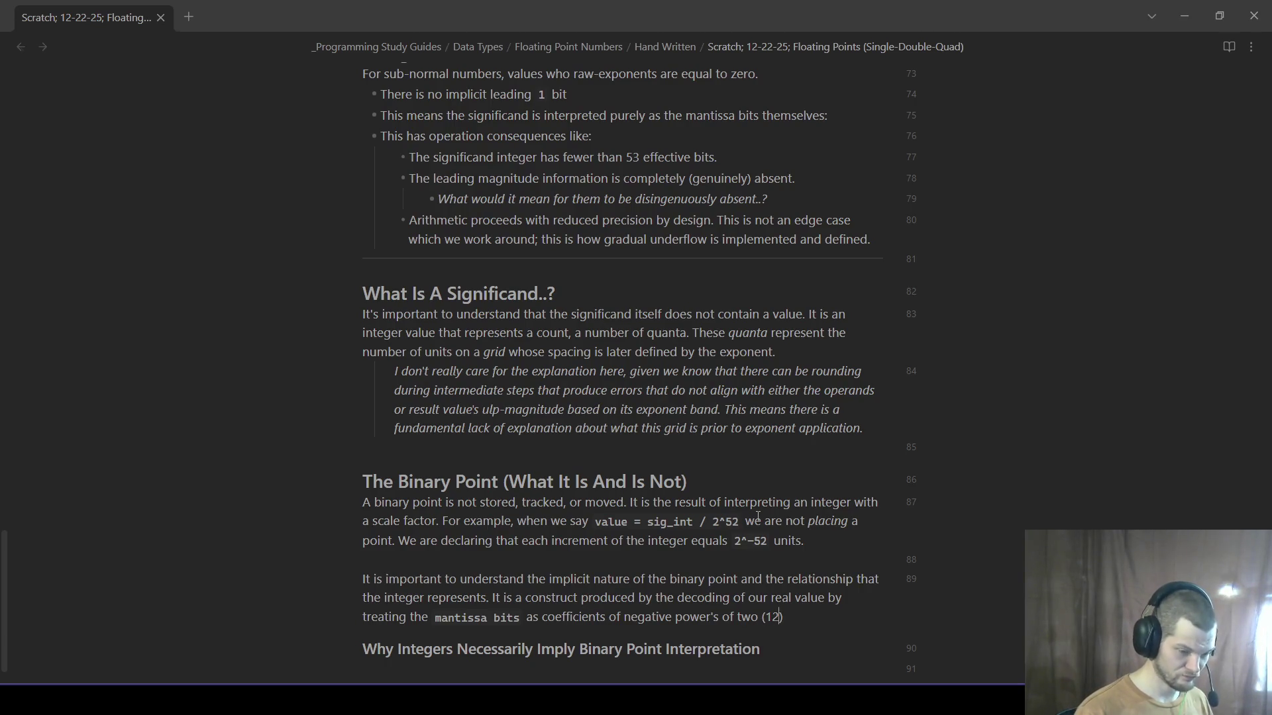
{"action": "key", "text": "Left"}
{"action": "key", "text": "BackSpace"}
{"action": "type", "text": "^"}
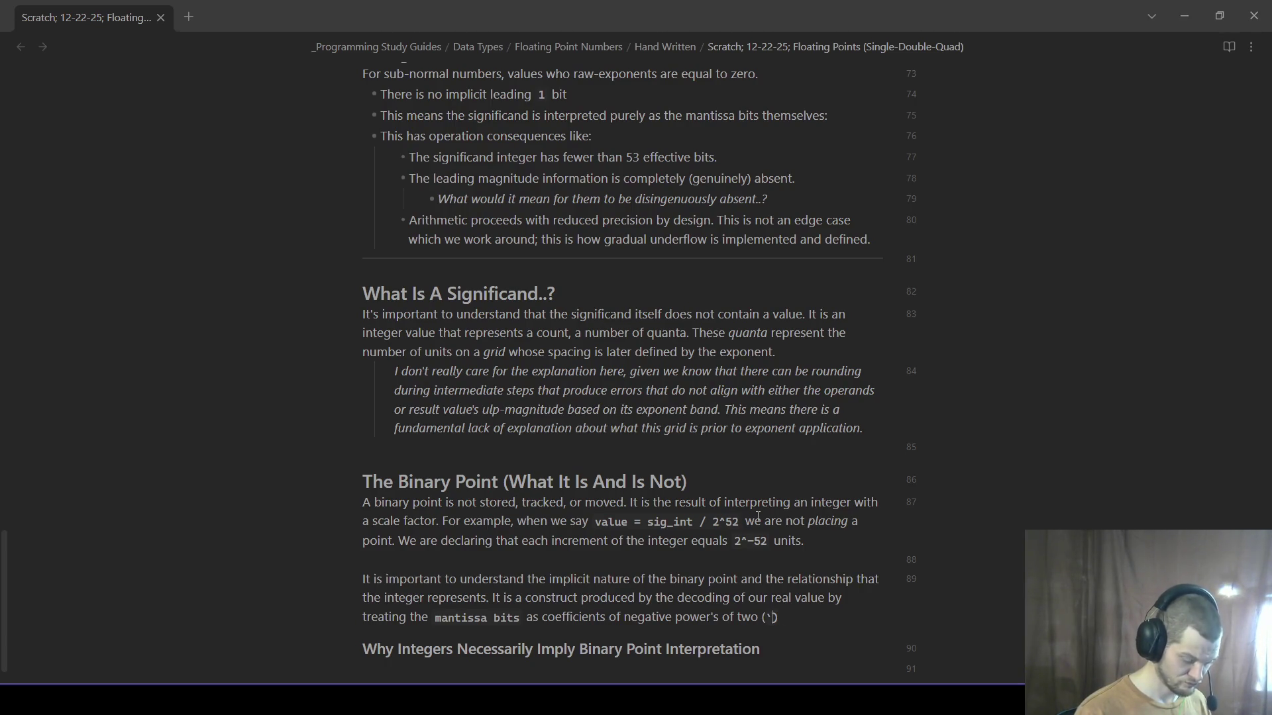
{"action": "type", "text": "^-x1"}
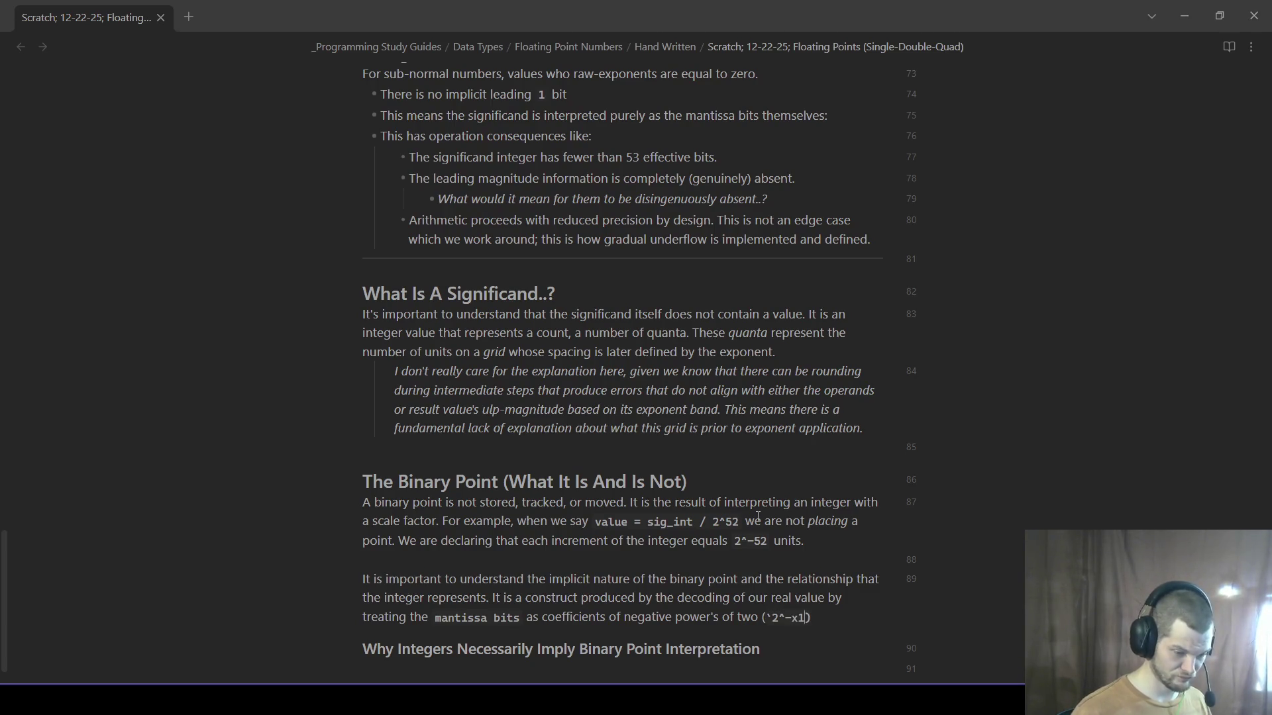
{"action": "type", "text": "`"}
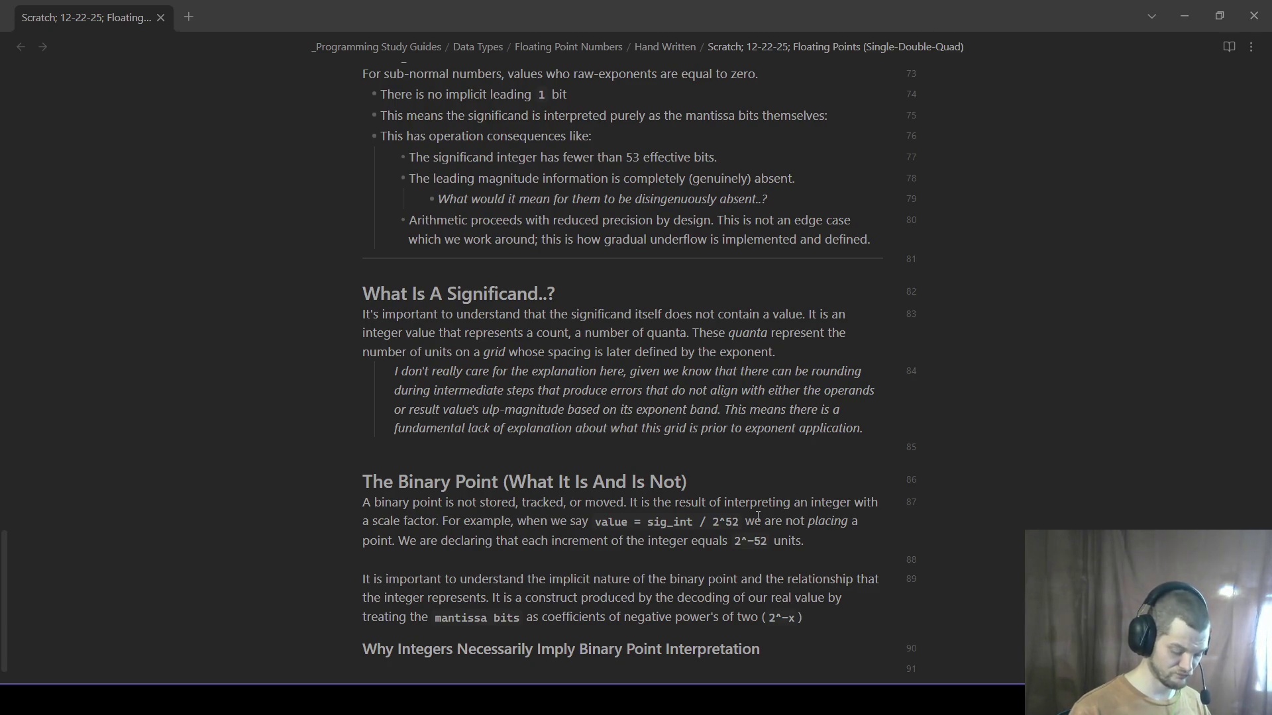
{"action": "left_click", "coordinate": [765, 617]}
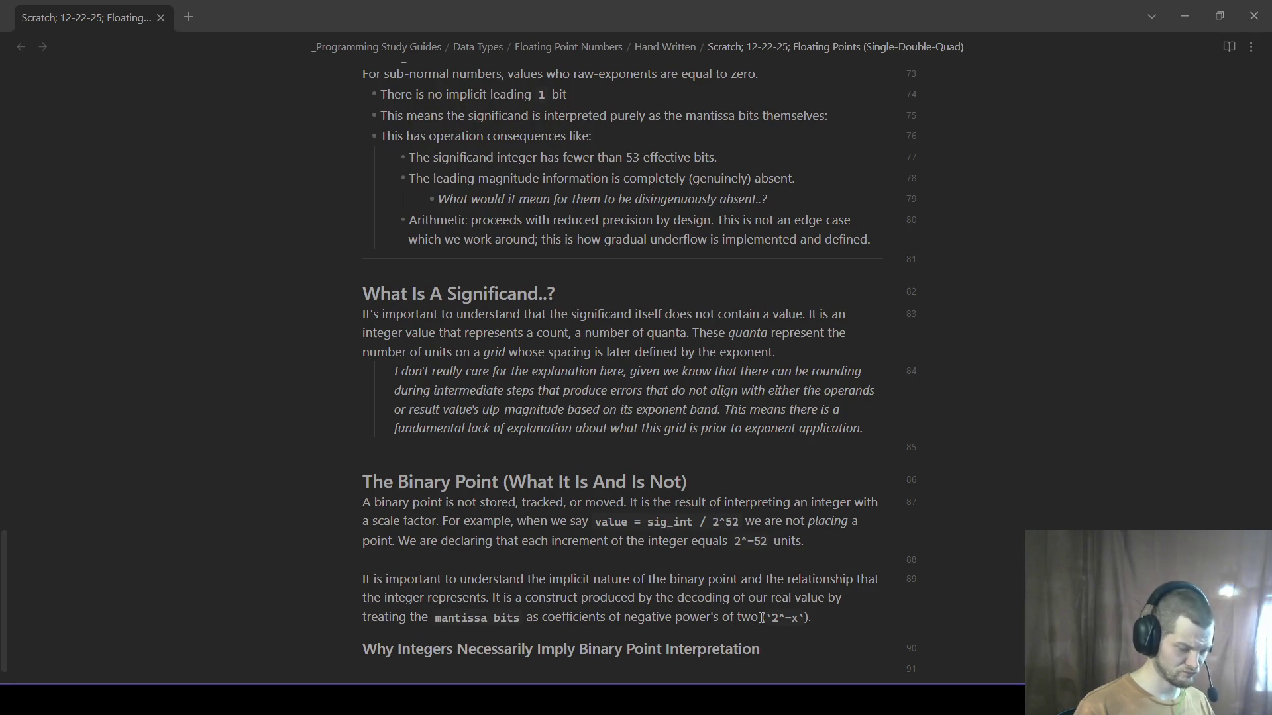
{"action": "key", "text": "End"}
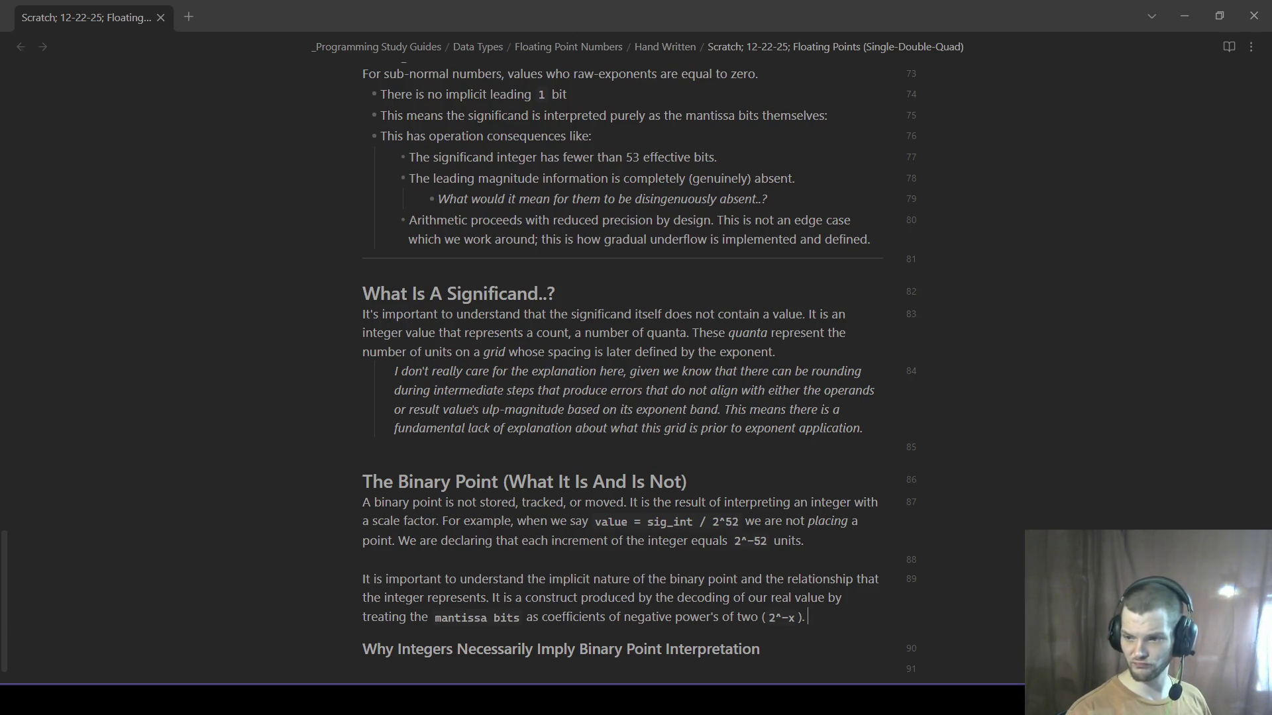
{"action": "type", "text": "The d"}
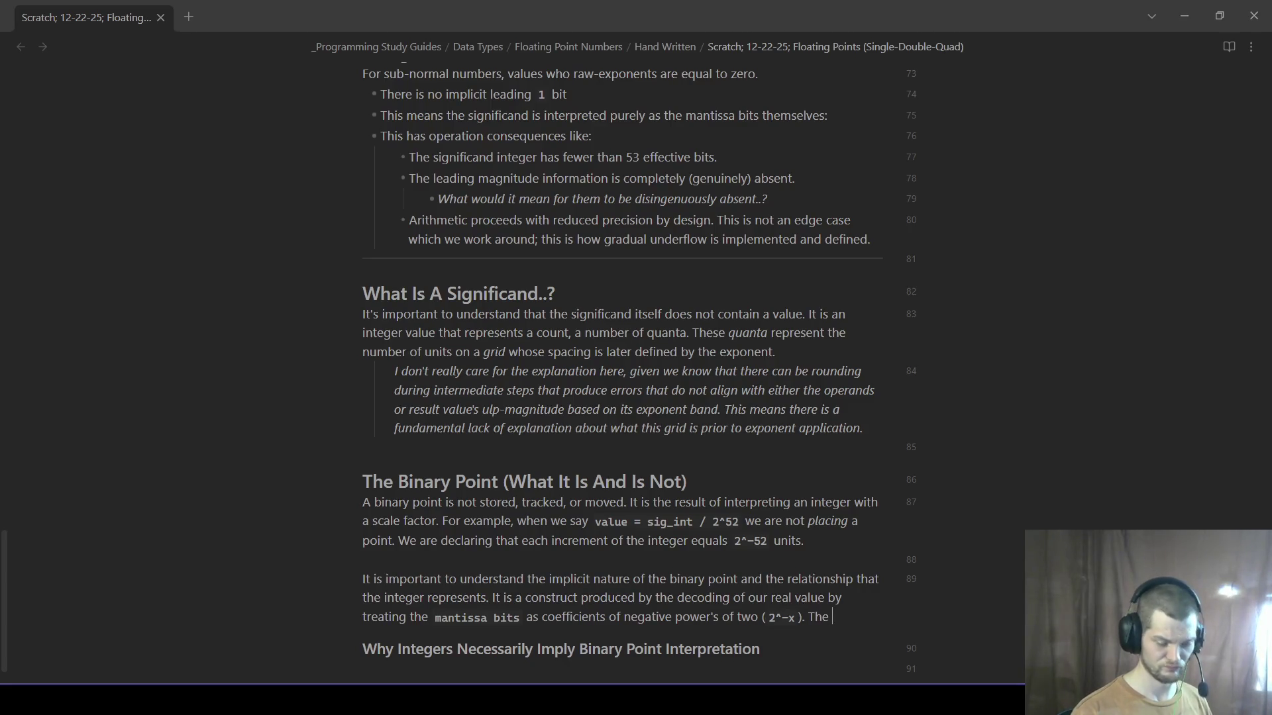
{"action": "type", "text": "ecoding of the "}
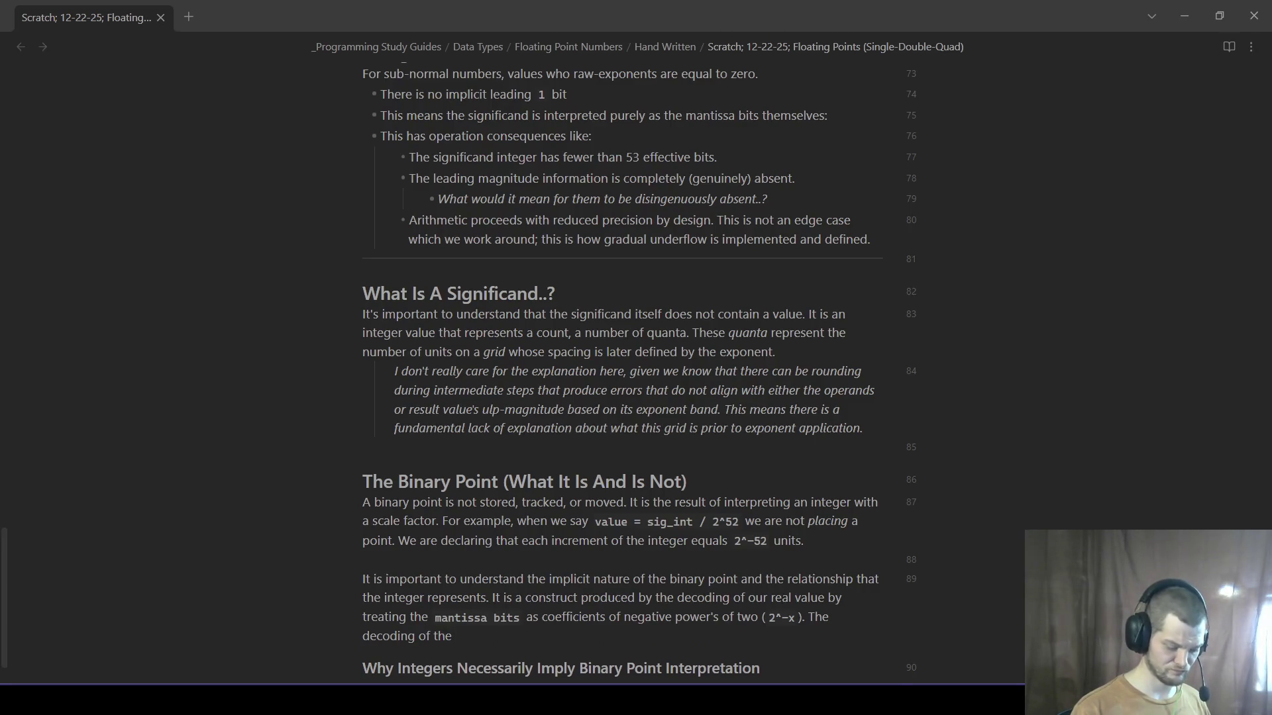
{"action": "type", "text": "*real"}
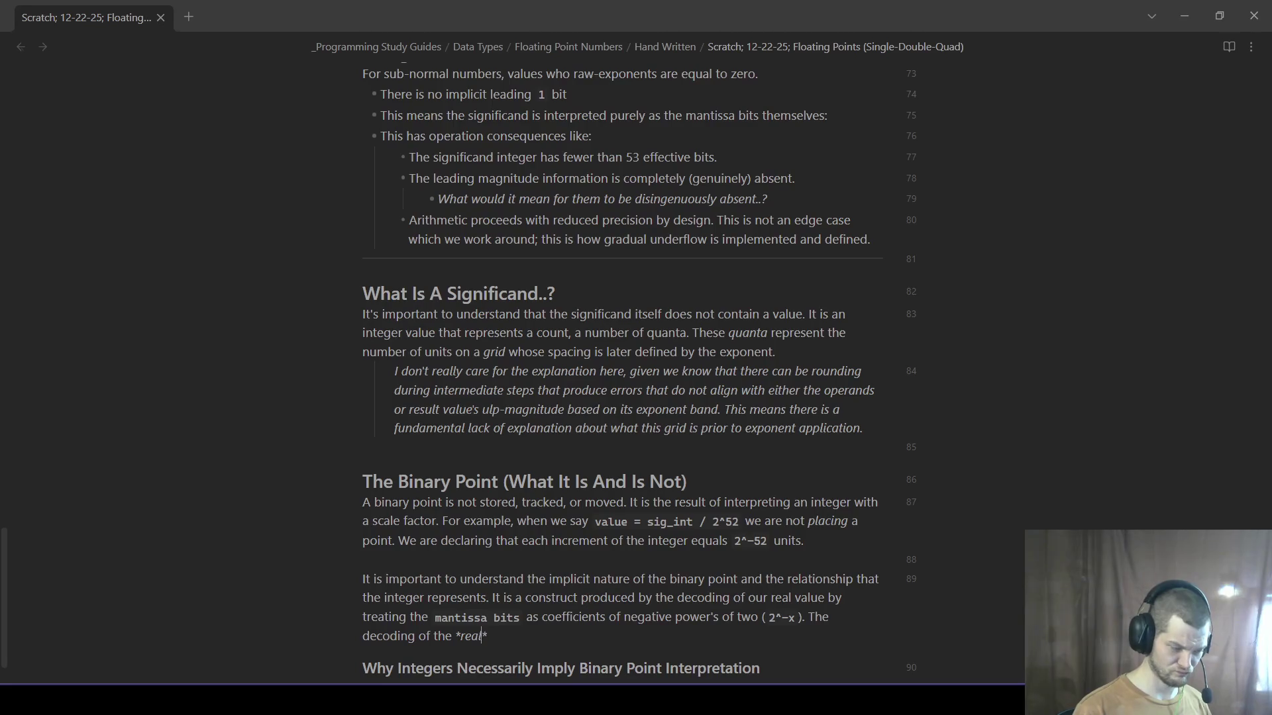
{"action": "type", "text": " value"}
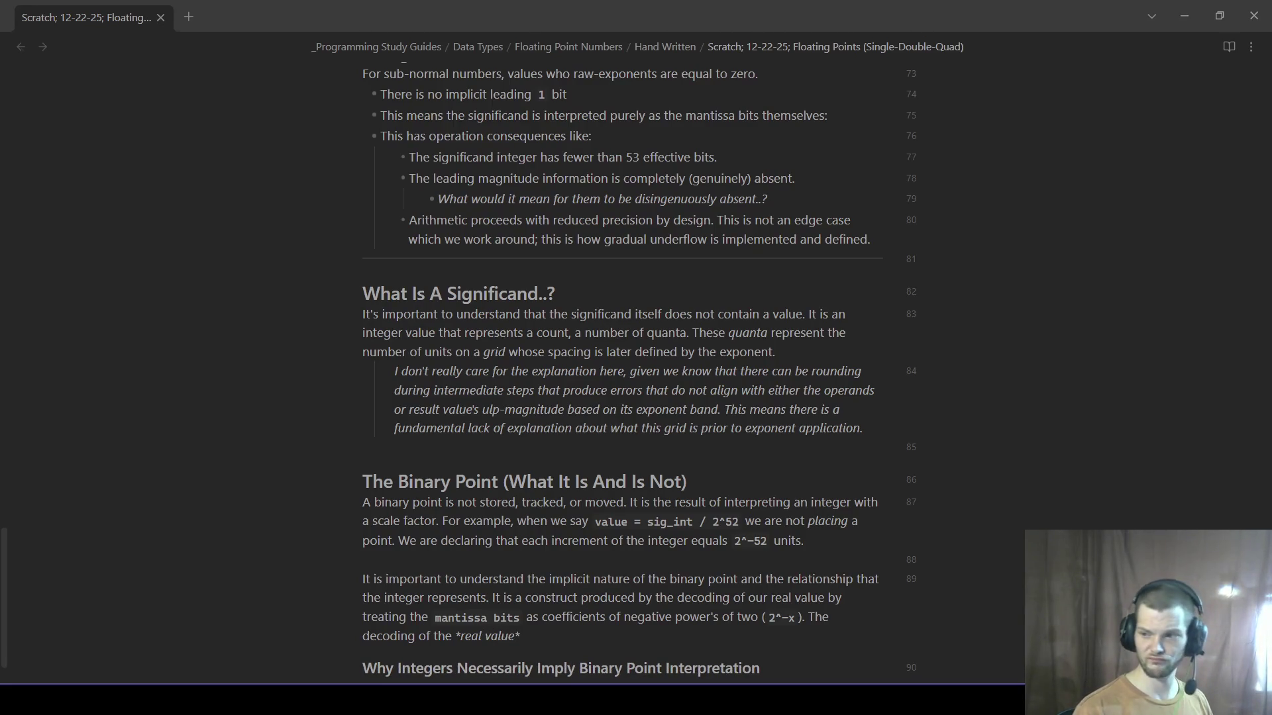
- Close italic *real value* and add 'It's implicit in the scale factor used when interpreting the'
{"action": "key", "text": "Right"}
{"action": "type", "text": "via "}
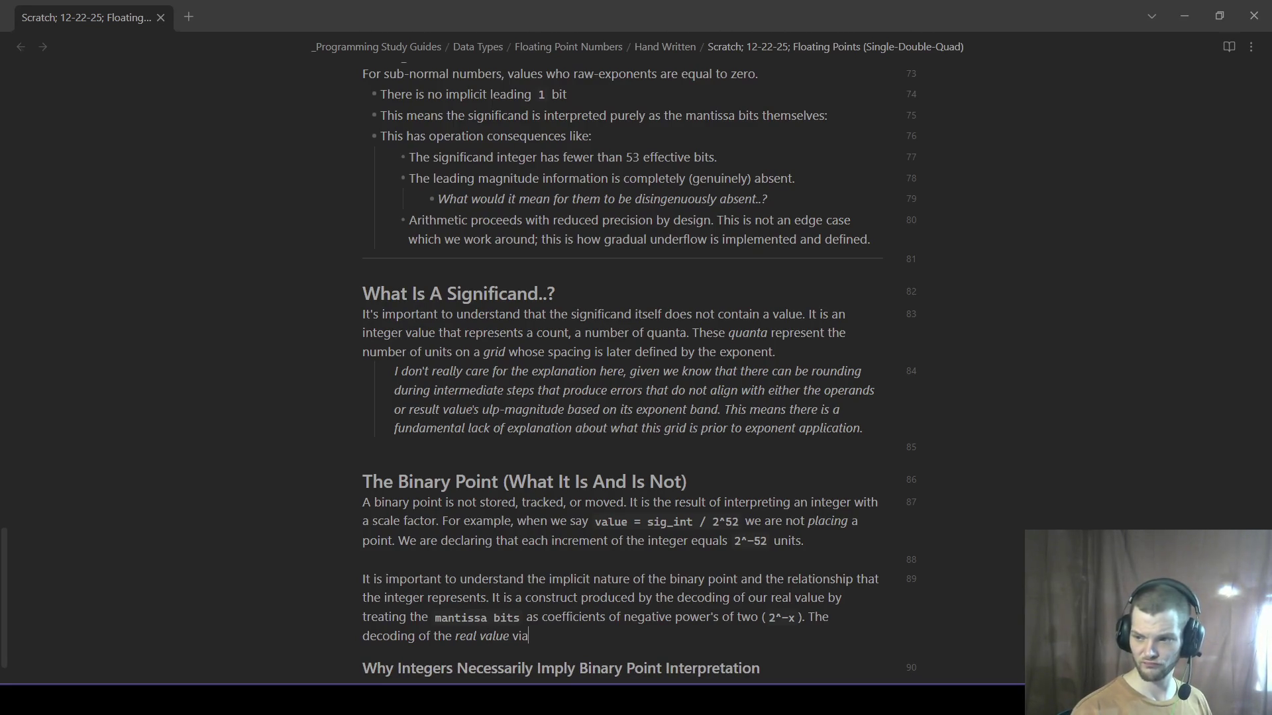
{"action": "type", "text": "division"}
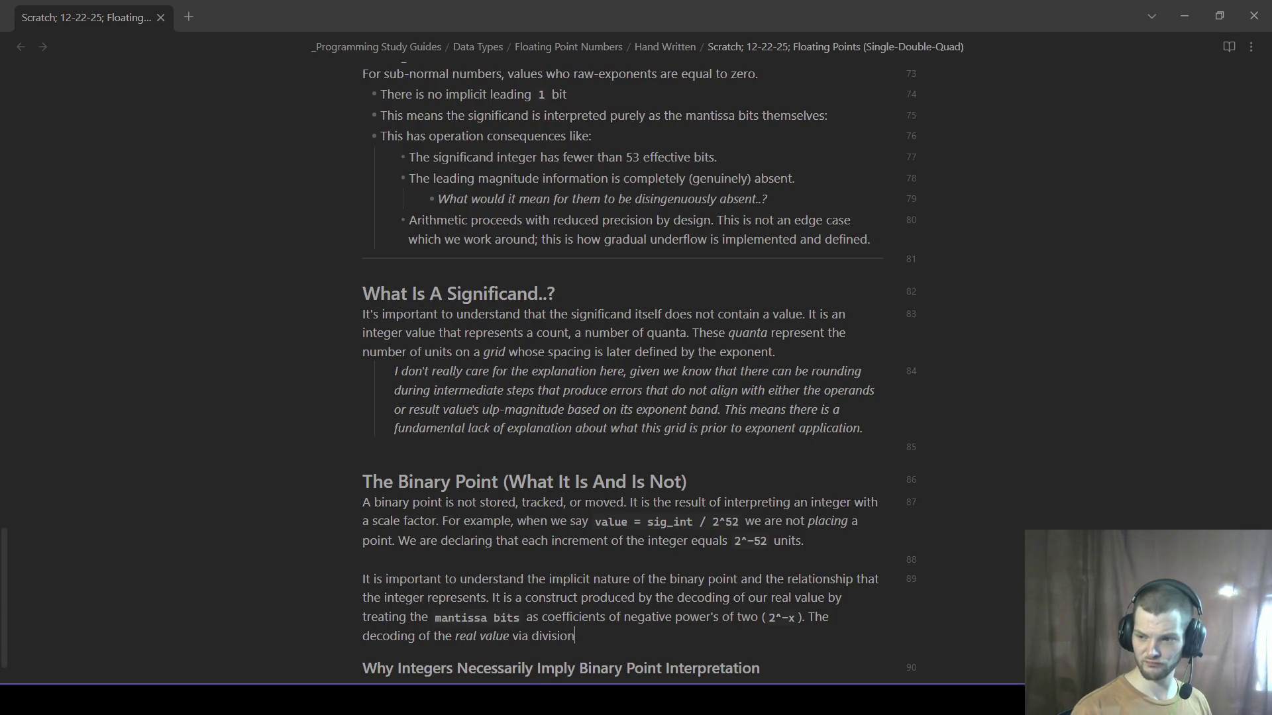
{"action": "type", "text": " is t"}
{"action": "type", "text": "he only rea"}
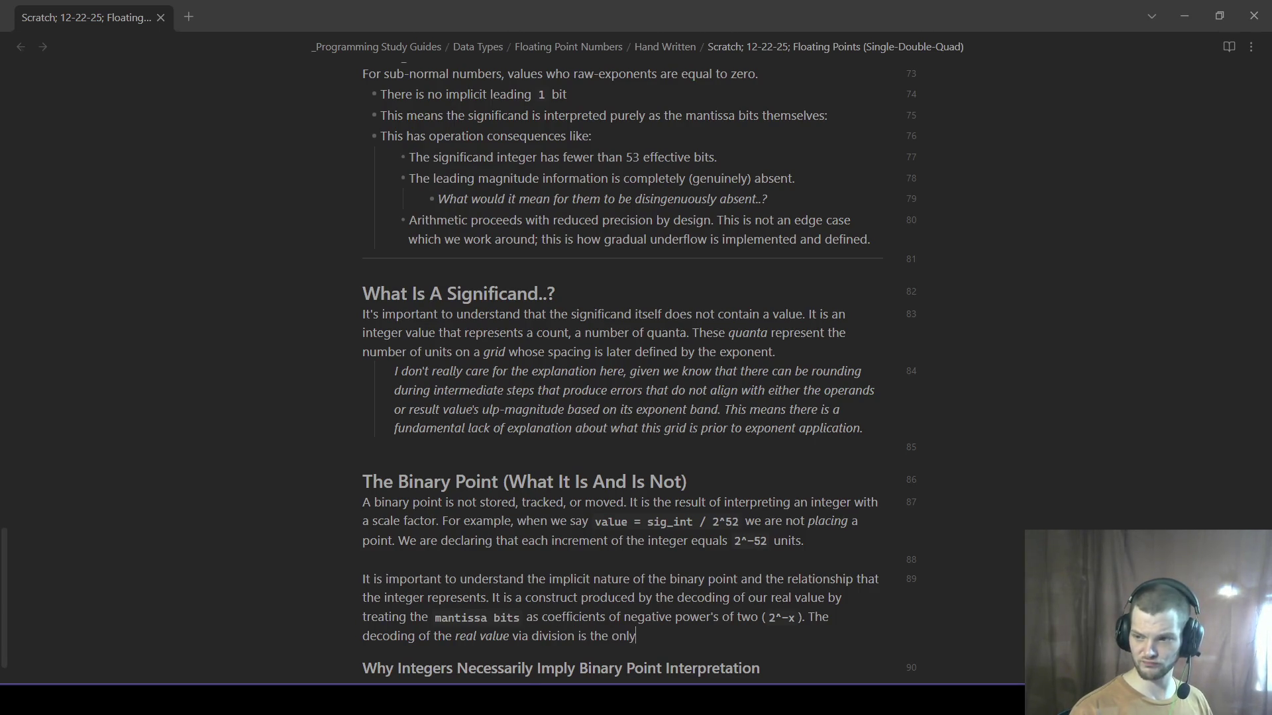
{"action": "type", "text": "son we treat the binary poin"}
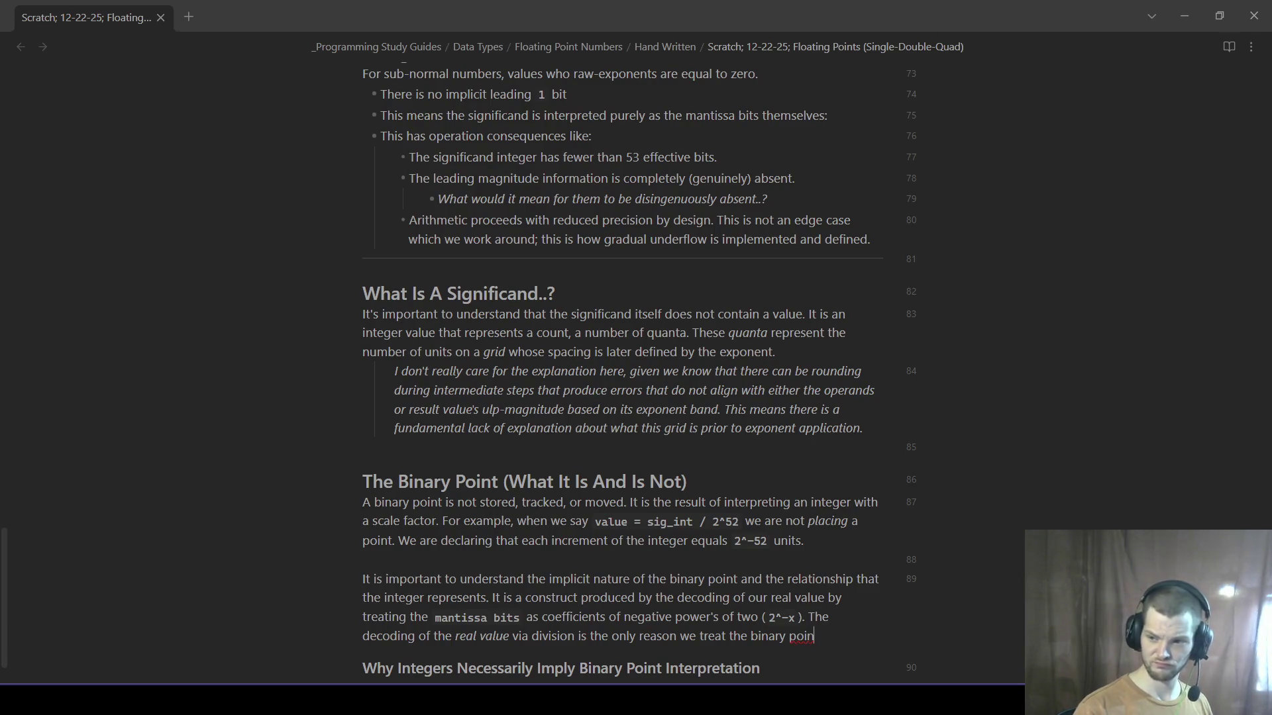
{"action": "type", "text": "t as "}
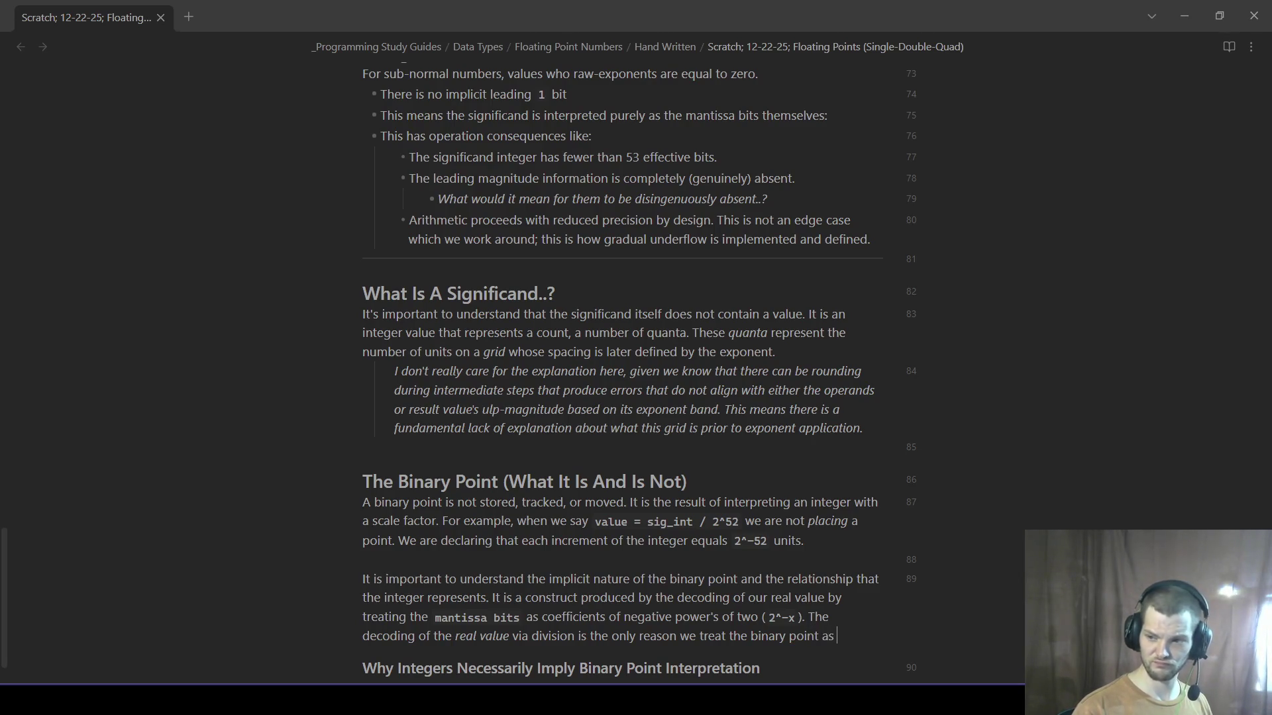
{"action": "type", "text": "being "}
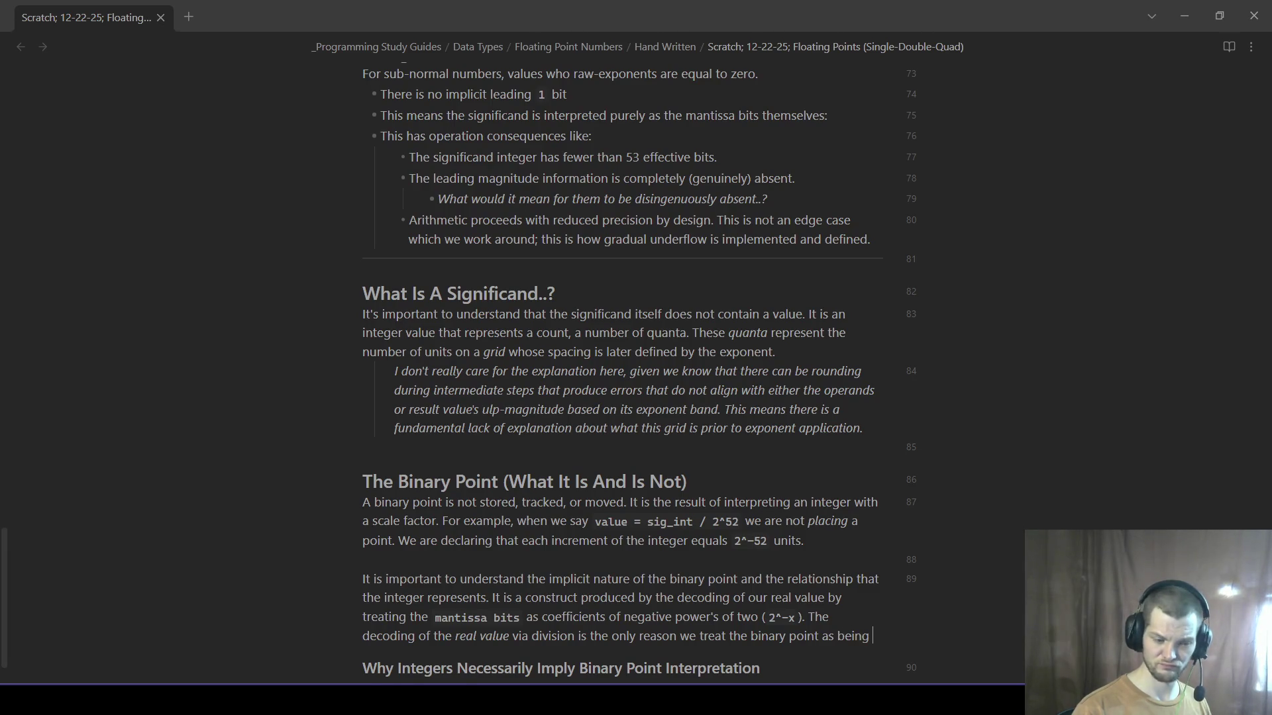
{"action": "type", "text": "`"}
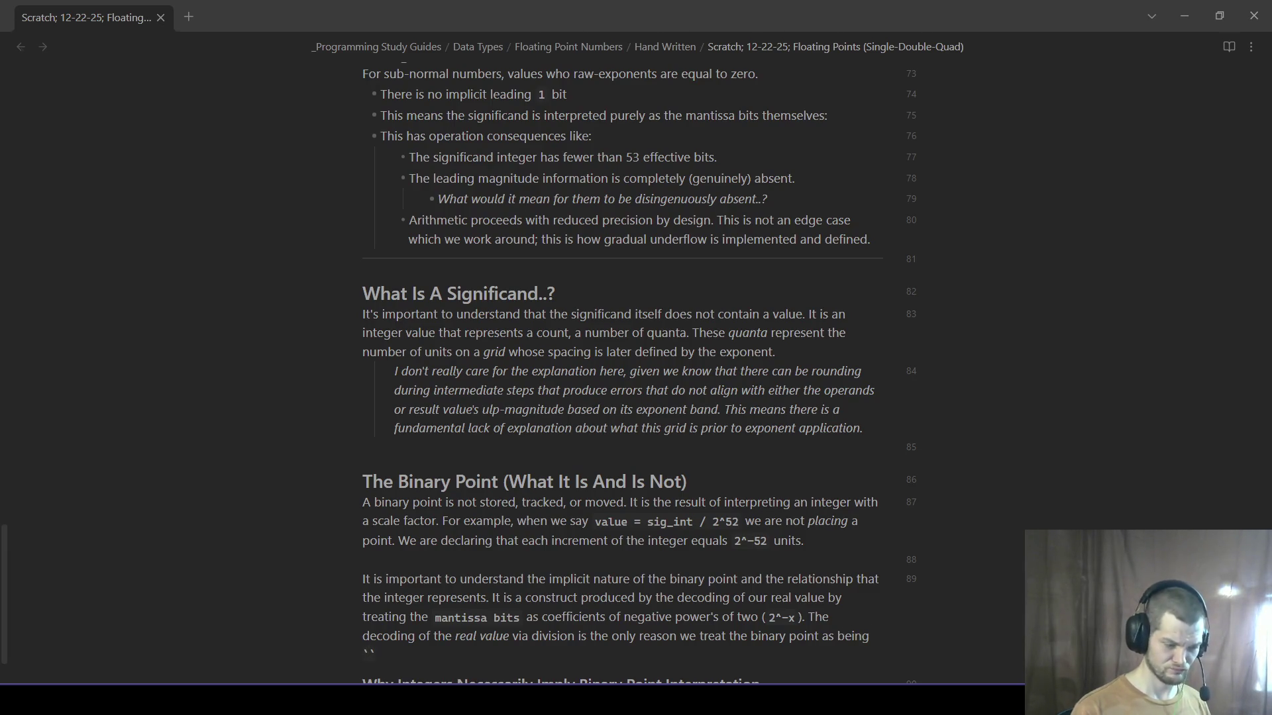
{"action": "type", "text": "52 bits to the right of bit 52"}
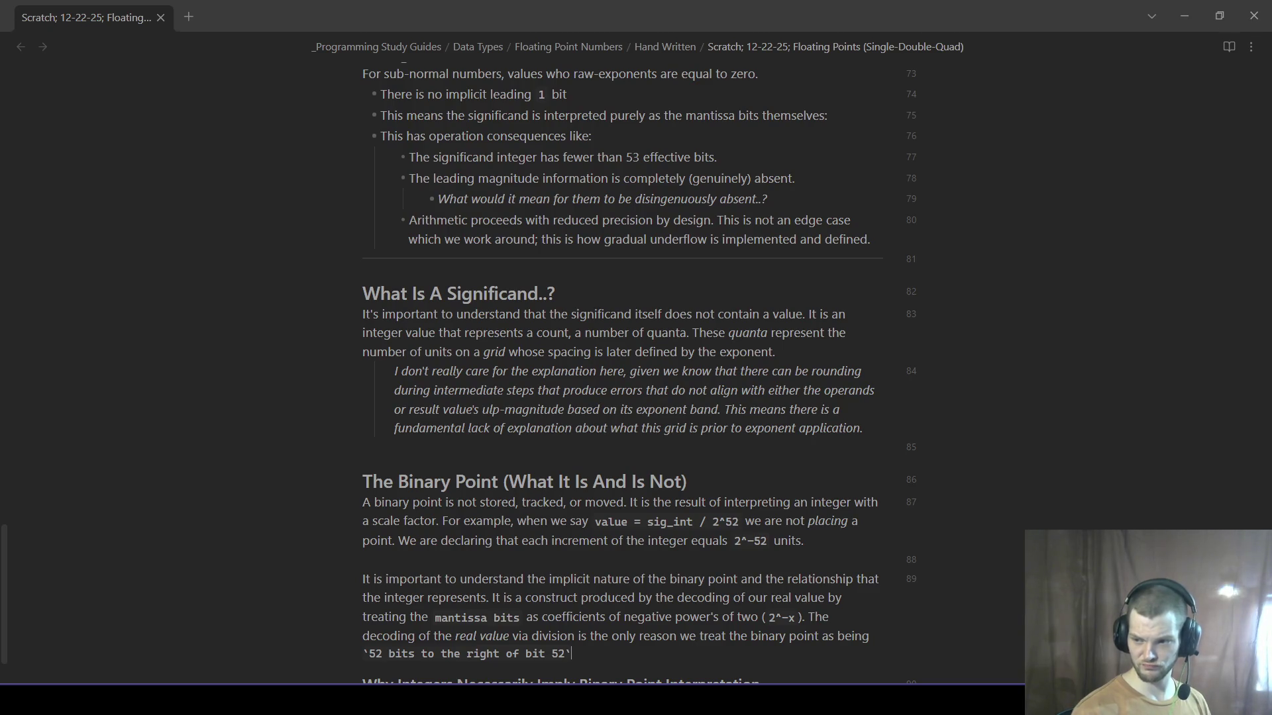
{"action": "type", "text": ". "}
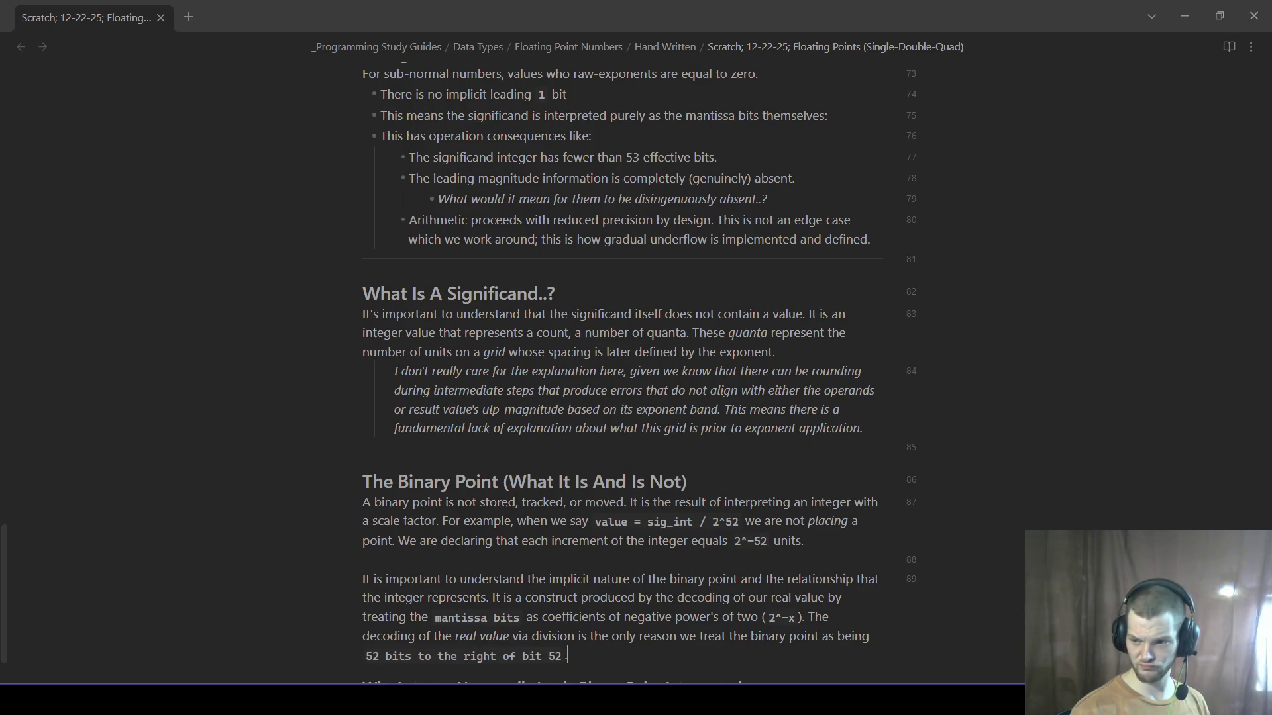
{"action": "type", "text": "It's no"}
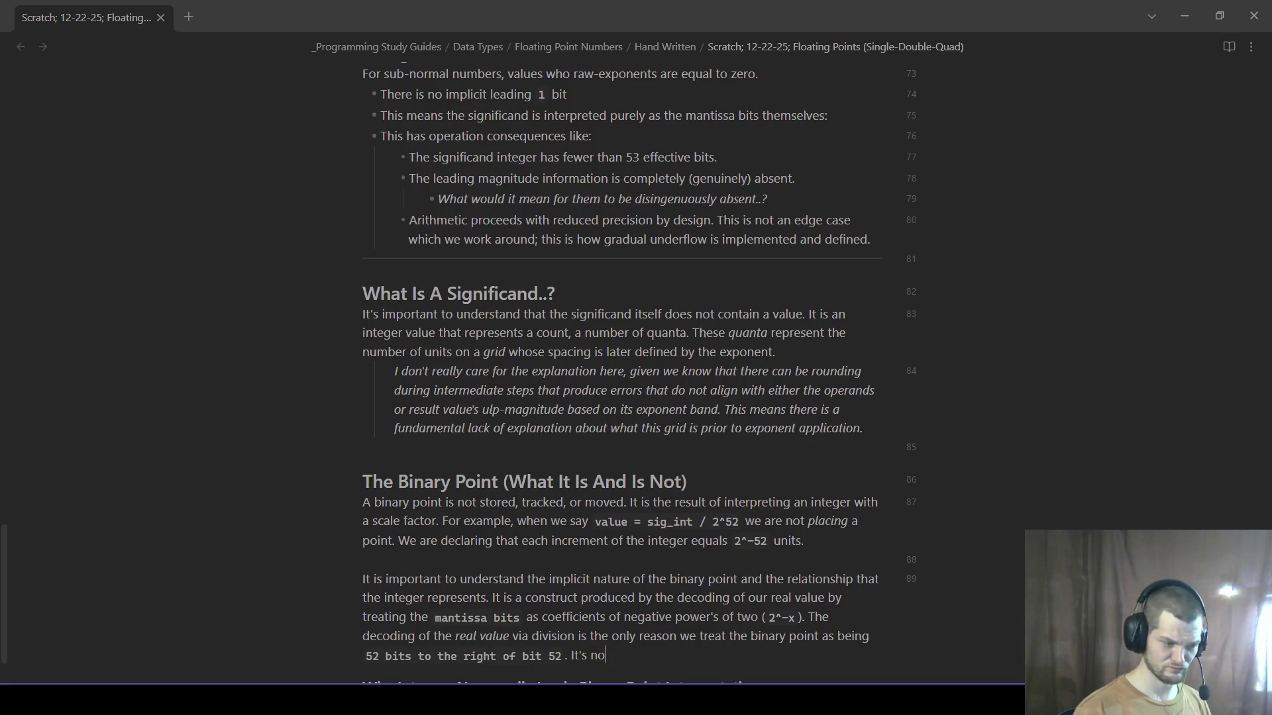
{"action": "key", "text": "BackSpace"}
{"action": "key", "text": "BackSpace"}
{"action": "key", "text": "BackSpace"}
{"action": "key", "text": "BackSpace"}
{"action": "key", "text": "BackSpace"}
{"action": "key", "text": "BackSpace"}
{"action": "key", "text": "BackSpace"}
{"action": "key", "text": "BackSpace"}
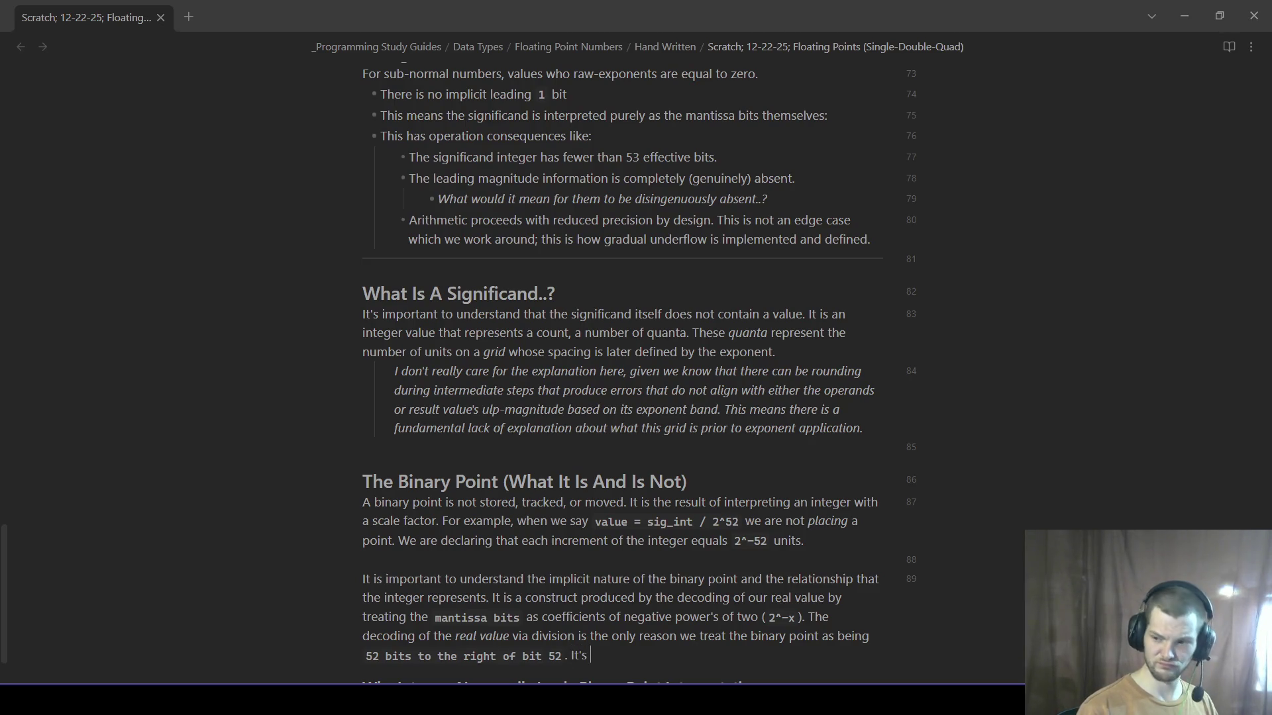
{"action": "type", "text": "implicit "}
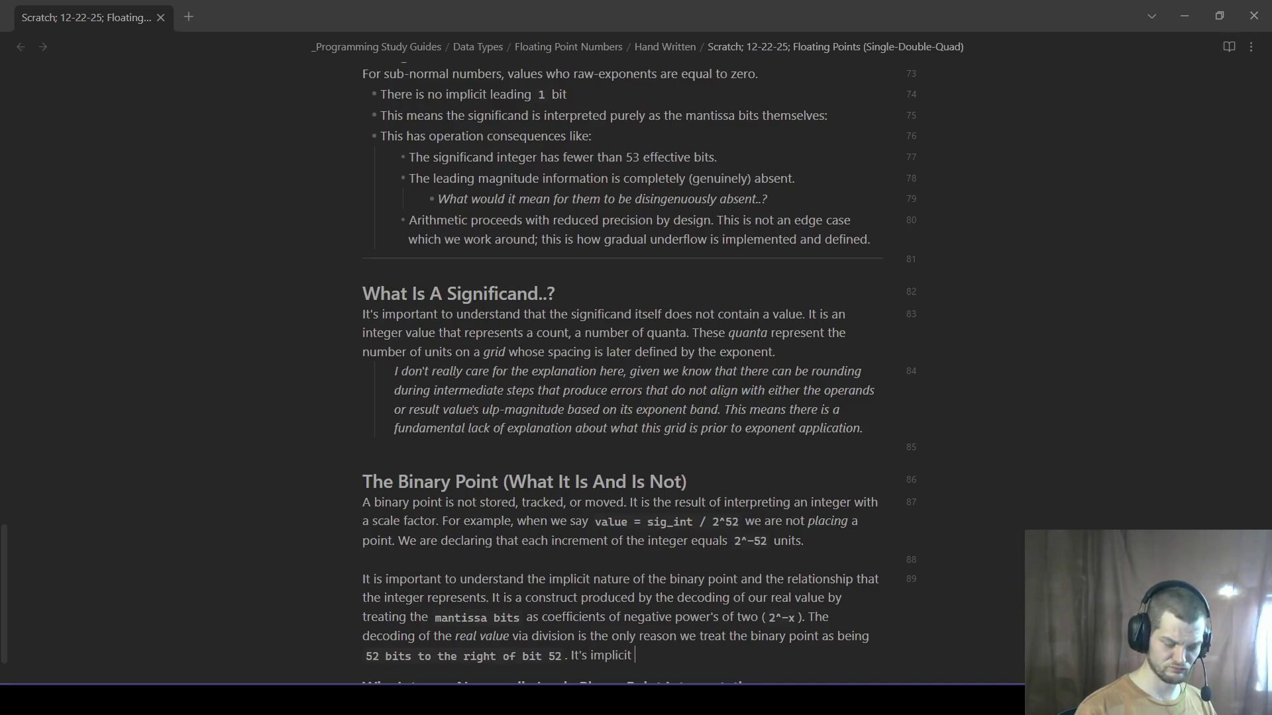
{"action": "type", "text": "in th"}
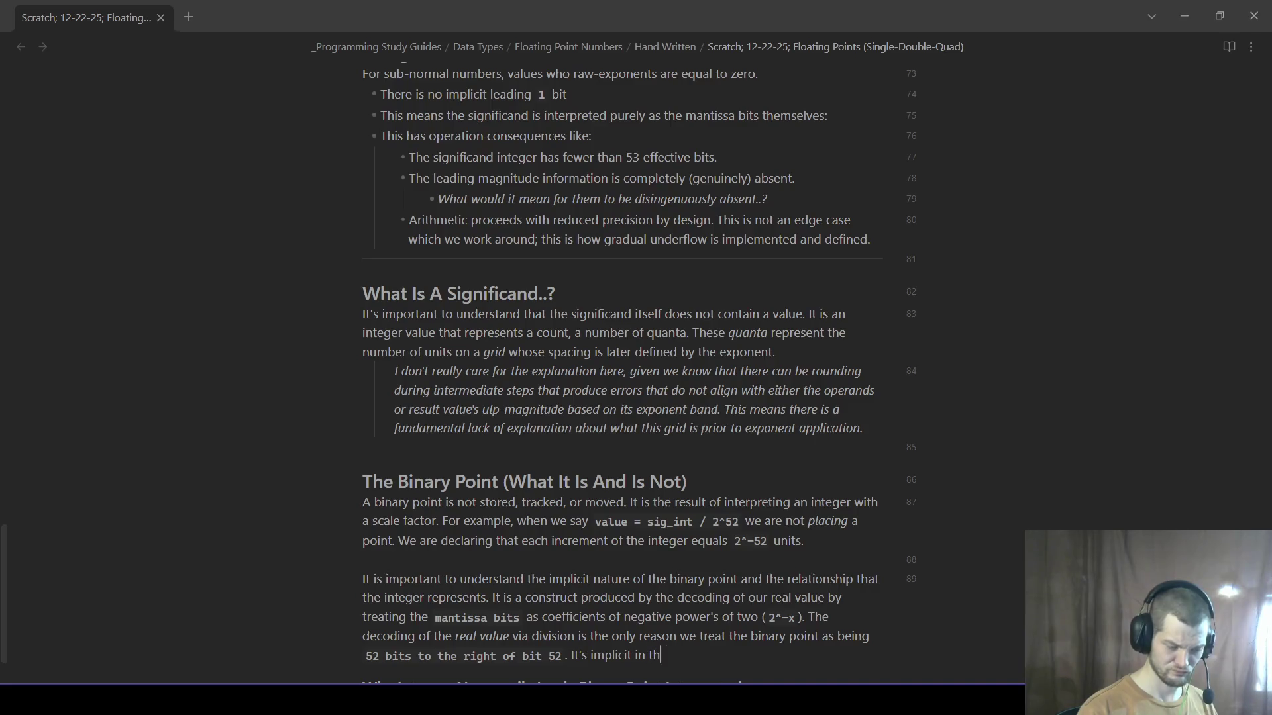
{"action": "type", "text": "e "}
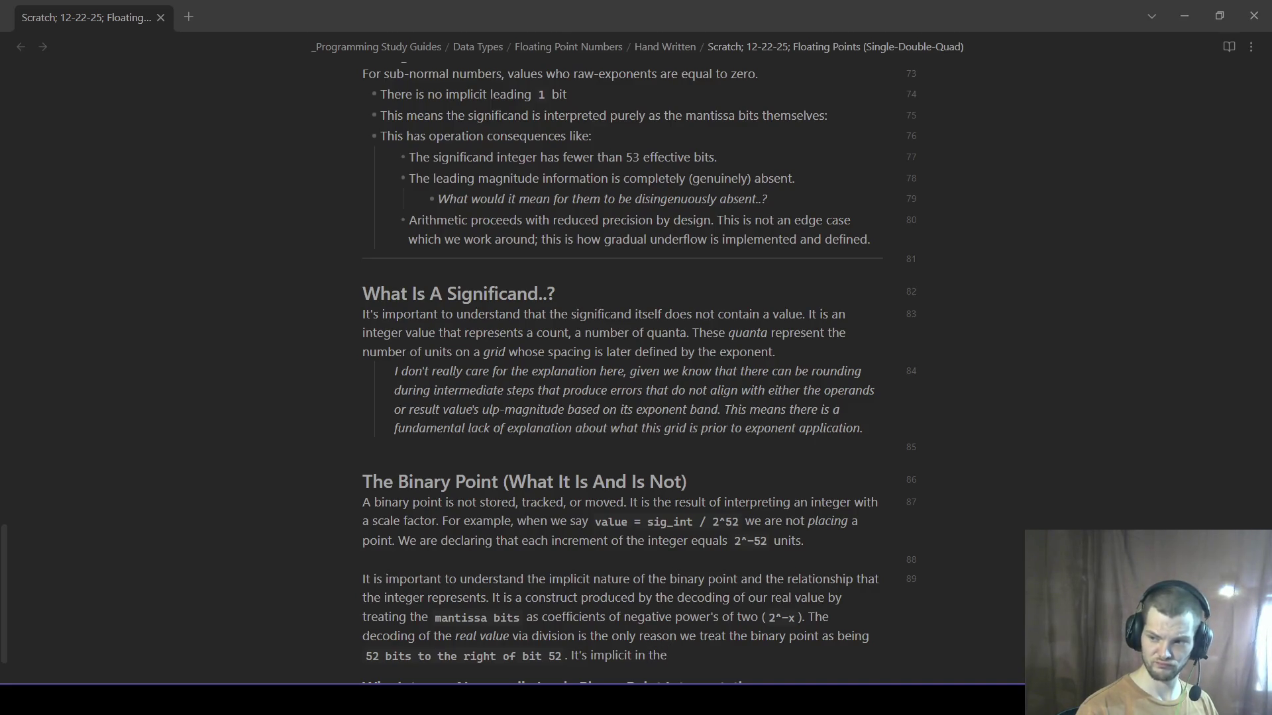
{"action": "type", "text": "scale factor used "}
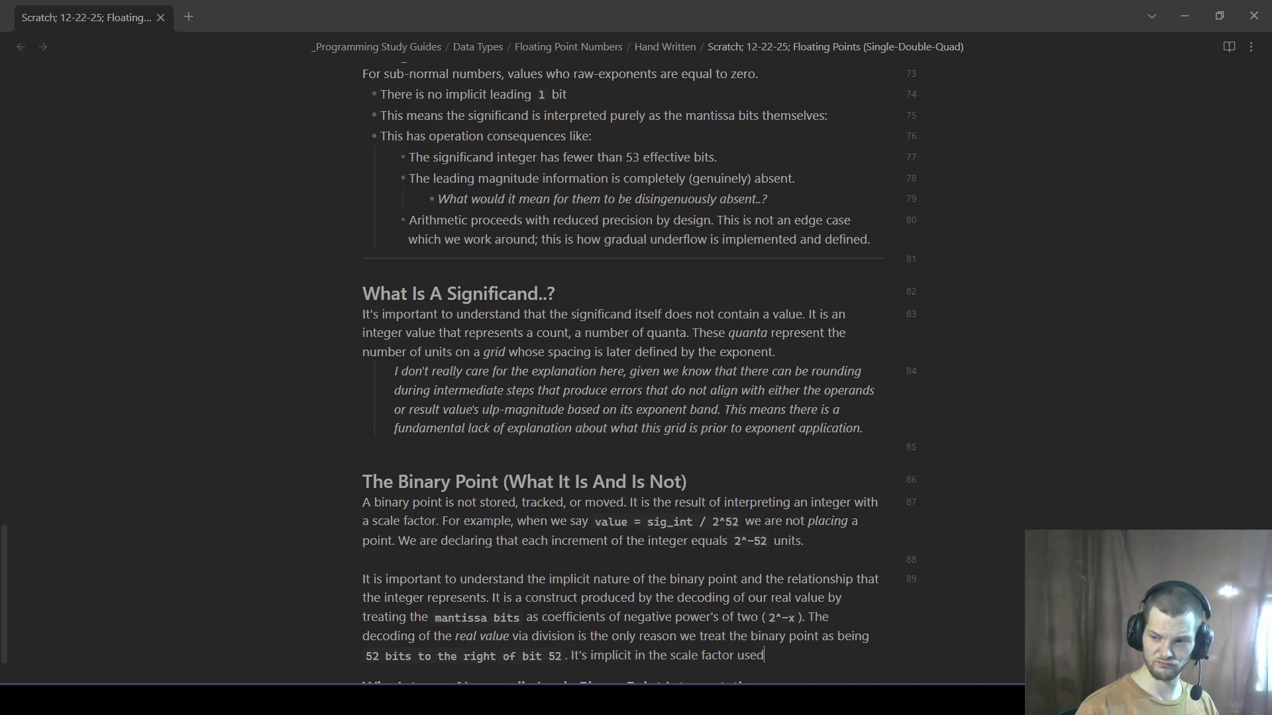
{"action": "type", "text": "when interpret"}
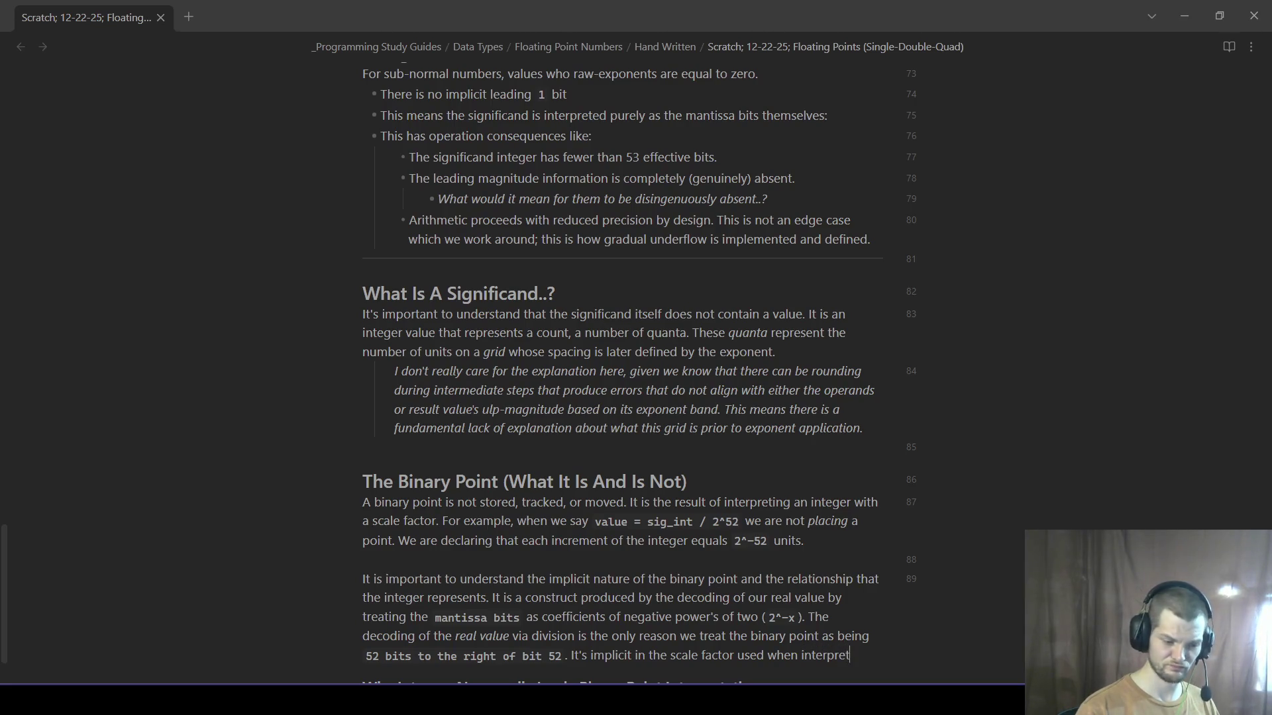
{"action": "type", "text": "ing the"}
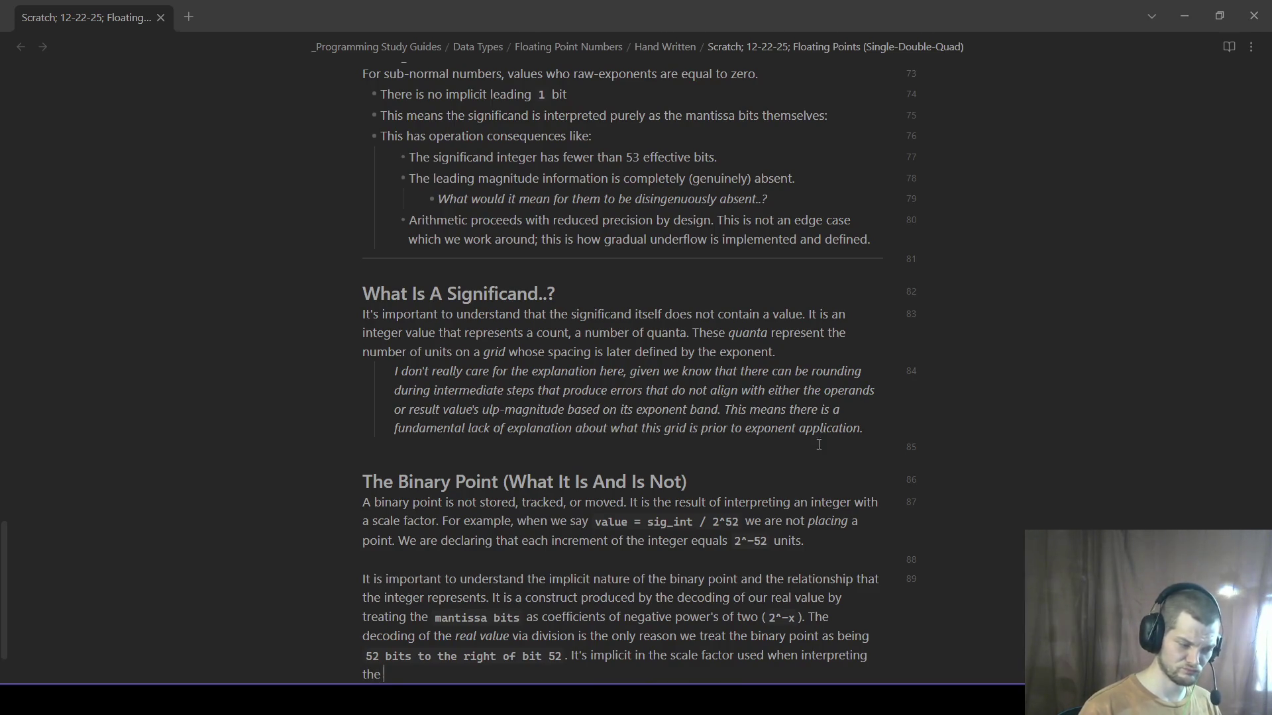
{"action": "scroll", "coordinate": [742, 471], "scroll_direction": "down", "scroll_amount": 2}
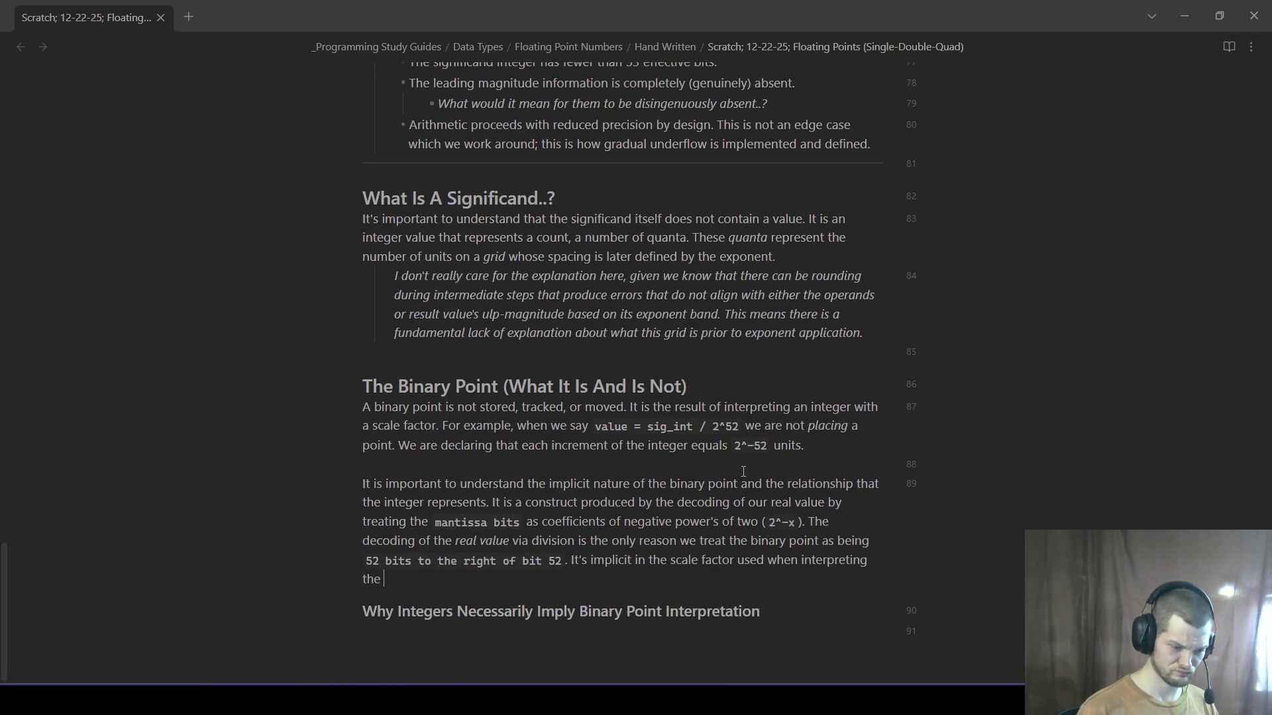
{"action": "type", "text": "result of 1"}
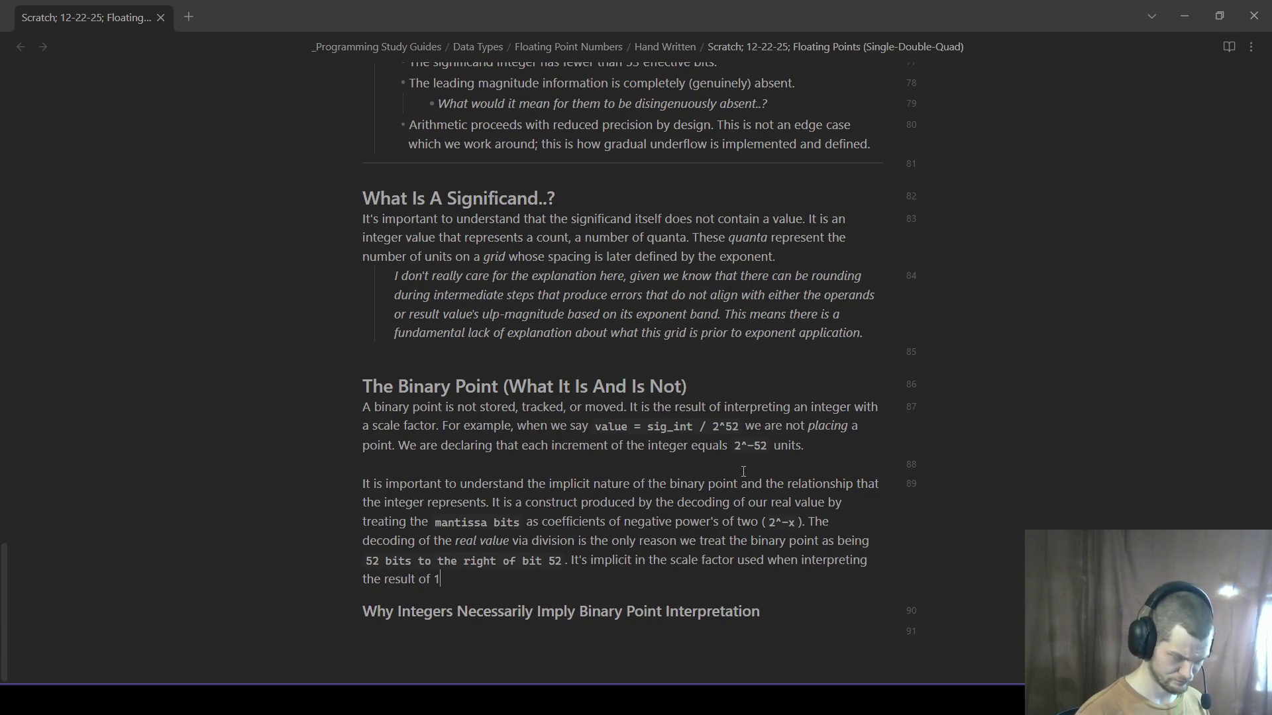
{"action": "type", "text": "`"}
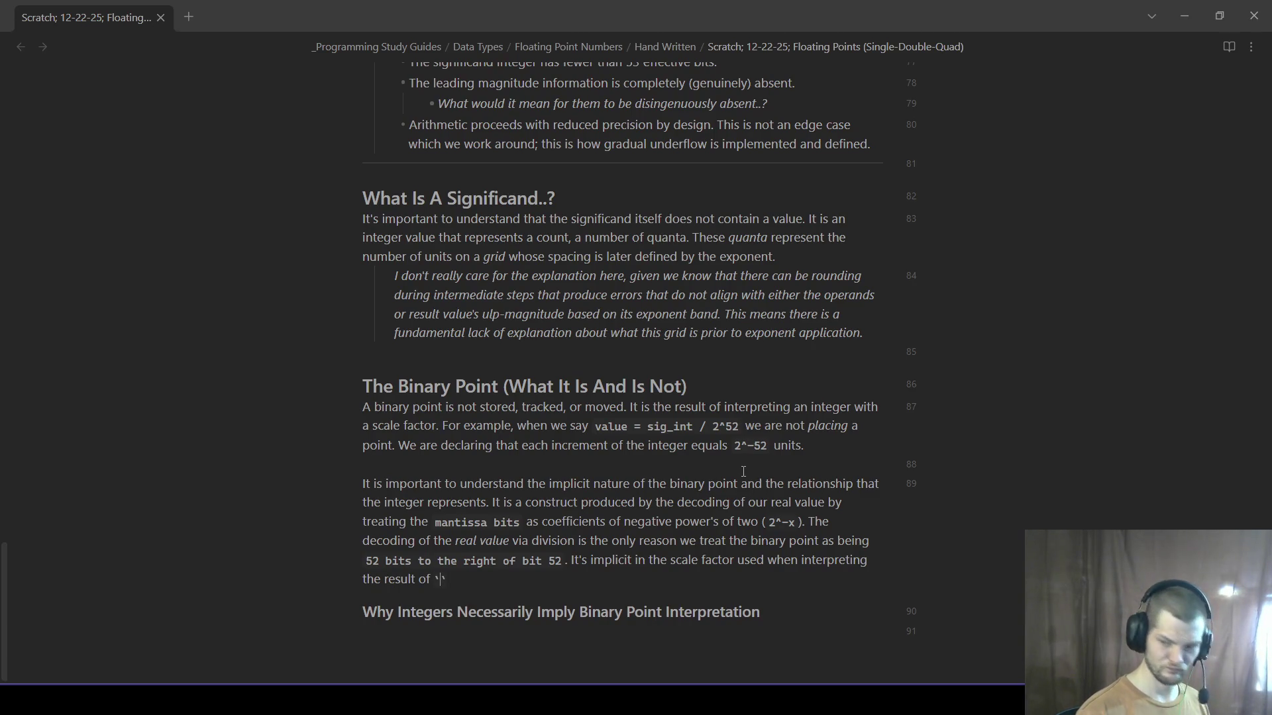
{"action": "type", "text": "sig_int"}
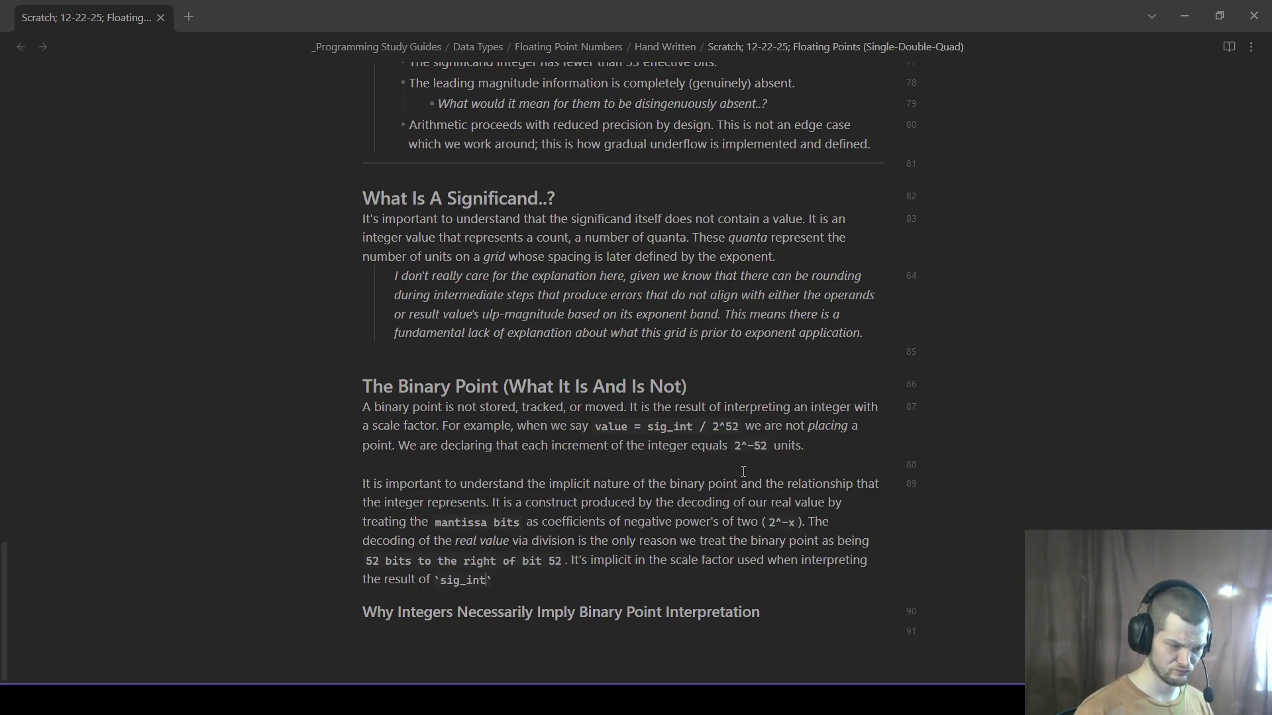
{"action": "type", "text": " / 2^52"}
{"action": "type", "text": "`."}
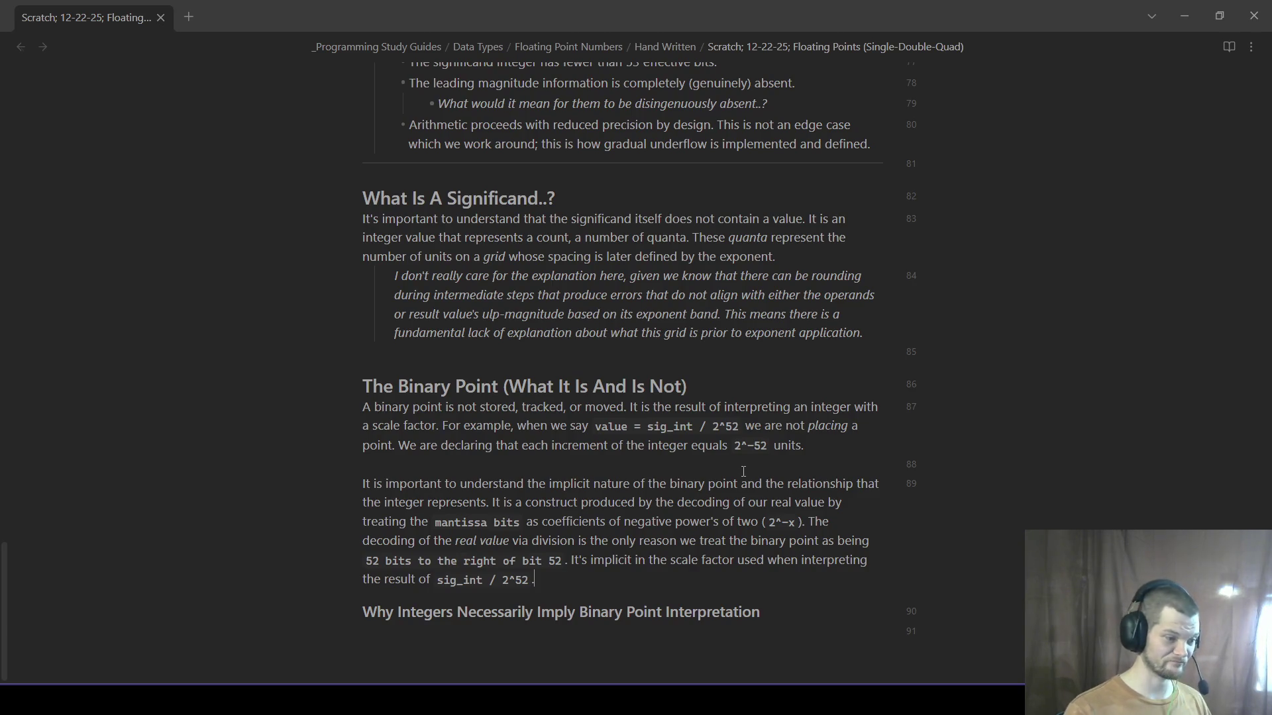
- Leave a blank line below the paragraph ending with `sig_int / 2^52`
{"action": "key", "text": "Down"}
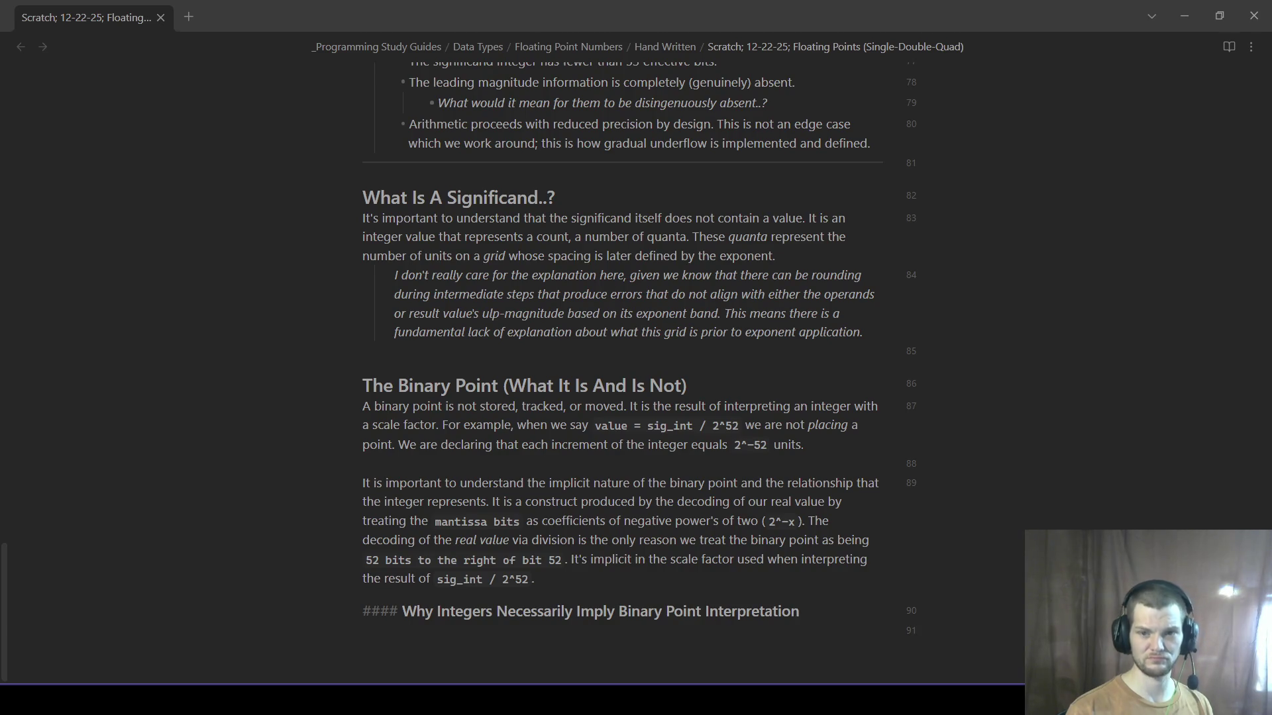
{"action": "key", "text": "Return"}
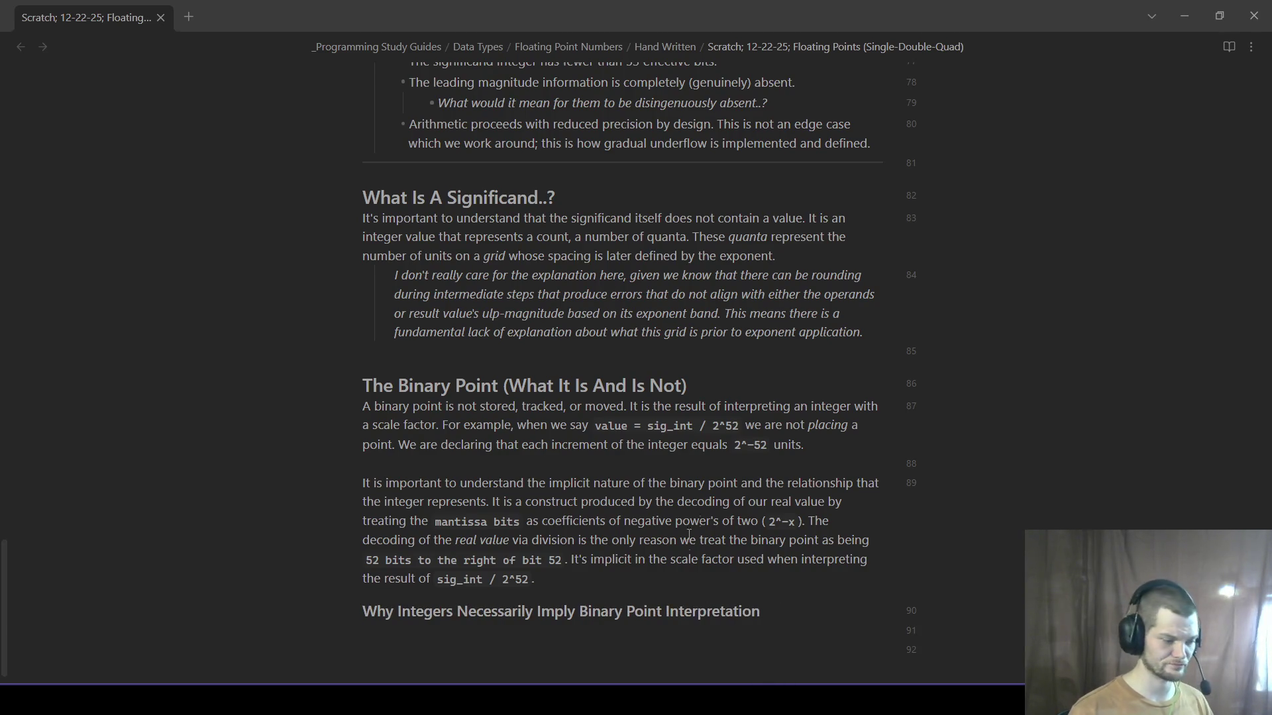
- Add an italic comment that the paragraph needs clarification, with a 'For example' question, fixing its punctuation
{"action": "key", "text": "Return"}
{"action": "type", "text": "*This really needs a better explanation"}
{"action": "type", "text": ". I've merged multiple sources her*"}
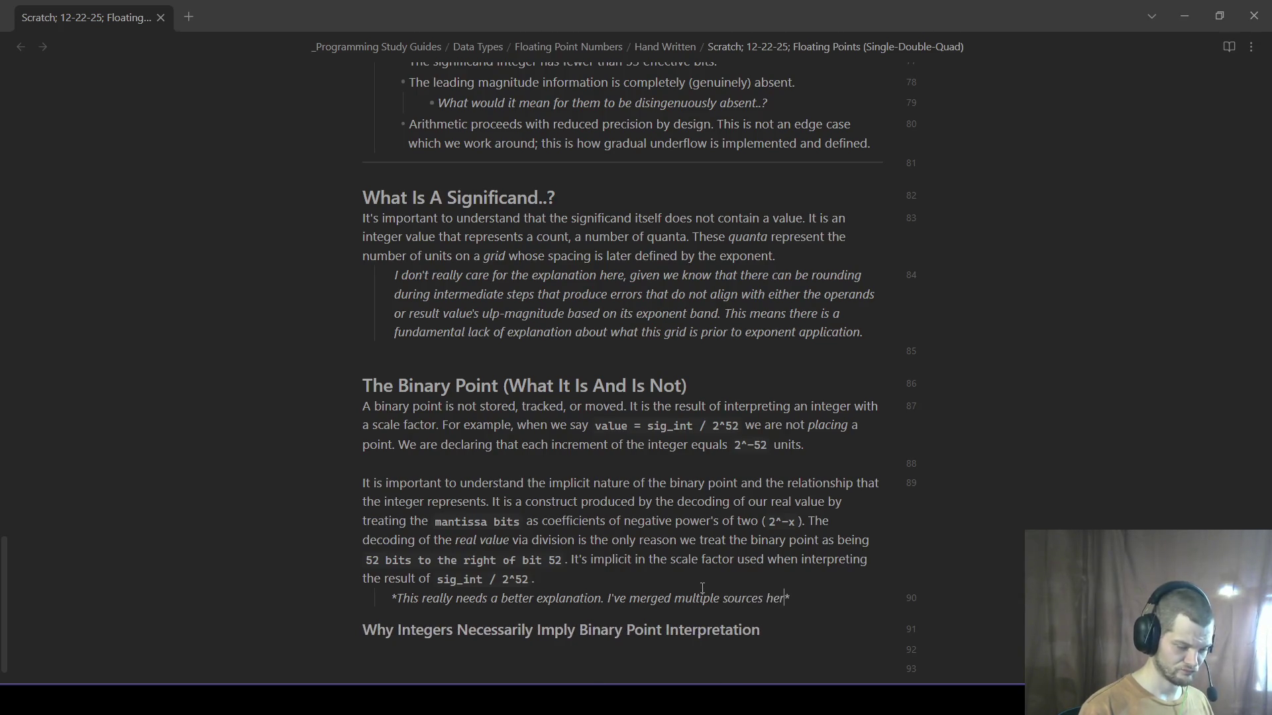
{"action": "type", "text": ", "}
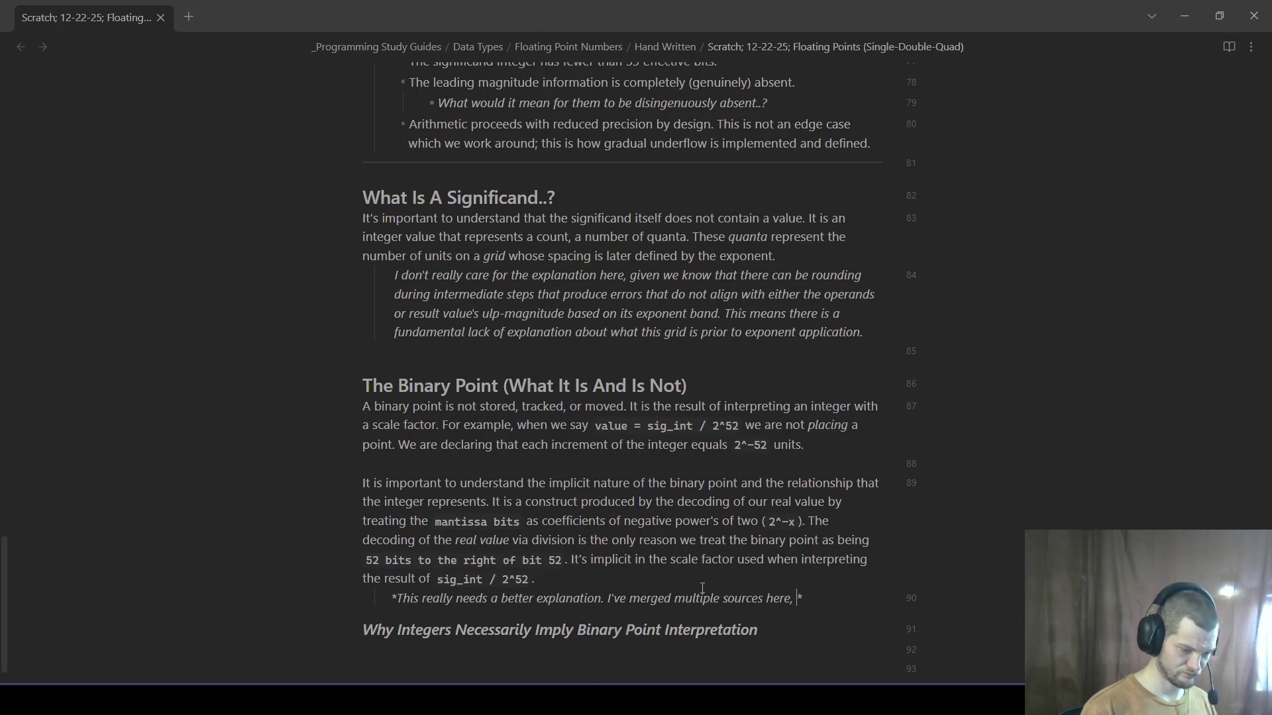
{"action": "type", "text": "but it needs t"}
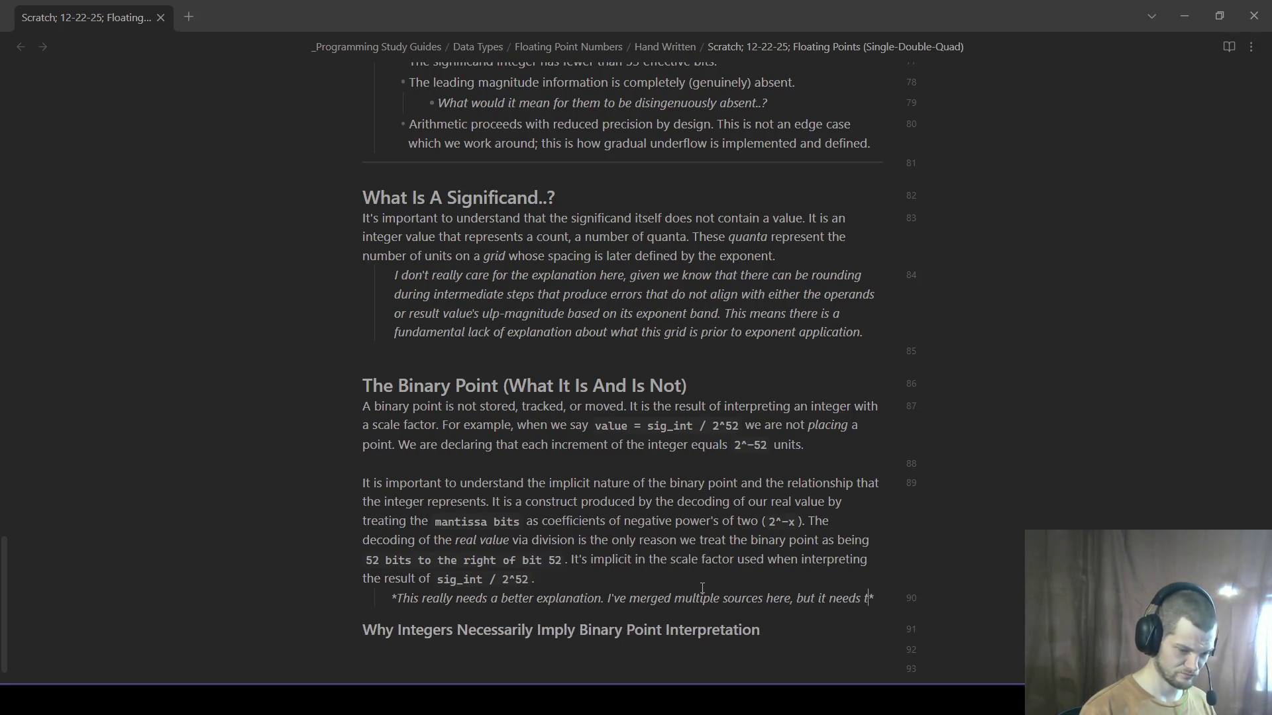
{"action": "type", "text": "larification ofwording and meaning"}
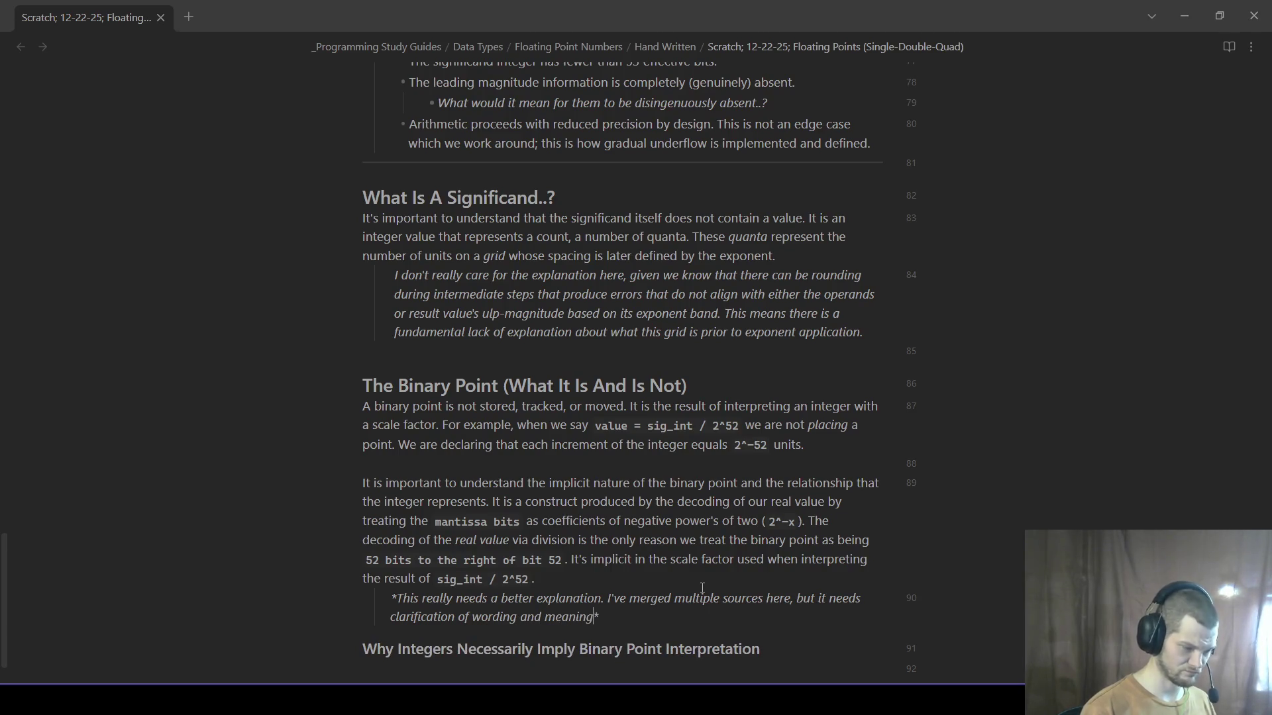
{"action": "type", "text": ". "}
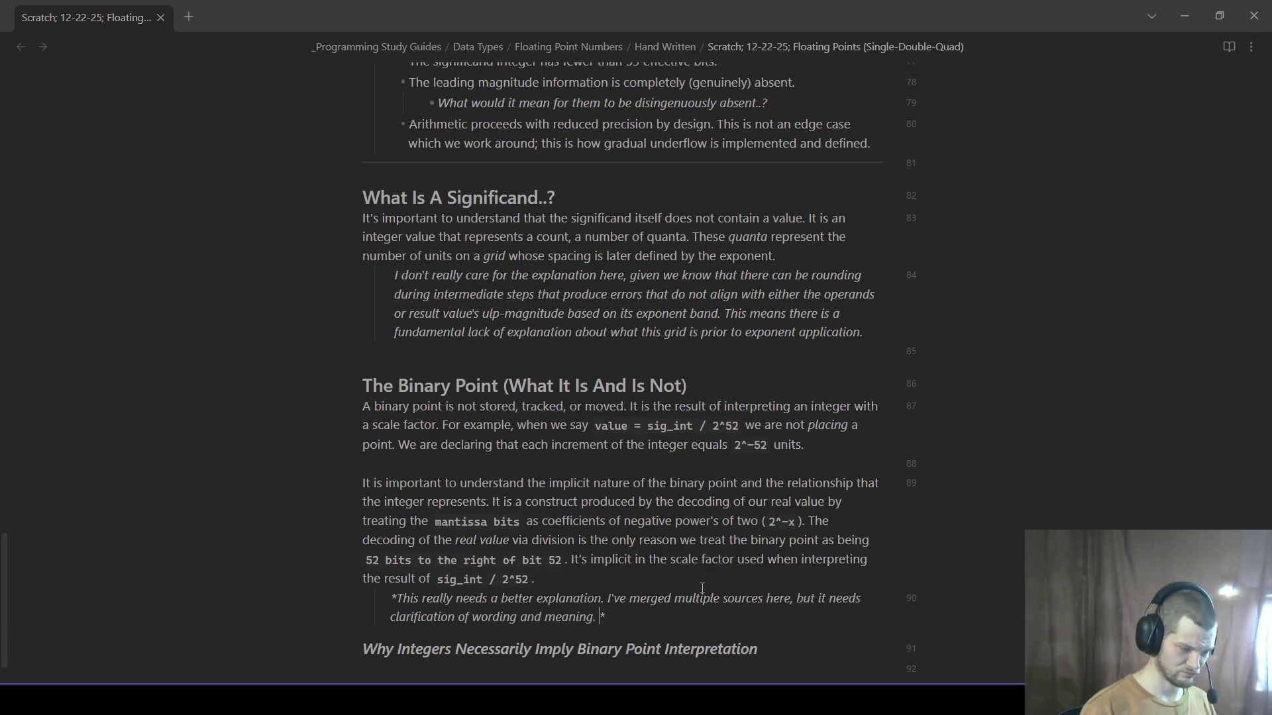
{"action": "type", "text": "For example,"}
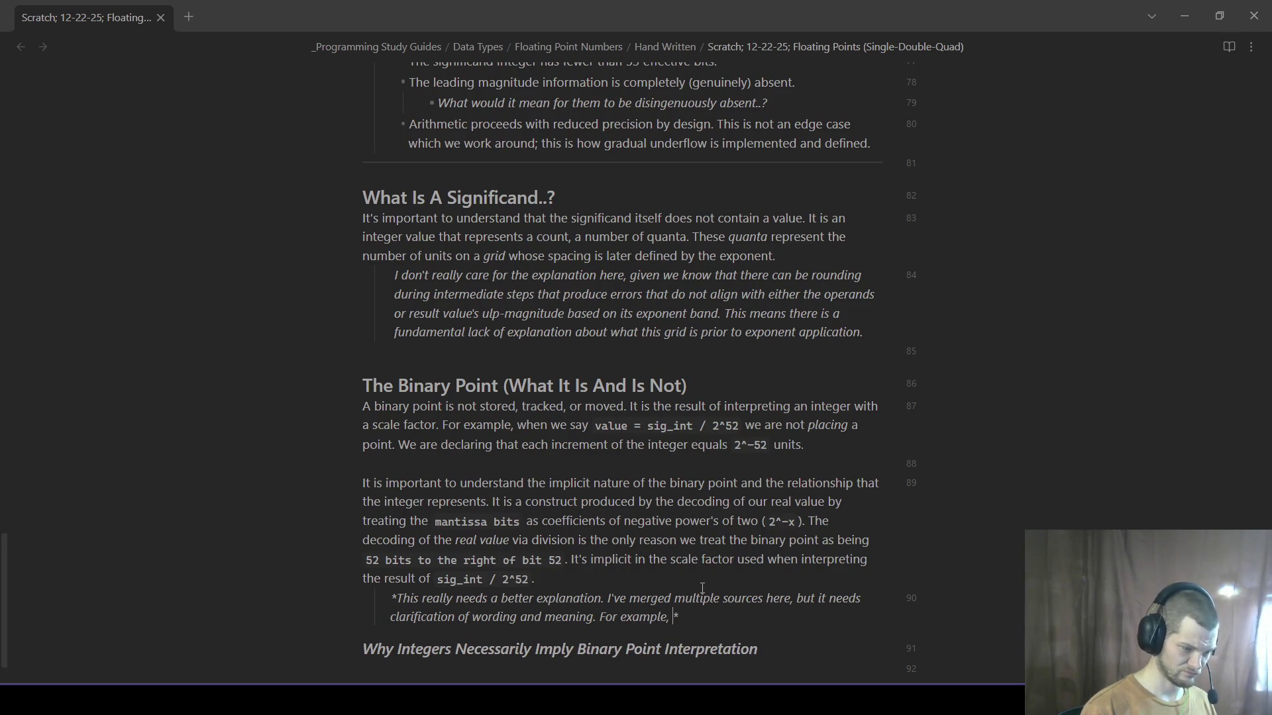
{"action": "type", "text": " wtf are you talking about?"}
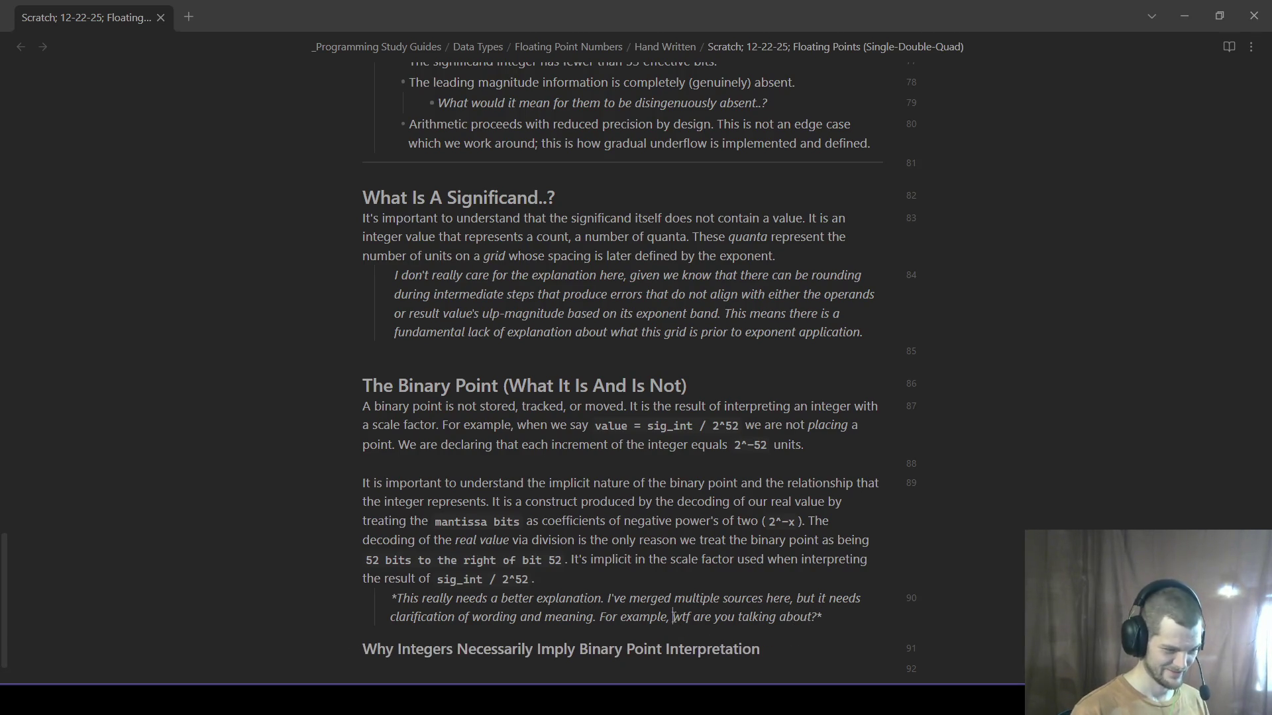
{"action": "type", "text": ":"}
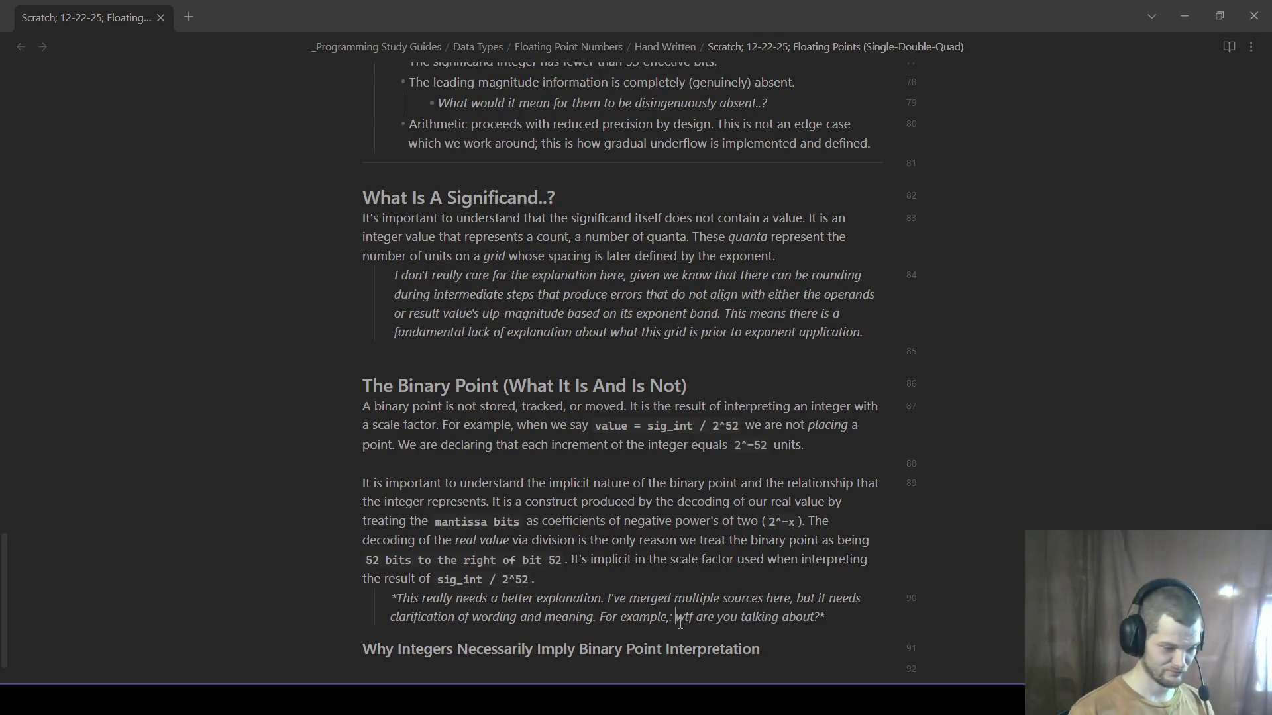
{"action": "key", "text": "BackSpace"}
{"action": "key", "text": "BackSpace"}
{"action": "left_click", "coordinate": [814, 618]}
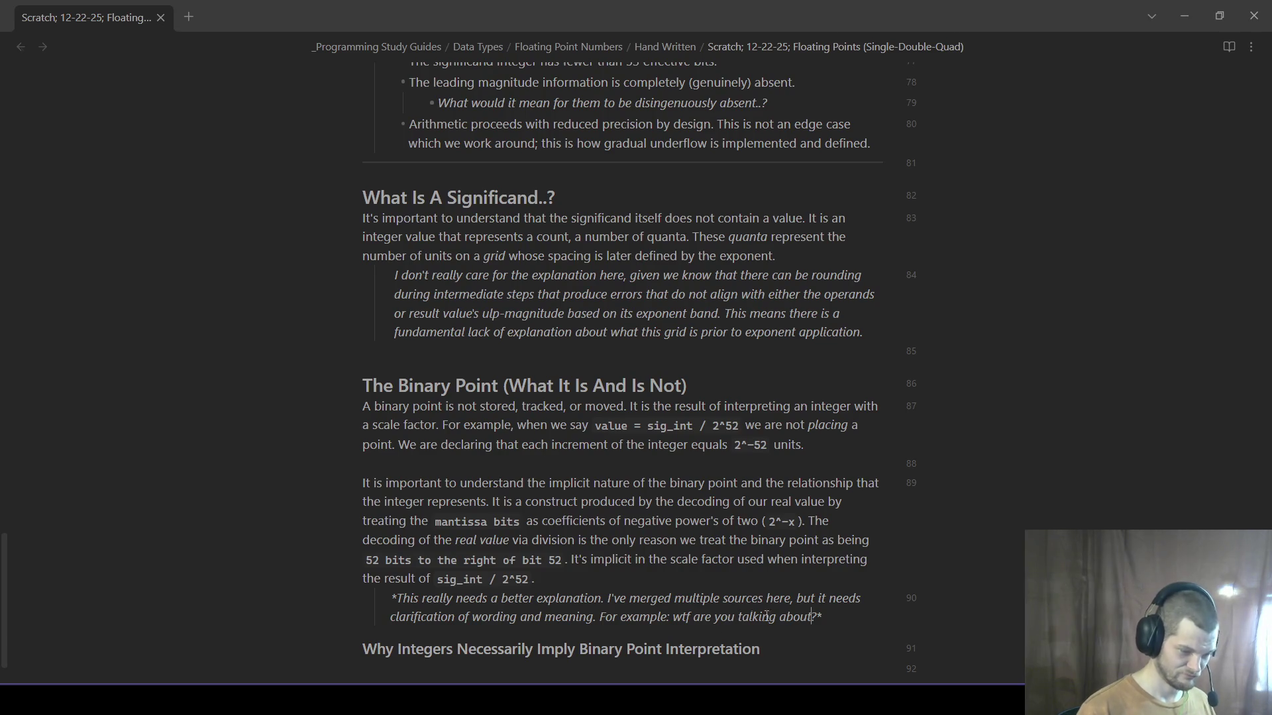
- Replace the blunt question with 'why is it worded this way... and is it correct?'
{"action": "left_click_drag", "start_coordinate": [817, 618], "coordinate": [674, 618]}
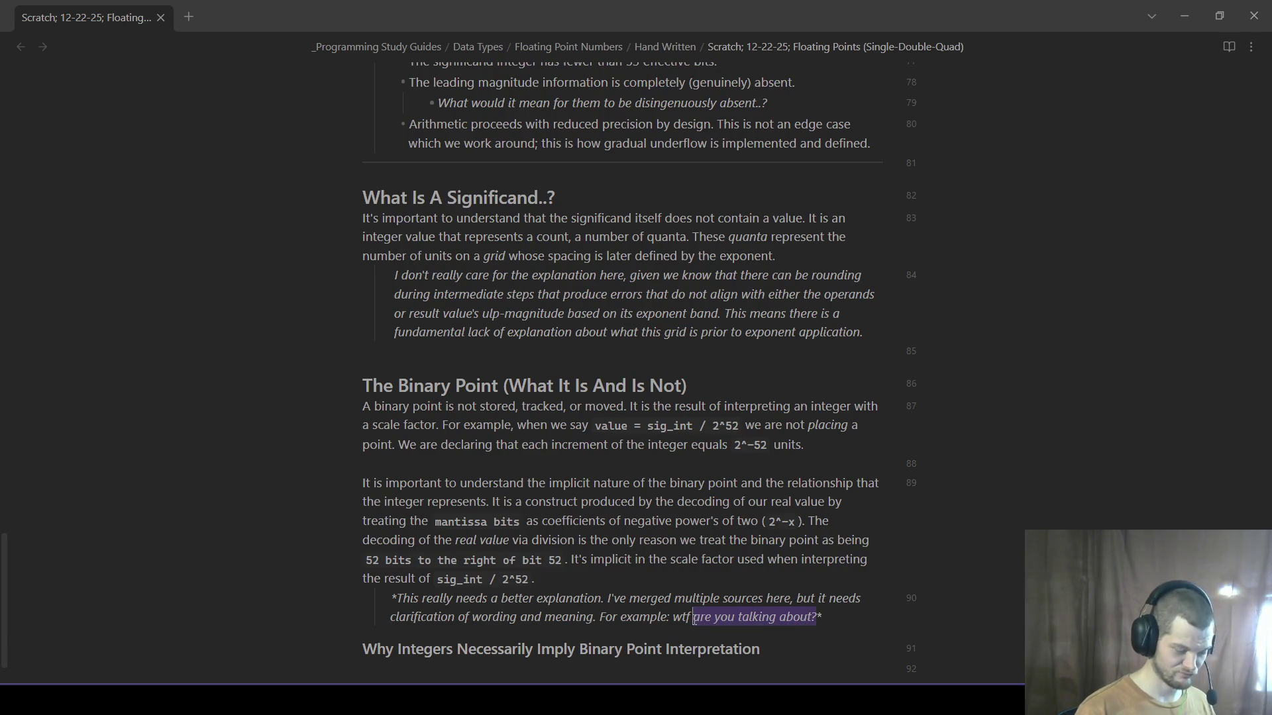
{"action": "type", "text": "why wor"}
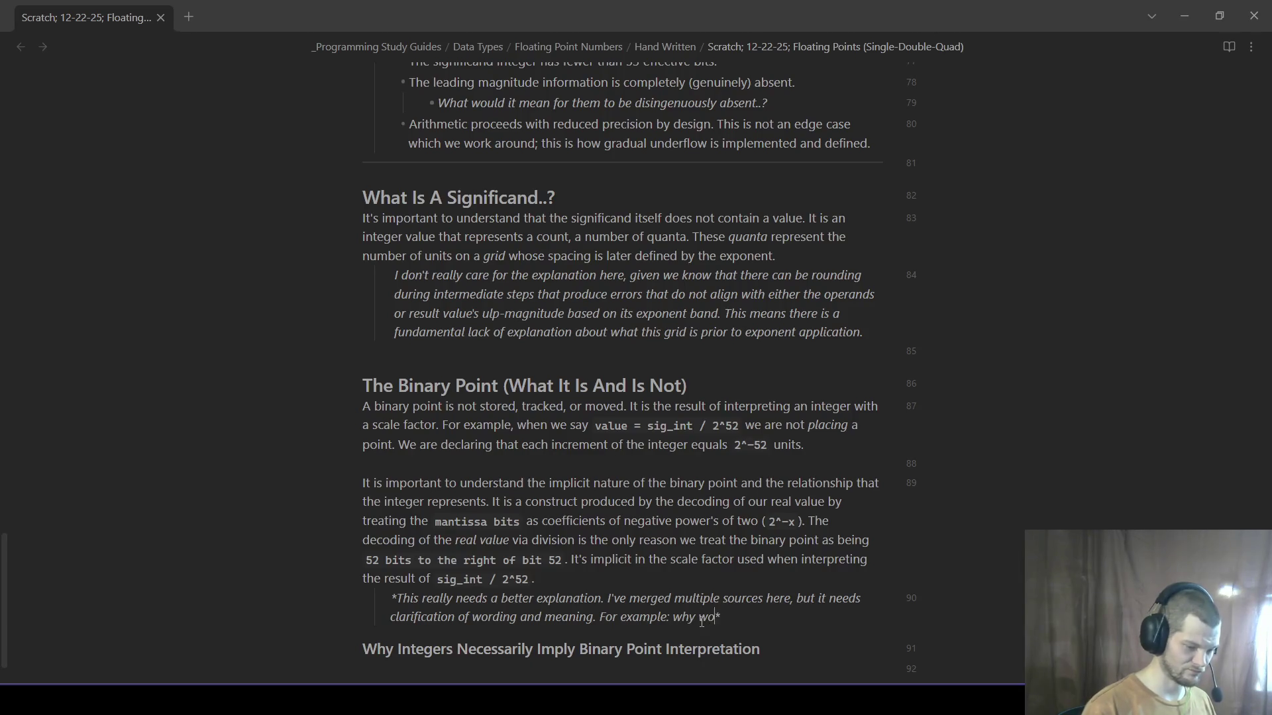
{"action": "type", "text": "d it like "}
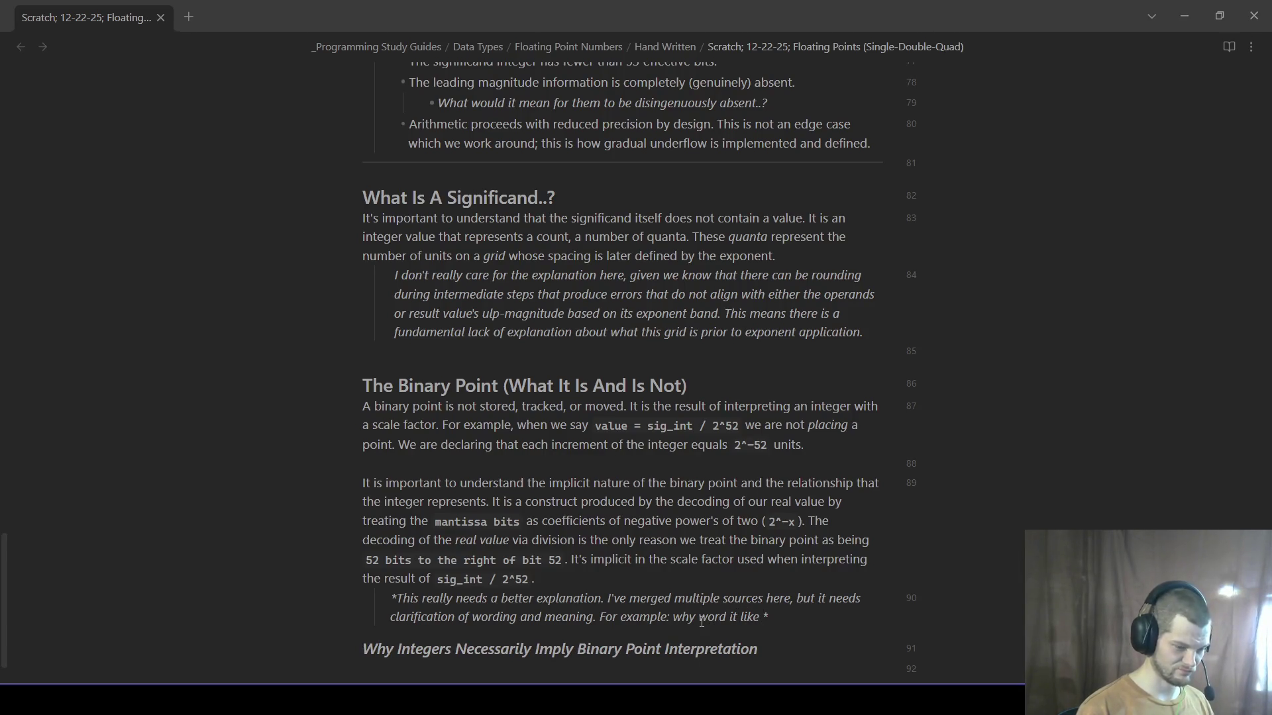
{"action": "type", "text": "this and what are we actually tryin to communciate and is is"}
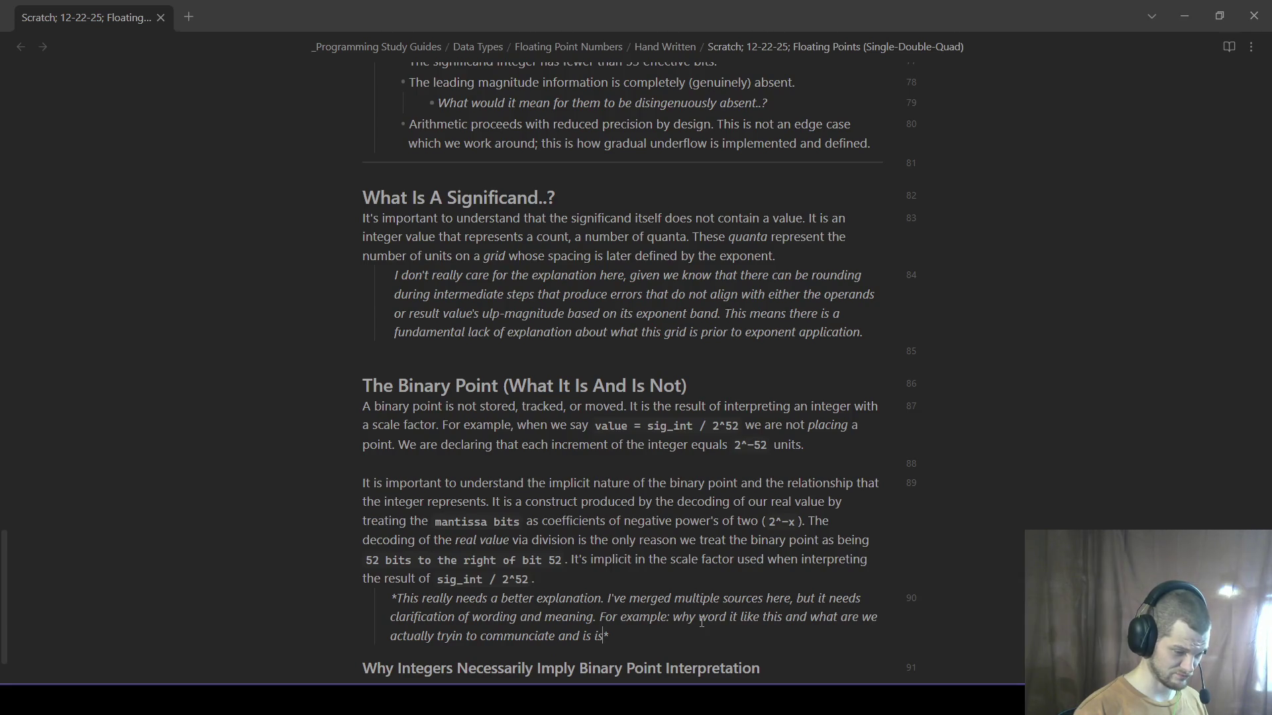
{"action": "key", "text": "BackSpace"}
{"action": "type", "text": "t correct?"}
- Correct 'communciate' to 'communicate' using the spelling suggestion in the critique
{"action": "right_click", "coordinate": [492, 638]}
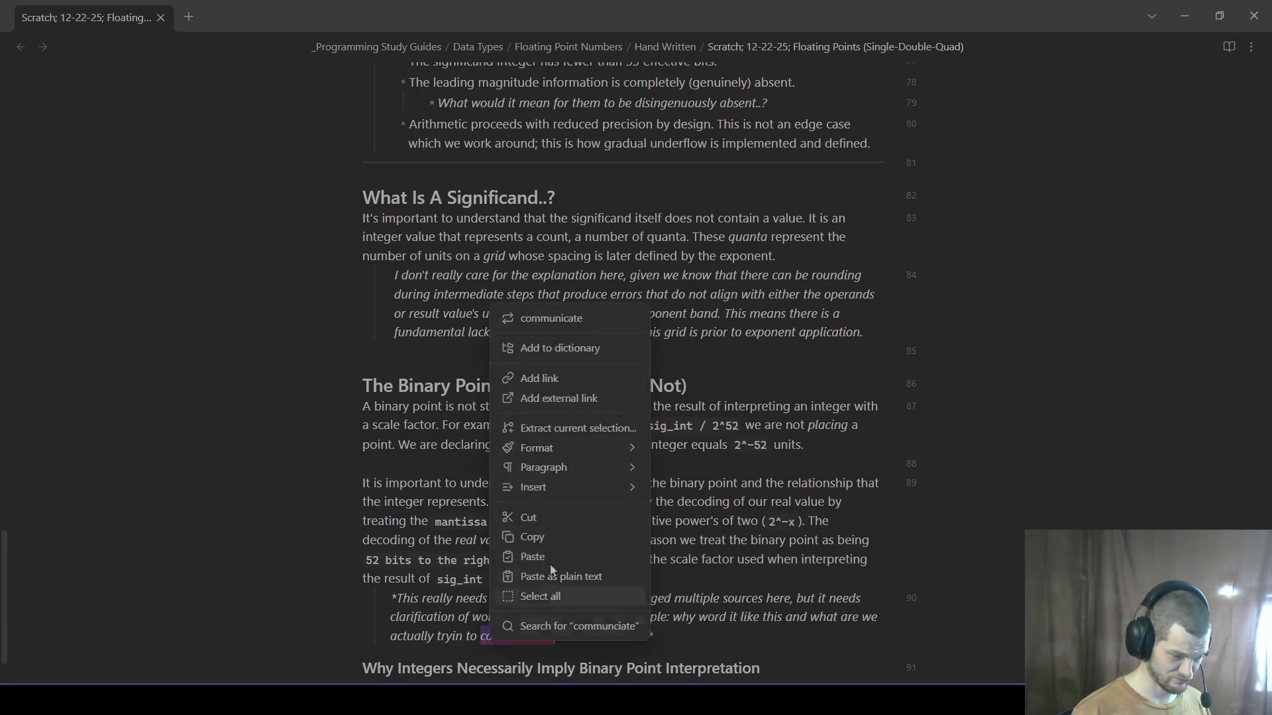
{"action": "key", "text": "Escape"}
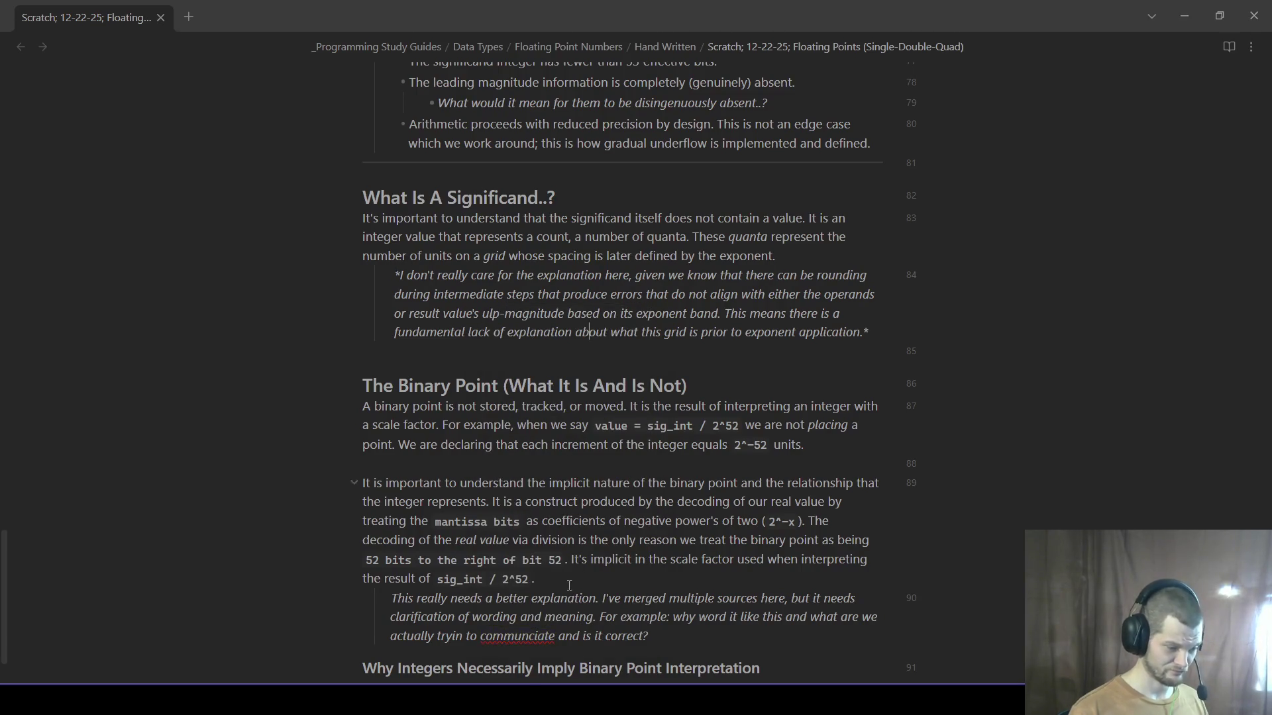
{"action": "right_click", "coordinate": [531, 637]}
{"action": "left_click", "coordinate": [594, 319]}
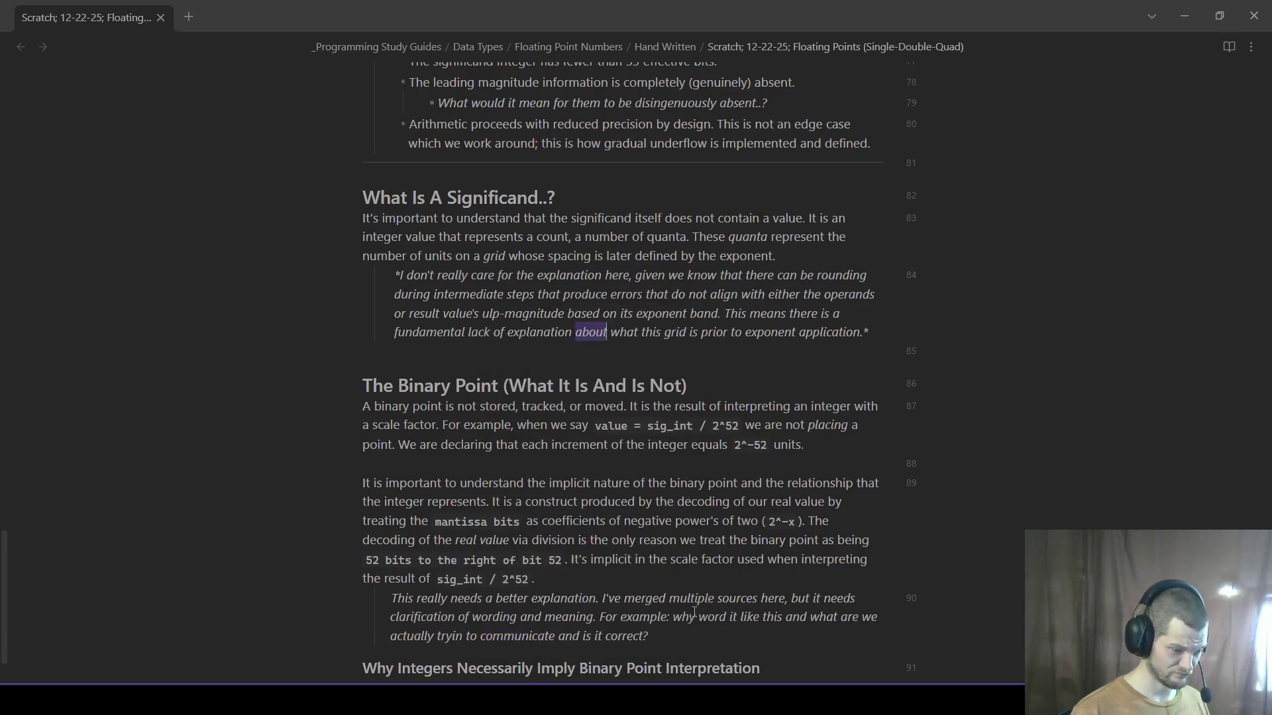
{"action": "left_click_drag", "start_coordinate": [364, 668], "coordinate": [674, 644]}
{"action": "left_click", "coordinate": [662, 644]}
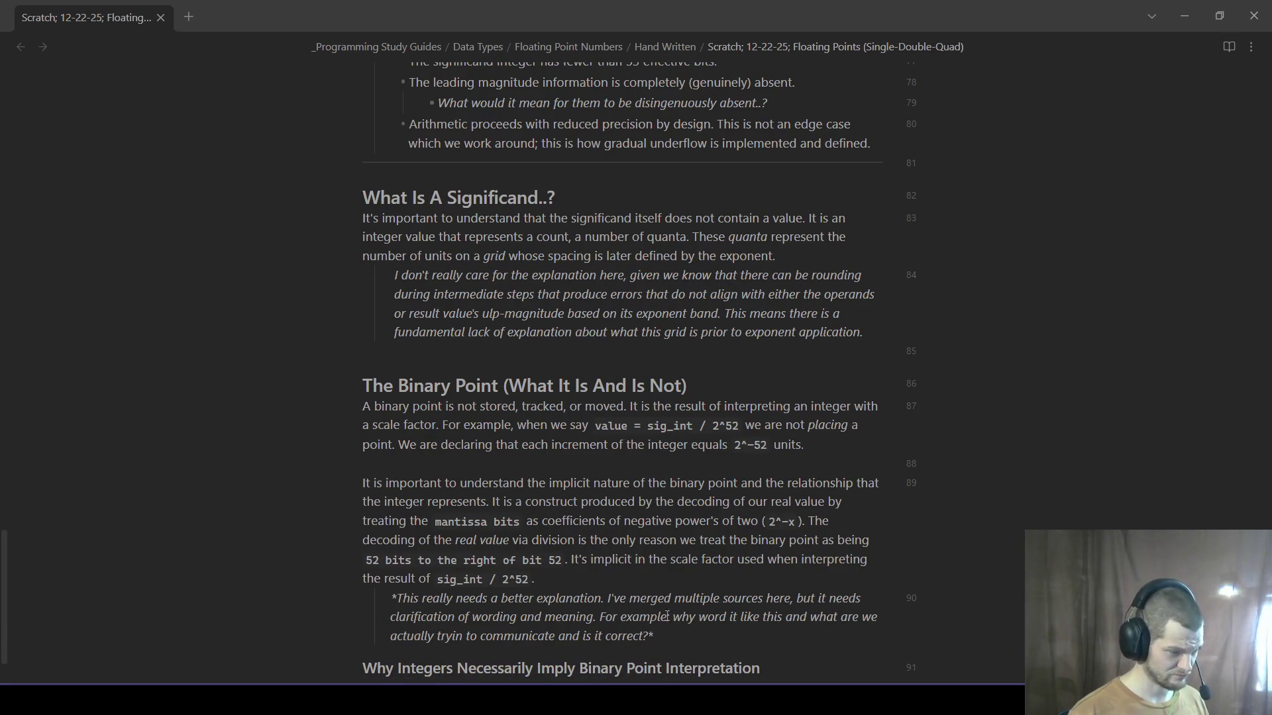
{"action": "scroll", "coordinate": [668, 616], "scroll_direction": "down", "scroll_amount": 1}
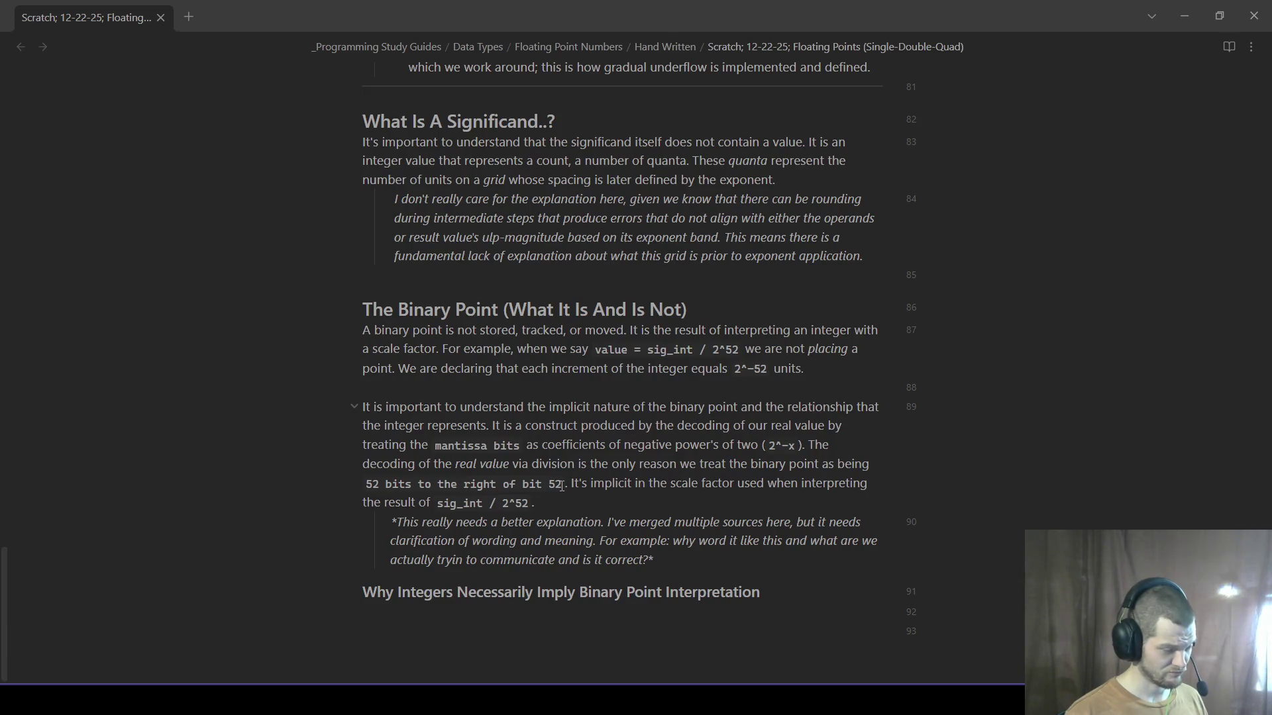
- Copy the sentence about decoding the real value and end the critique with 'I'm specifically referring to:'
{"action": "left_click_drag", "start_coordinate": [562, 485], "coordinate": [365, 485]}
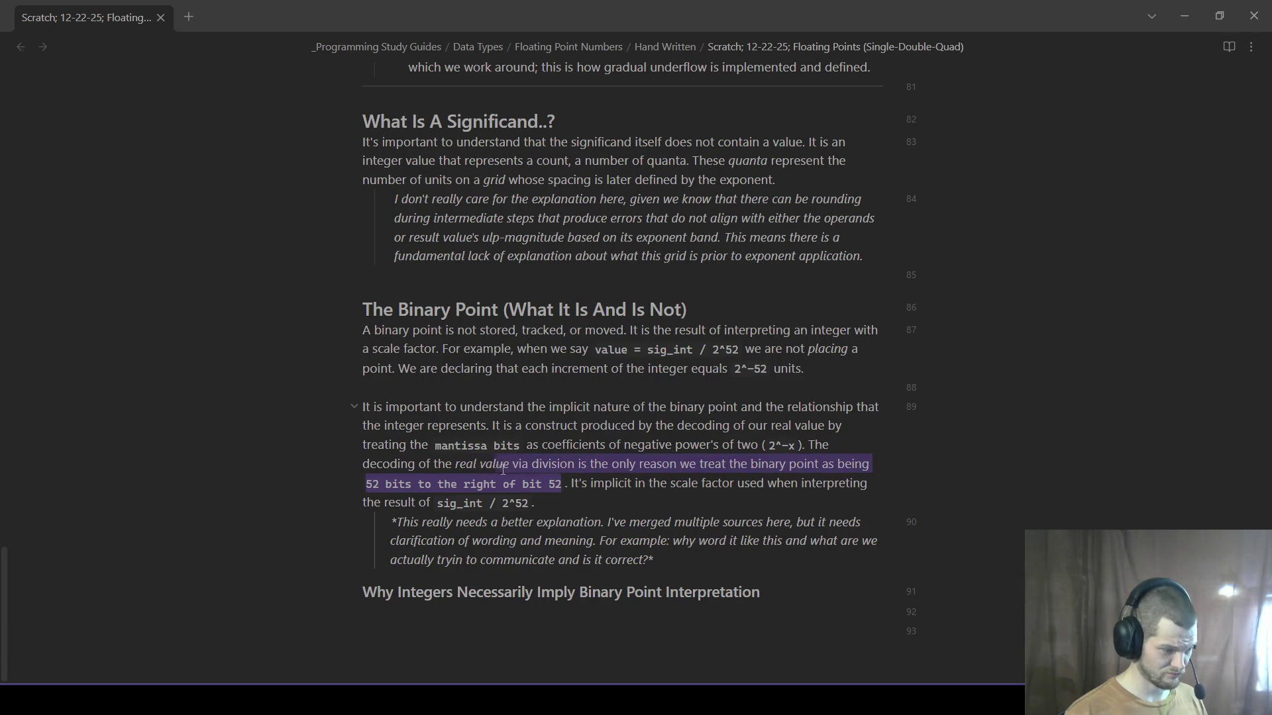
{"action": "mouse_move", "coordinate": [364, 485]}
{"action": "left_mouse_down"}
{"action": "mouse_move", "coordinate": [532, 466]}
{"action": "mouse_move", "coordinate": [824, 465]}
{"action": "left_mouse_up"}
{"action": "mouse_move", "coordinate": [565, 485]}
{"action": "left_mouse_down"}
{"action": "mouse_move", "coordinate": [694, 444]}
{"action": "mouse_move", "coordinate": [812, 445]}
{"action": "left_mouse_up"}
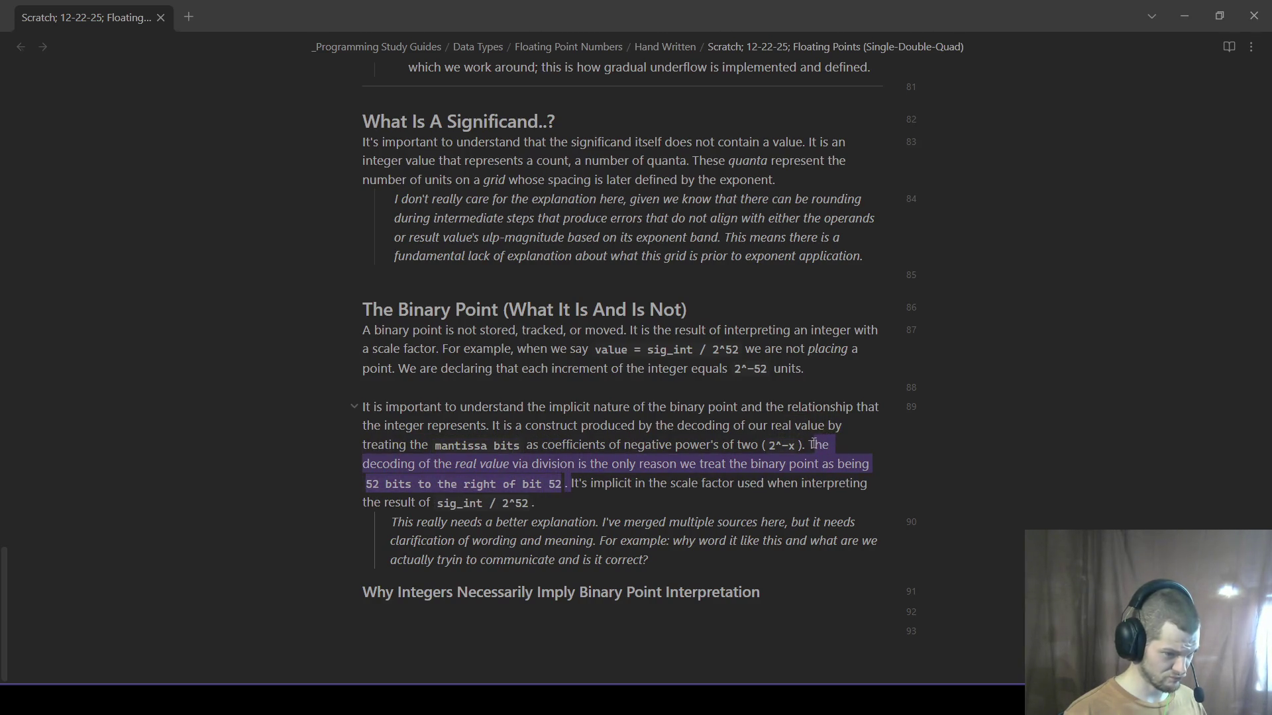
{"action": "left_click", "coordinate": [693, 558]}
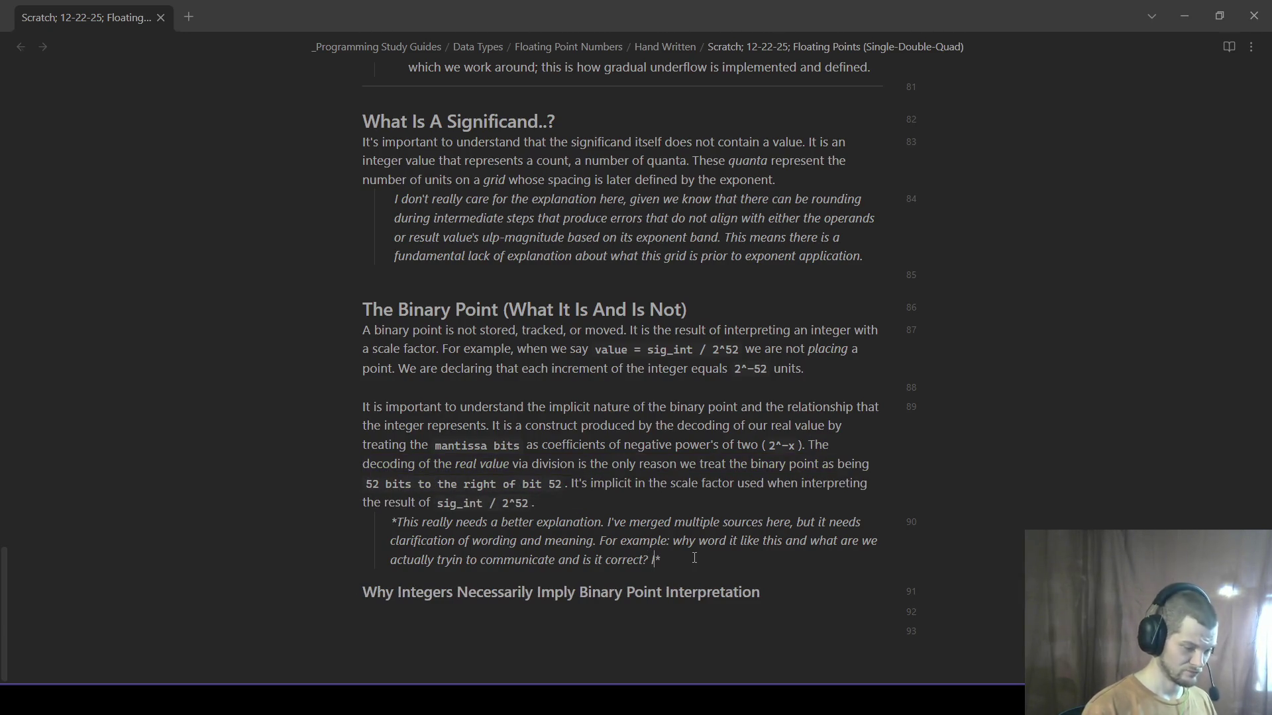
{"action": "type", "text": "I'm specifically referring to:"}
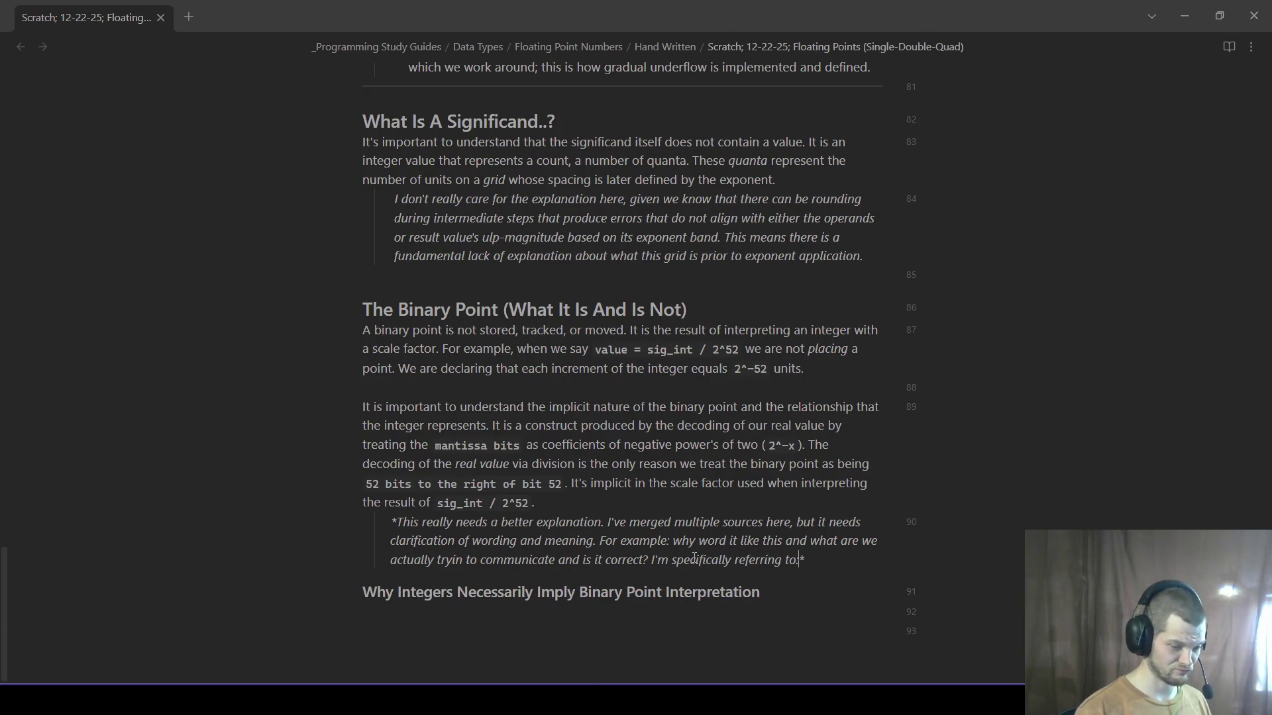
{"action": "key", "text": "Return"}
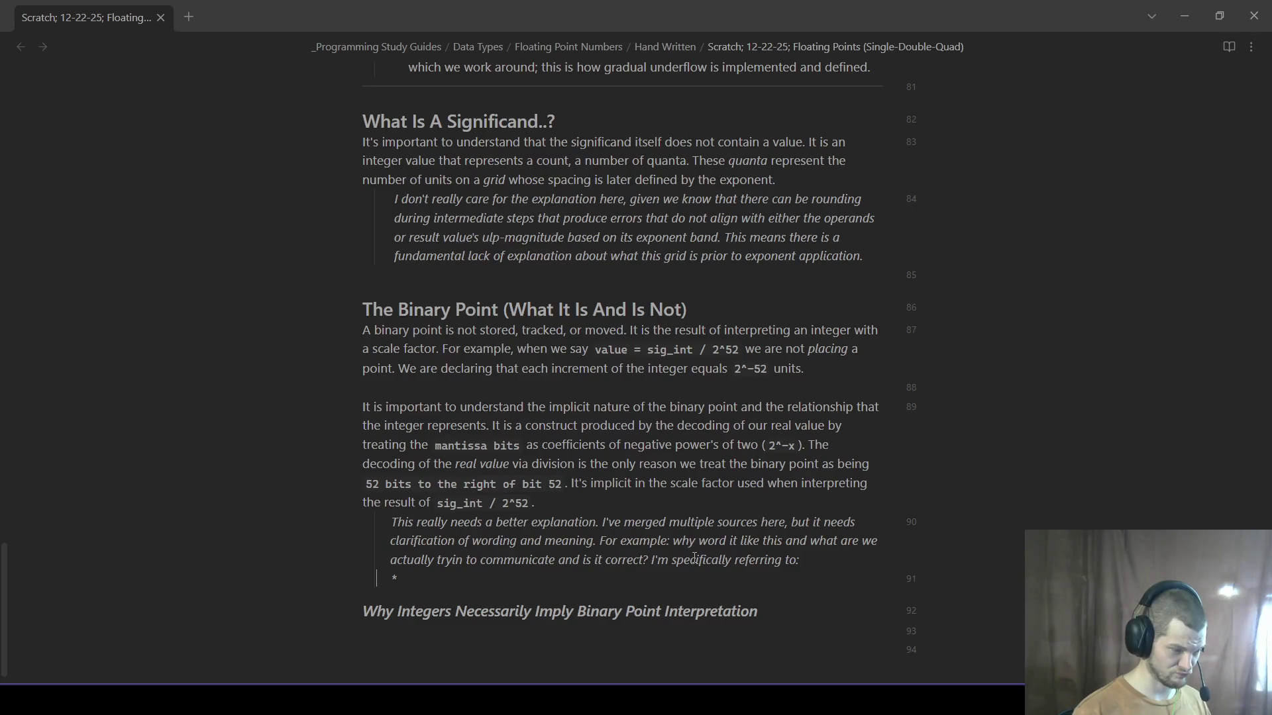
{"action": "key", "text": "BackSpace"}
{"action": "left_click", "coordinate": [814, 558]}
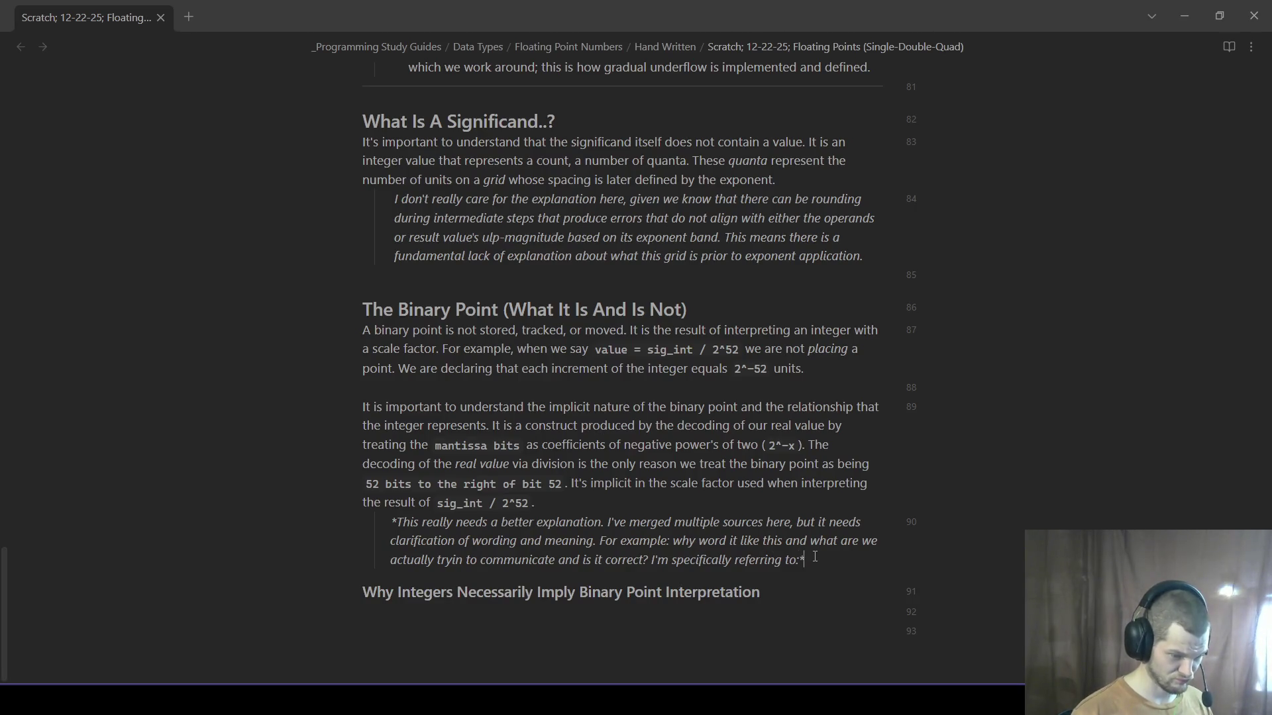
- Paste the decoding sentence ending with bit 52 on a line beneath the critique
{"action": "key", "text": "Return"}
{"action": "type", "text": "The decoding of the real value via division is the only reason we treat the binary point as being 52 bits to the right of bit 52."}
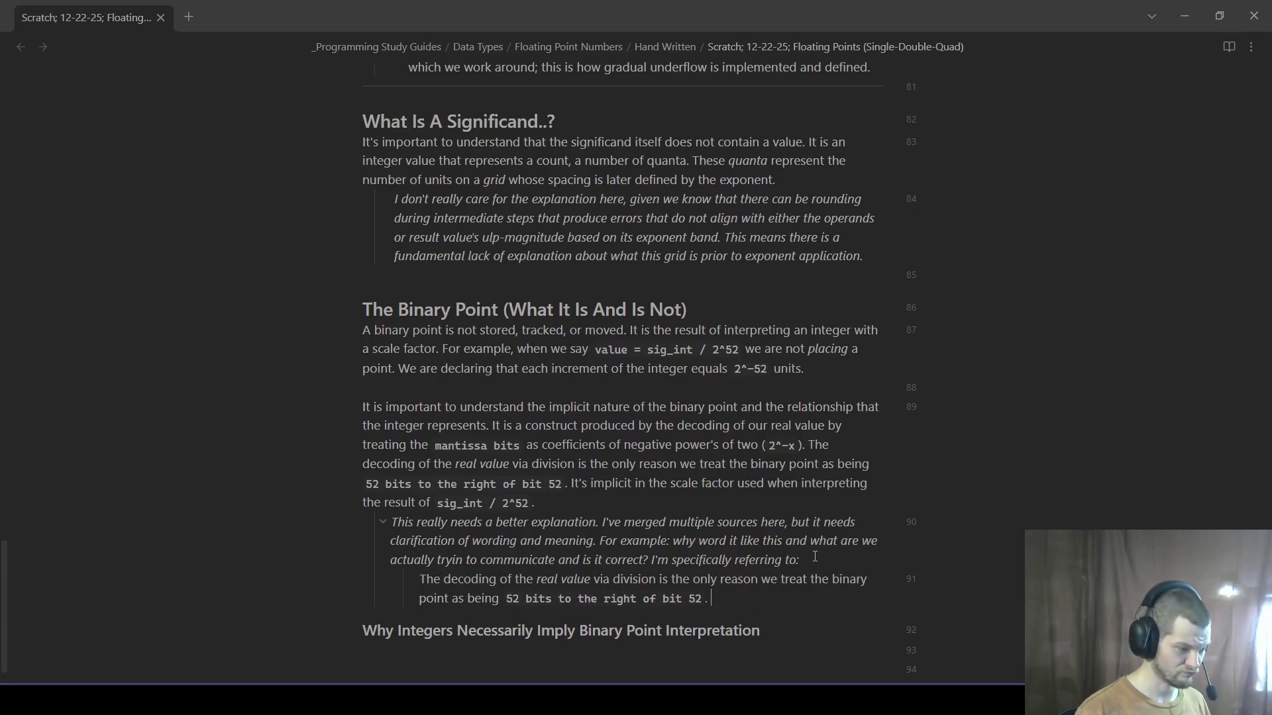
{"action": "left_click_drag", "start_coordinate": [731, 597], "coordinate": [419, 600]}
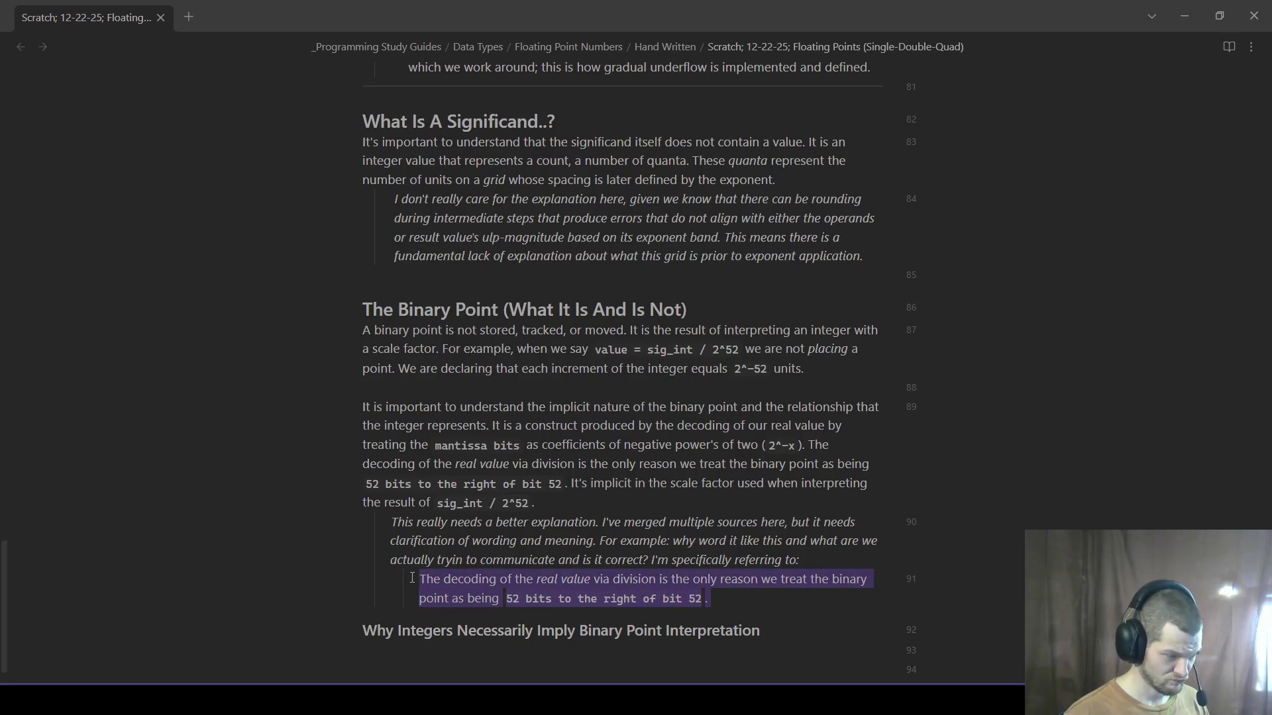
{"action": "left_click", "coordinate": [810, 609]}
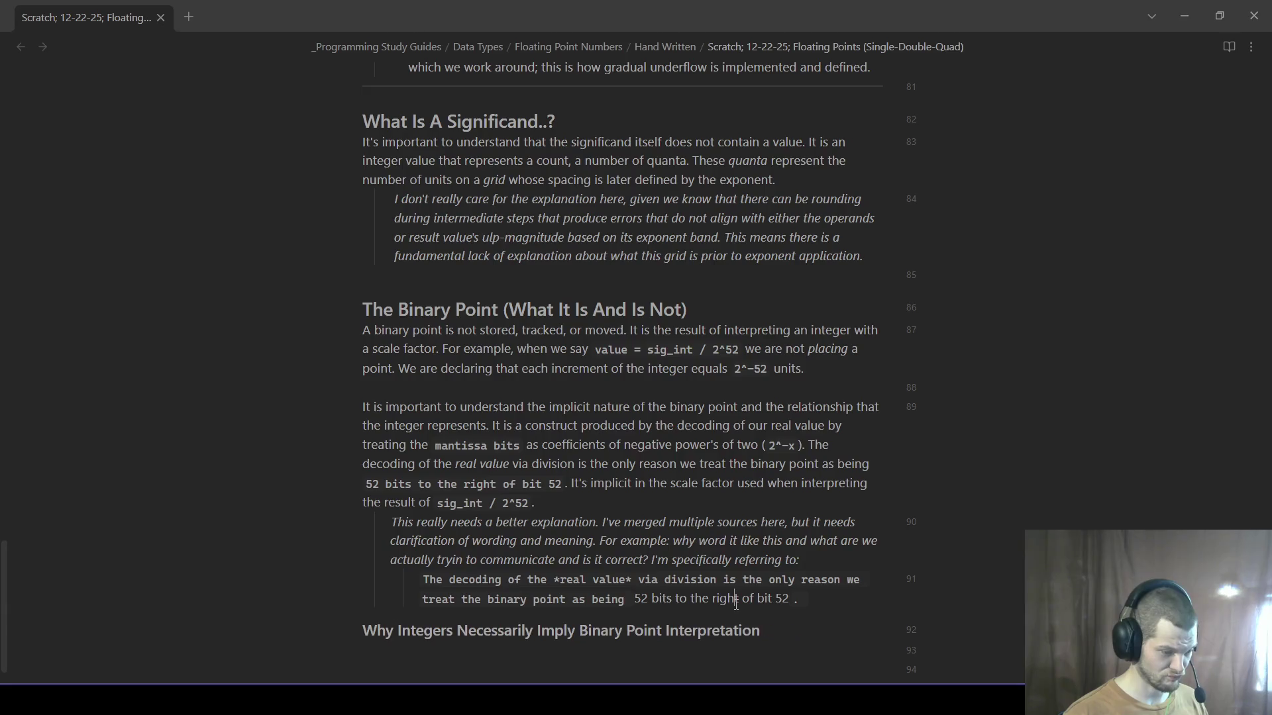
{"action": "scroll", "coordinate": [922, 624], "scroll_direction": "down", "scroll_amount": 1}
{"action": "key", "text": "Down"}
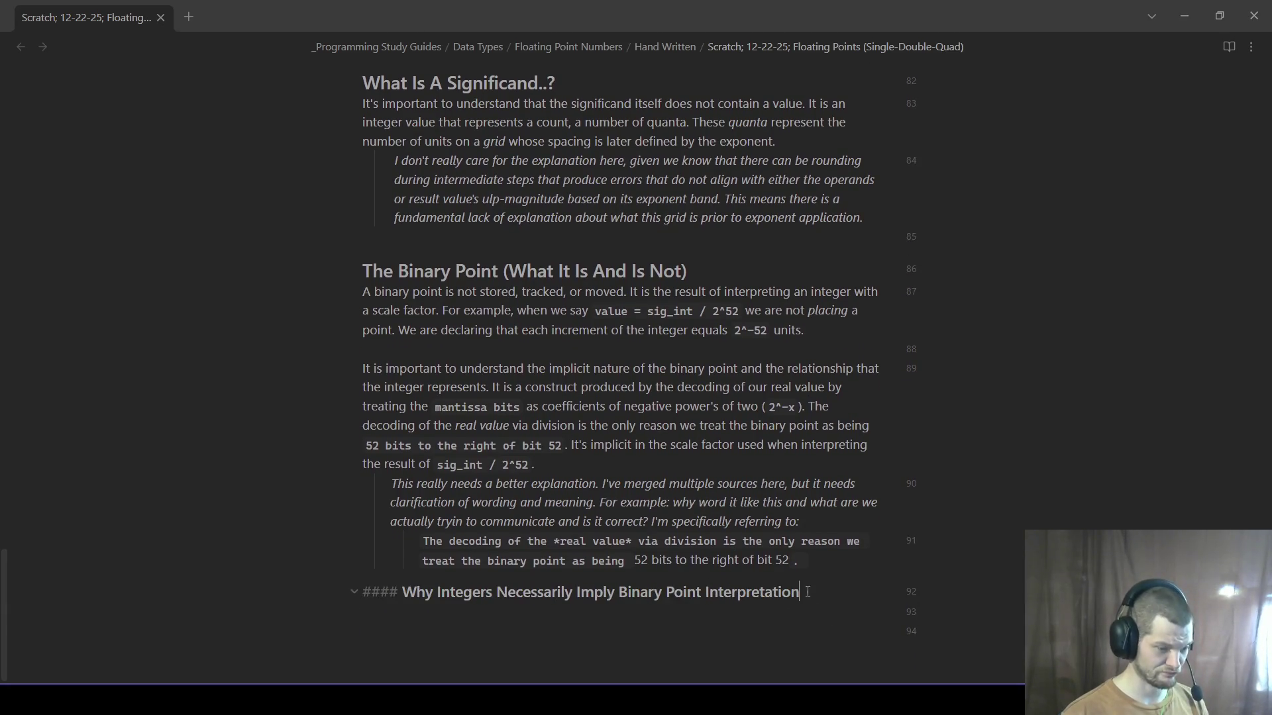
- End the quoted sentence with a clean period and separate it from the following heading with a blank line
{"action": "key", "text": "Return"}
{"action": "scroll", "coordinate": [841, 567], "scroll_direction": "down", "scroll_amount": 1}
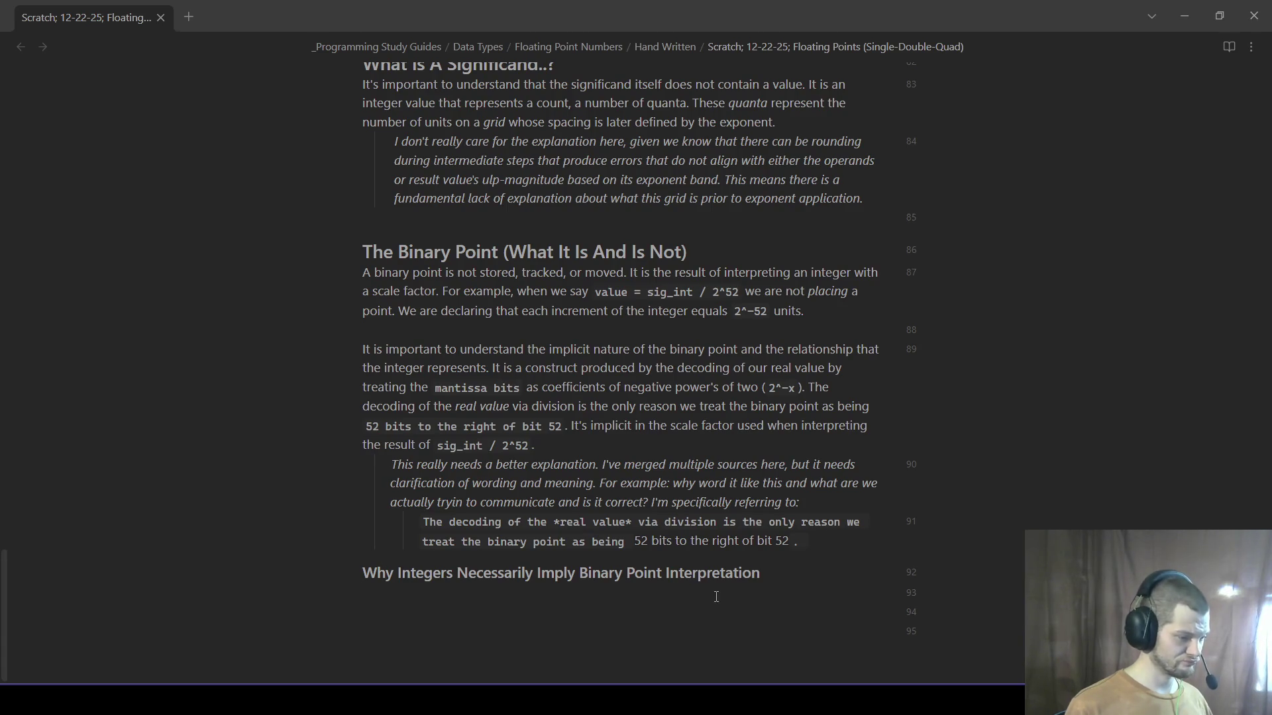
{"action": "key", "text": "Up"}
{"action": "left_click", "coordinate": [831, 543]}
{"action": "key", "text": "Return"}
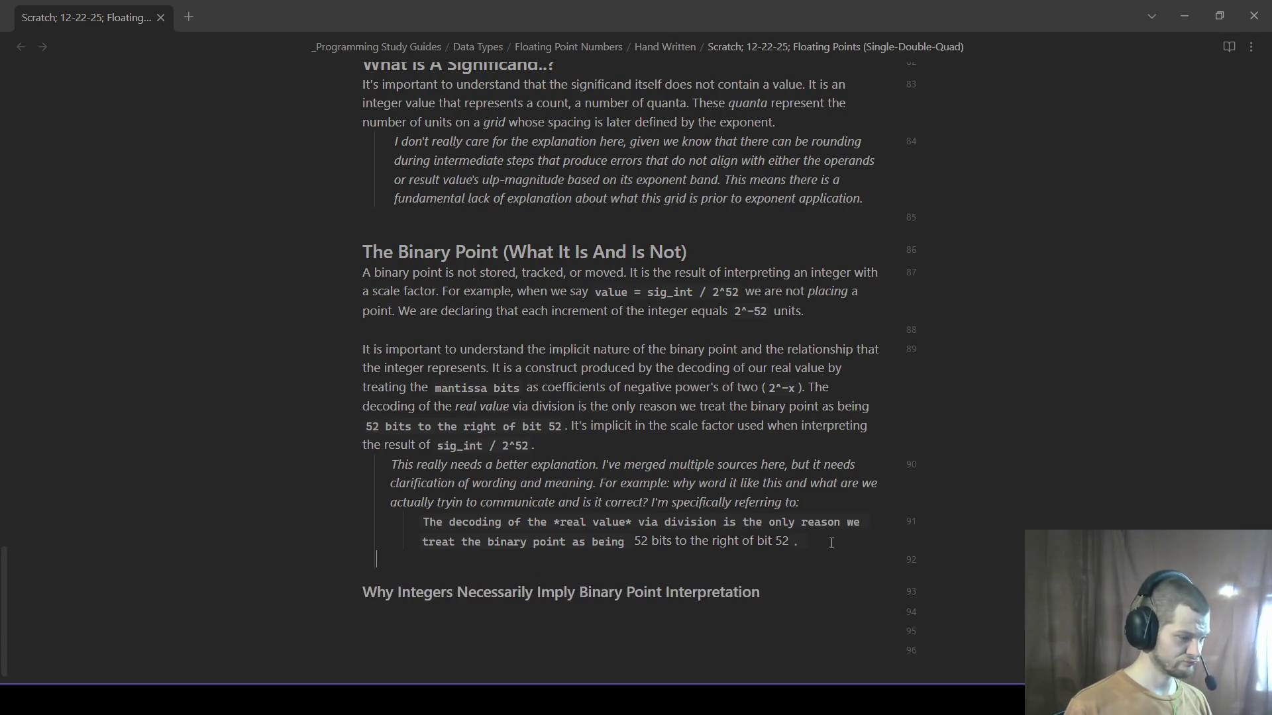
{"action": "key", "text": "BackSpace"}
{"action": "key", "text": "BackSpace"}
{"action": "type", "text": "."}
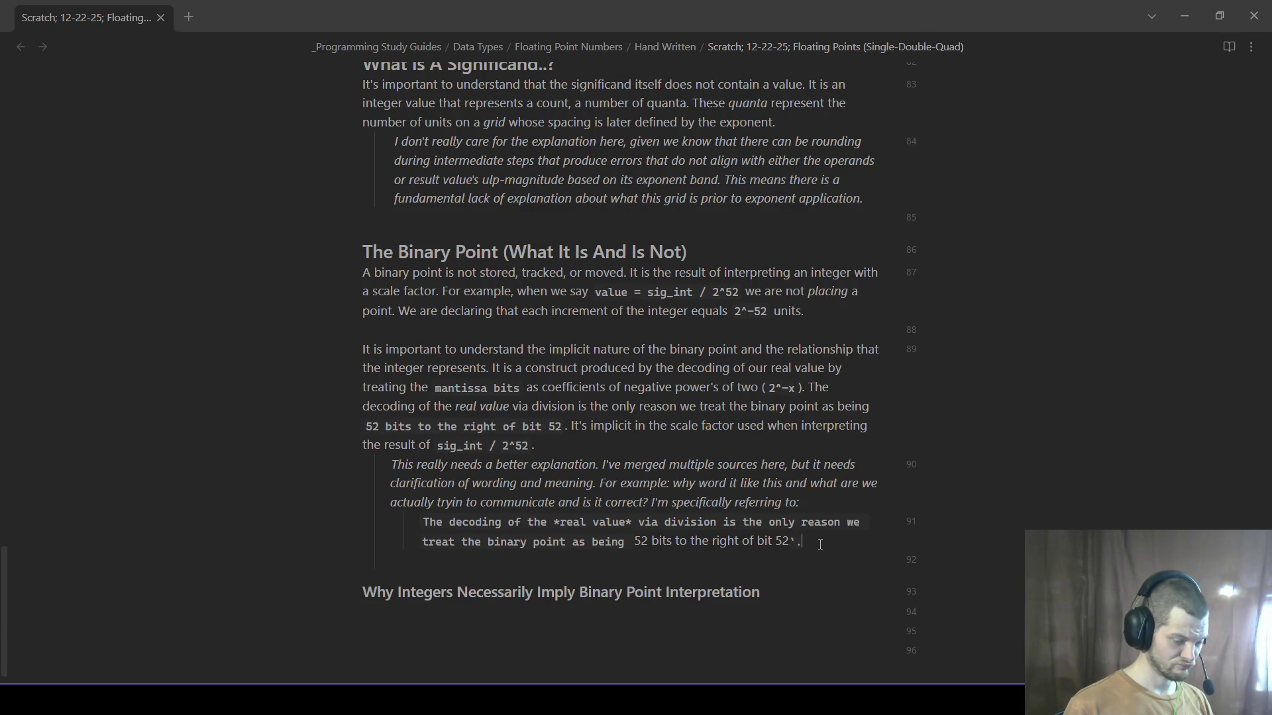
{"action": "left_click", "coordinate": [798, 591]}
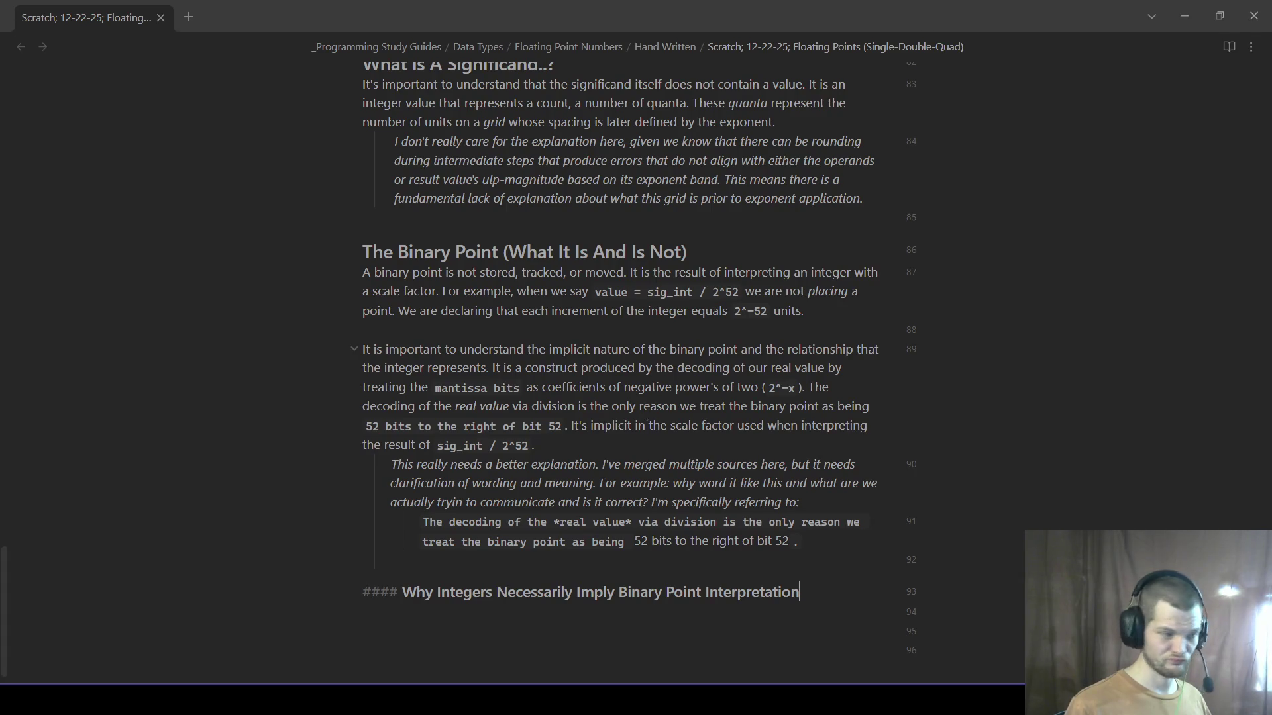
{"action": "left_click", "coordinate": [825, 317]}
- Write the bullet 'Where is the *declaration* made and when is it actually applied?' under the first paragraph, fixing typos
{"action": "left_click", "coordinate": [879, 328]}
{"action": "type", "text": "- Where is tyh"}
{"action": "key", "text": "BackSpace"}
{"action": "key", "text": "BackSpace"}
{"action": "type", "text": "he "}
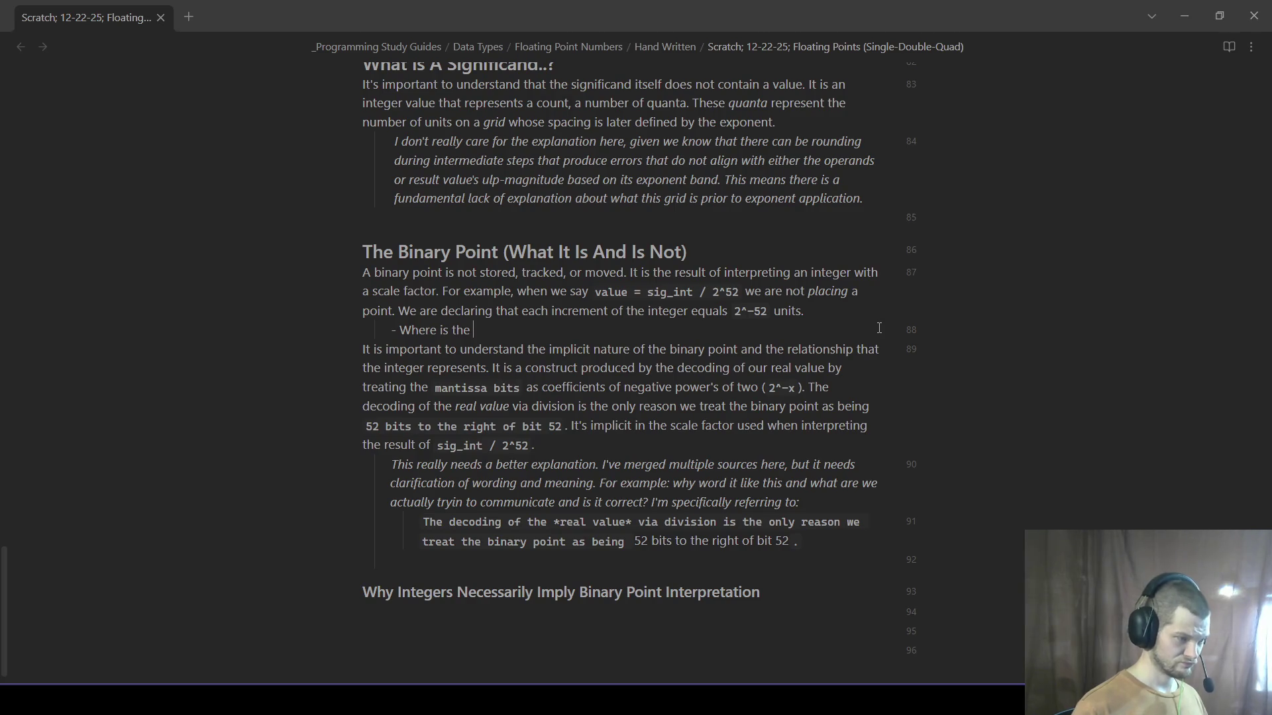
{"action": "type", "text": "*declaration *"}
{"action": "key", "text": "BackSpace"}
{"action": "type", "text": "* made and whe"}
{"action": "key", "text": "BackSpace"}
{"action": "key", "text": "BackSpace"}
{"action": "key", "text": "BackSpace"}
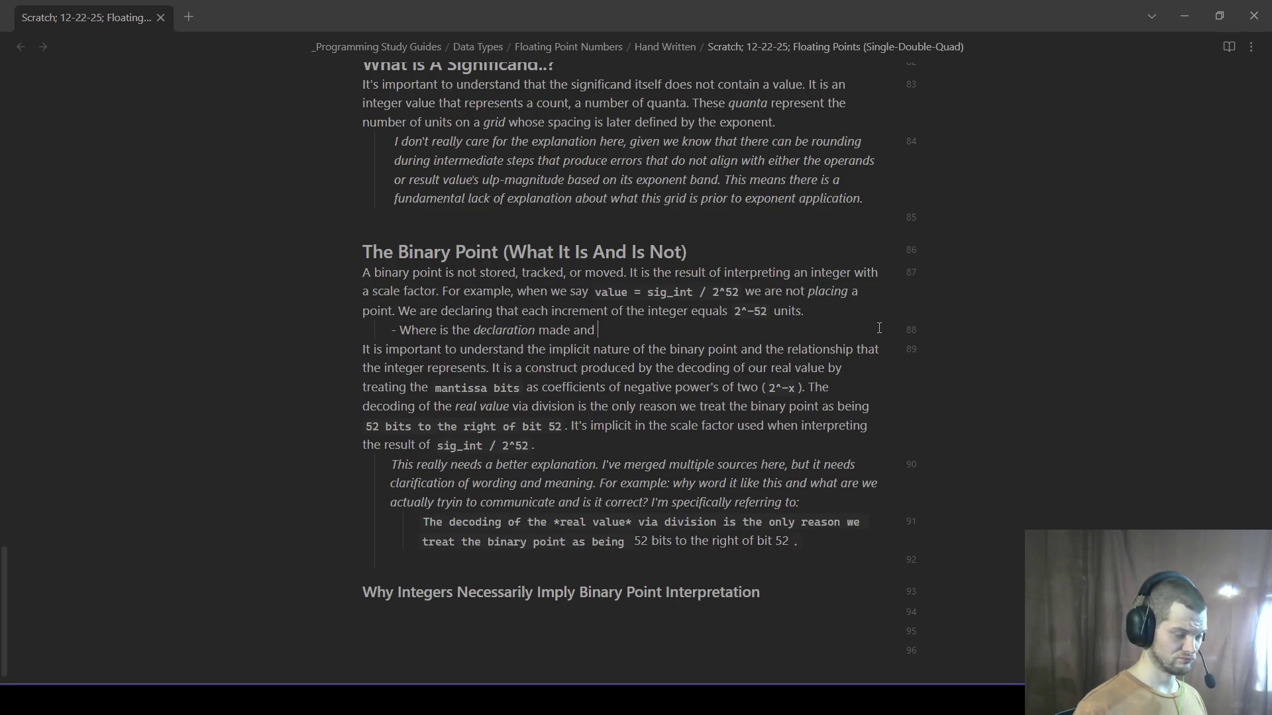
{"action": "type", "text": "when"}
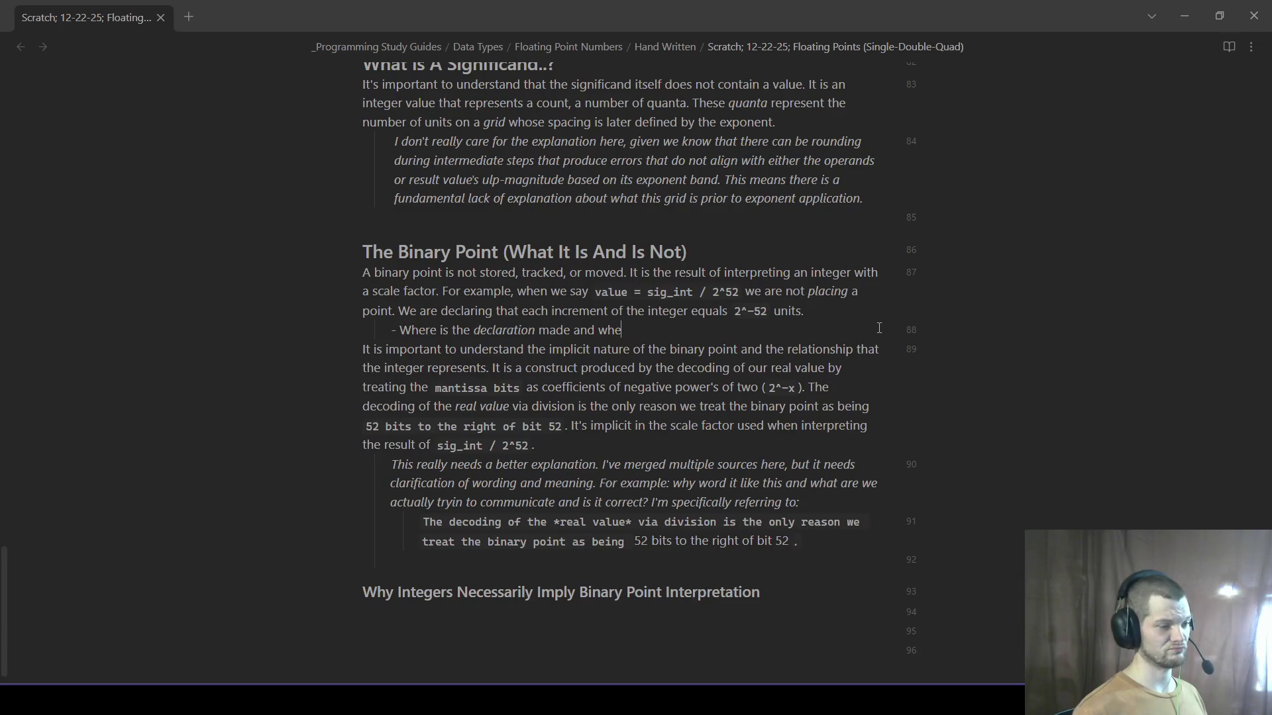
{"action": "type", "text": " is it actually applied?"}
- Remove the extra empty bullet and keep the question formatted as a single bullet
{"action": "key", "text": "Return"}
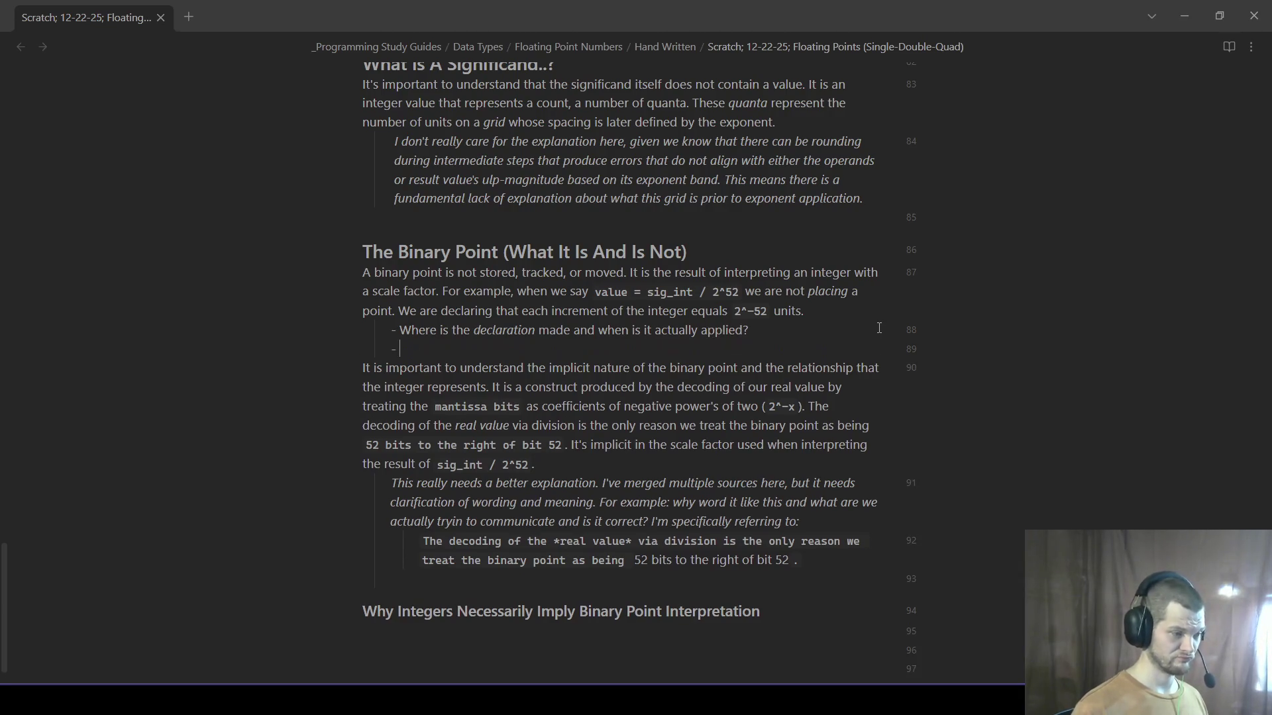
{"action": "key", "text": "BackSpace"}
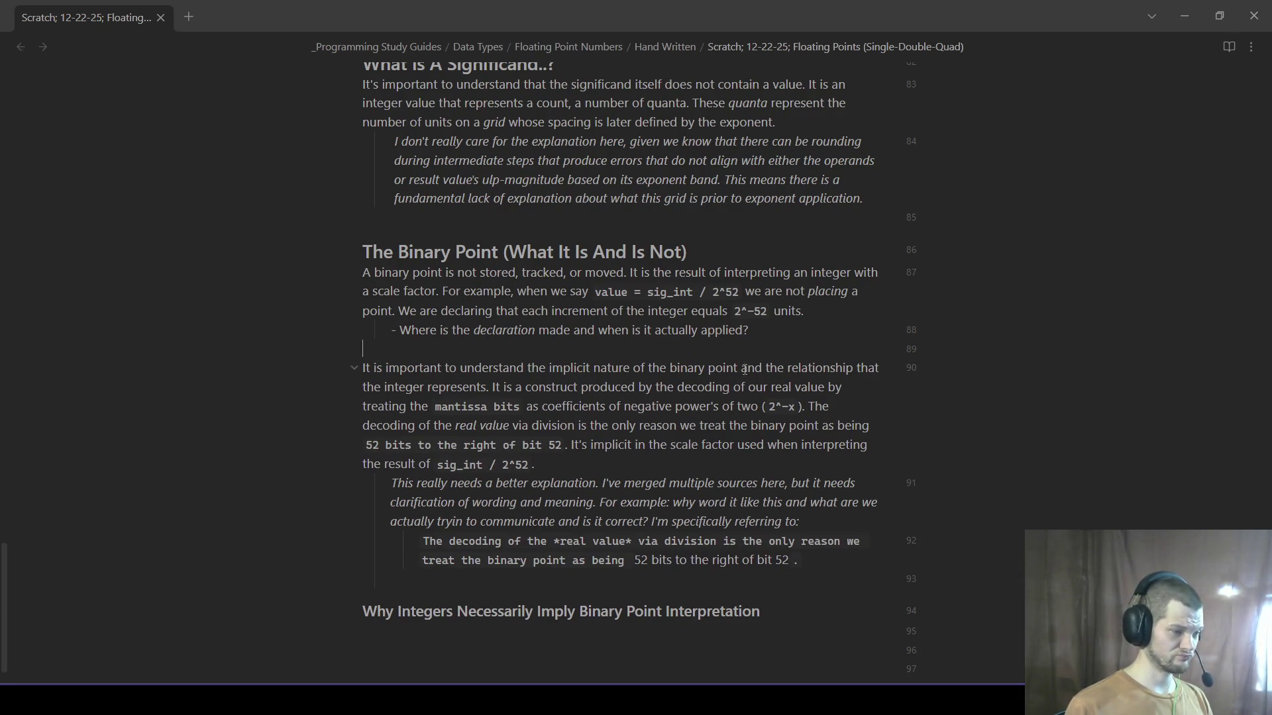
{"action": "left_click", "coordinate": [401, 330]}
{"action": "key", "text": "BackSpace"}
{"action": "key", "text": "BackSpace"}
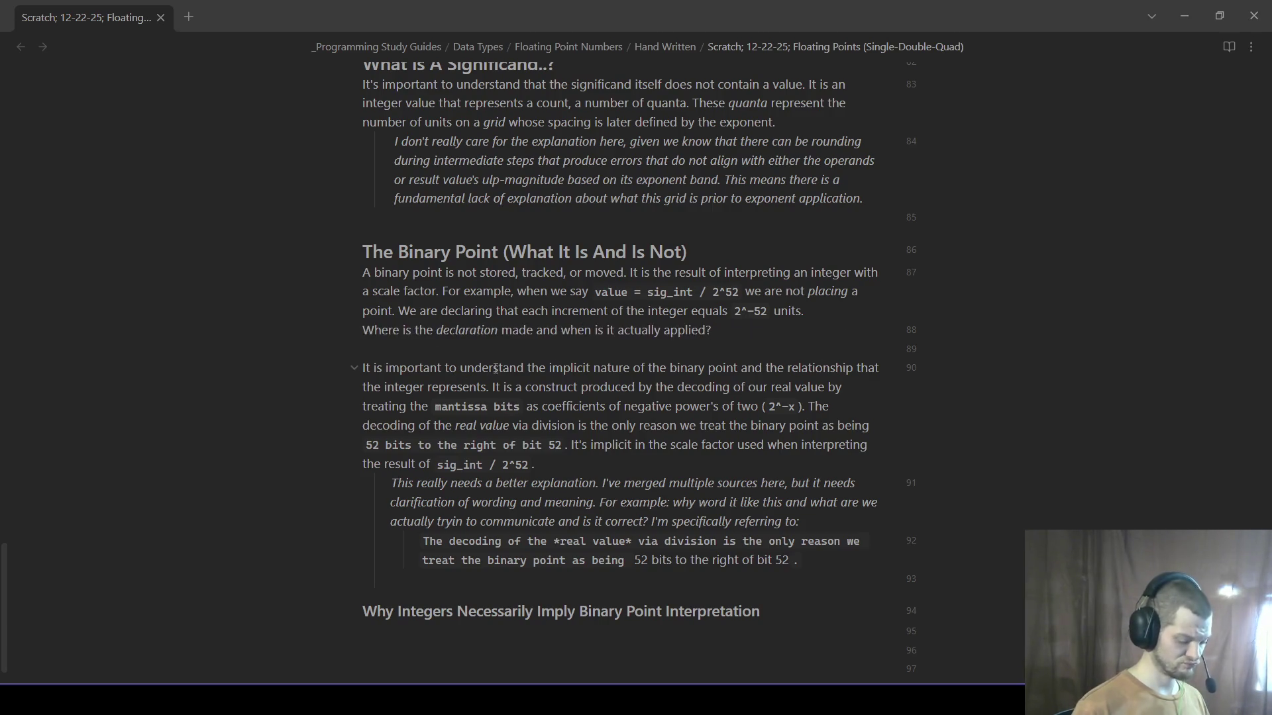
{"action": "key", "text": "ctrl+z"}
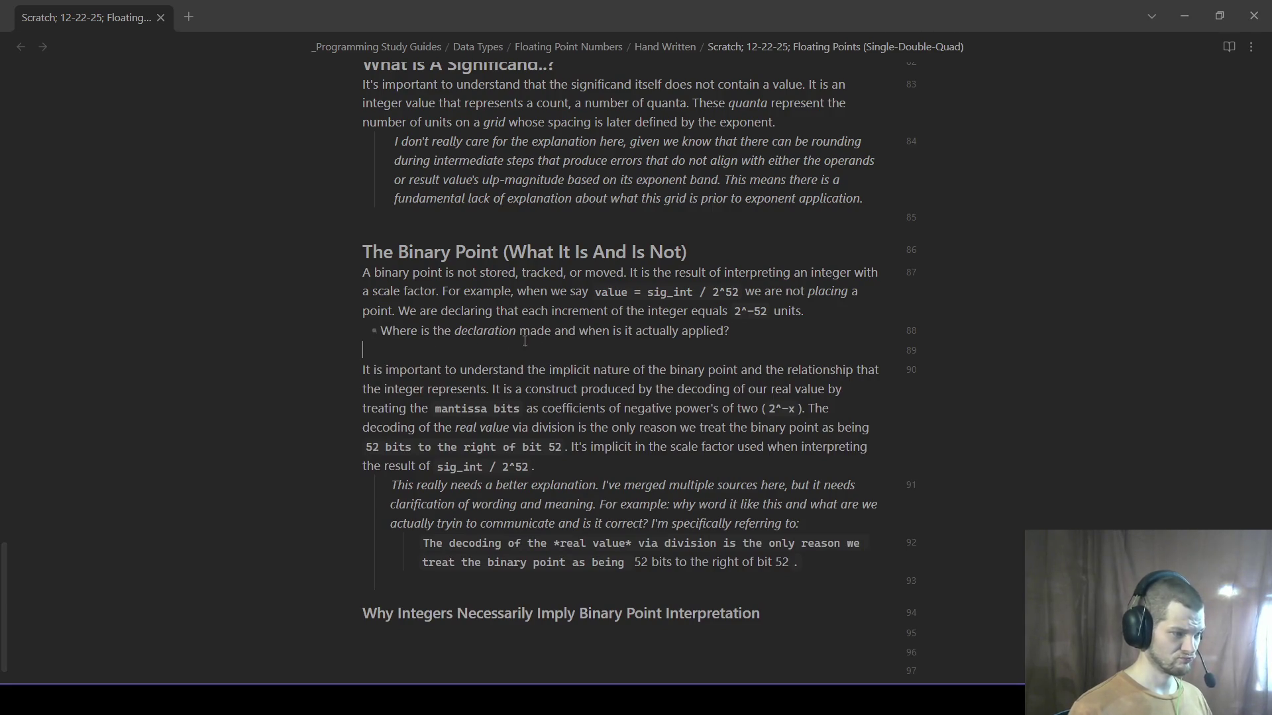
{"action": "scroll", "coordinate": [806, 599], "scroll_direction": "down", "scroll_amount": 1}
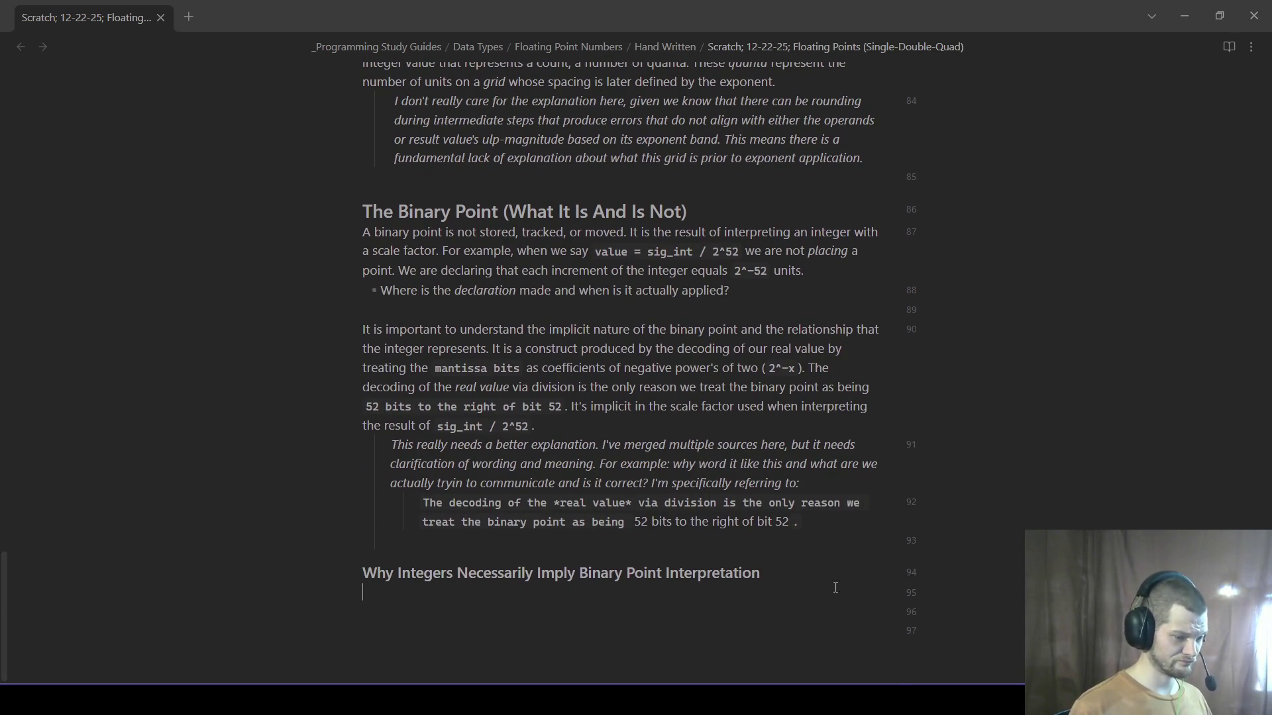
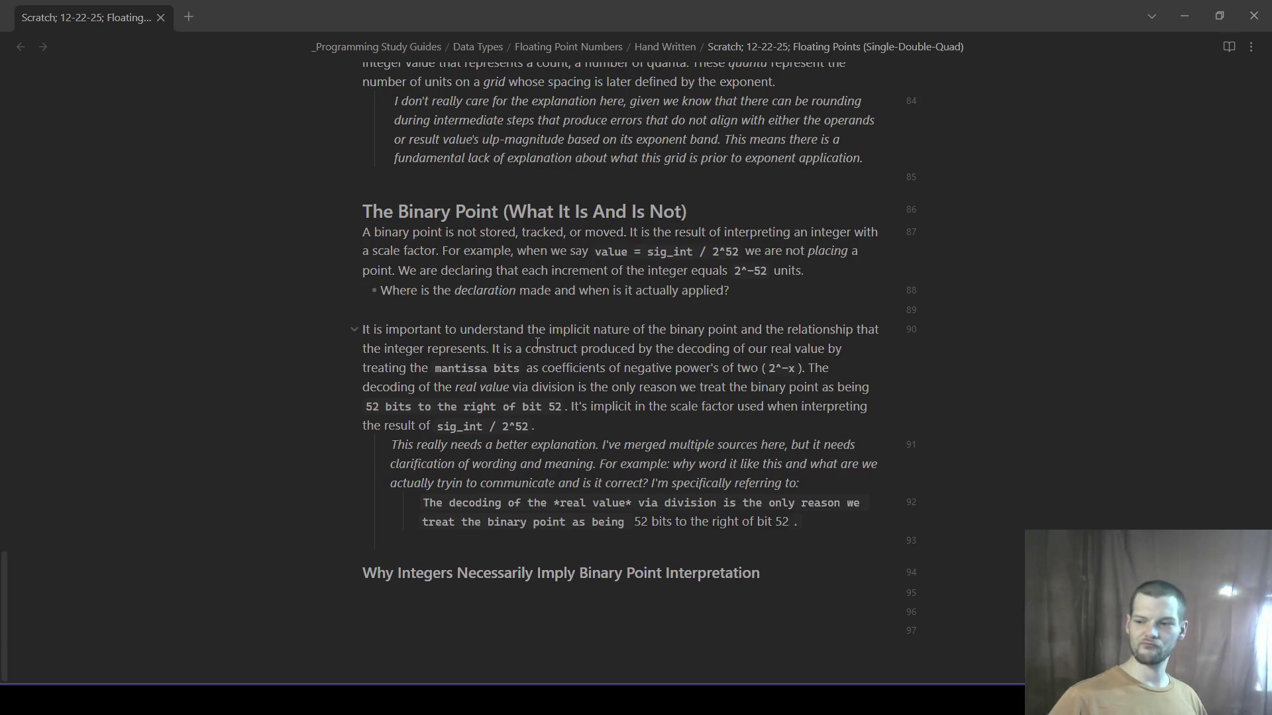
- Switch to Brave and close the ChatGPT spelling tab, leaving the Floating-Point Guide's Rounding Errors page
{"action": "key", "text": "alt+Tab"}
{"action": "key", "text": "alt+Tab"}
{"action": "key", "text": "Escape"}
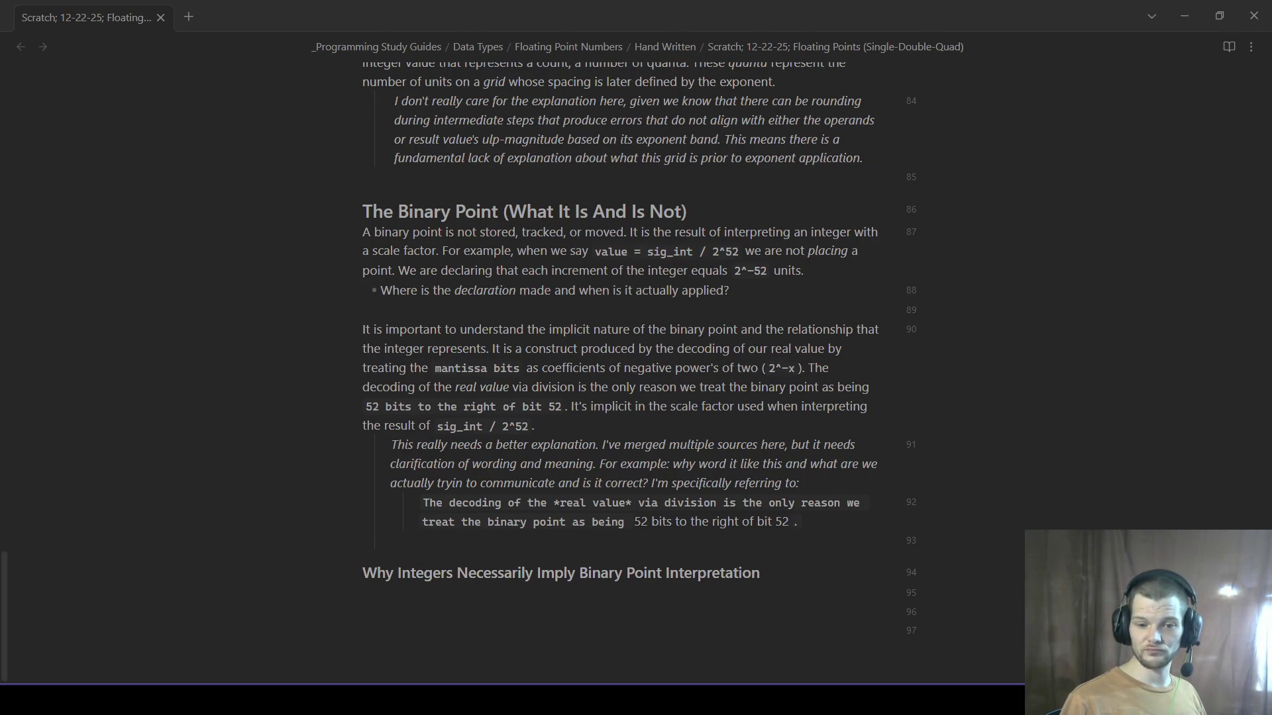
{"action": "key", "text": "alt+Tab"}
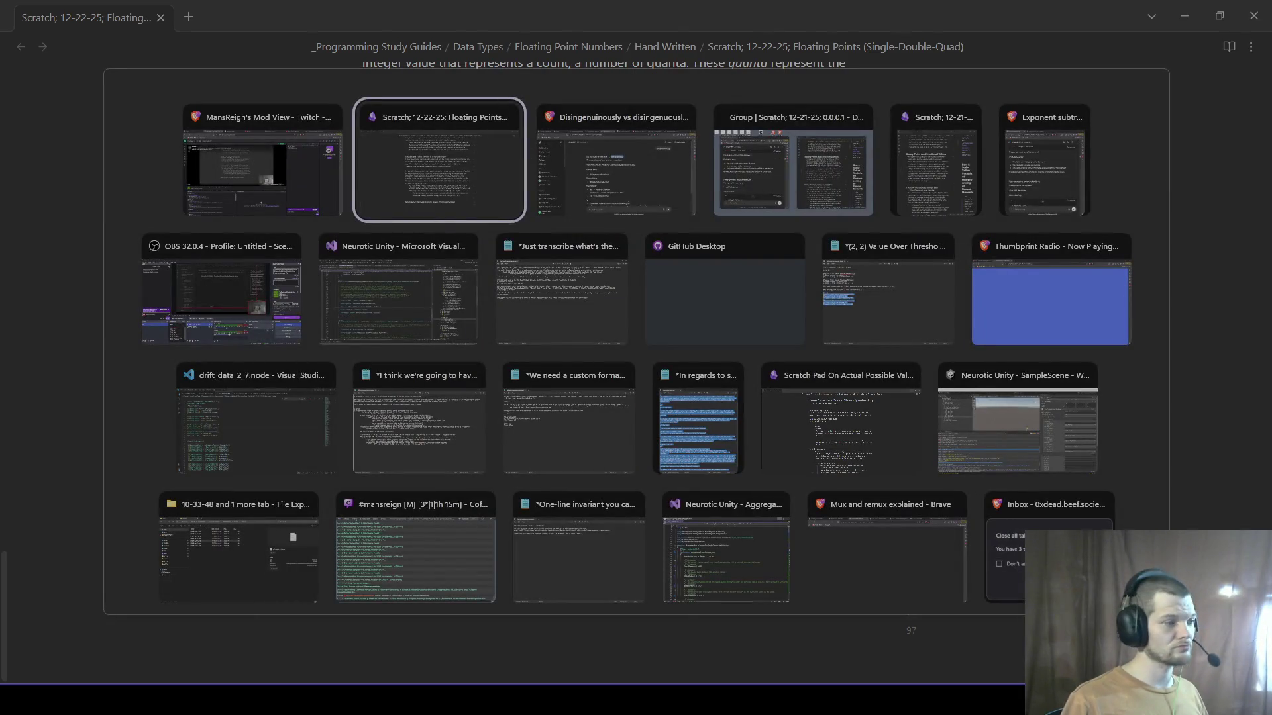
{"action": "key", "text": "Return"}
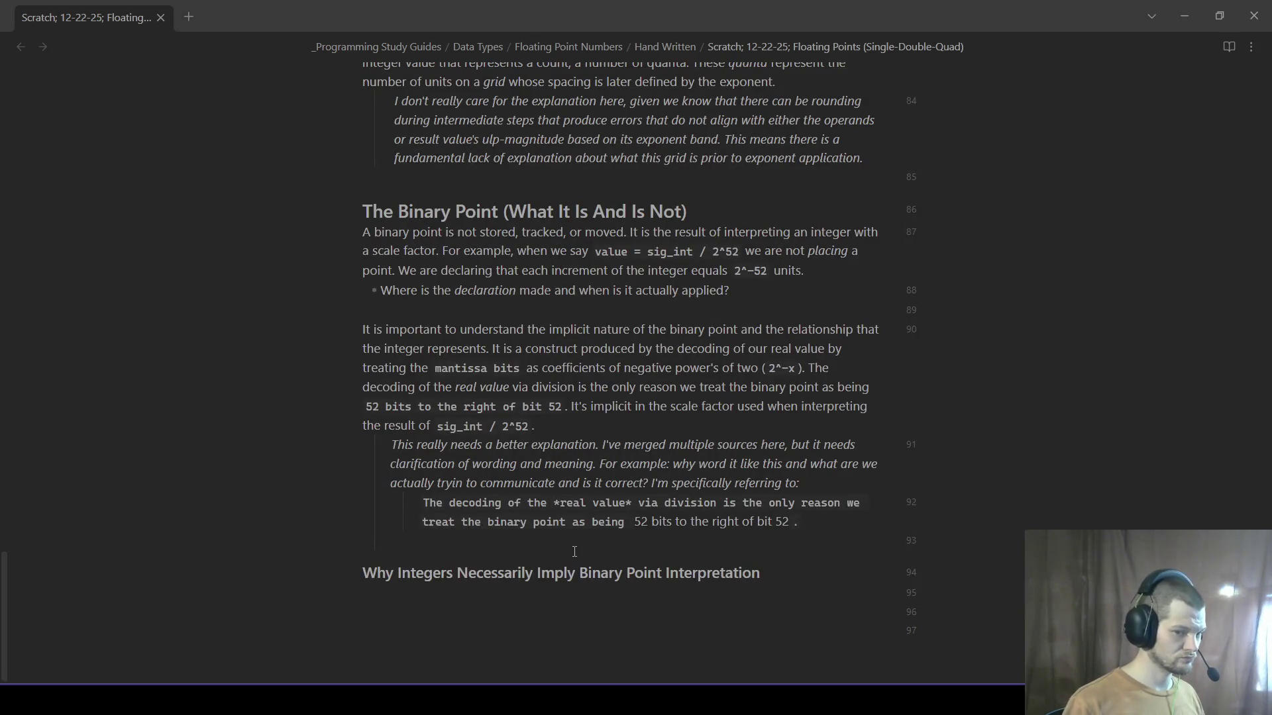
{"action": "key", "text": "alt+Tab"}
{"action": "key", "text": "Tab"}
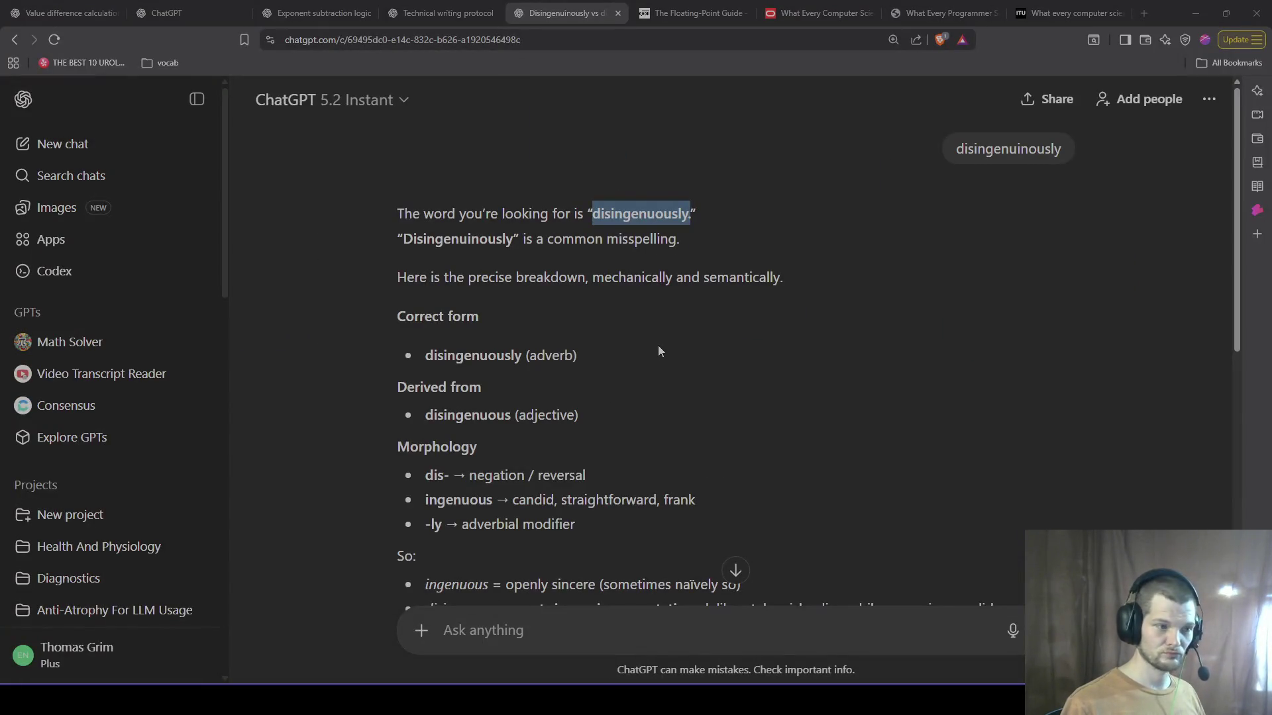
{"action": "key", "text": "alt+Tab"}
{"action": "key", "text": "Tab"}
{"action": "key", "text": "Tab"}
{"action": "key", "text": "Escape"}
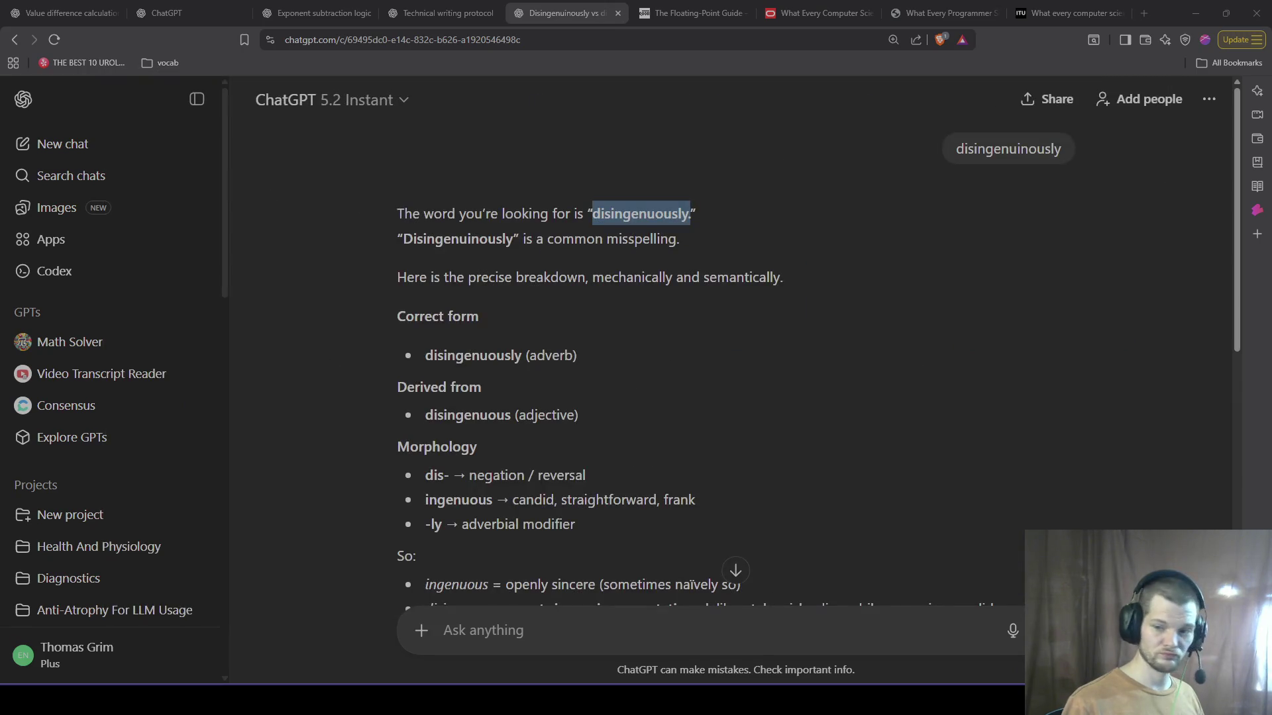
{"action": "key", "text": "alt+Tab"}
{"action": "key", "text": "Tab"}
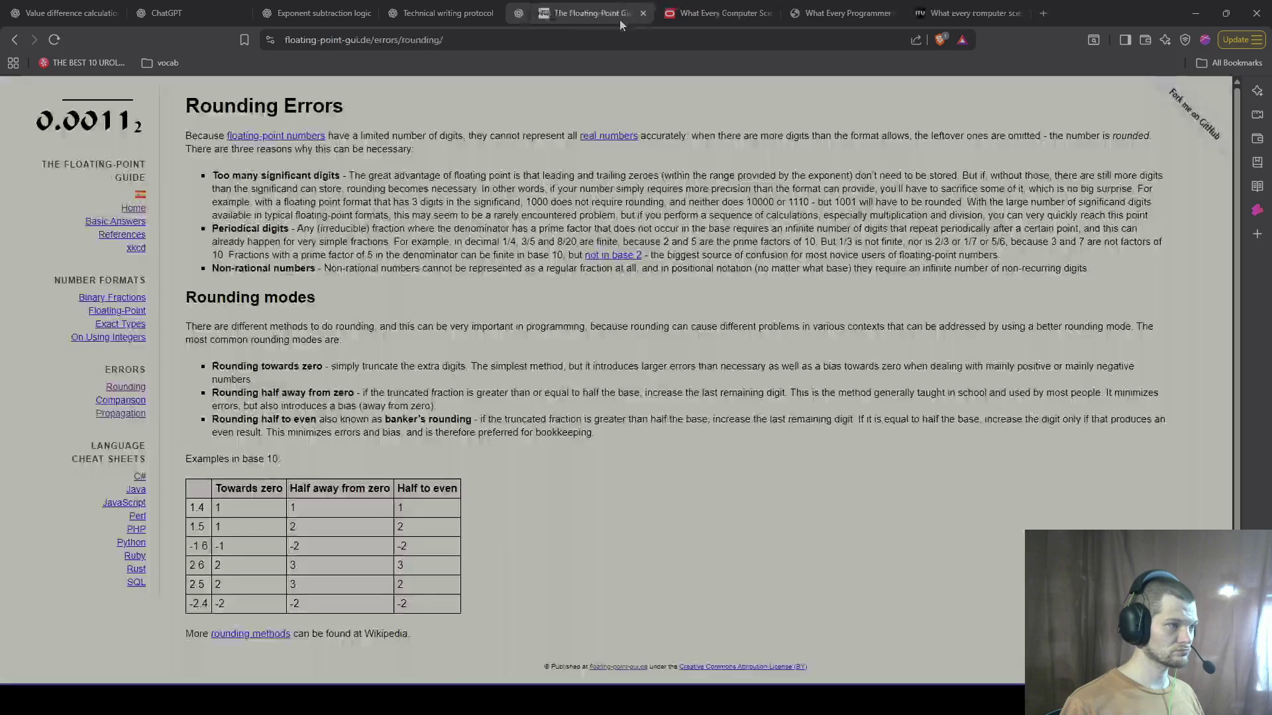
{"action": "left_click", "coordinate": [618, 15]}
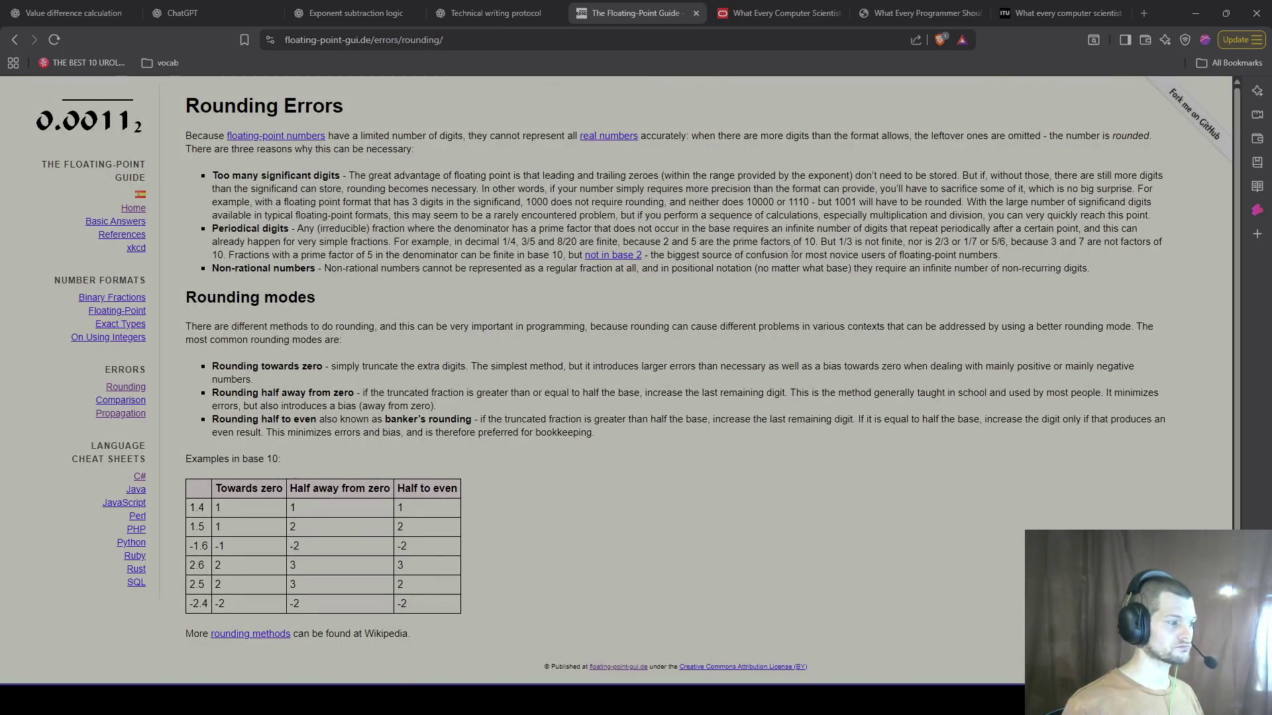
- Return to the floating-point note in Obsidian
{"action": "key", "text": "alt+Tab"}
{"action": "key", "text": "Tab"}
{"action": "key", "text": "Tab"}
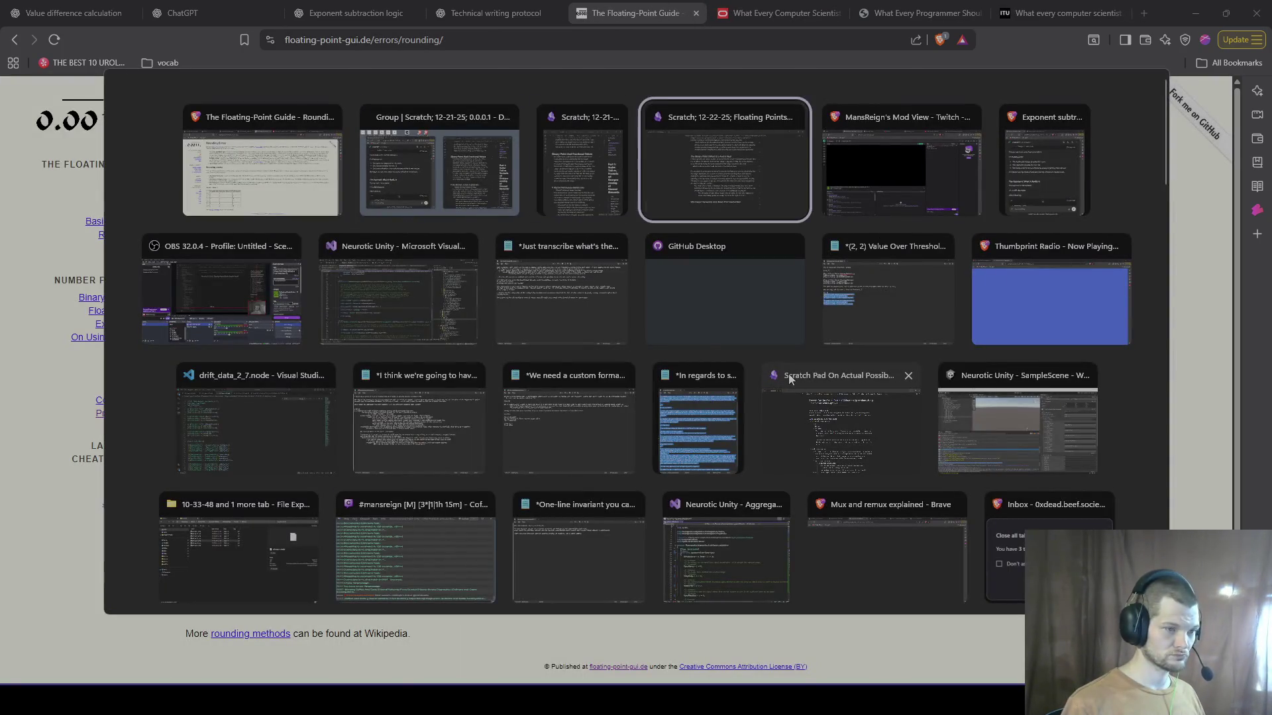
{"action": "key", "text": "alt"}
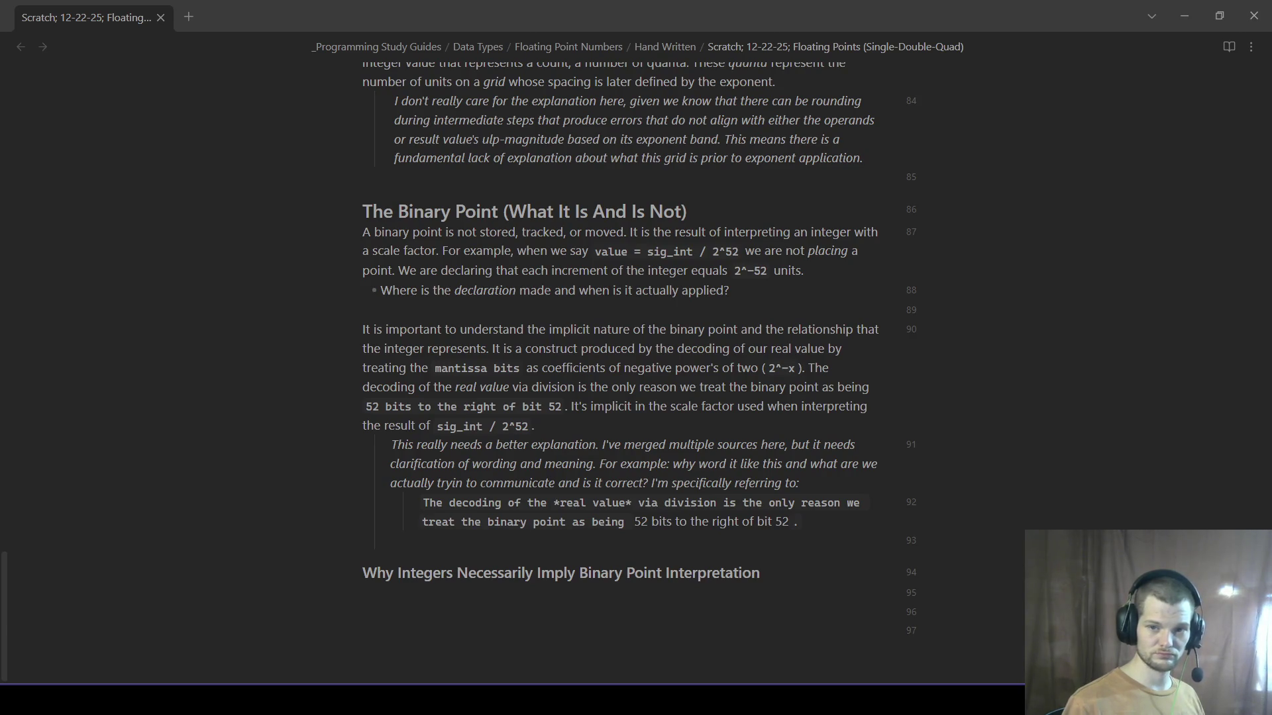
{"action": "type", "text": "An integer "}
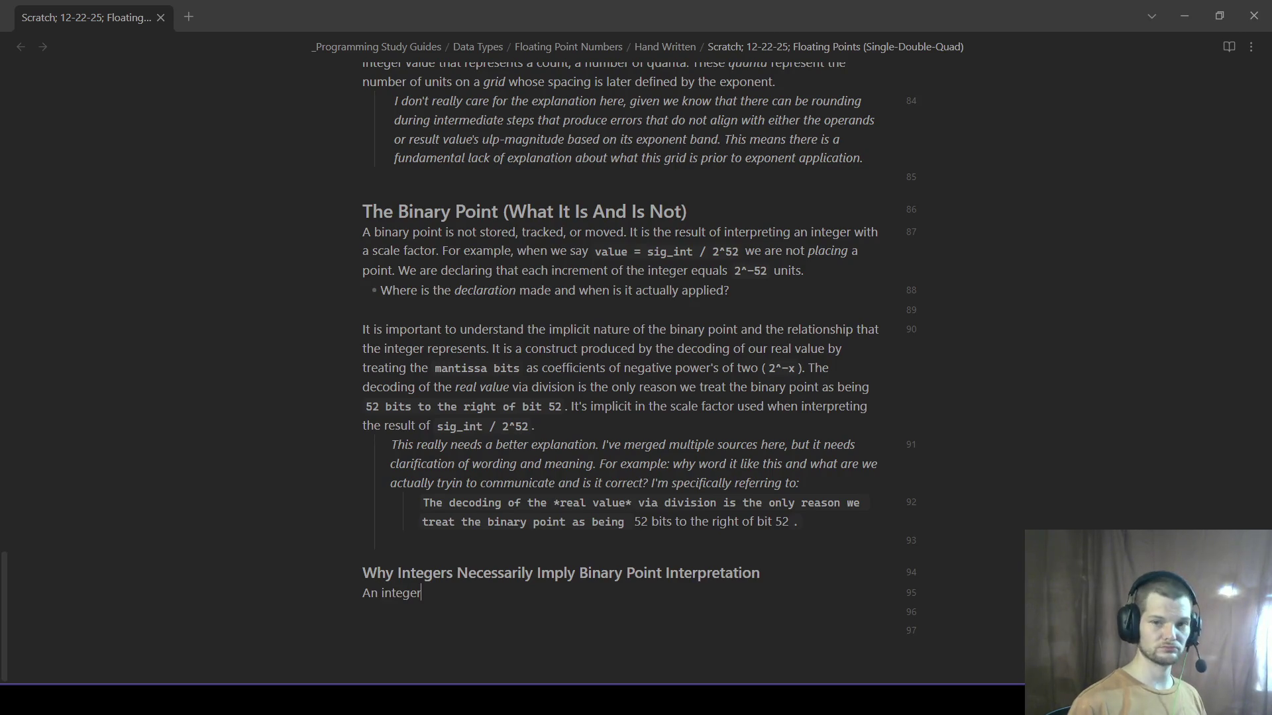
{"action": "type", "text": "re"}
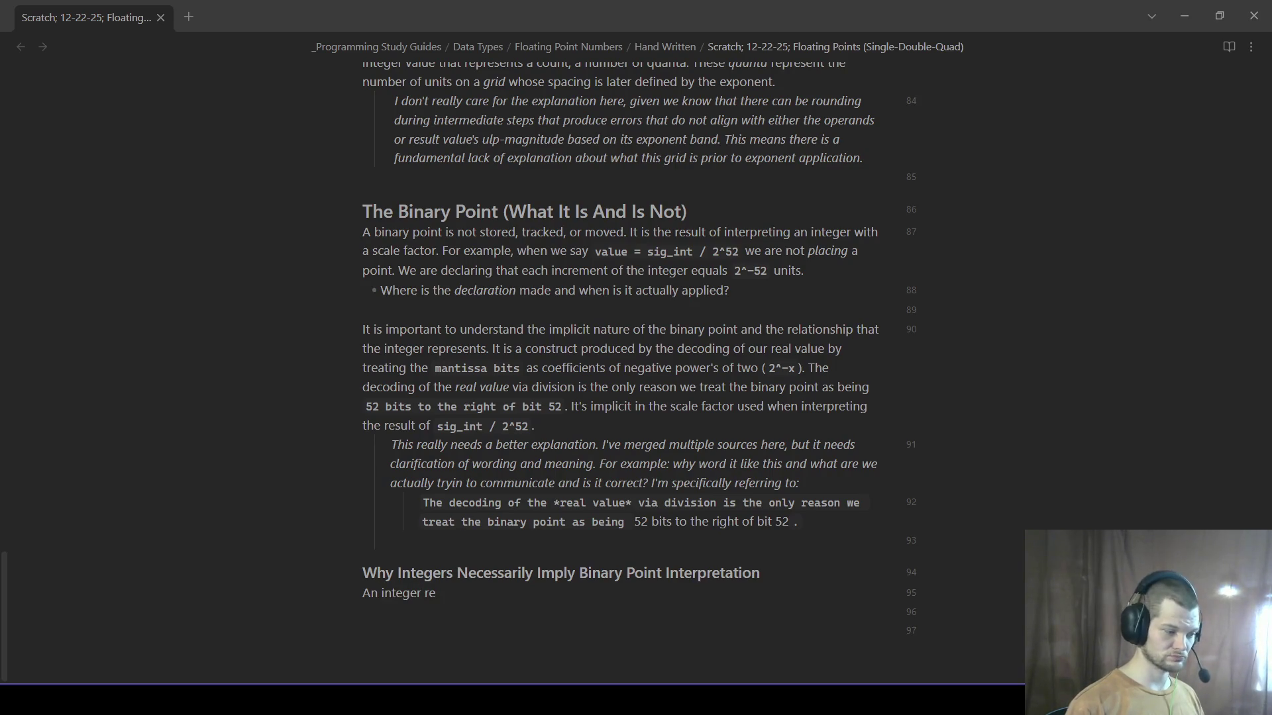
{"action": "type", "text": "gister always represents"}
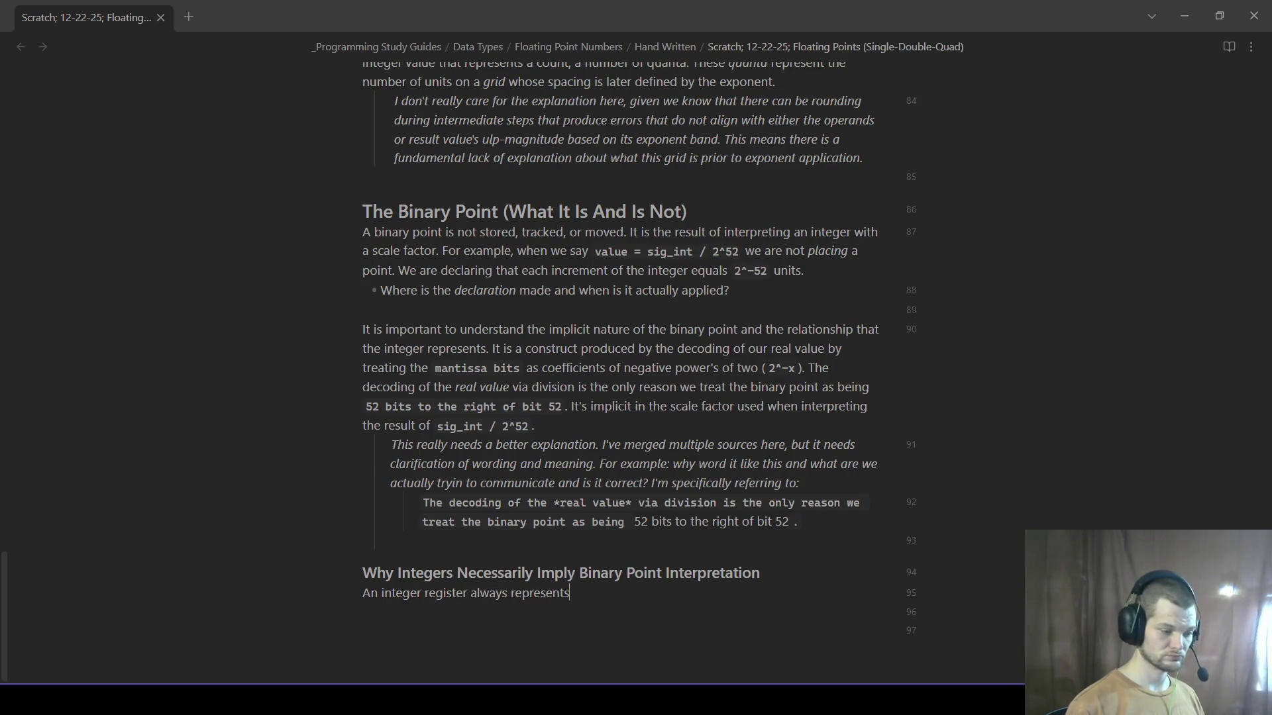
{"action": "type", "text": ":"}
- Write that an integer register always represents value, with 'value = integer * unit_size' in a Mathematica code block
{"action": "key", "text": "Return"}
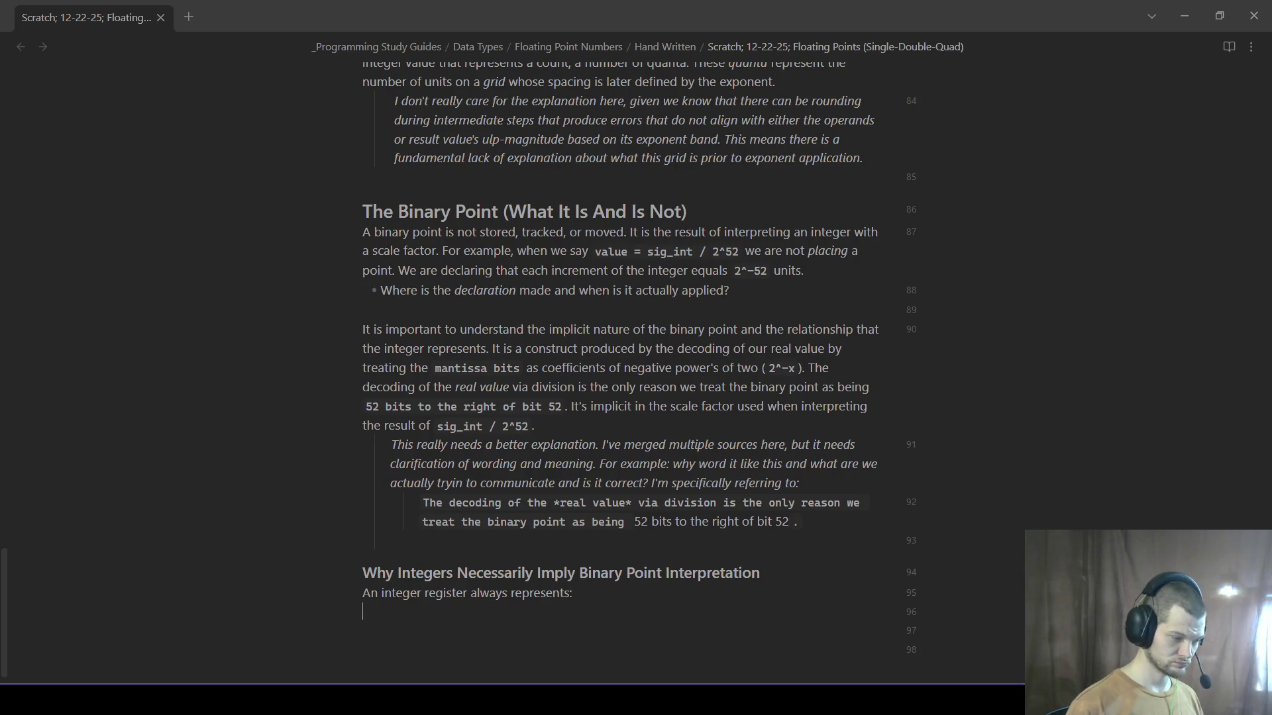
{"action": "type", "text": "```"}
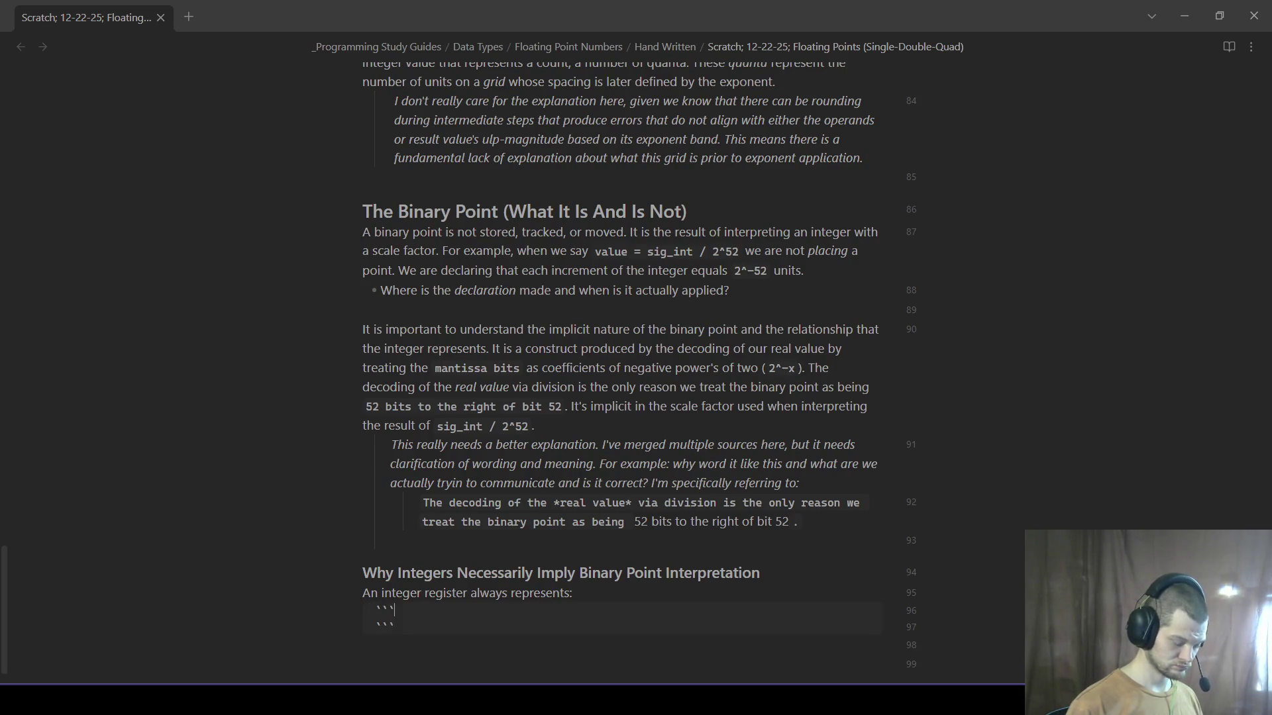
{"action": "type", "text": "mathematica"}
{"action": "key", "text": "Return"}
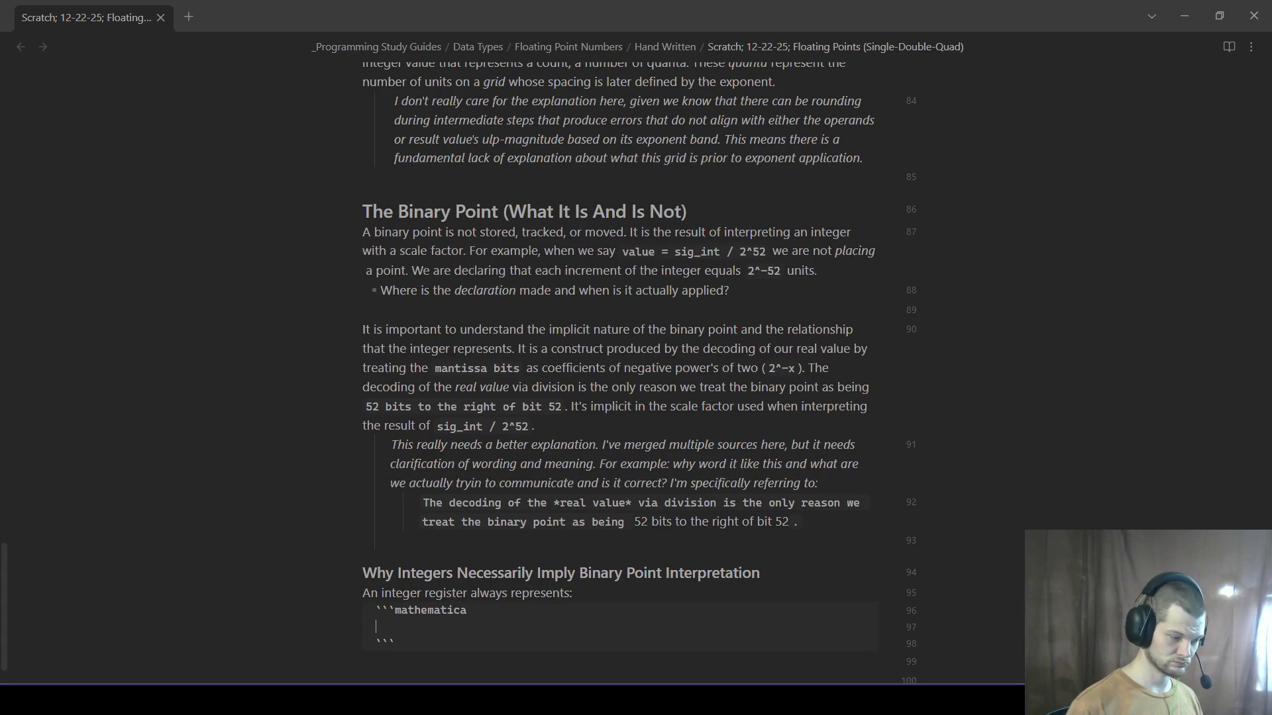
{"action": "type", "text": "value = integer "}
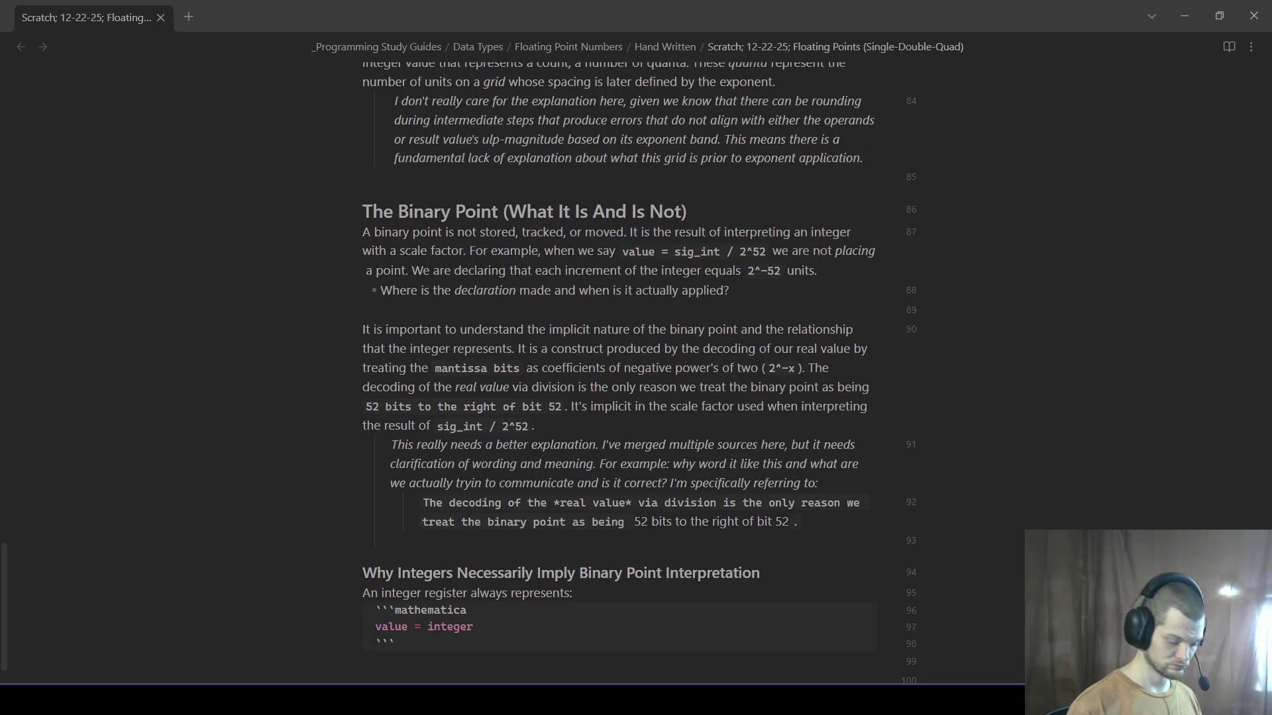
{"action": "type", "text": "*"}
{"action": "key", "text": "BackSpace"}
{"action": "type", "text": "nit_s"}
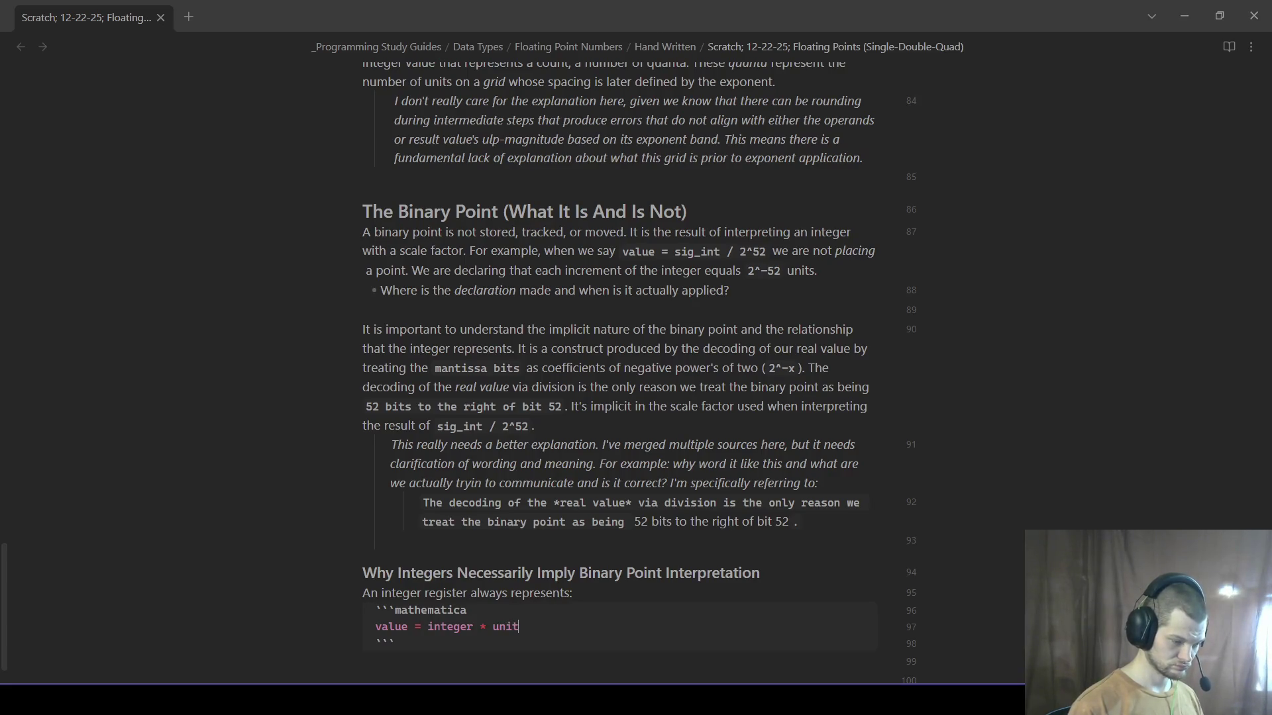
{"action": "type", "text": "ize"}
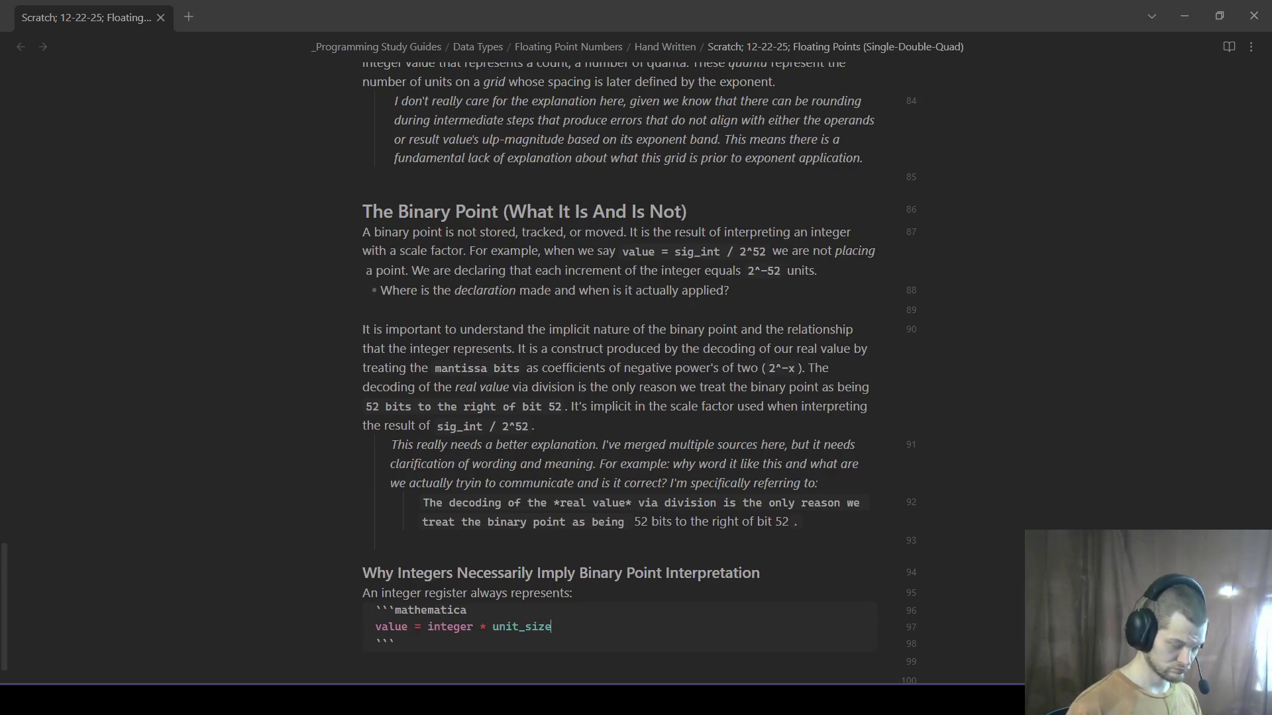
{"action": "left_click", "coordinate": [458, 649]}
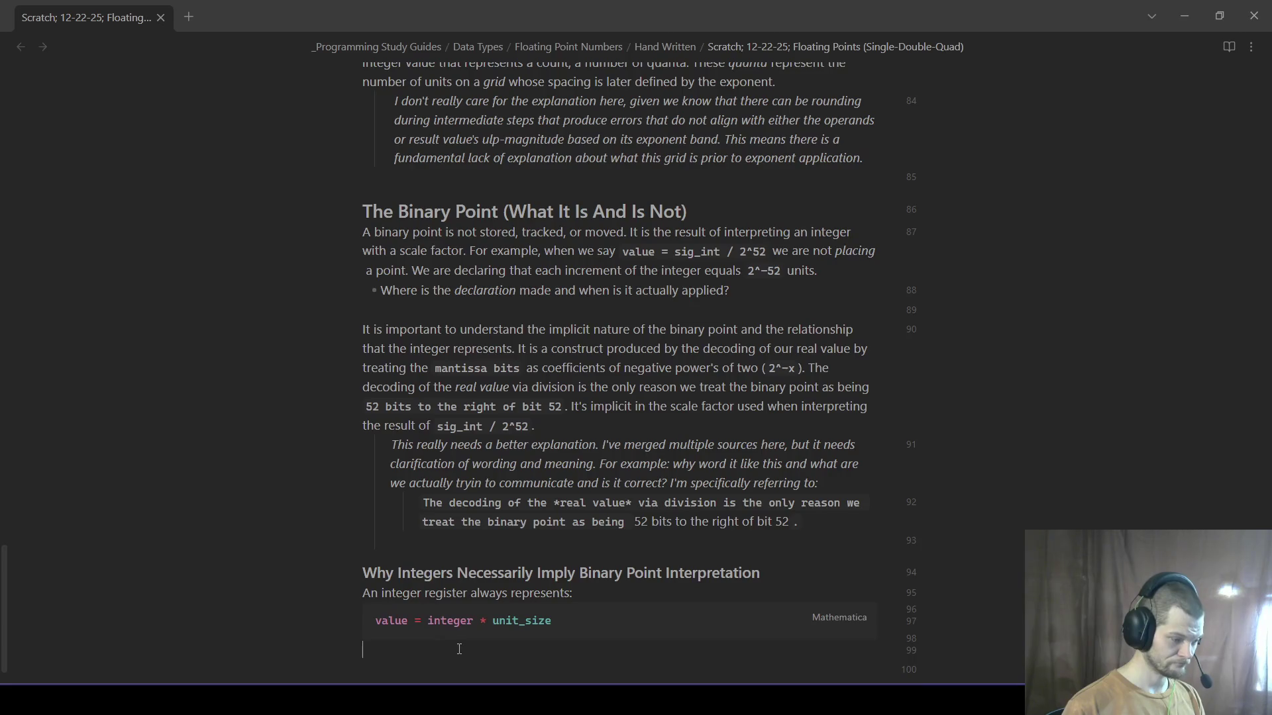
{"action": "scroll", "coordinate": [462, 650], "scroll_direction": "down", "scroll_amount": 1}
- Insert a --- divider under the Why Integers heading and return below the code block
{"action": "left_click", "coordinate": [814, 532]}
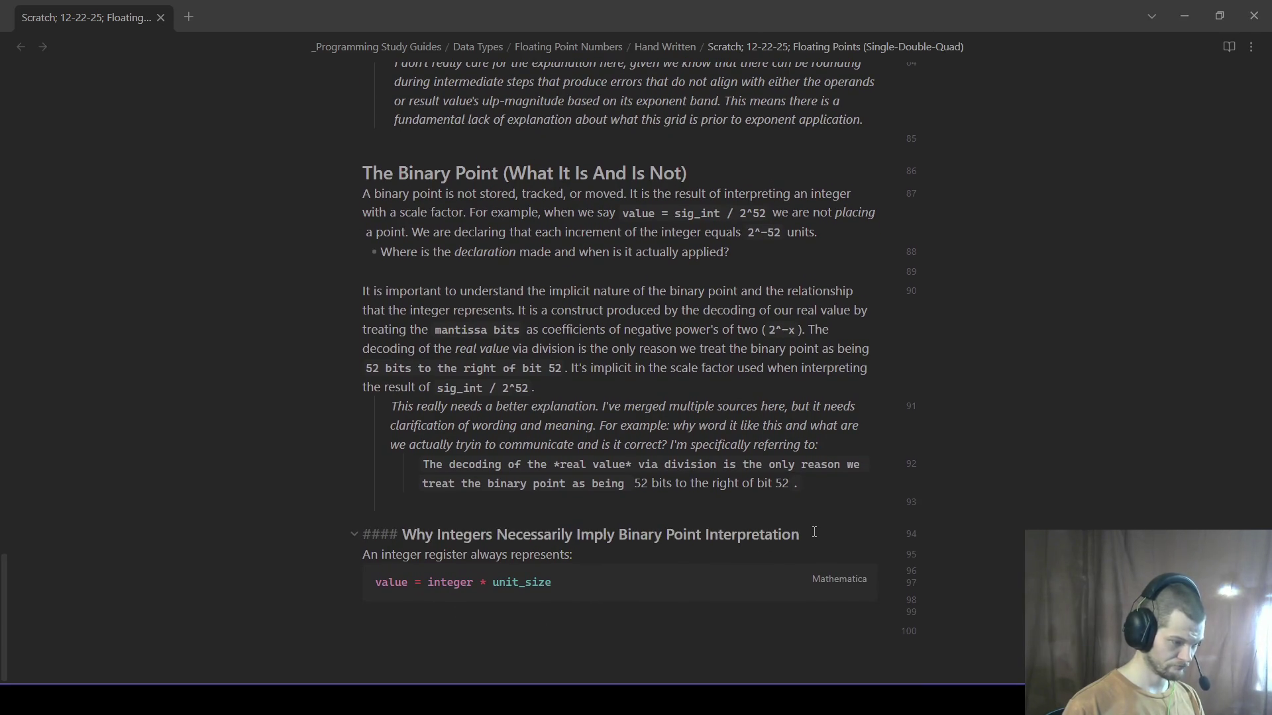
{"action": "key", "text": "Return"}
{"action": "type", "text": "---"}
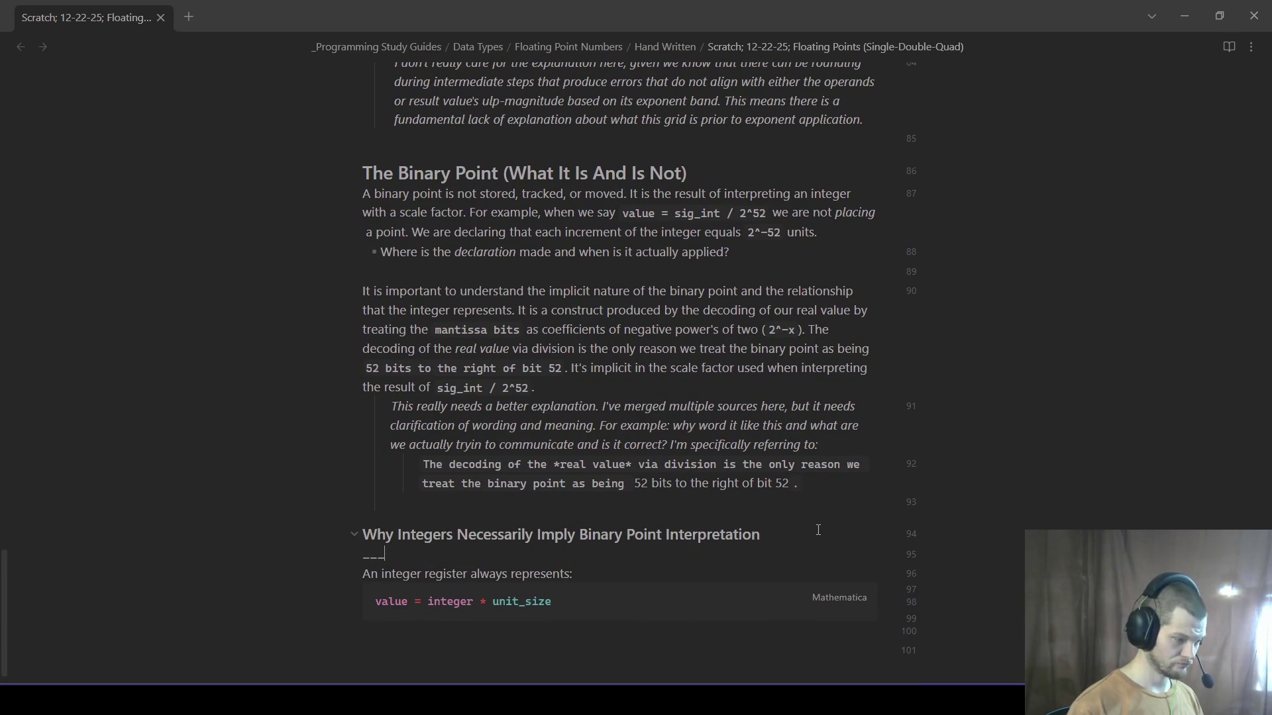
{"action": "left_click", "coordinate": [515, 657]}
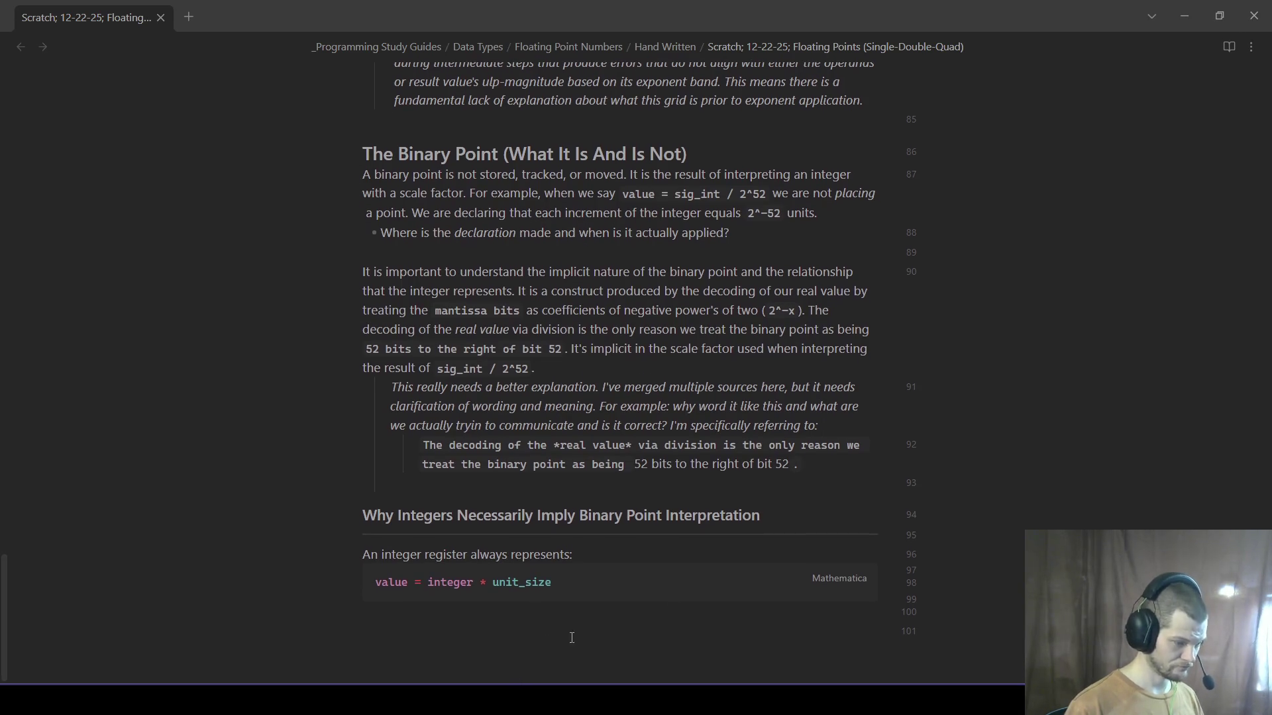
{"action": "key", "text": "BackSpace"}
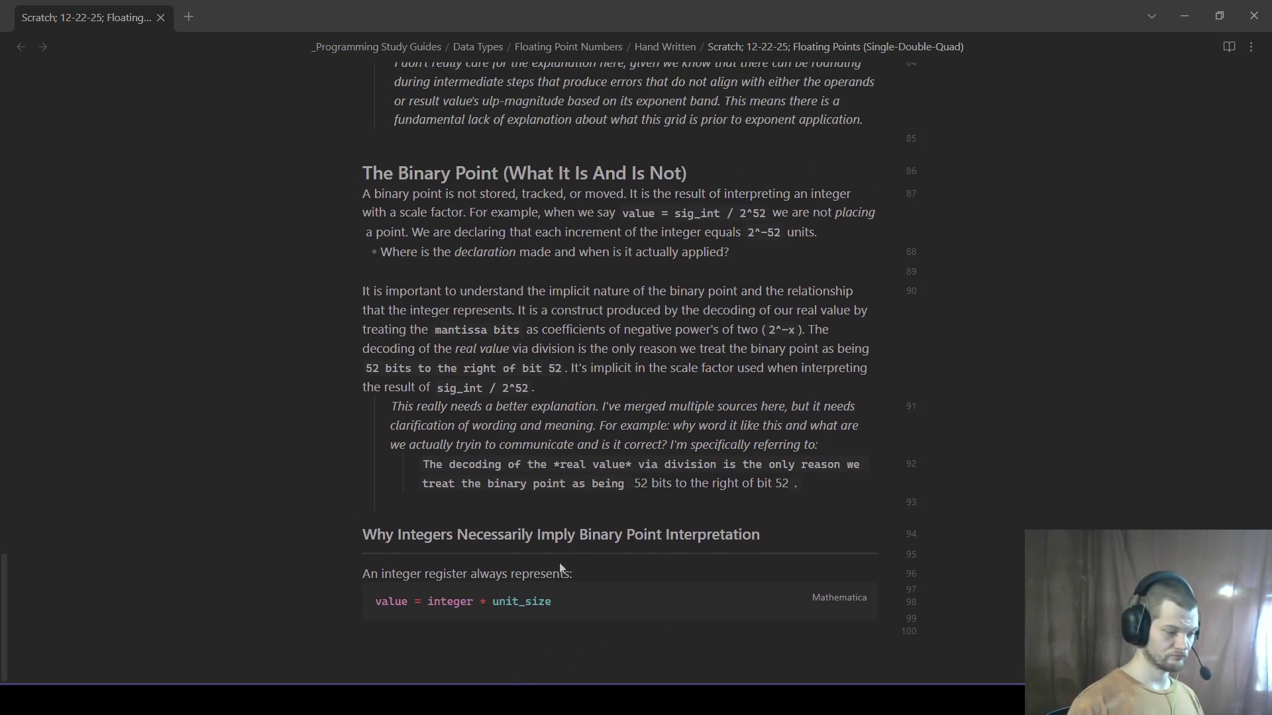
{"action": "type", "text": "The "}
{"action": "type", "text": "init"}
- Write 'The unit size must come from somewhere. For floating point:' with typos fixed
{"action": "key", "text": "BackSpace"}
{"action": "key", "text": "BackSpace"}
{"action": "key", "text": "BackSpace"}
{"action": "key", "text": "BackSpace"}
{"action": "key", "text": "BackSpace"}
{"action": "type", "text": "unit size must come frpo"}
{"action": "key", "text": "BackSpace"}
{"action": "type", "text": "om somehwere."}
{"action": "key", "text": "BackSpace"}
{"action": "key", "text": "BackSpace"}
{"action": "key", "text": "BackSpace"}
{"action": "key", "text": "BackSpace"}
{"action": "key", "text": "BackSpace"}
{"action": "key", "text": "BackSpace"}
{"action": "key", "text": "BackSpace"}
{"action": "type", "text": "where. In"}
{"action": "key", "text": "BackSpace"}
{"action": "key", "text": "BackSpace"}
{"action": "key", "text": "BackSpace"}
{"action": "key", "text": "BackSpace"}
{"action": "key", "text": "BackSpace"}
{"action": "key", "text": "BackSpace"}
{"action": "key", "text": "BackSpace"}
{"action": "key", "text": "BackSpace"}
{"action": "type", "text": "e"}
{"action": "key", "text": "BackSpace"}
{"action": "key", "text": "BackSpace"}
{"action": "type", "text": "ehwere. Fo"}
{"action": "key", "text": "BackSpace"}
{"action": "key", "text": "BackSpace"}
{"action": "key", "text": "BackSpace"}
{"action": "key", "text": "BackSpace"}
{"action": "key", "text": "BackSpace"}
{"action": "key", "text": "BackSpace"}
{"action": "key", "text": "BackSpace"}
{"action": "key", "text": "BackSpace"}
{"action": "key", "text": "BackSpace"}
{"action": "type", "text": "where."}
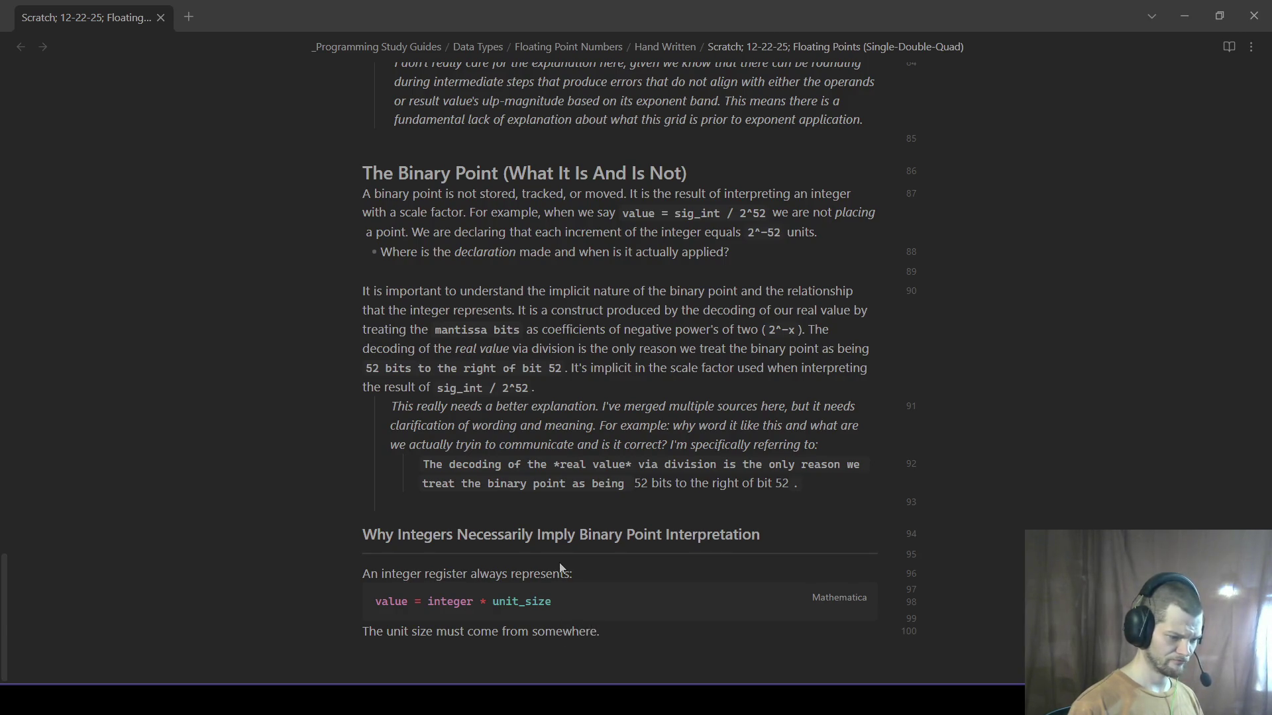
{"action": "type", "text": " For floating point:"}
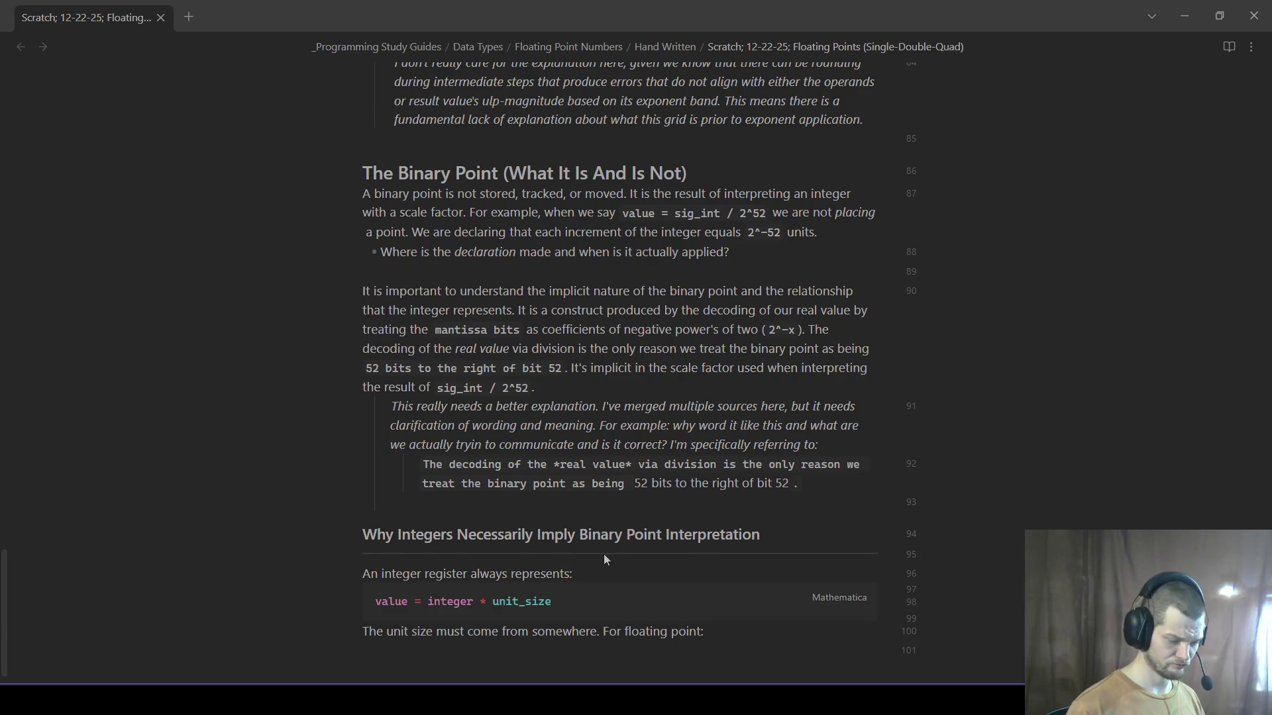
{"action": "key", "text": "Return"}
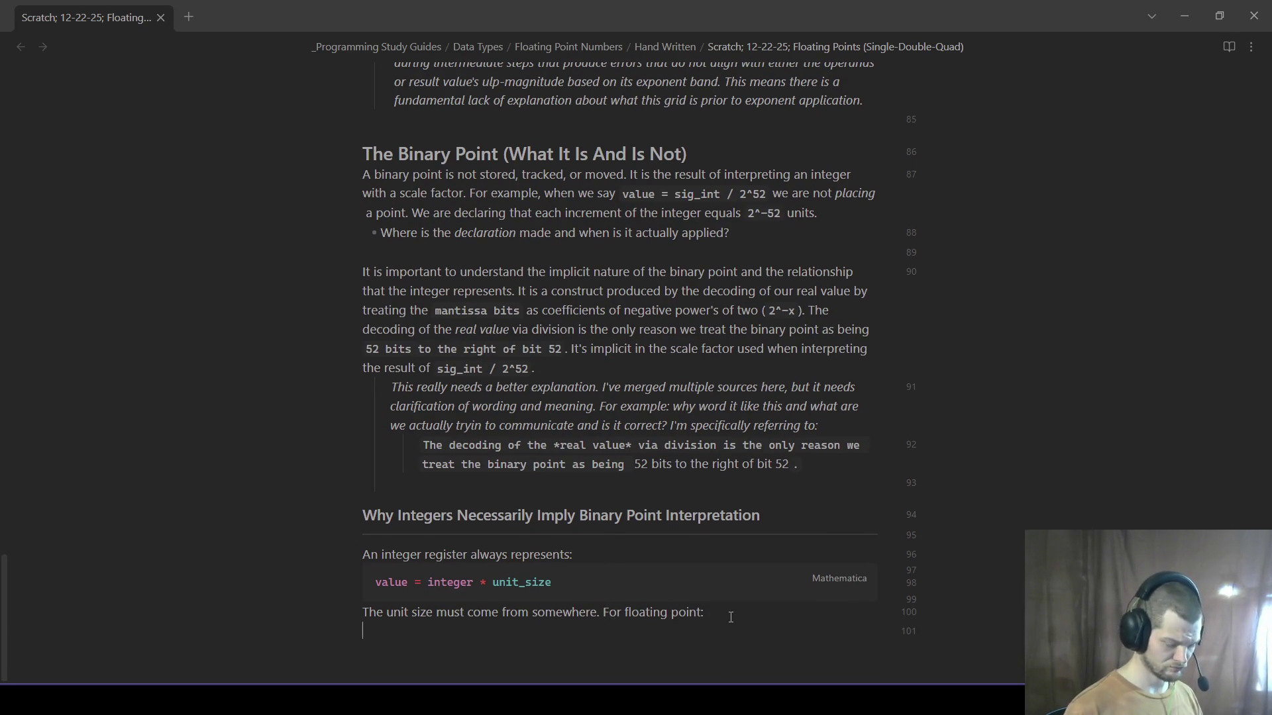
{"action": "type", "text": "-"}
{"action": "type", "text": "The significand"}
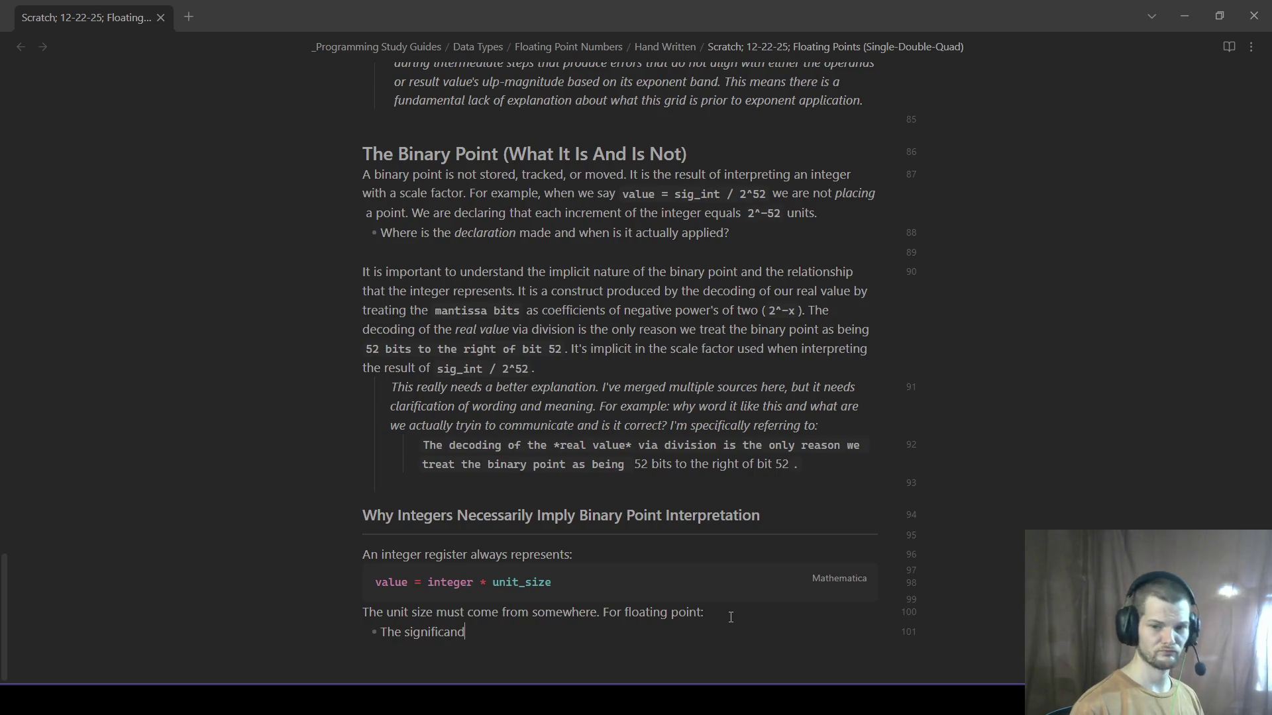
{"action": "type", "text": " integer provides the count andth"}
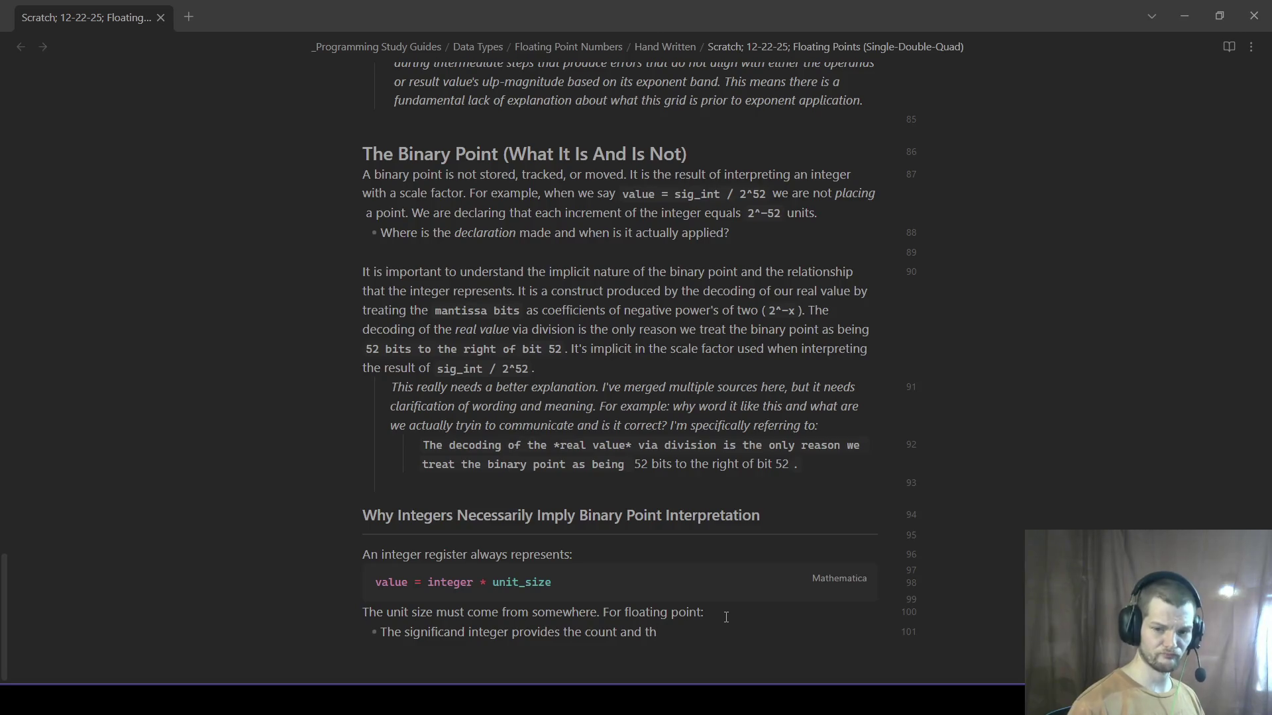
{"action": "type", "text": "e"}
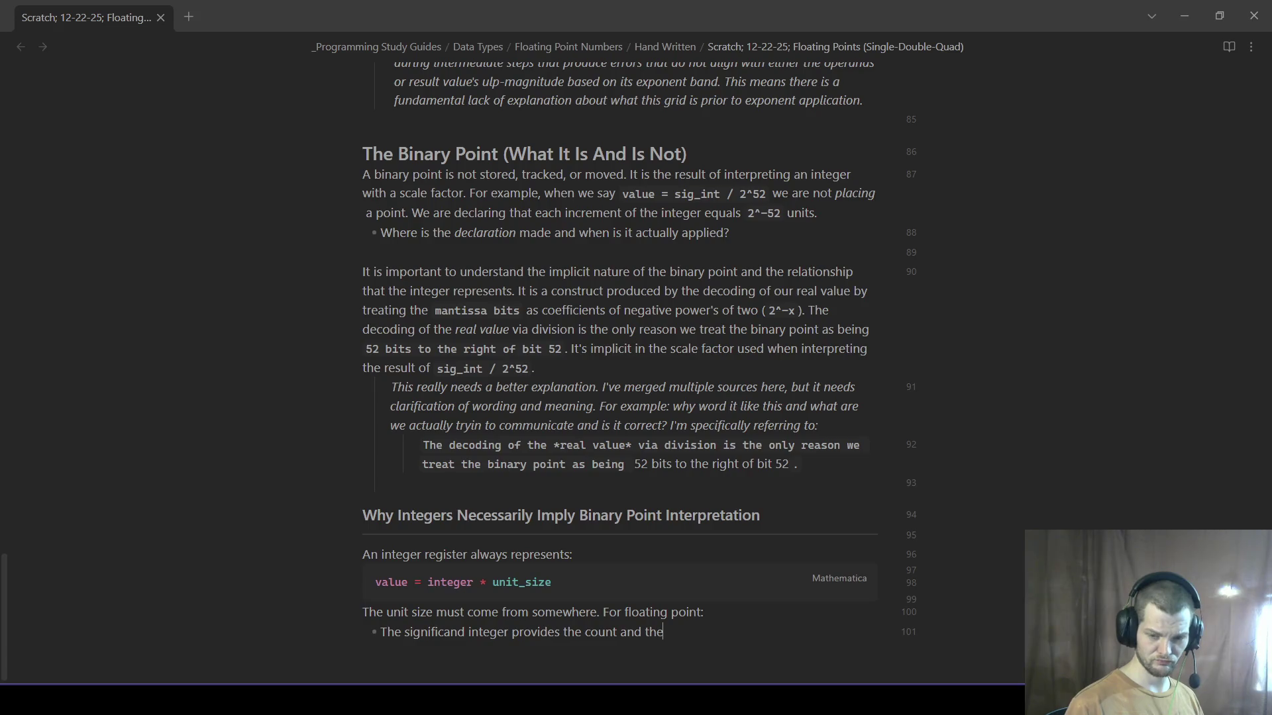
- Rewrite the line: for floating-point the `significand` gives the count and the `exponent` the unit size, with an indented binary-point sentence
{"action": "mouse_move", "coordinate": [700, 634]}
{"action": "left_mouse_down"}
{"action": "mouse_move", "coordinate": [610, 613]}
{"action": "mouse_move", "coordinate": [703, 613]}
{"action": "left_mouse_up"}
{"action": "key", "text": "BackSpace"}
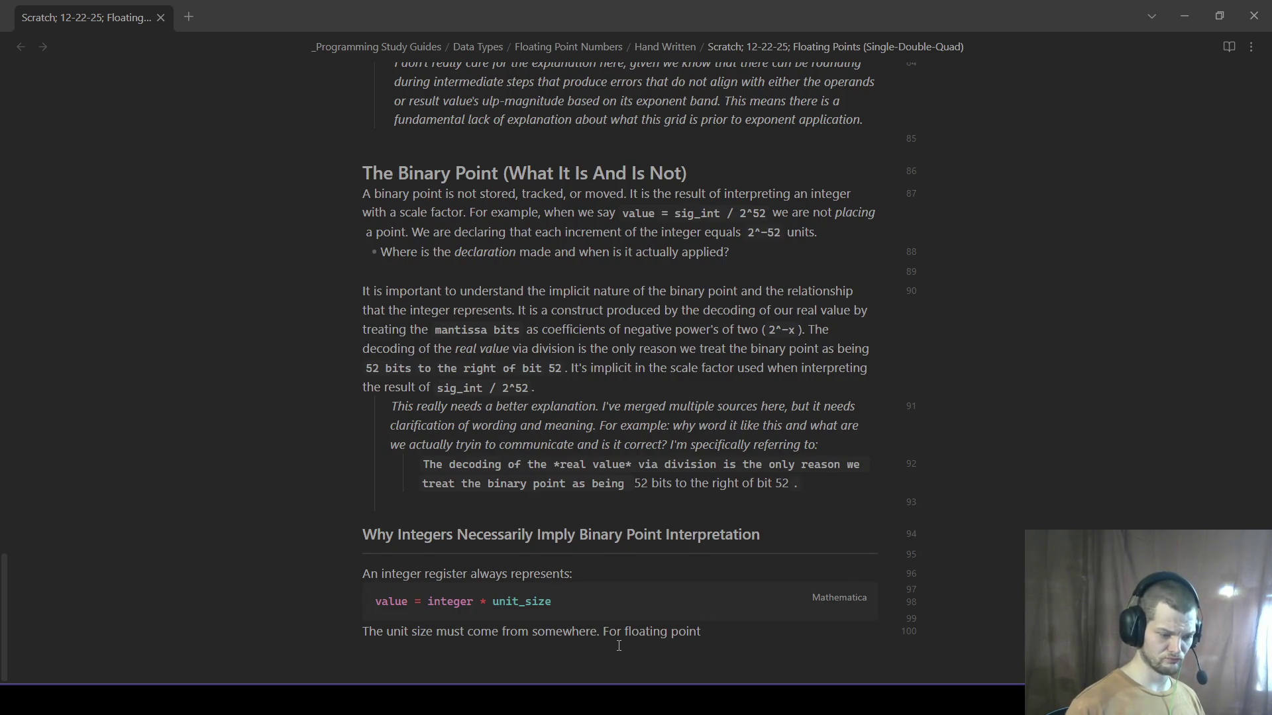
{"action": "left_click", "coordinate": [672, 632]}
{"action": "key", "text": "BackSpace"}
{"action": "type", "text": "-point types the s"}
{"action": "key", "text": "BackSpace"}
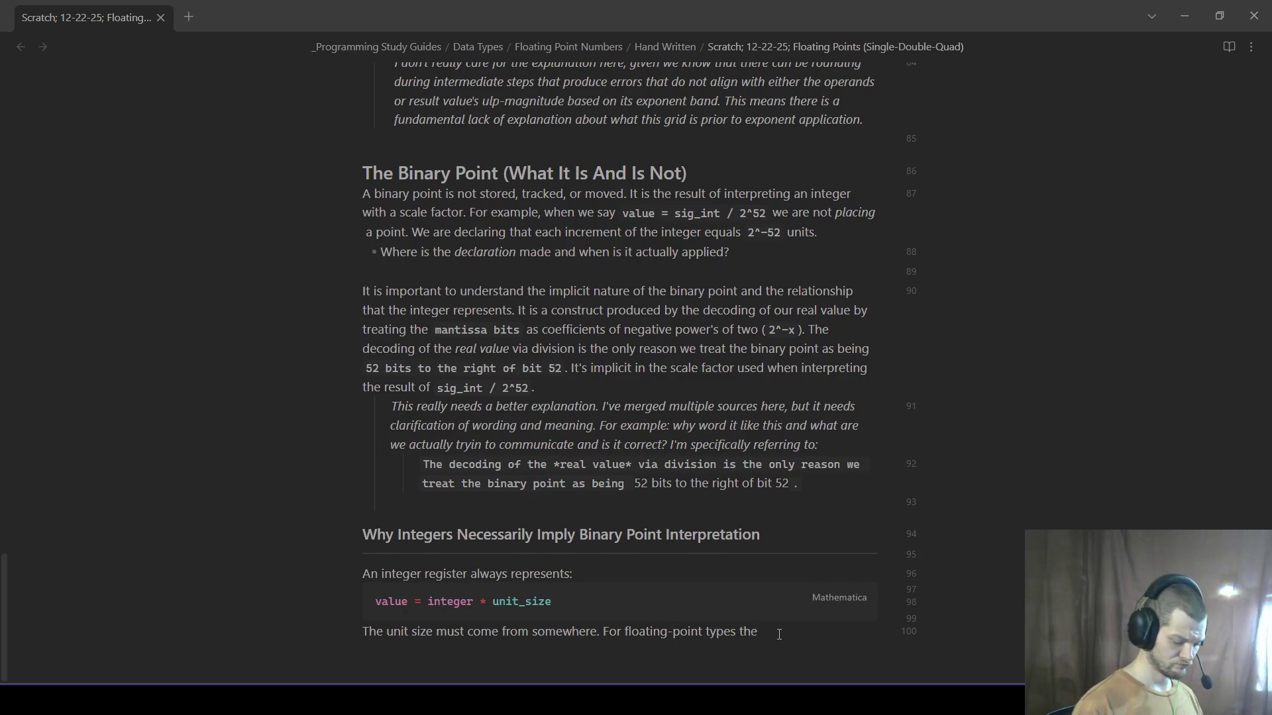
{"action": "type", "text": "`significand`"}
{"action": "type", "text": "ovides the count and the "}
{"action": "type", "text": "exponent "}
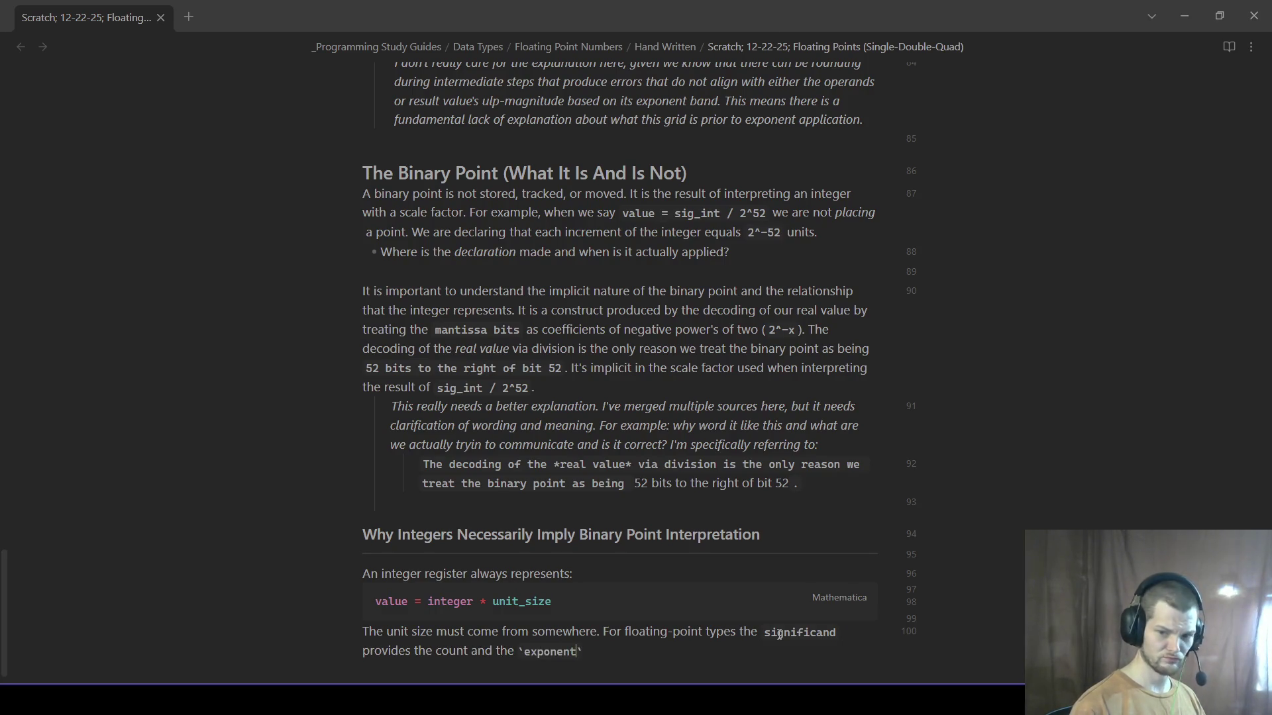
{"action": "type", "text": " provides the size"}
{"action": "key", "text": "BackSpace"}
{"action": "key", "text": "BackSpace"}
{"action": "type", "text": "unit size."}
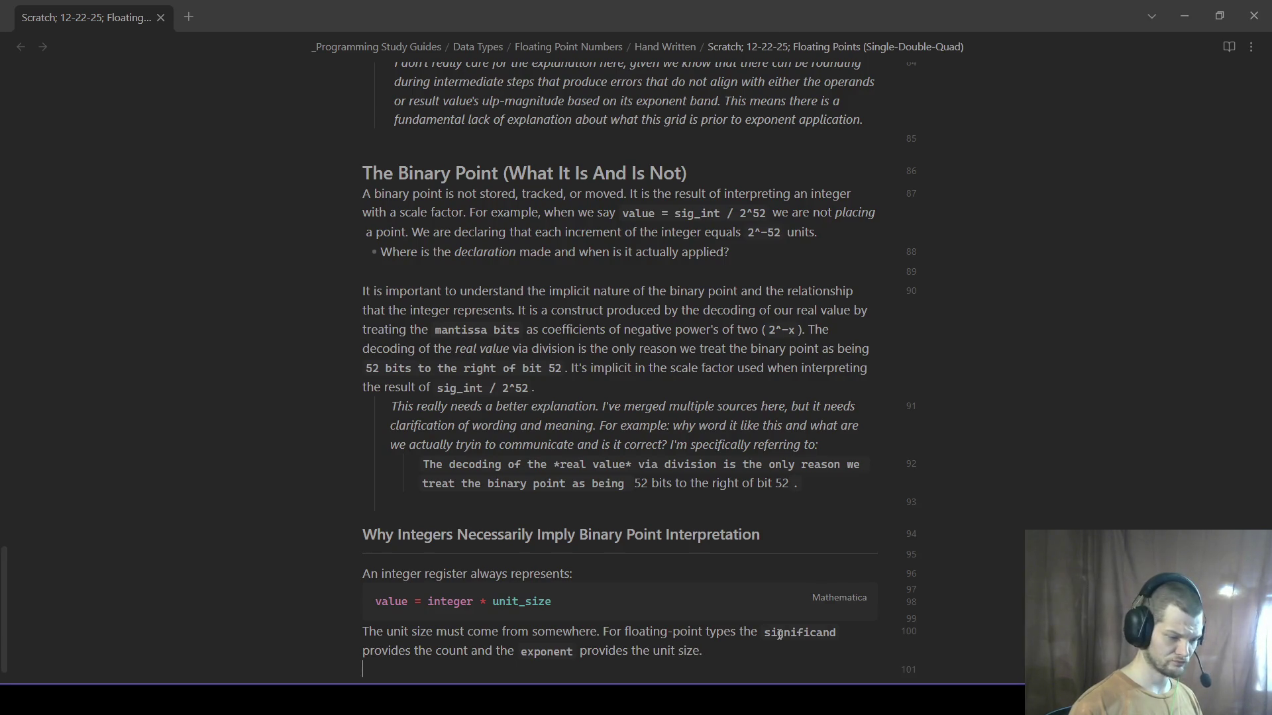
{"action": "type", "text": "he bina"}
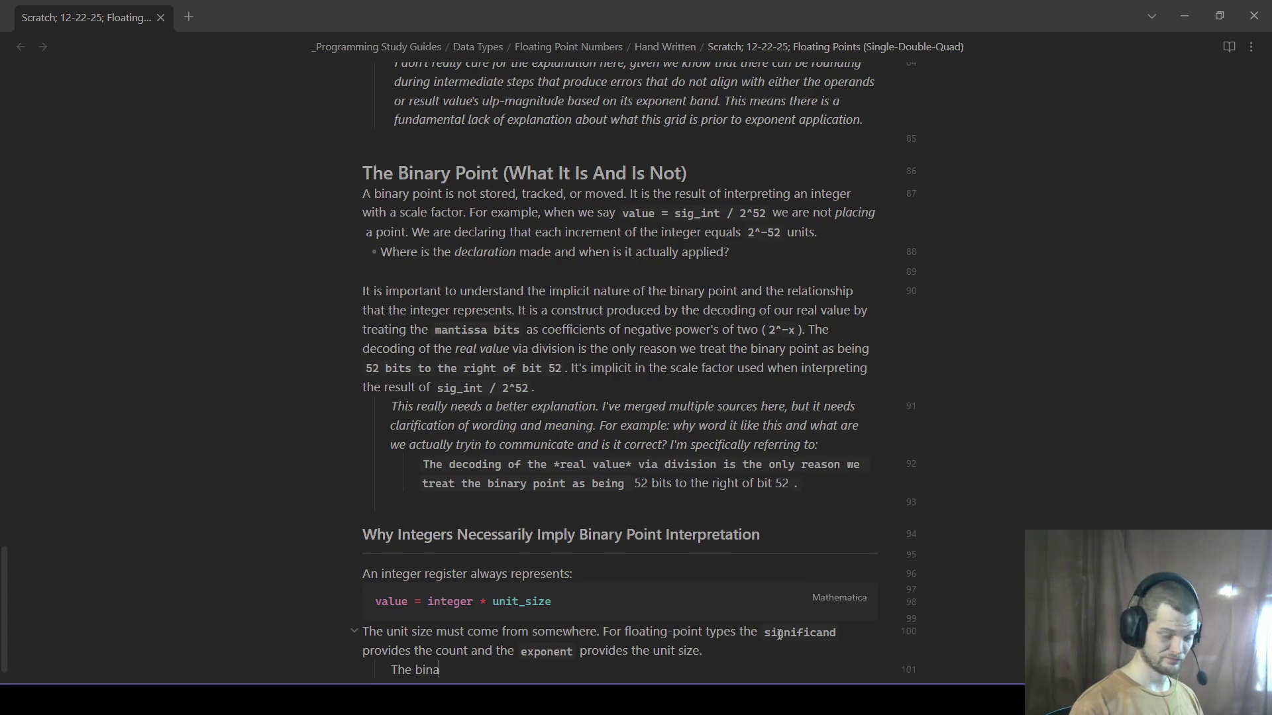
{"action": "type", "text": "ry point "}
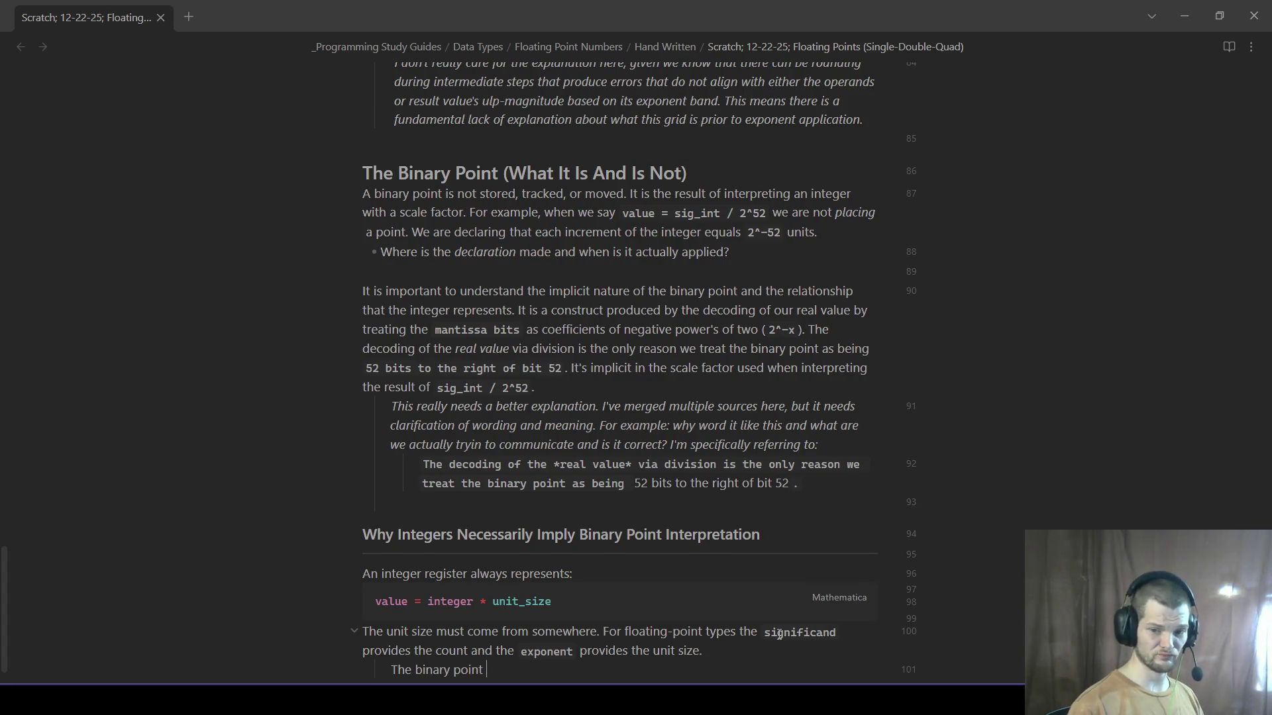
{"action": "type", "text": "self is a conceptual boundary implied by that unit size."}
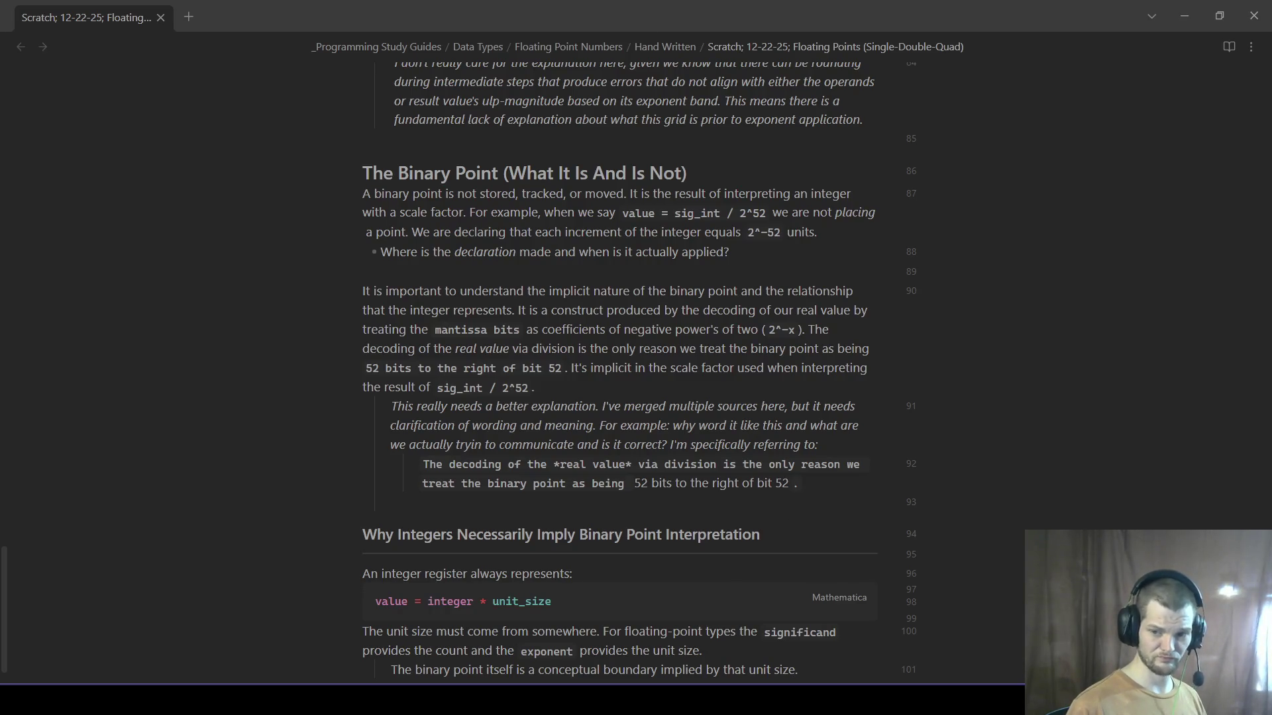
{"action": "scroll", "coordinate": [525, 540], "scroll_direction": "down", "scroll_amount": 1}
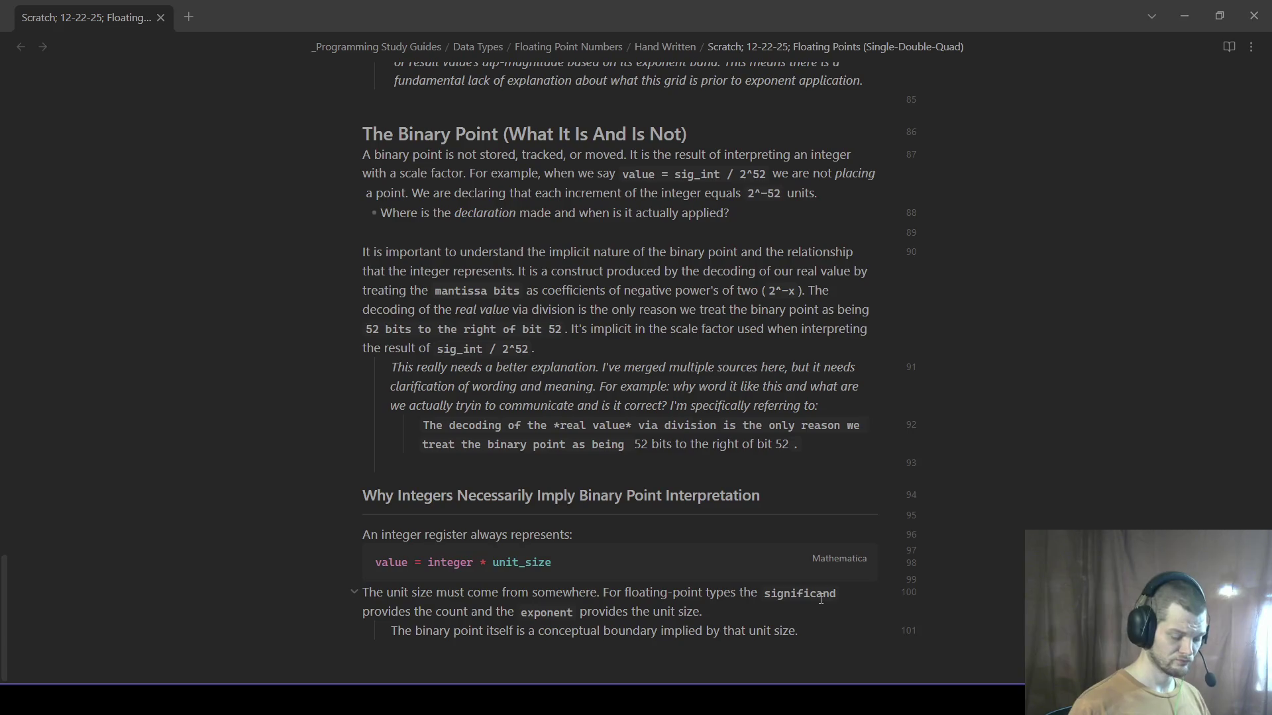
{"action": "type", "text": "Y"}
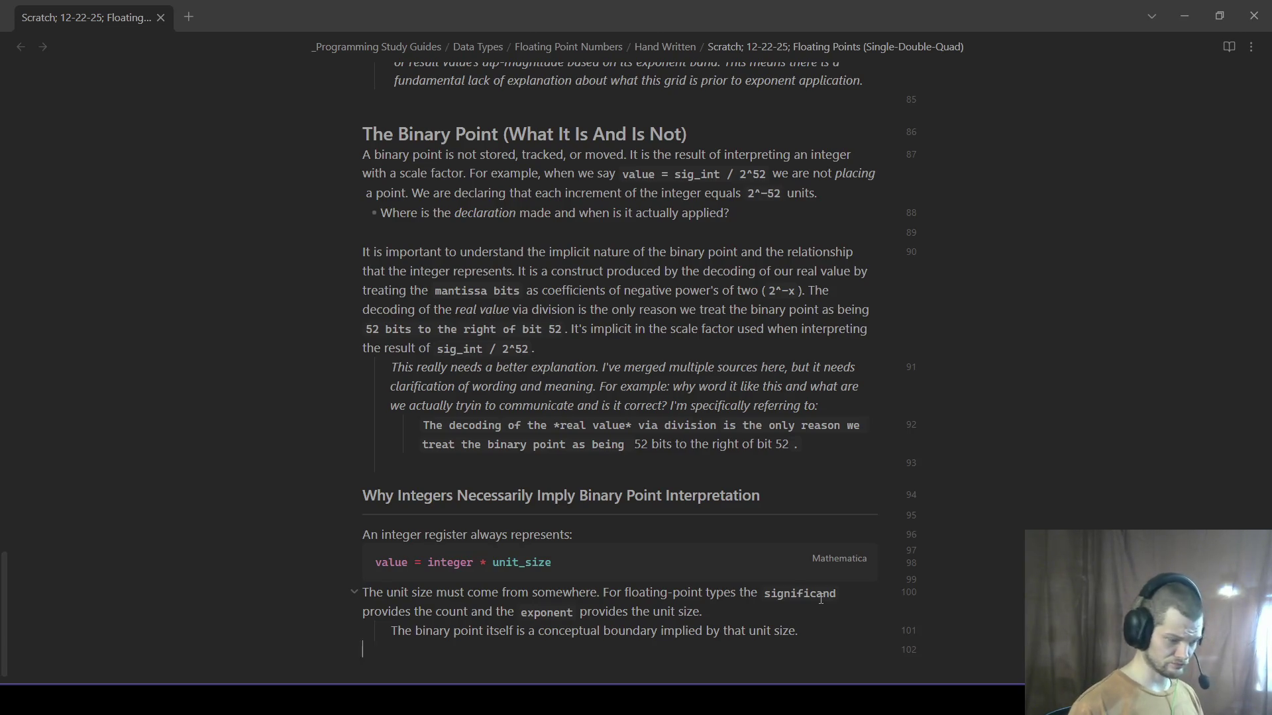
- Add the 'Otherwise no integer can represent a fraction quantity without an implied scale' line, correcting 'quantity', and start an indented note line
{"action": "key", "text": "Return"}
{"action": "type", "text": "There is"}
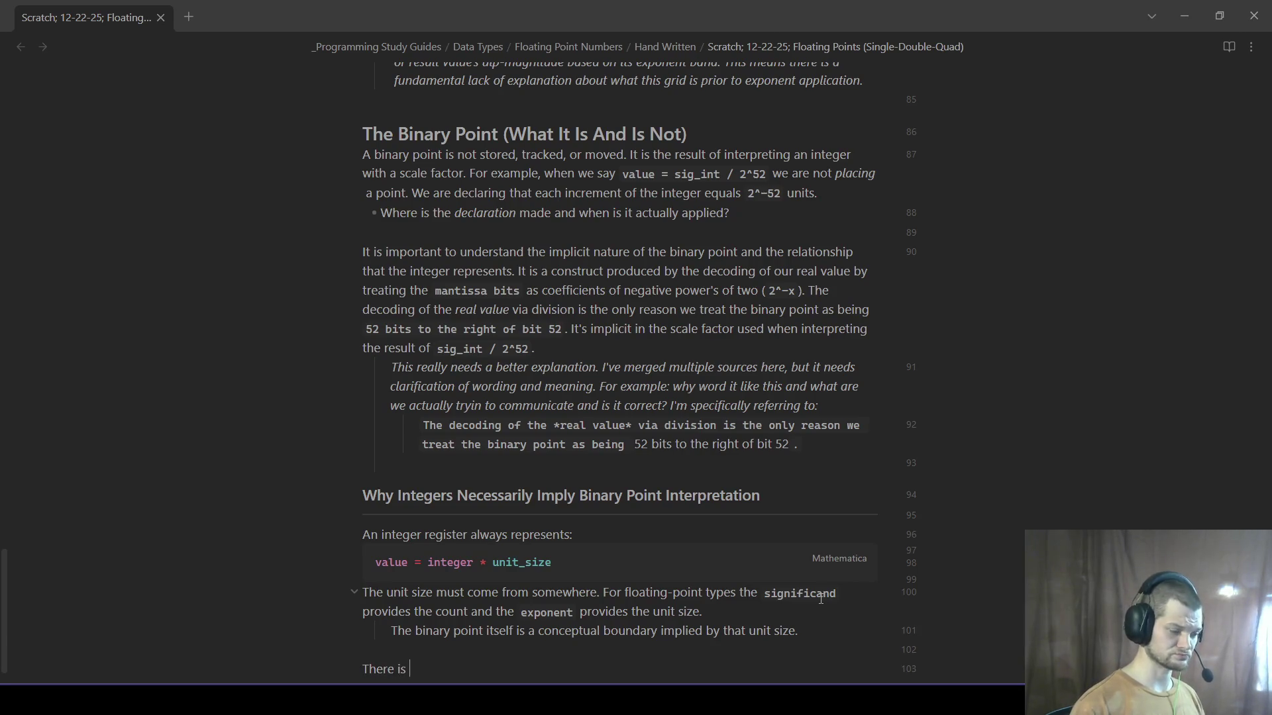
{"action": "type", "text": " no"}
{"action": "key", "text": "BackSpace"}
{"action": "key", "text": "BackSpace"}
{"action": "key", "text": "BackSpace"}
{"action": "key", "text": "BackSpace"}
{"action": "key", "text": "BackSpace"}
{"action": "key", "text": "BackSpace"}
{"action": "key", "text": "BackSpace"}
{"action": "key", "text": "BackSpace"}
{"action": "key", "text": "BackSpace"}
{"action": "key", "text": "BackSpace"}
{"action": "key", "text": "BackSpace"}
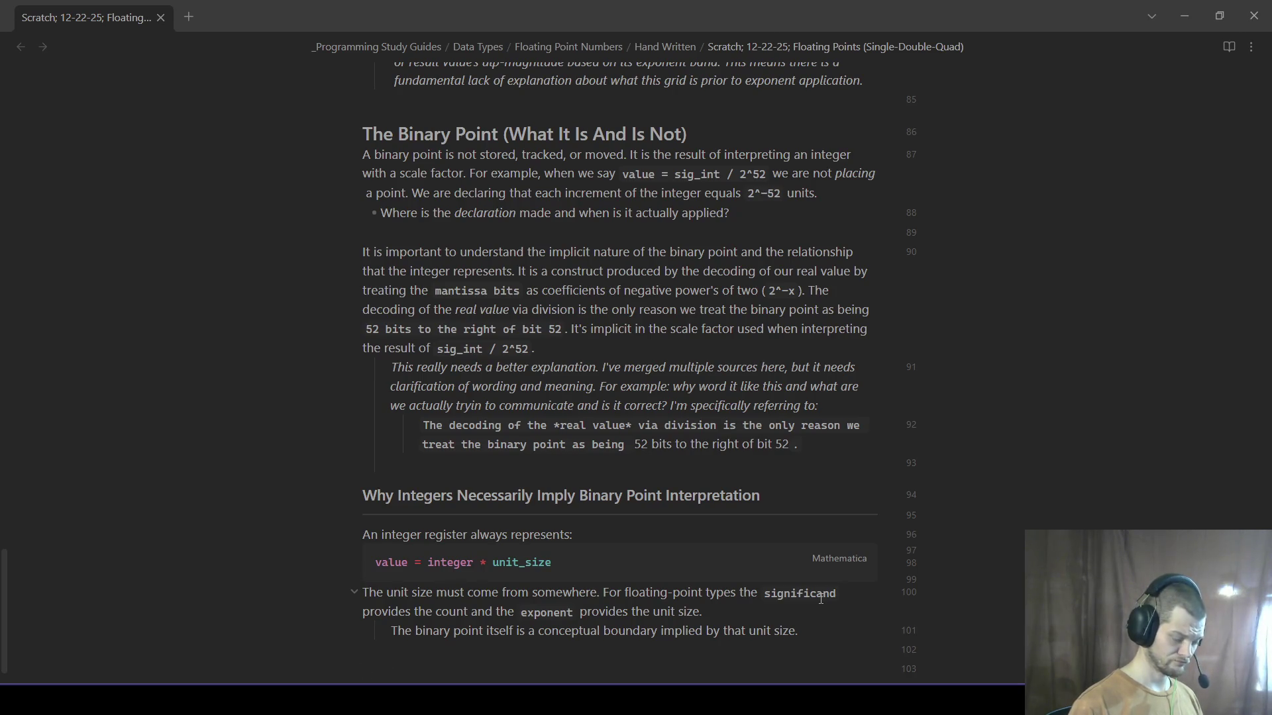
{"action": "type", "text": "Otherwise, no integer can represent a fraction quanity without an i"}
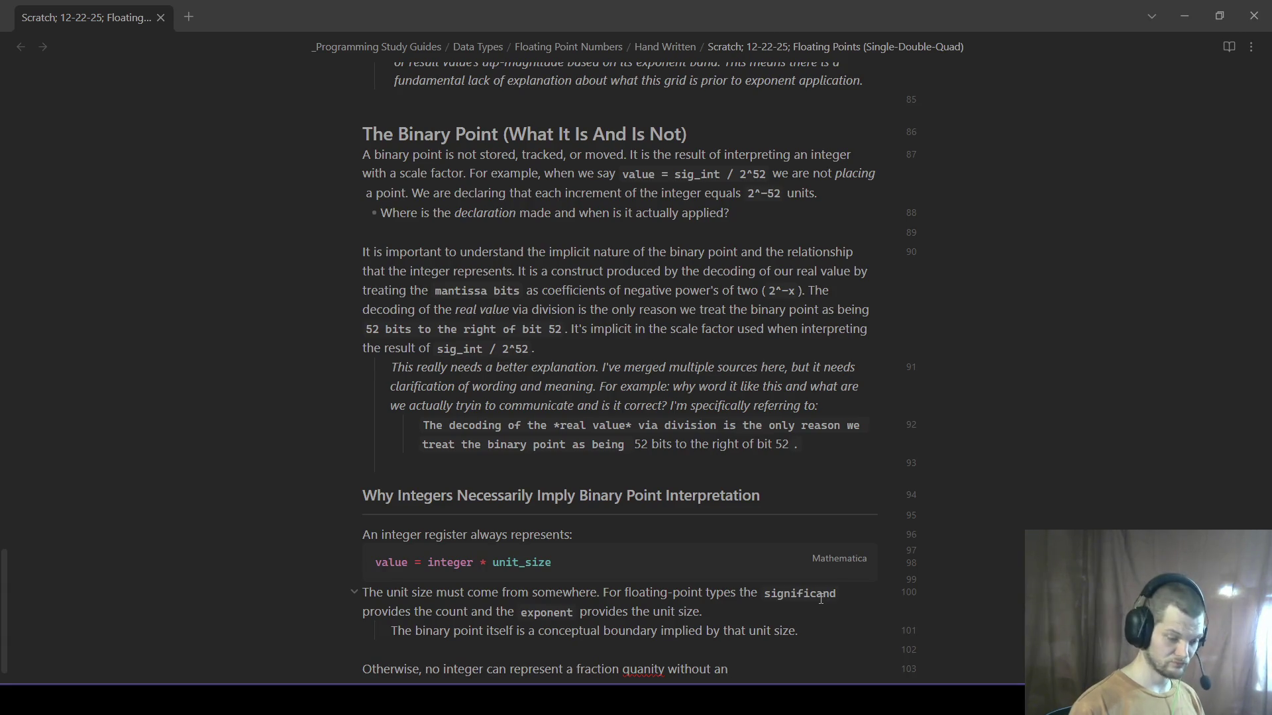
{"action": "type", "text": "mplied scale."}
{"action": "right_click", "coordinate": [653, 668]}
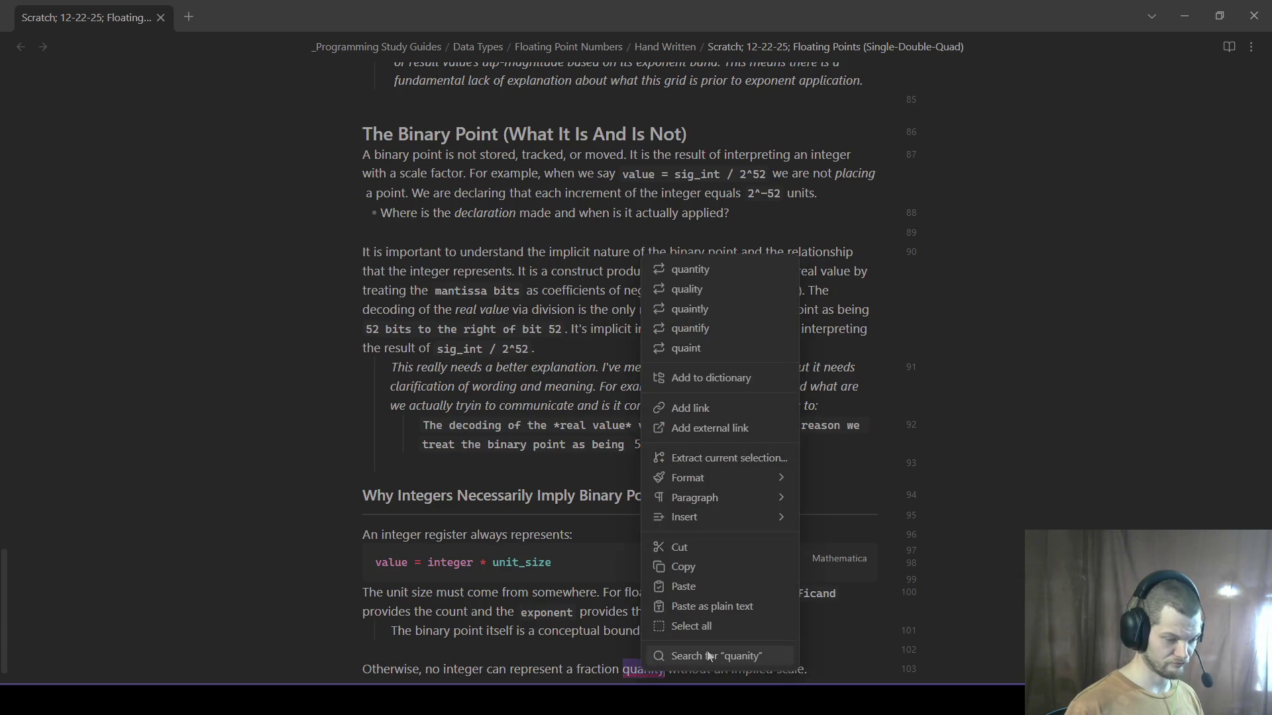
{"action": "left_click", "coordinate": [696, 268]}
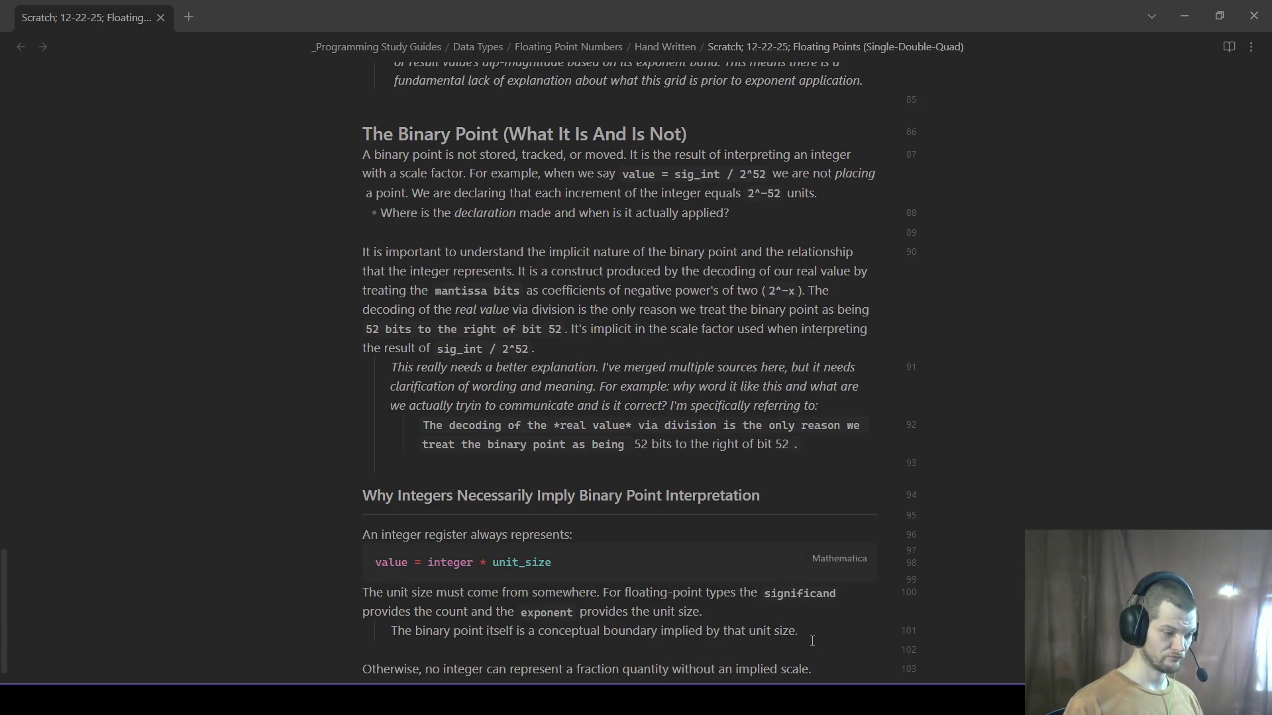
{"action": "key", "text": "Tab"}
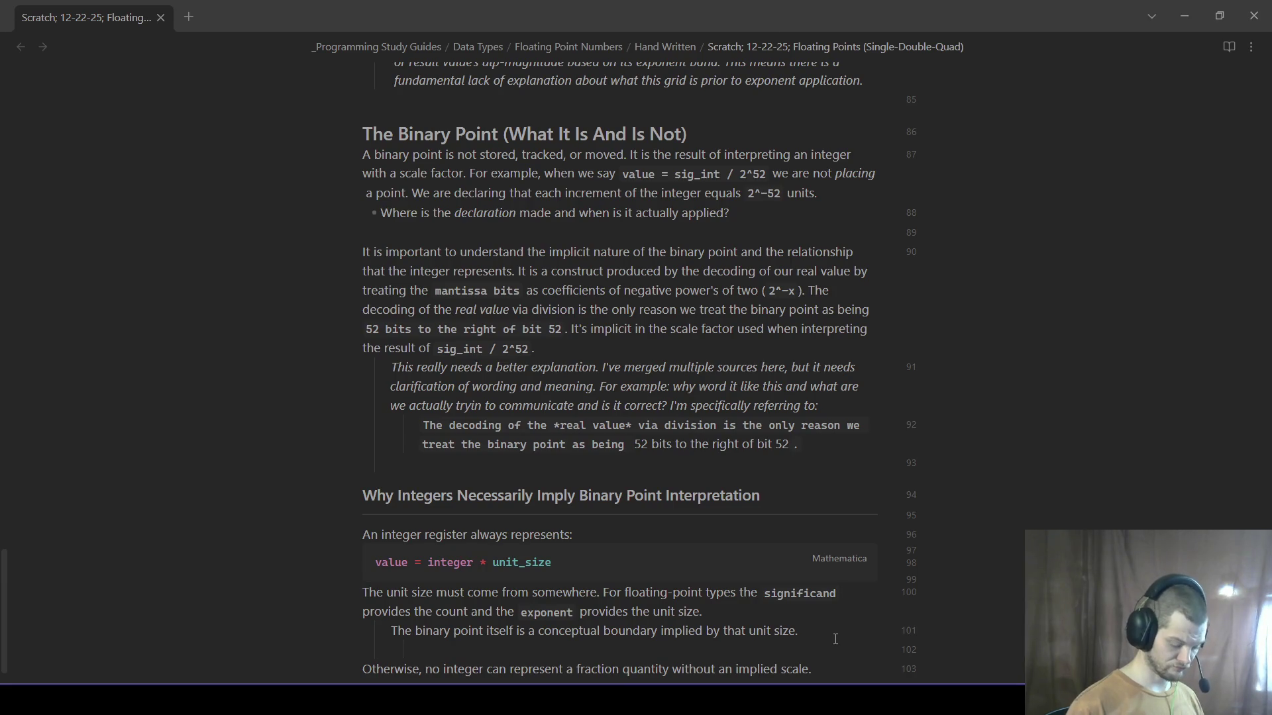
{"action": "type", "text": "*I want more detail on this*"}
{"action": "scroll", "coordinate": [547, 678], "scroll_direction": "down", "scroll_amount": 1}
- Under the detail note, ask whether normalization's left shift keeping a leading one bit in that position makes the boundary less conceptual
{"action": "left_click", "coordinate": [426, 613]}
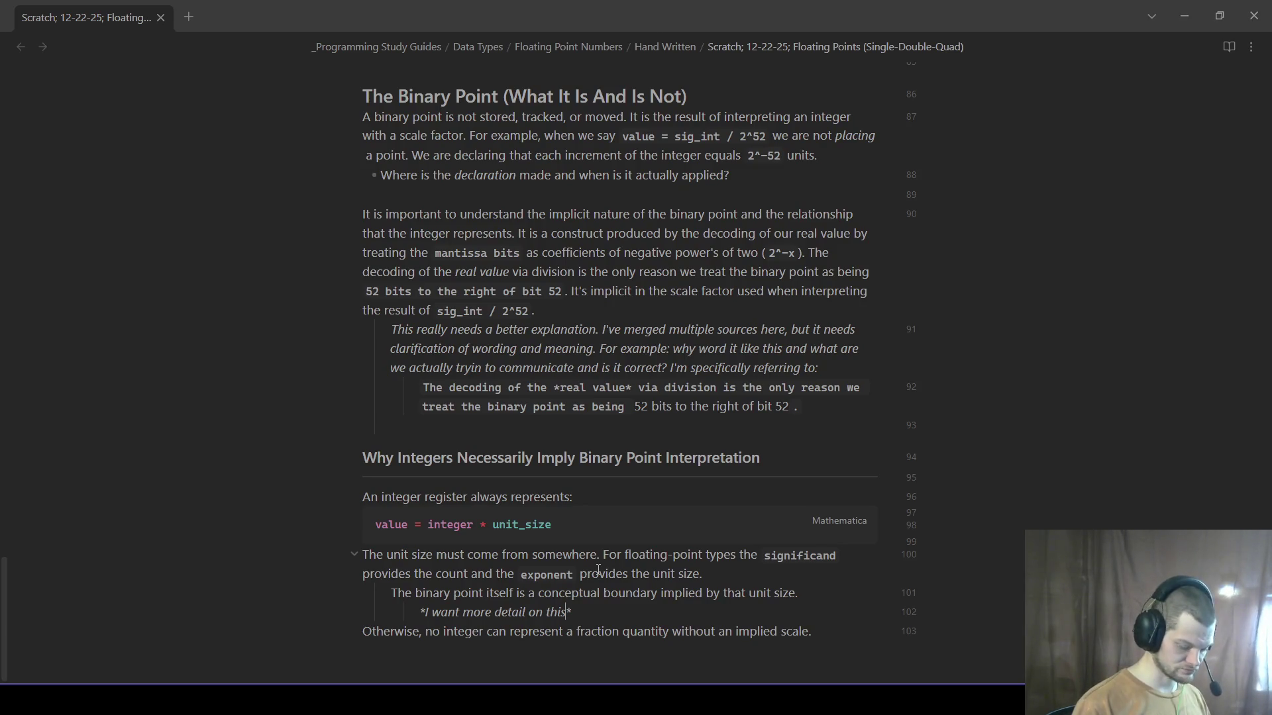
{"action": "type", "text": ". How cfo"}
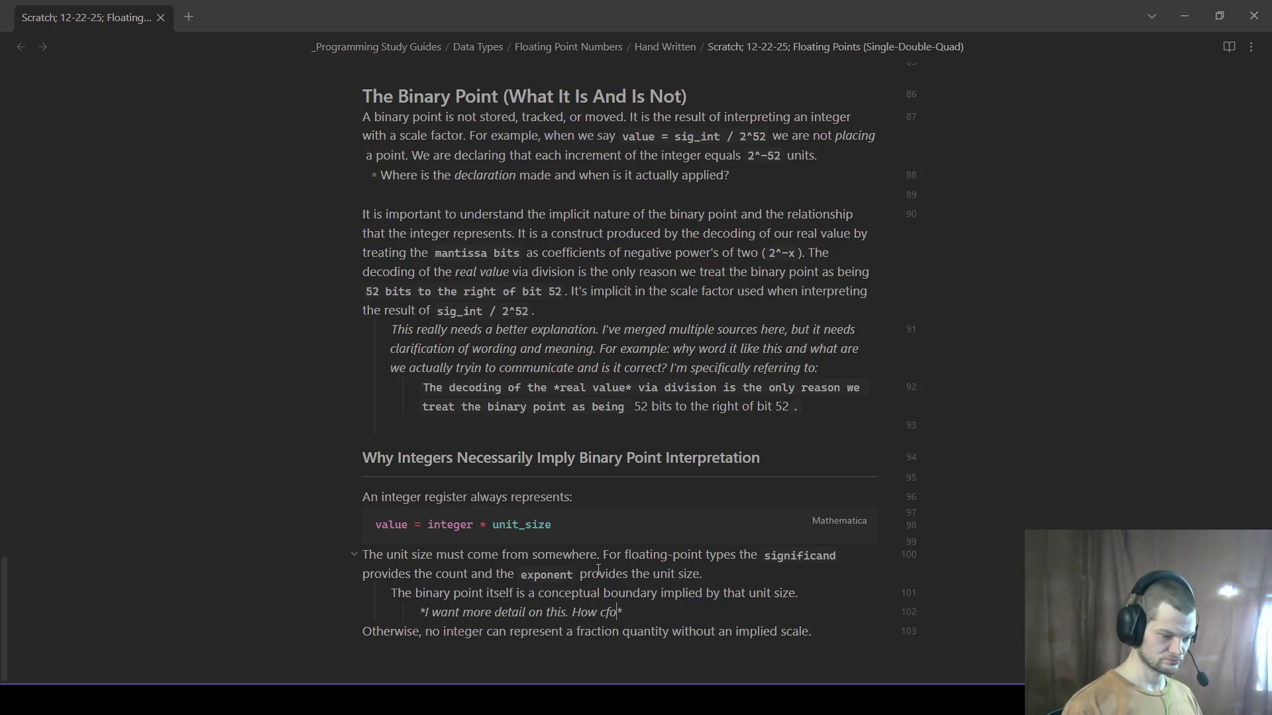
{"action": "type", "text": "conceptual"}
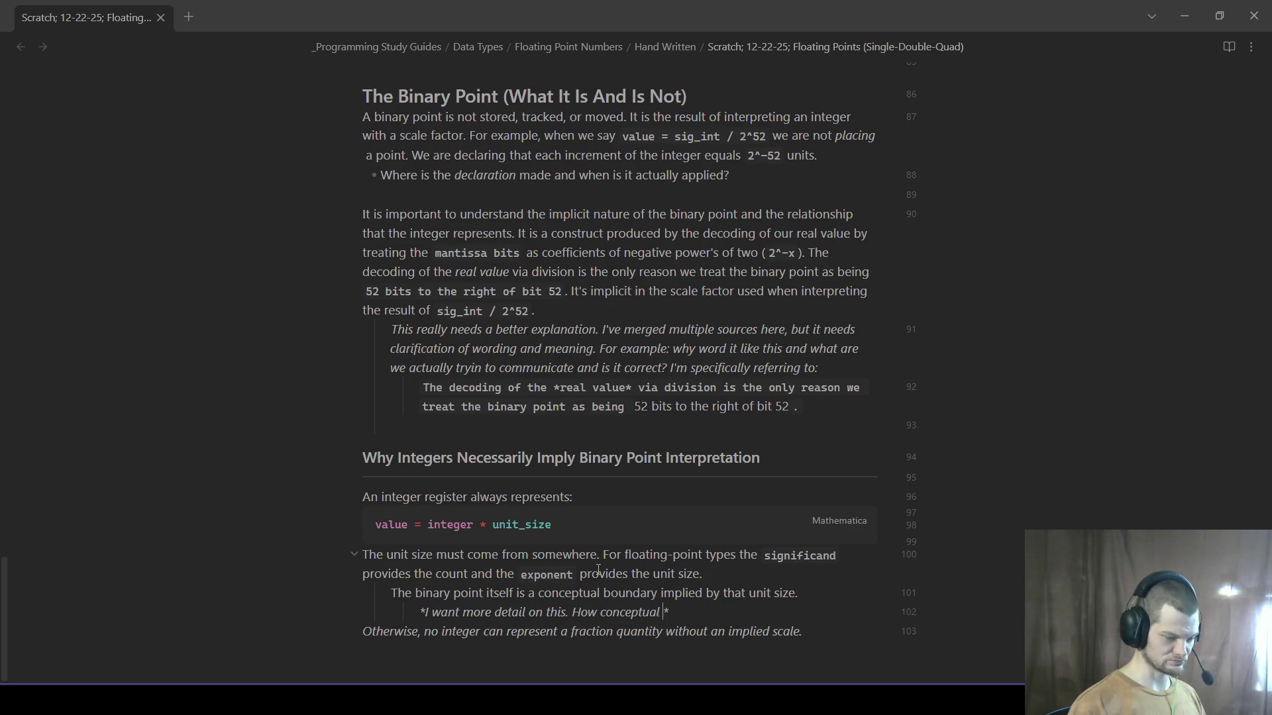
{"action": "key", "text": "BackSpace"}
{"action": "key", "text": "BackSpace"}
{"action": "key", "text": "BackSpace"}
{"action": "key", "text": "BackSpace"}
{"action": "key", "text": "BackSpace"}
{"action": "key", "text": "BackSpace"}
{"action": "key", "text": "BackSpace"}
{"action": "key", "text": "BackSpace"}
{"action": "key", "text": "BackSpace"}
{"action": "key", "text": "BackSpace"}
{"action": "key", "text": "BackSpace"}
{"action": "key", "text": "BackSpace"}
{"action": "key", "text": "BackSpace"}
{"action": "key", "text": "BackSpace"}
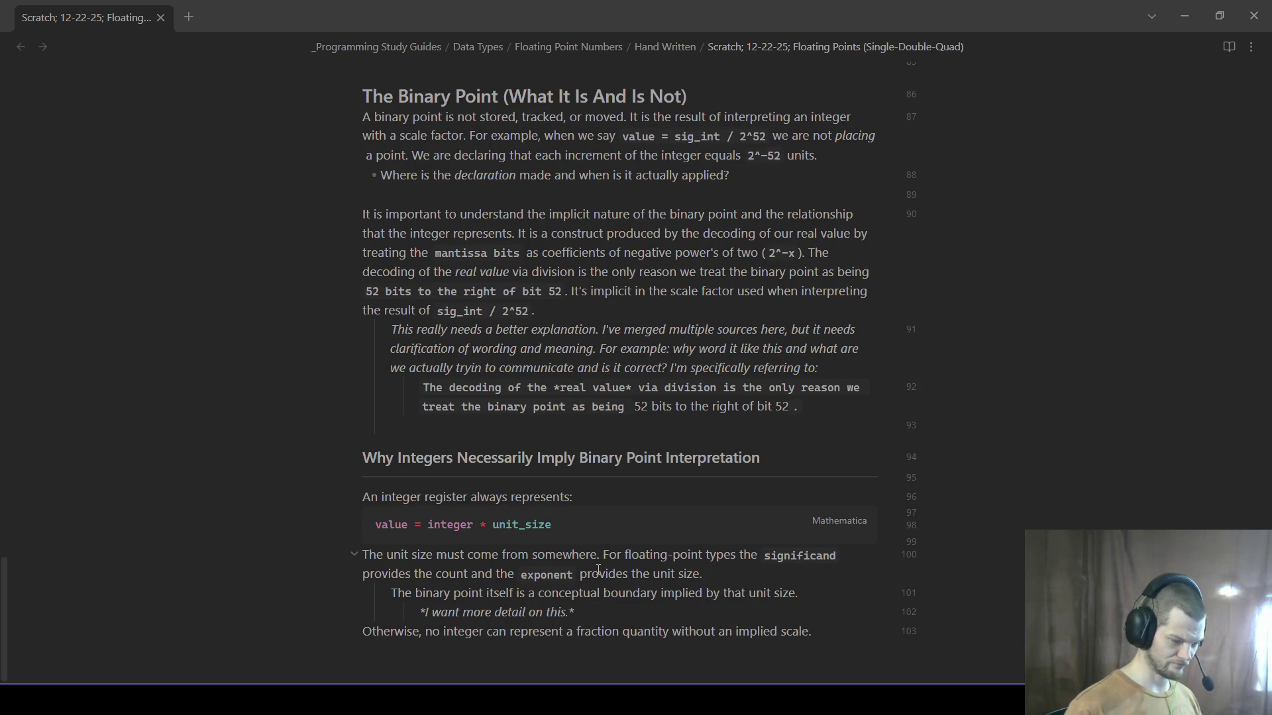
{"action": "key", "text": "Return"}
{"action": "type", "text": "or example, it doesn't seem"}
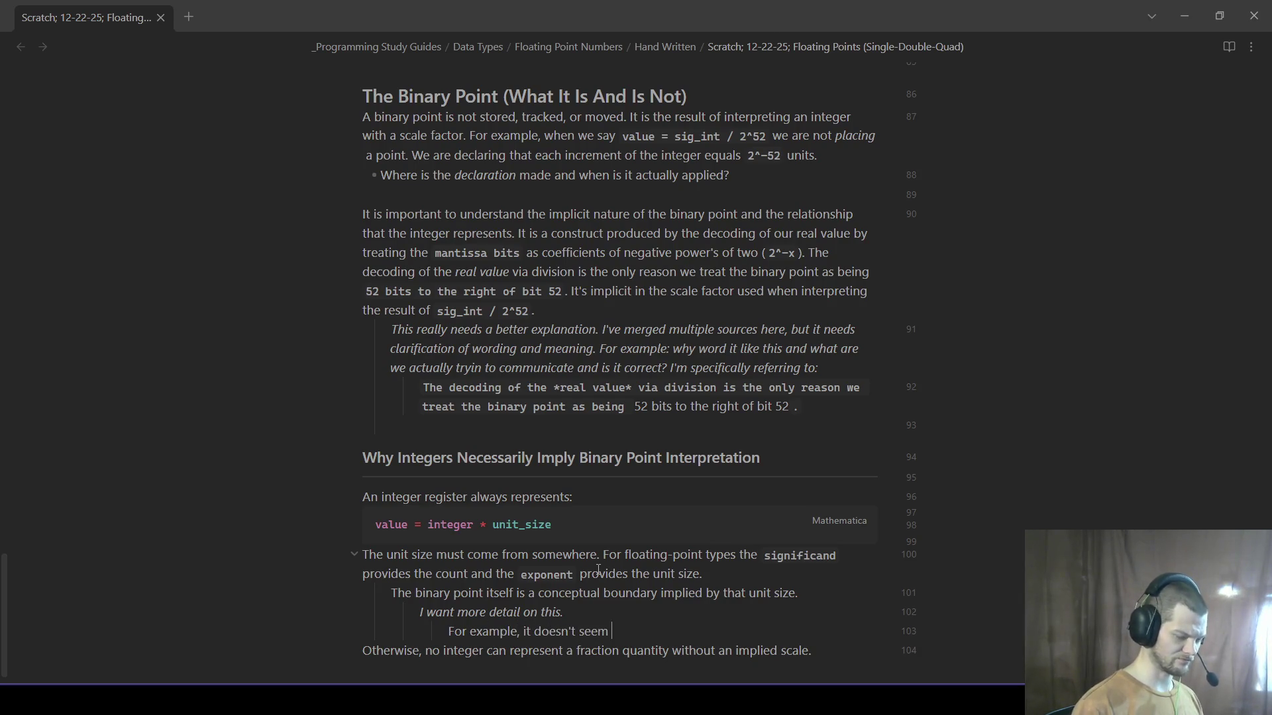
{"action": "type", "text": " as "}
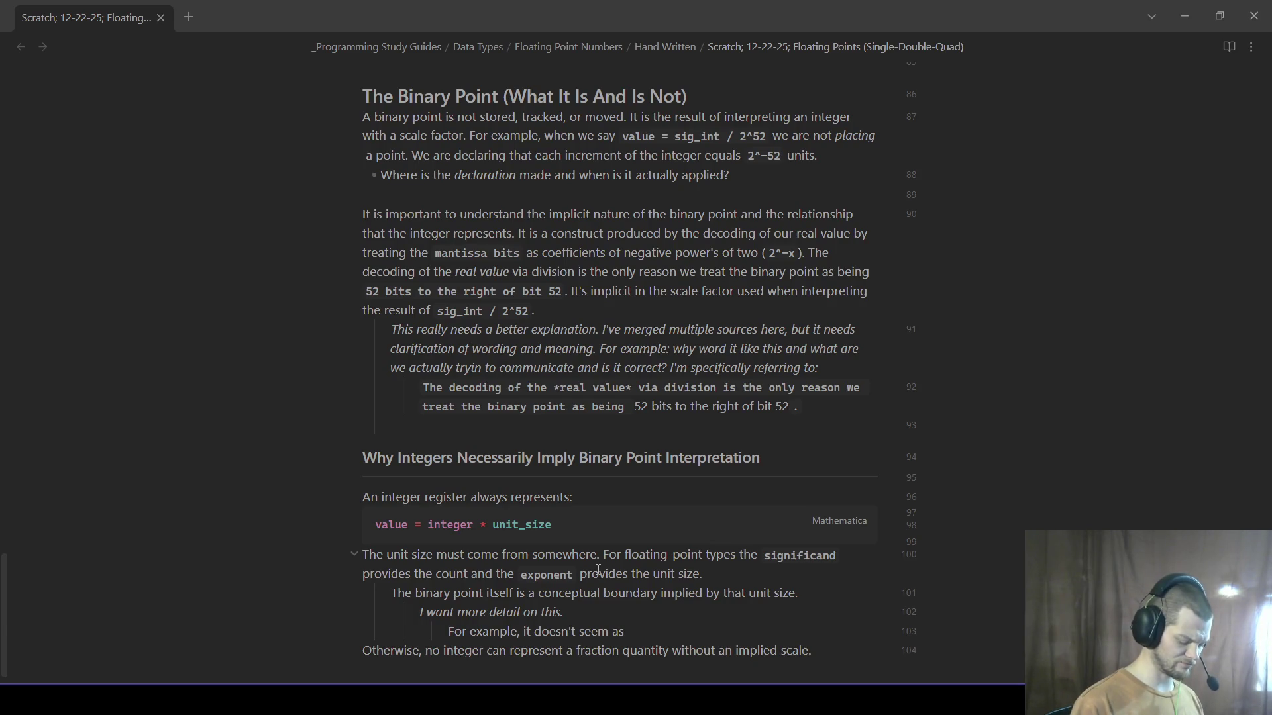
{"action": "type", "text": "'conceptual"}
{"action": "key", "text": "BackSpace"}
{"action": "key", "text": "BackSpace"}
{"action": "key", "text": "BackSpace"}
{"action": "type", "text": "ual' when you consider"}
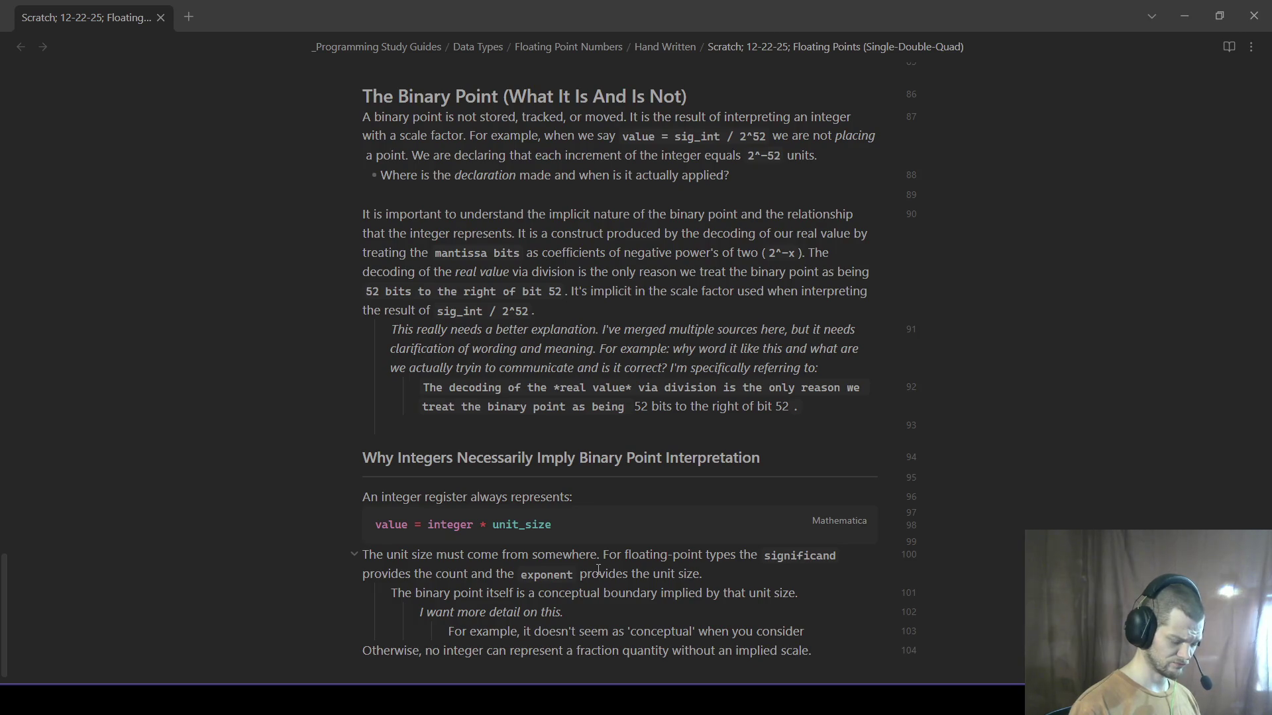
{"action": "type", "text": "the "}
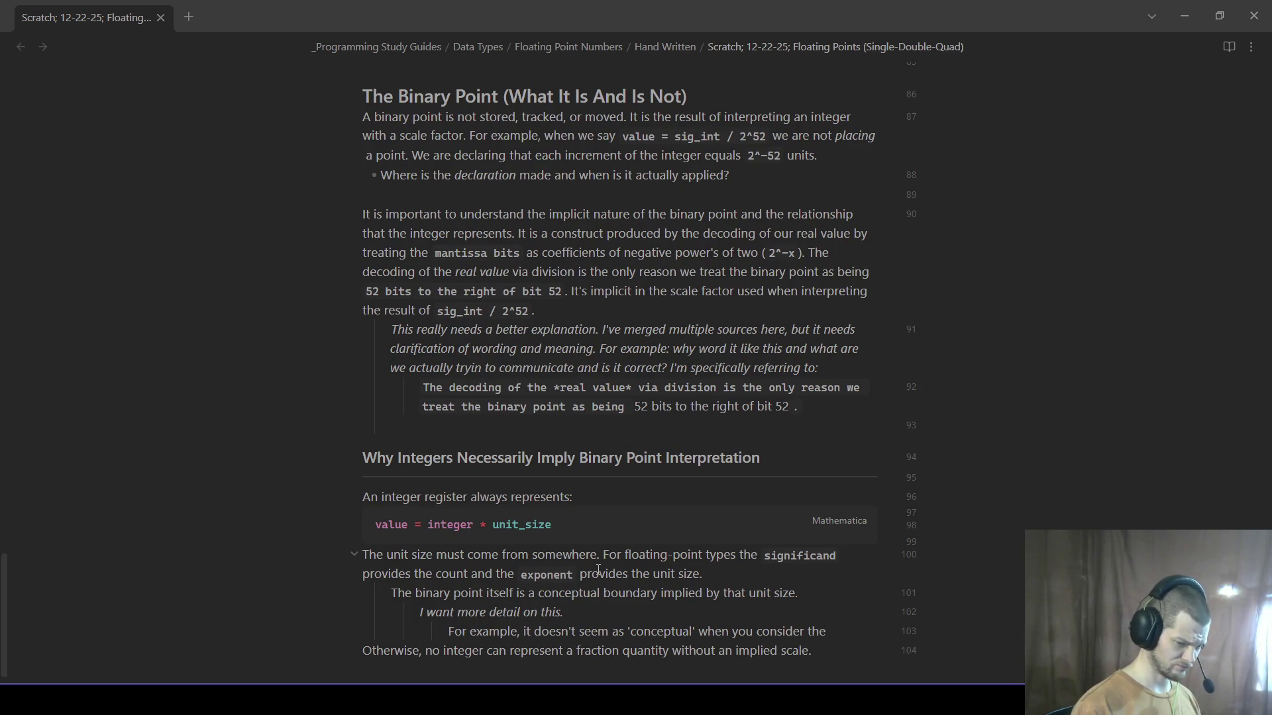
{"action": "type", "text": "implicit one always being"}
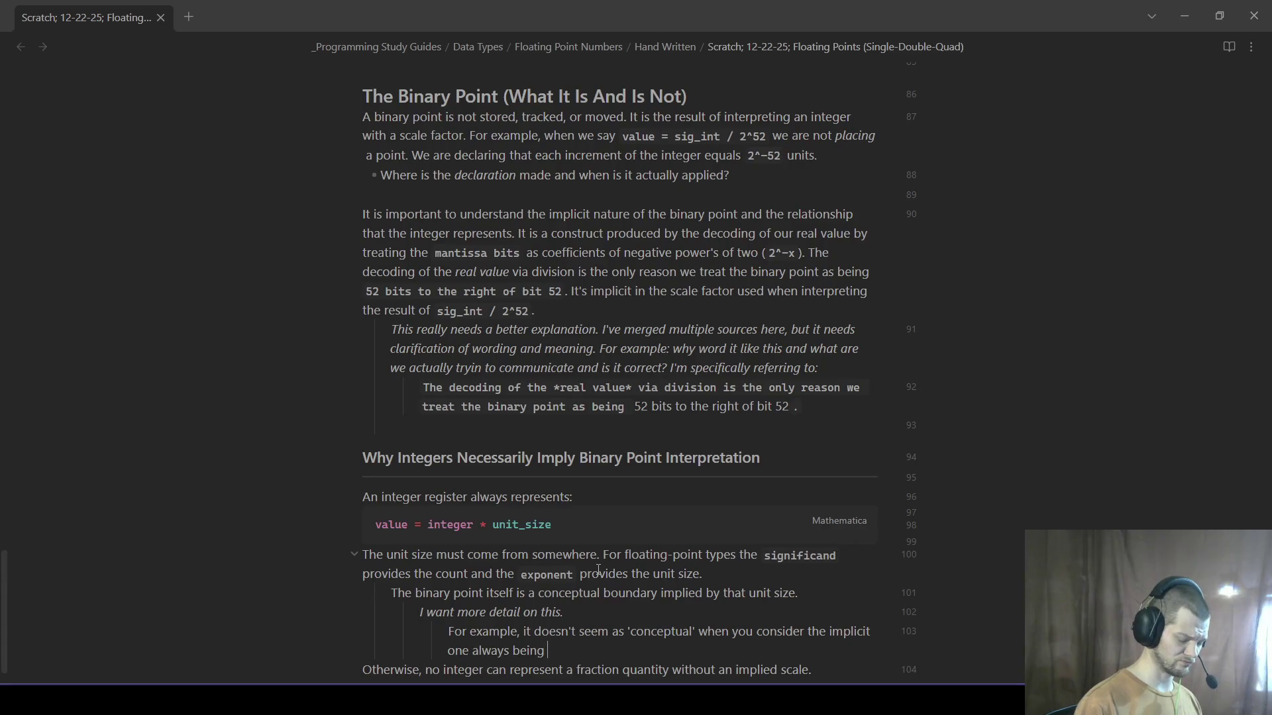
{"action": "type", "text": " a"}
{"action": "type", "text": "fter"}
{"action": "key", "text": "BackSpace"}
{"action": "key", "text": "BackSpace"}
{"action": "key", "text": "BackSpace"}
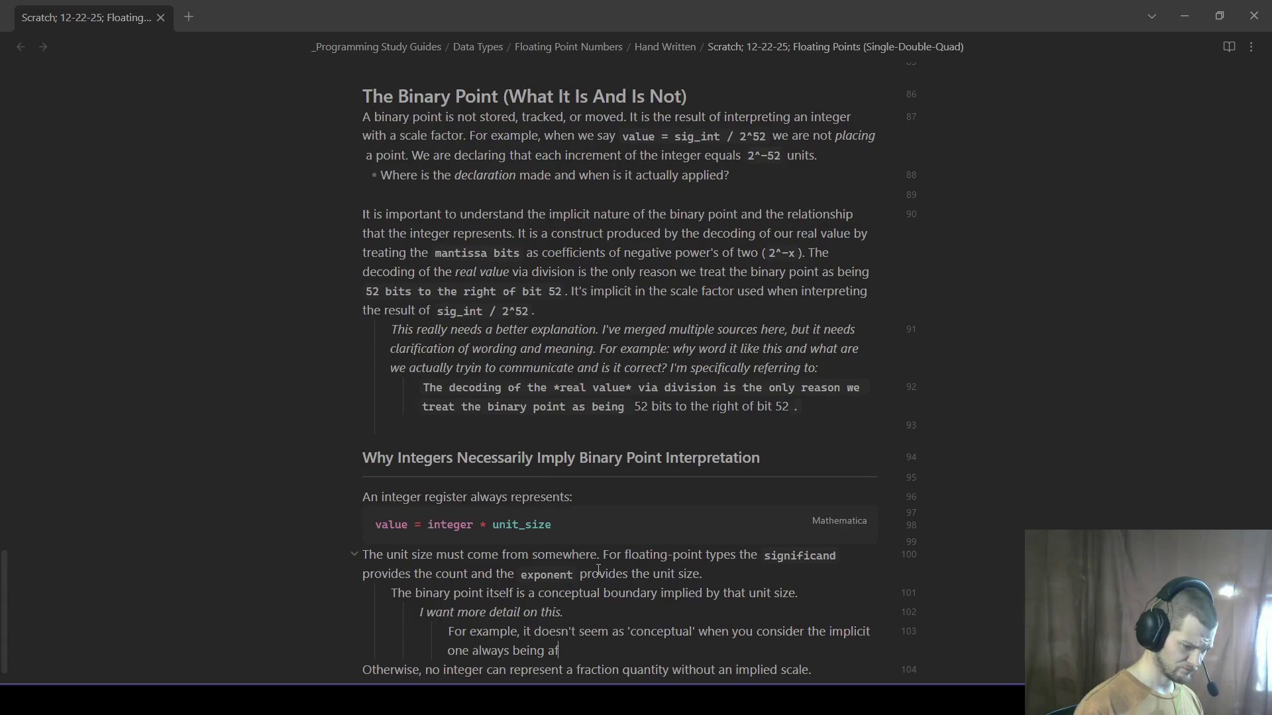
{"action": "type", "text": "r the im"}
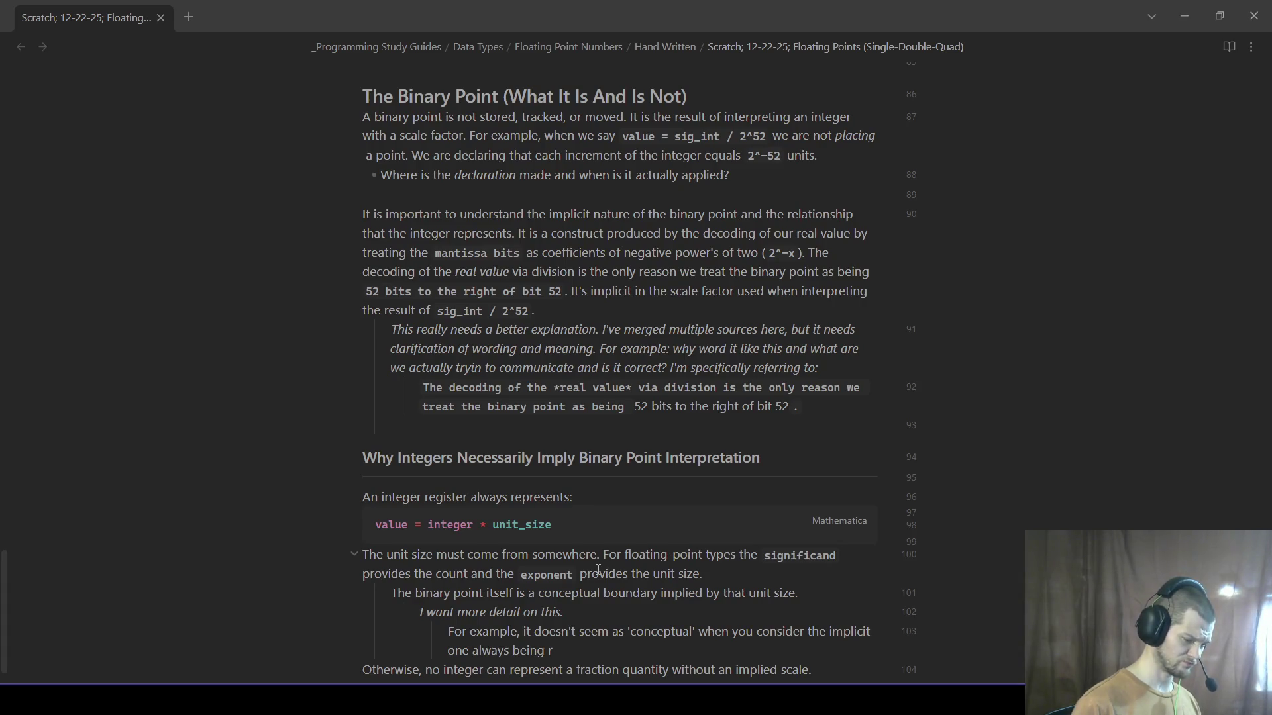
{"action": "type", "text": "plicit one always being pla"}
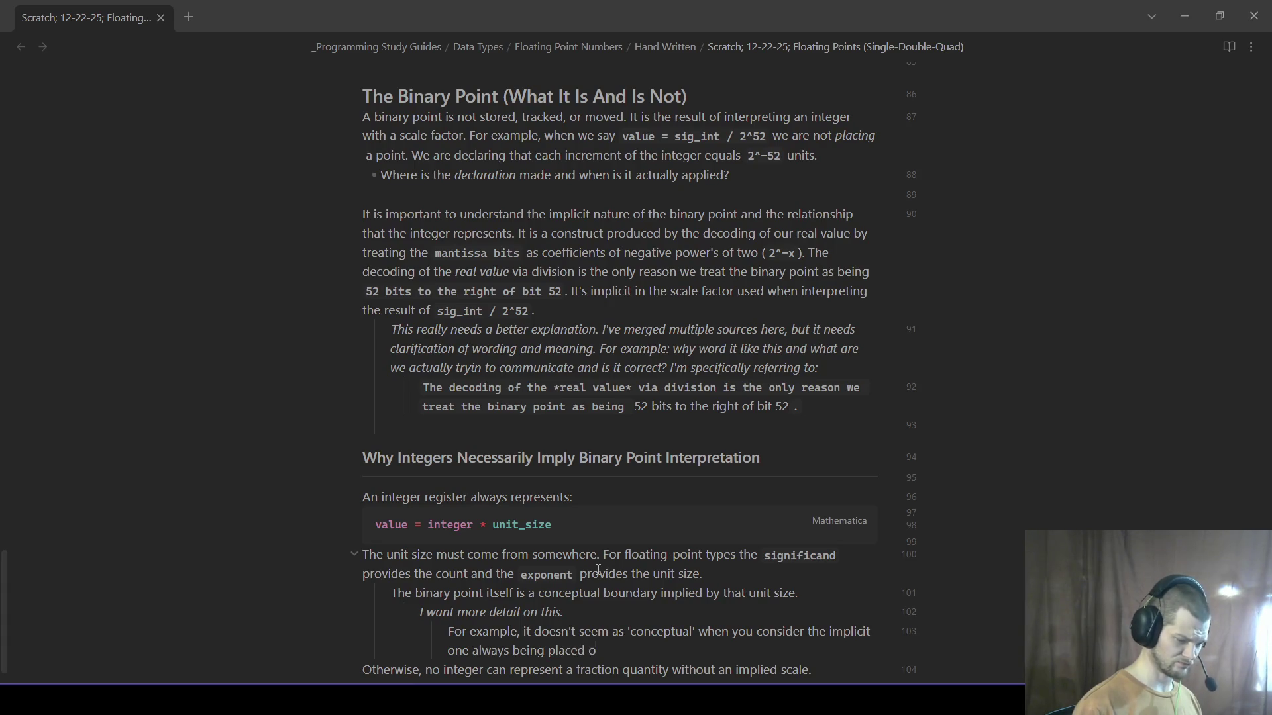
{"action": "type", "text": "ced on th"}
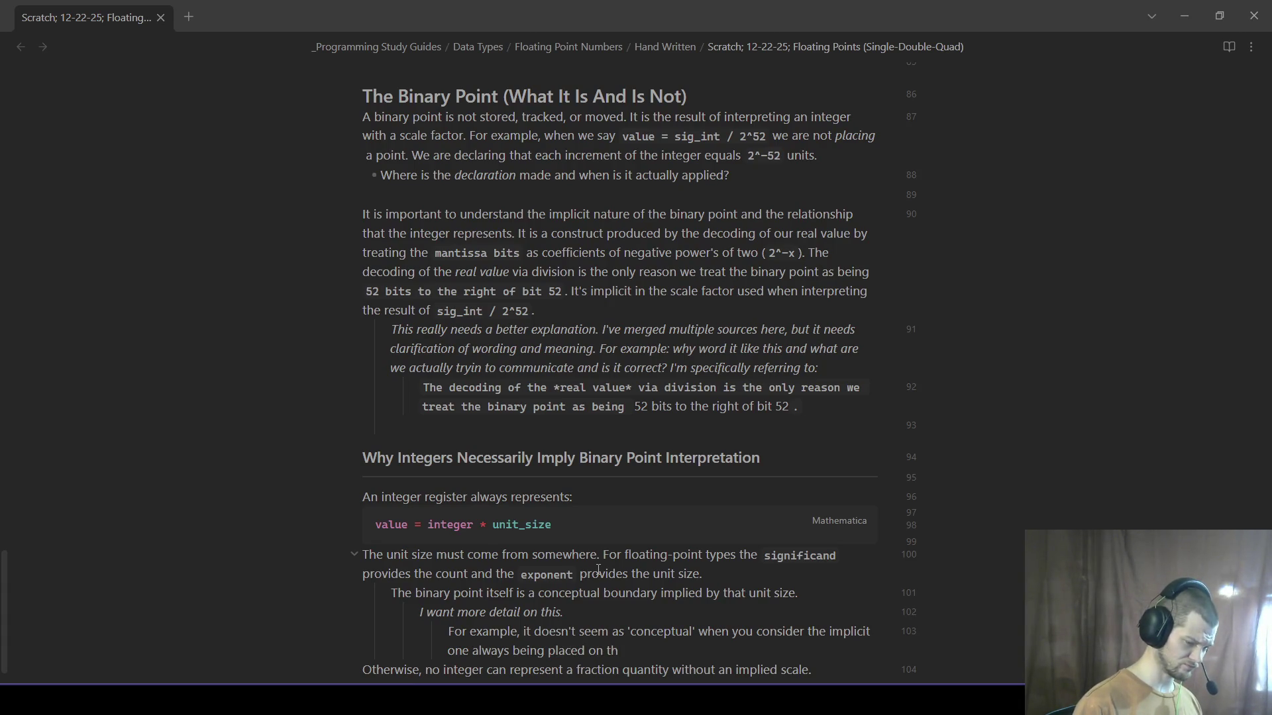
{"action": "type", "text": "e left of the boundary and"}
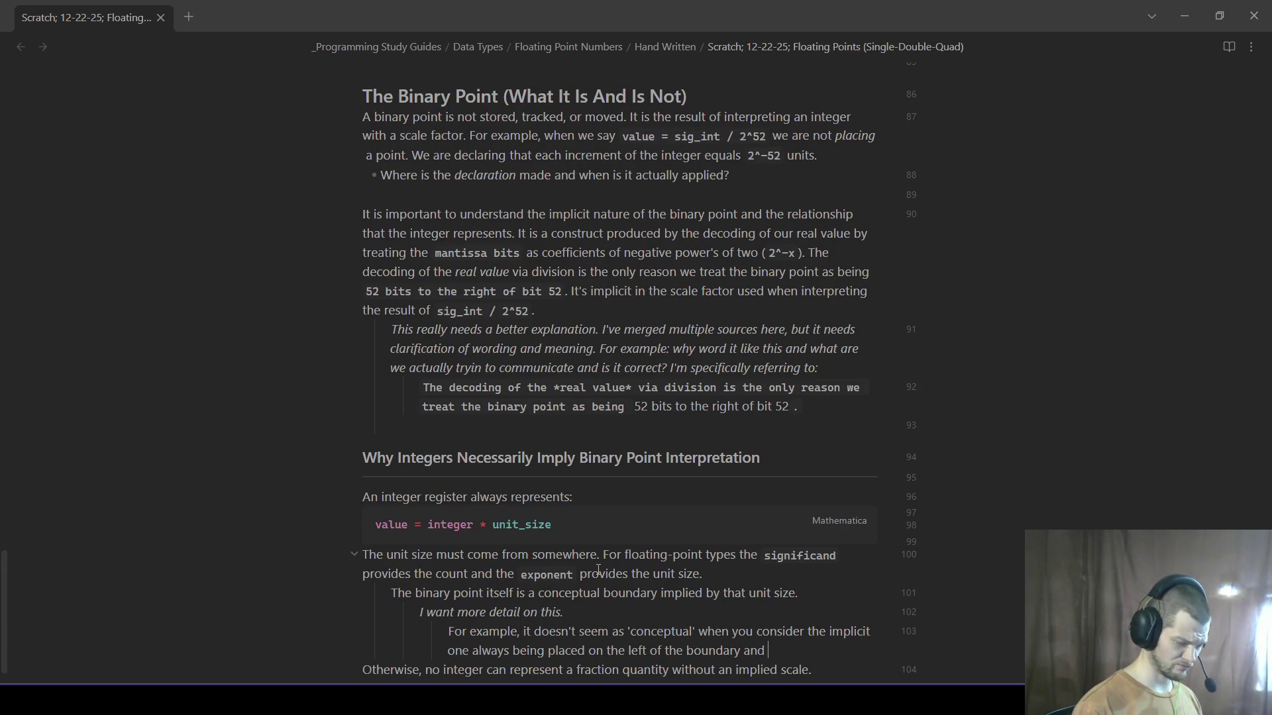
{"action": "type", "text": " normalization requires that we"}
{"action": "scroll", "coordinate": [583, 578], "scroll_direction": "down", "scroll_amount": 2}
{"action": "type", "text": "shift "}
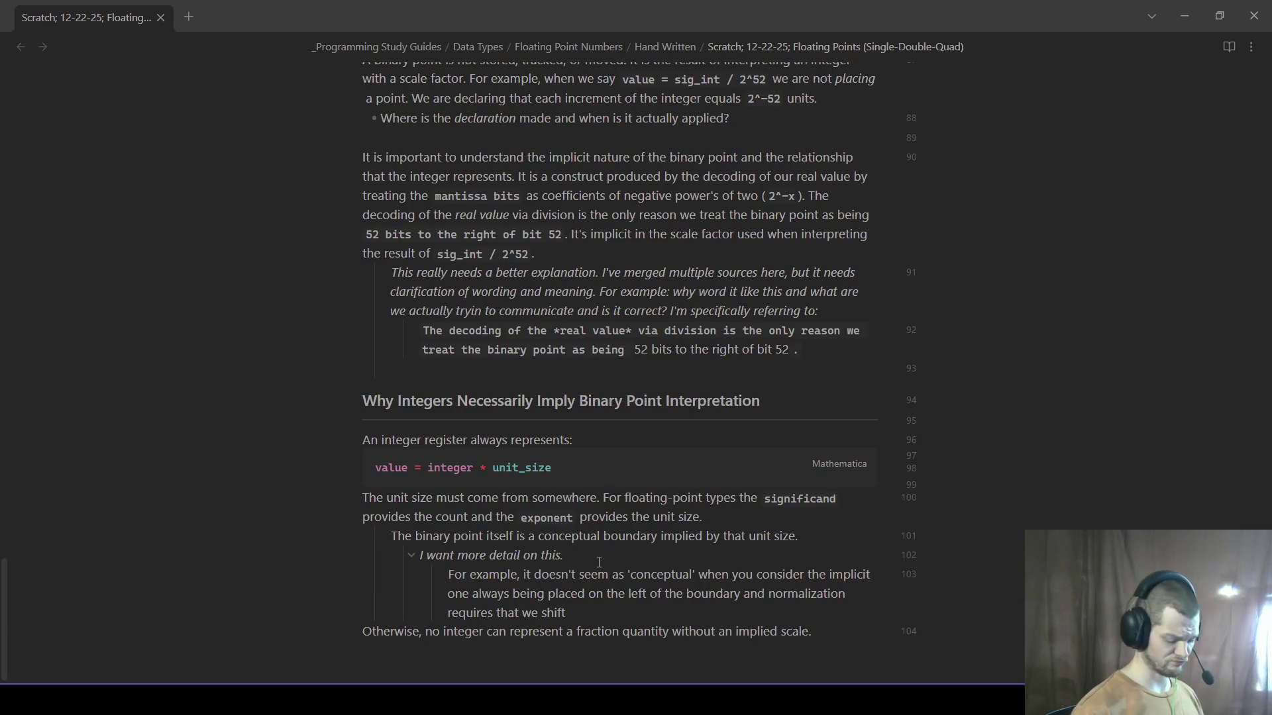
{"action": "type", "text": "left after an operation to ensure we have a leading o"}
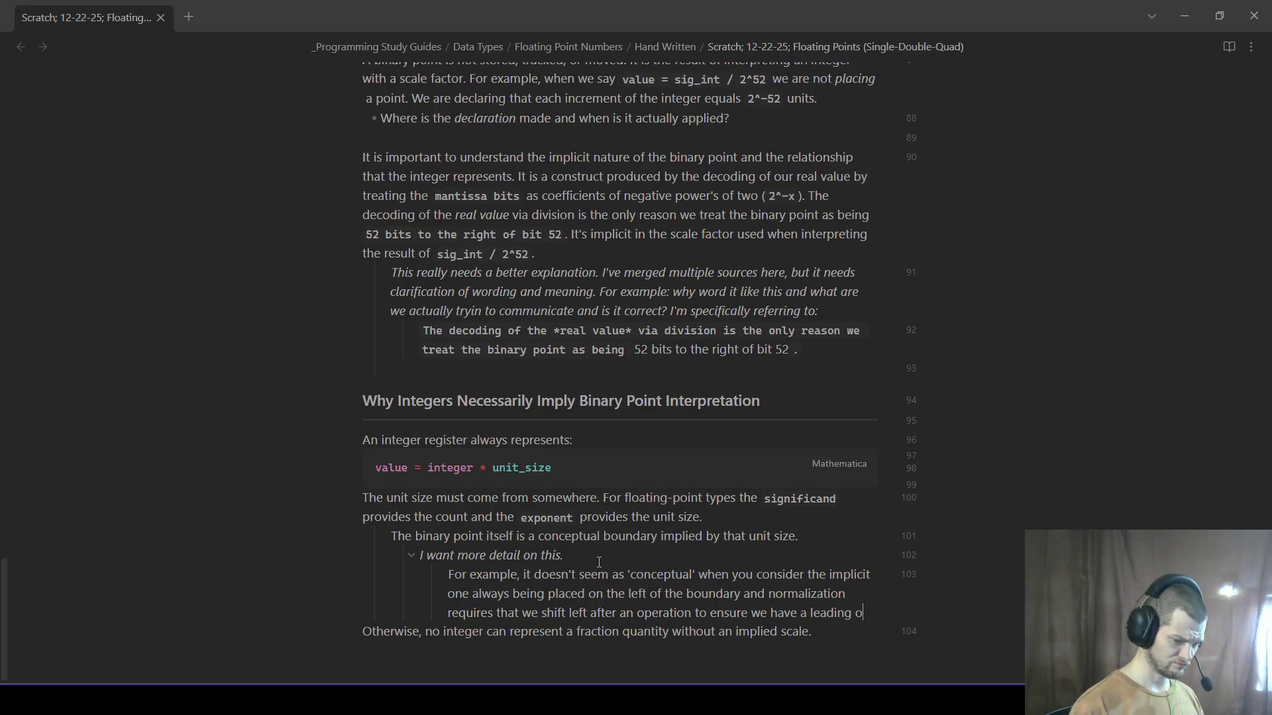
{"action": "type", "text": "ne"}
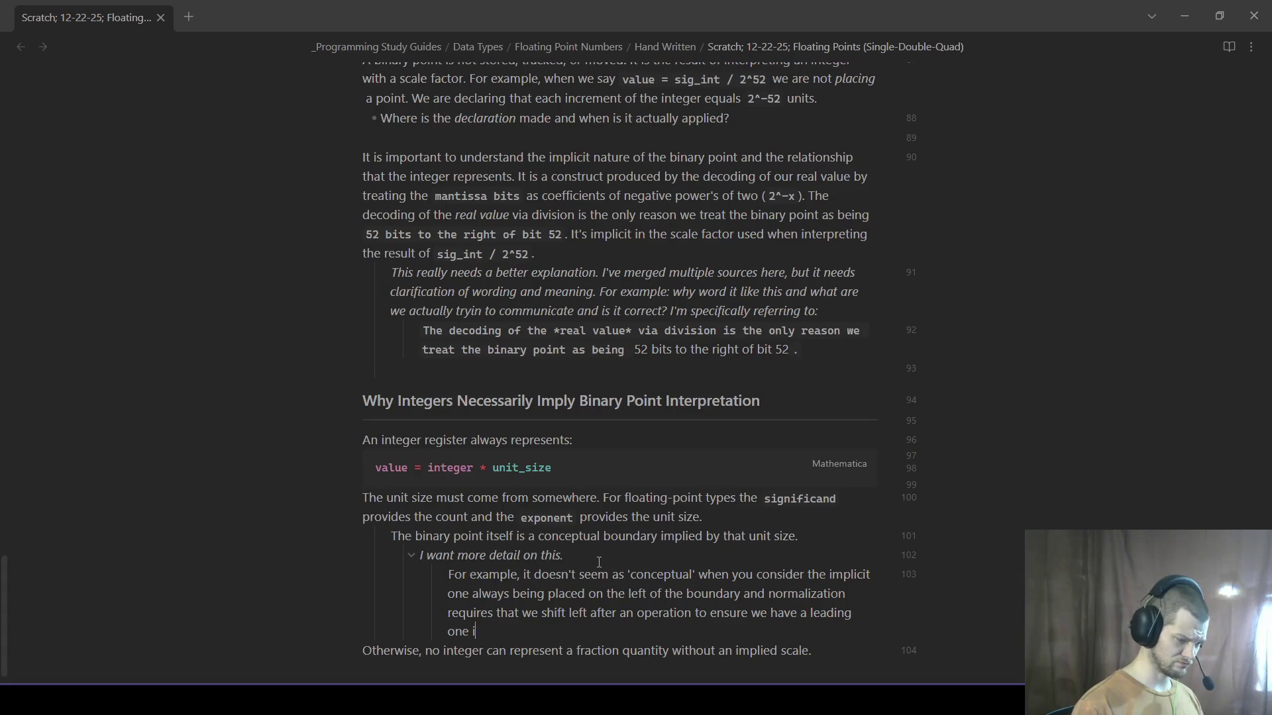
{"action": "key", "text": "BackSpace"}
{"action": "type", "text": "bit in that position?"}
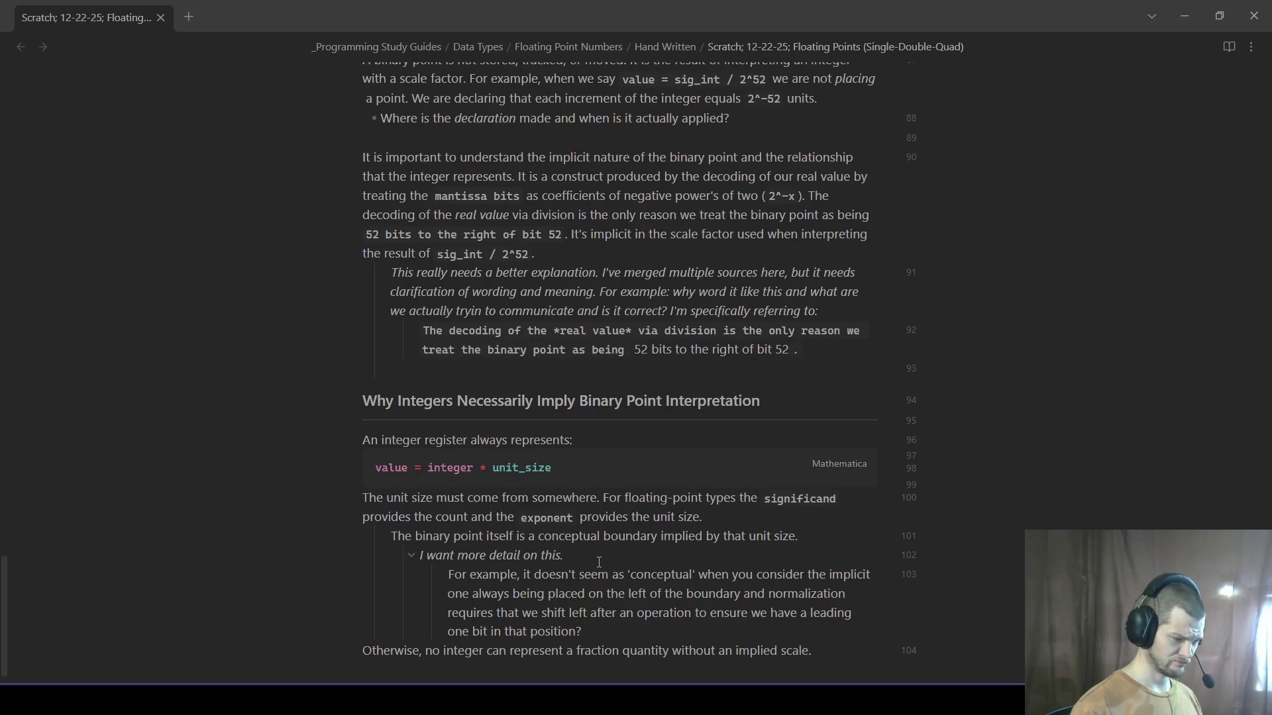
{"action": "key", "text": "Return"}
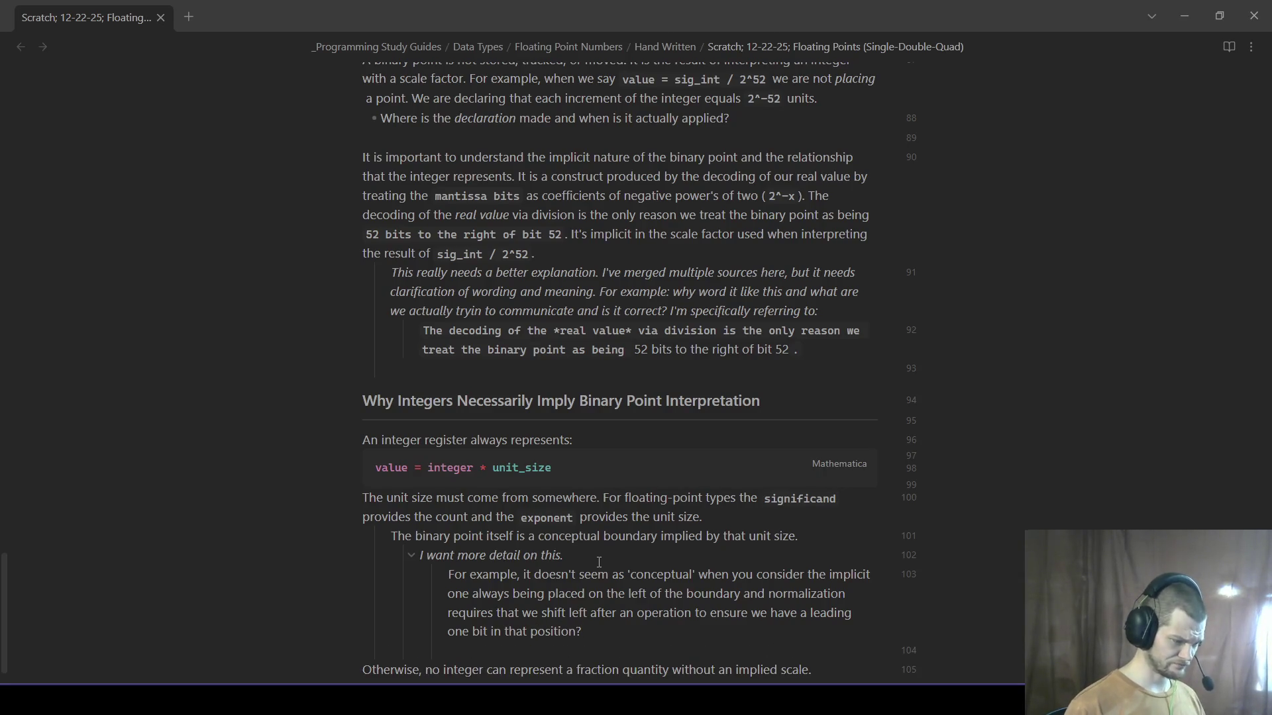
{"action": "scroll", "coordinate": [598, 562], "scroll_direction": "down", "scroll_amount": 1}
{"action": "type", "text": "- Is t"}
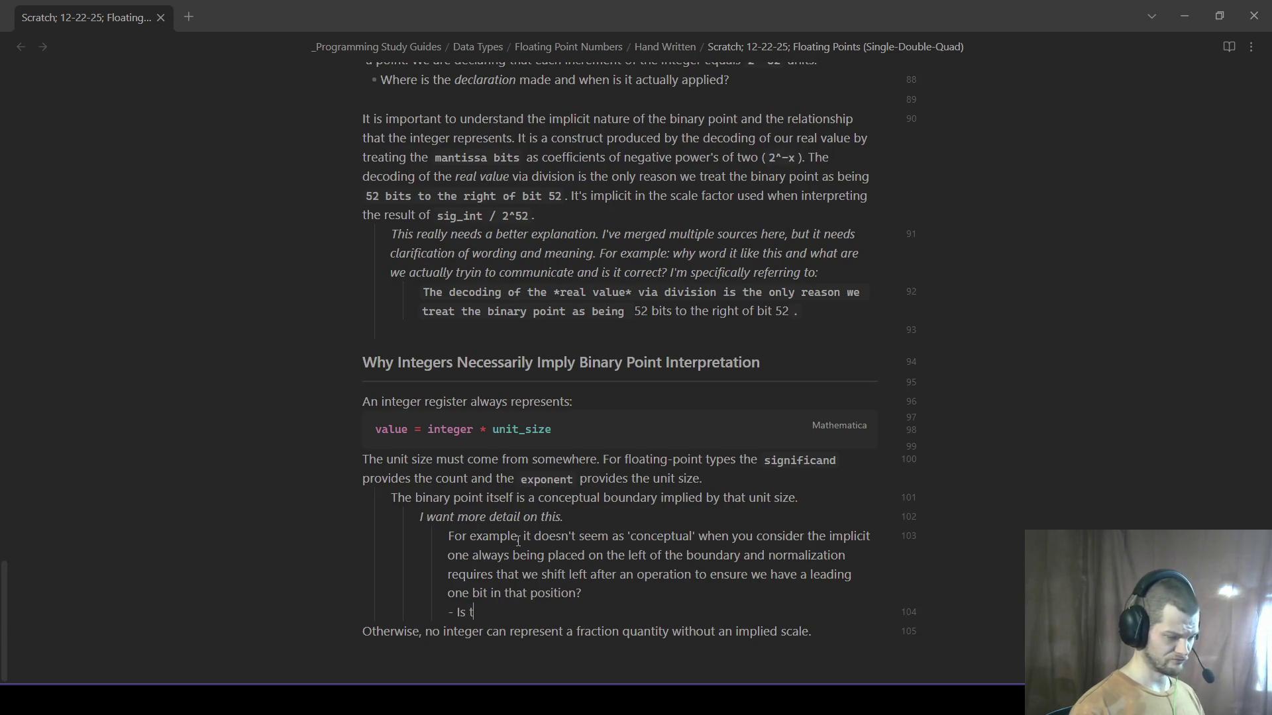
{"action": "type", "text": "his purely a base10 construct that we"}
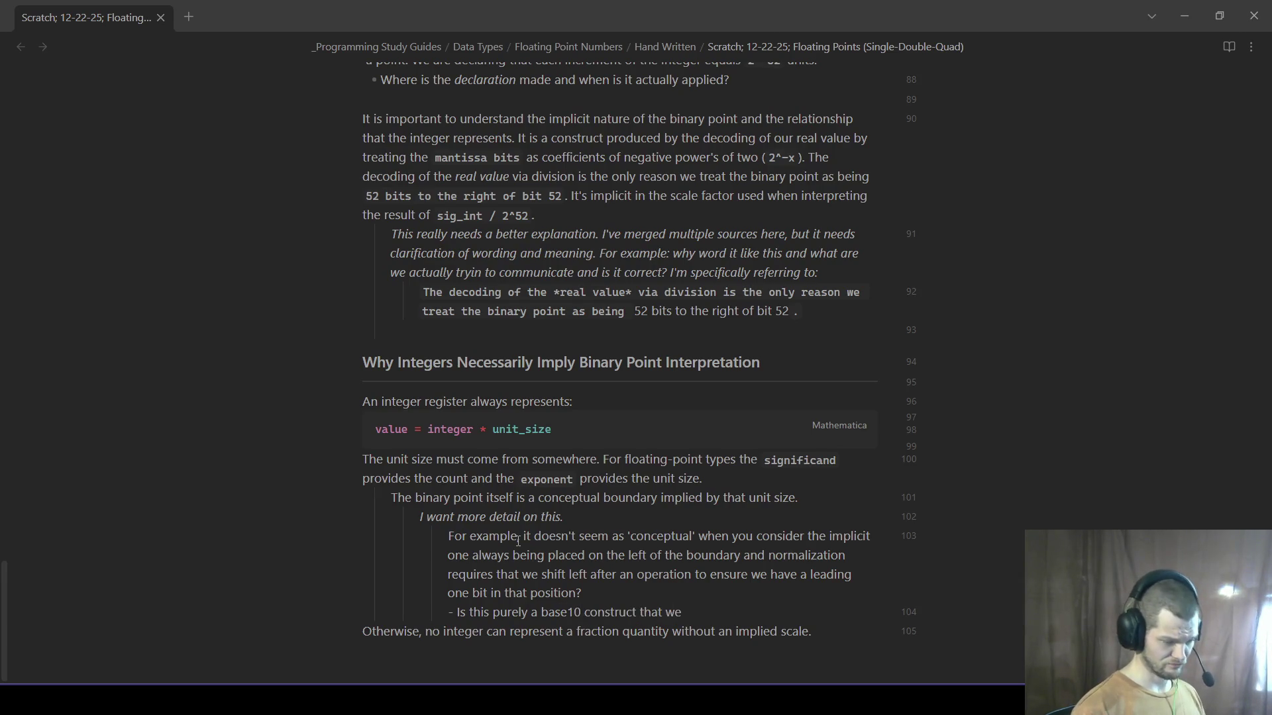
- Replace the abandoned base10 draft with 'How could it be only a conceptual boundary if we map it to a bit position?' as a plain line
{"action": "key", "text": "BackSpace"}
{"action": "key", "text": "BackSpace"}
{"action": "key", "text": "BackSpace"}
{"action": "key", "text": "BackSpace"}
{"action": "key", "text": "BackSpace"}
{"action": "key", "text": "BackSpace"}
{"action": "key", "text": "BackSpace"}
{"action": "key", "text": "BackSpace"}
{"action": "key", "text": "BackSpace"}
{"action": "key", "text": "BackSpace"}
{"action": "key", "text": "BackSpace"}
{"action": "key", "text": "BackSpace"}
{"action": "key", "text": "BackSpace"}
{"action": "key", "text": "BackSpace"}
{"action": "key", "text": "BackSpace"}
{"action": "key", "text": "BackSpace"}
{"action": "key", "text": "BackSpace"}
{"action": "type", "text": "How could it be"}
{"action": "key", "text": "BackSpace"}
{"action": "type", "text": "a conceptu"}
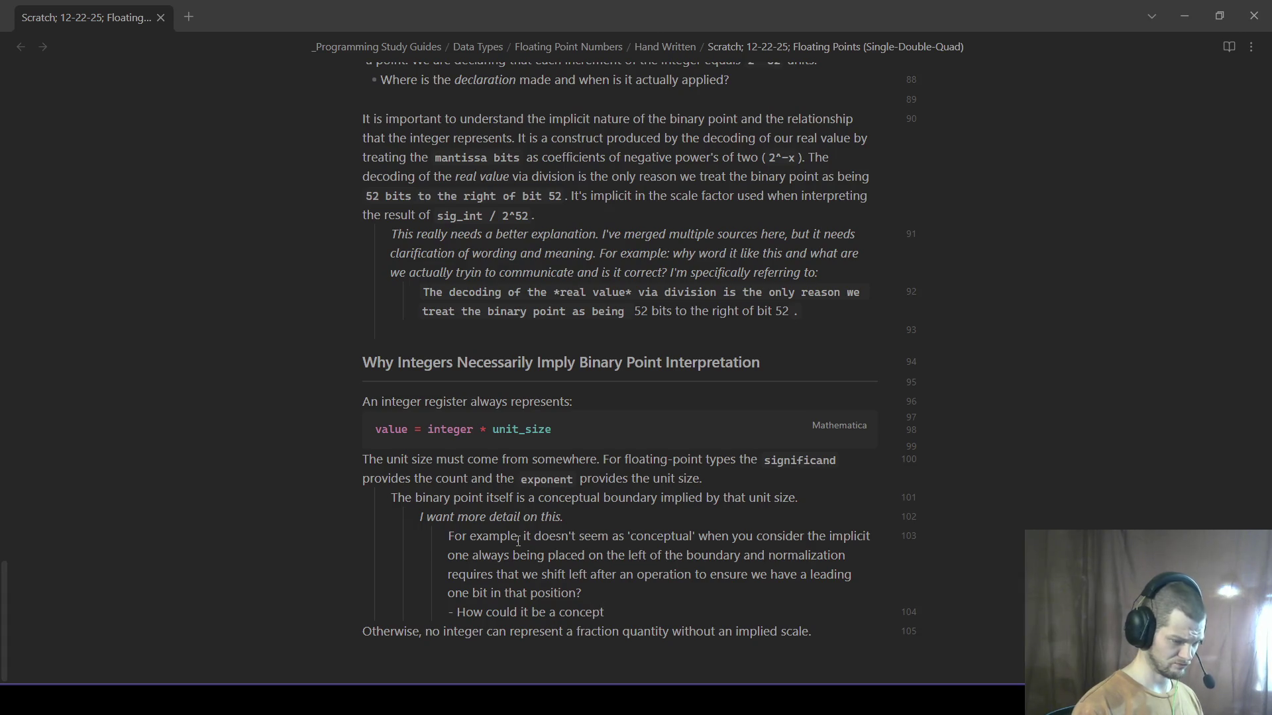
{"action": "type", "text": "al bou"}
{"action": "type", "text": "ndary if we map it"}
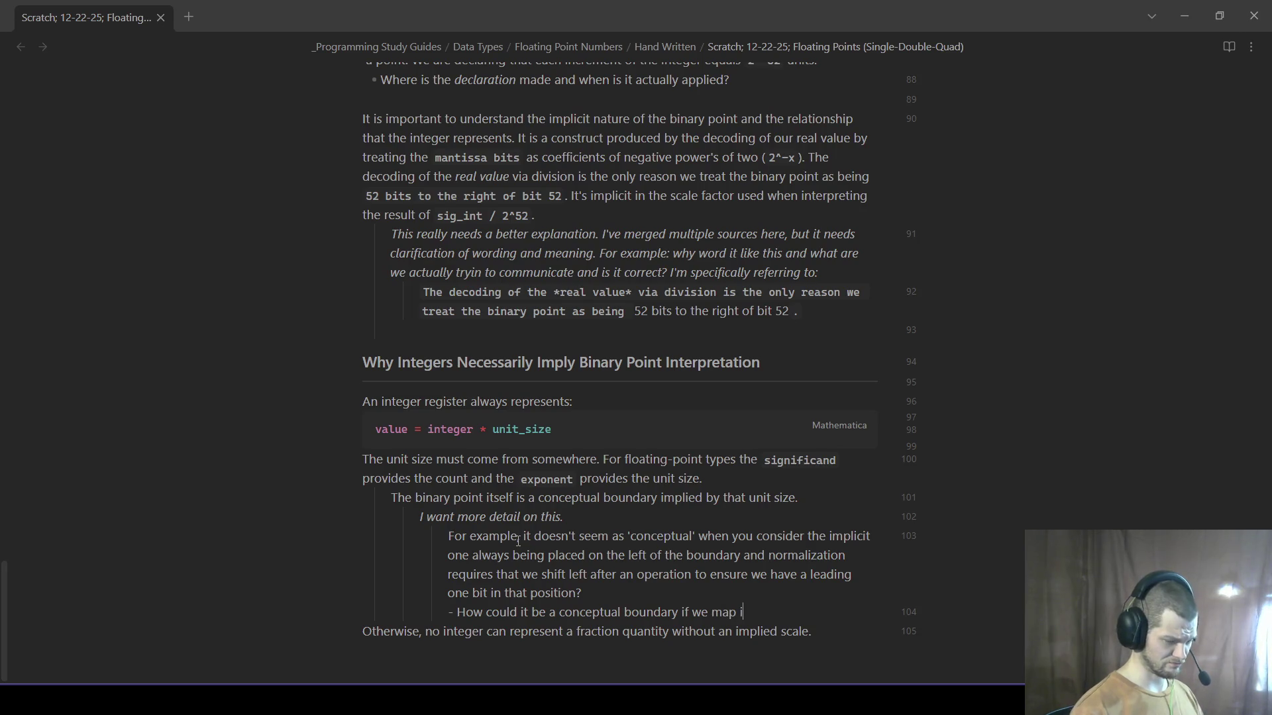
{"action": "type", "text": " to a bit position?"}
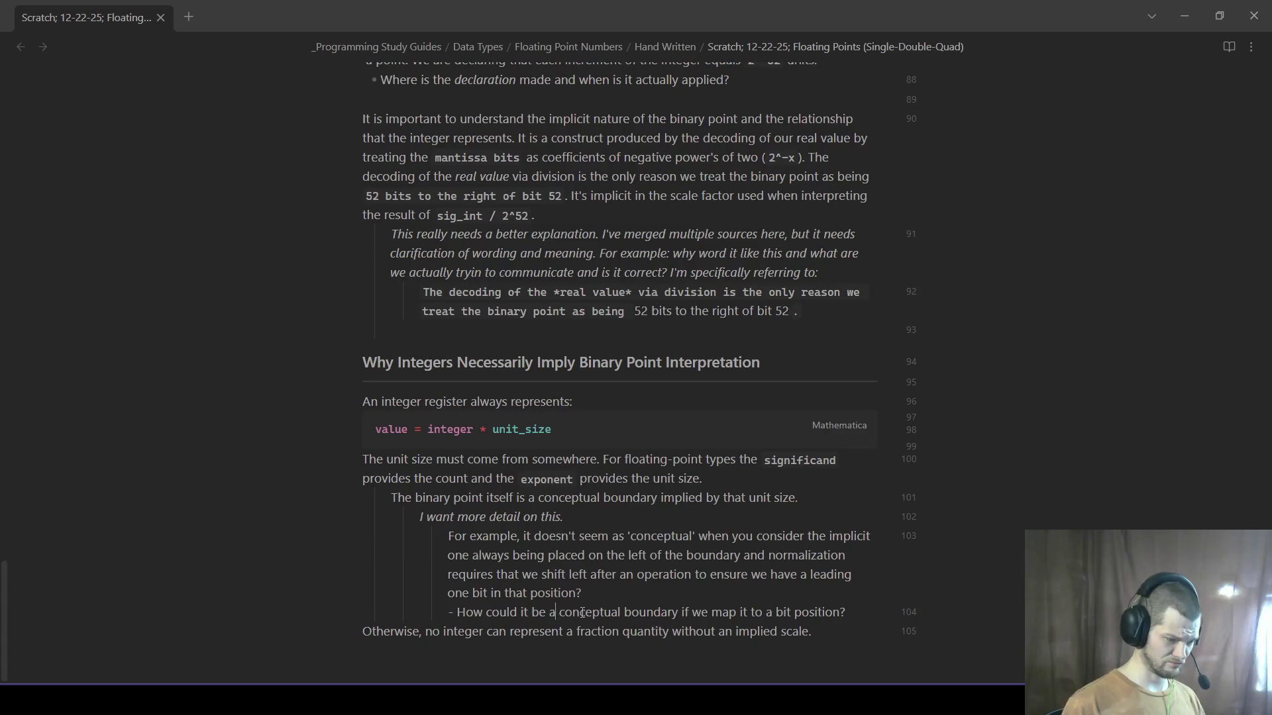
{"action": "type", "text": "only"}
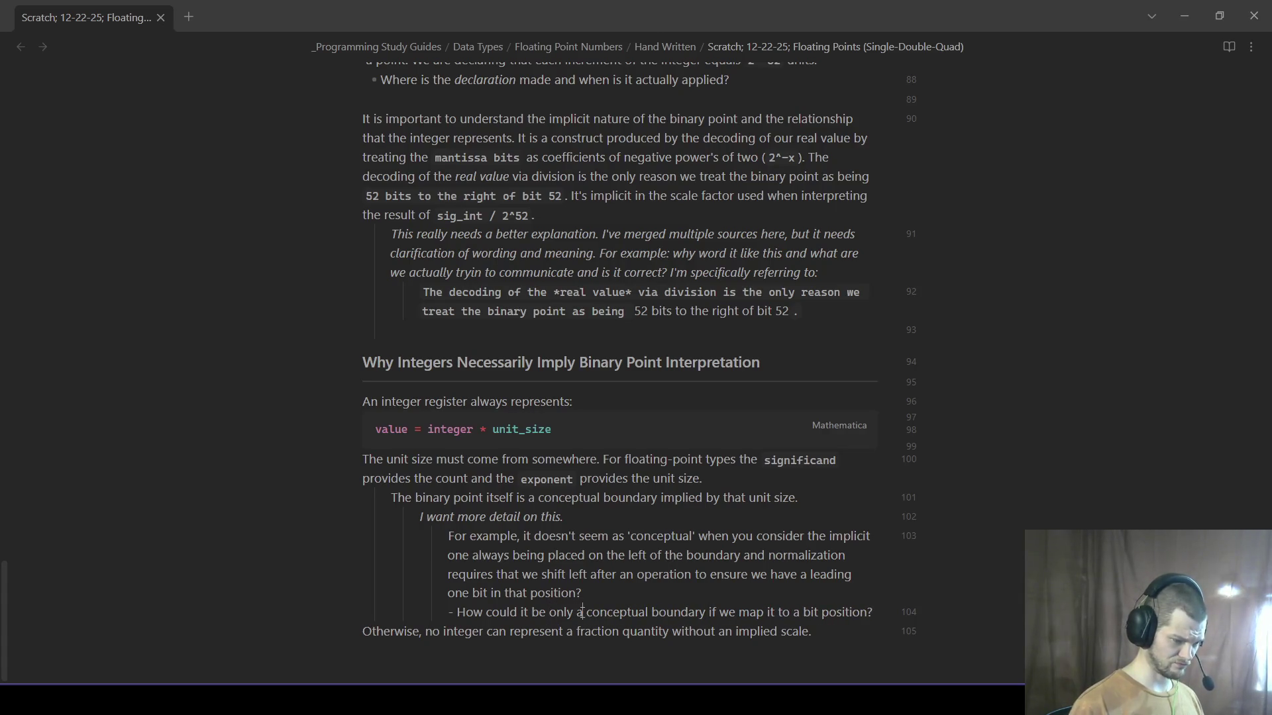
{"action": "key", "text": "BackSpace"}
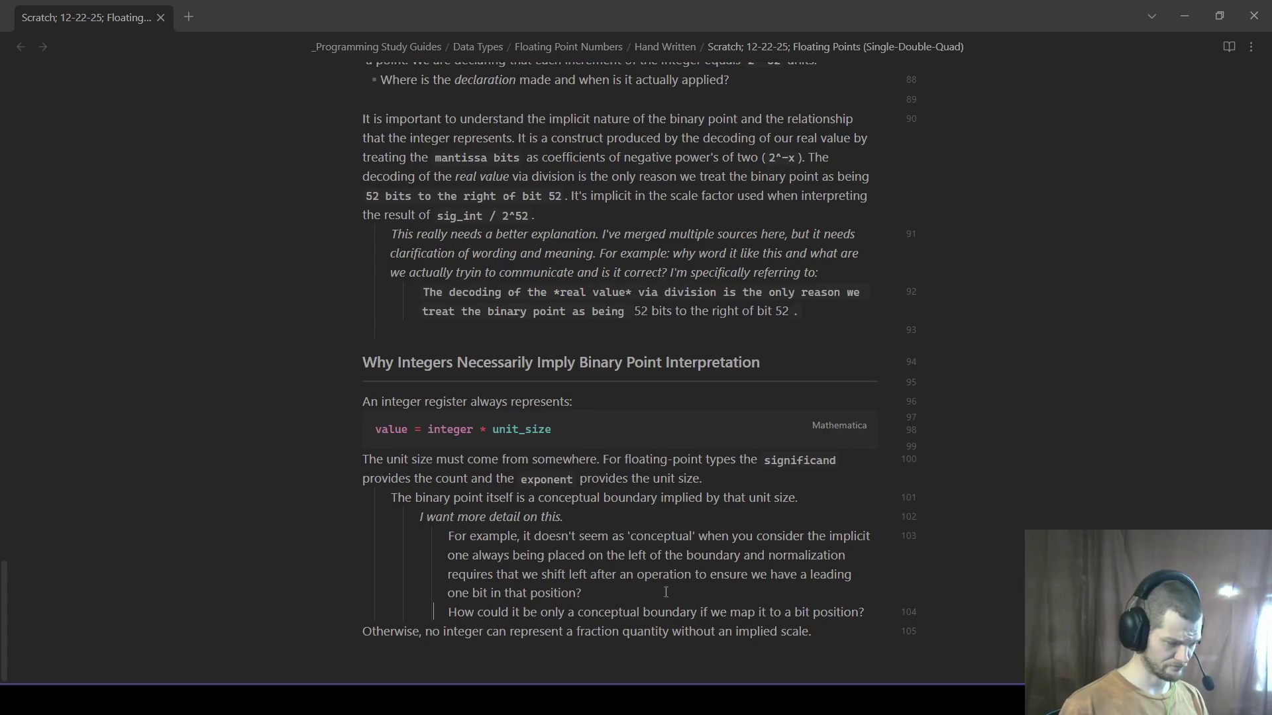
{"action": "scroll", "coordinate": [821, 637], "scroll_direction": "down", "scroll_amount": 1}
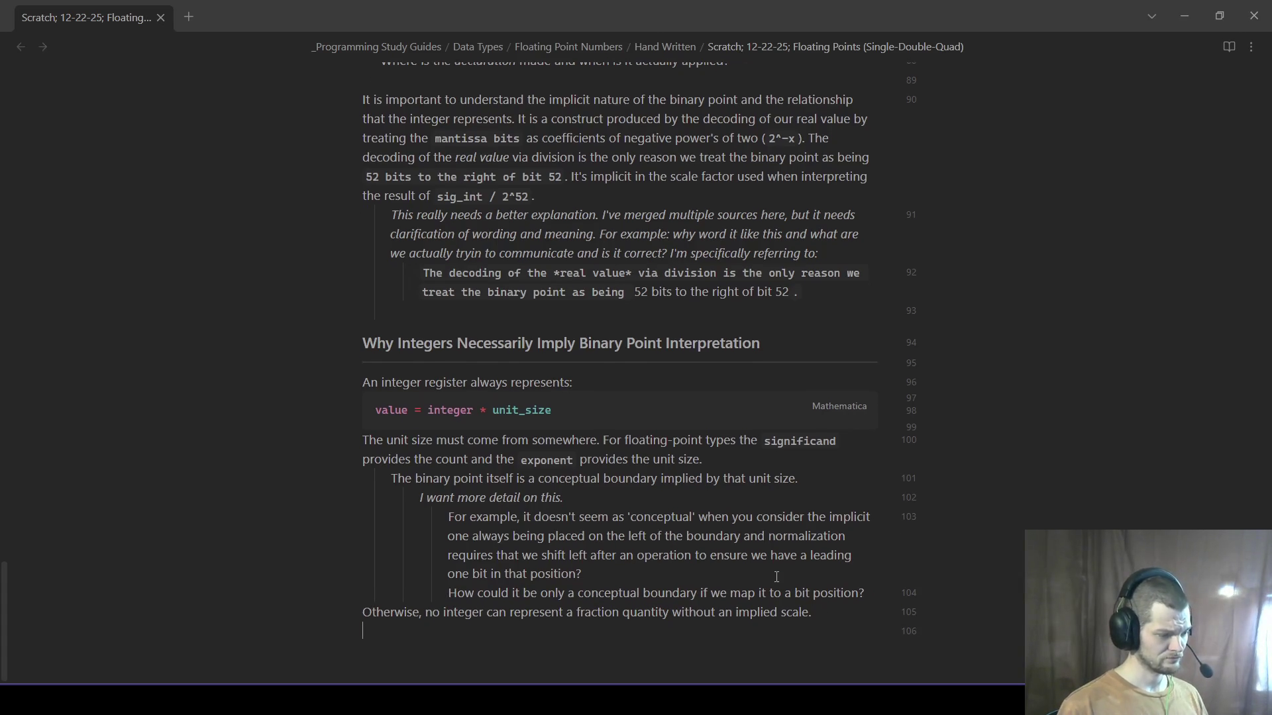
{"action": "left_click", "coordinate": [902, 597]}
{"action": "key", "text": "Return"}
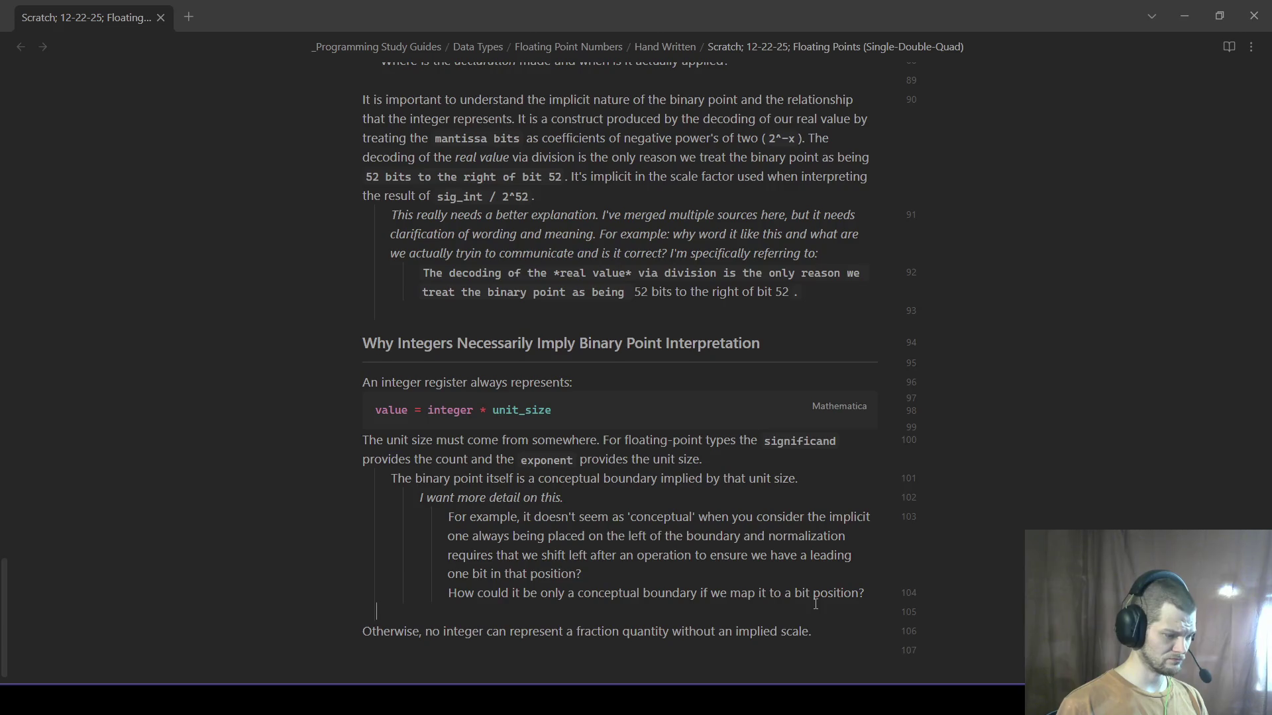
{"action": "left_click", "coordinate": [596, 499]}
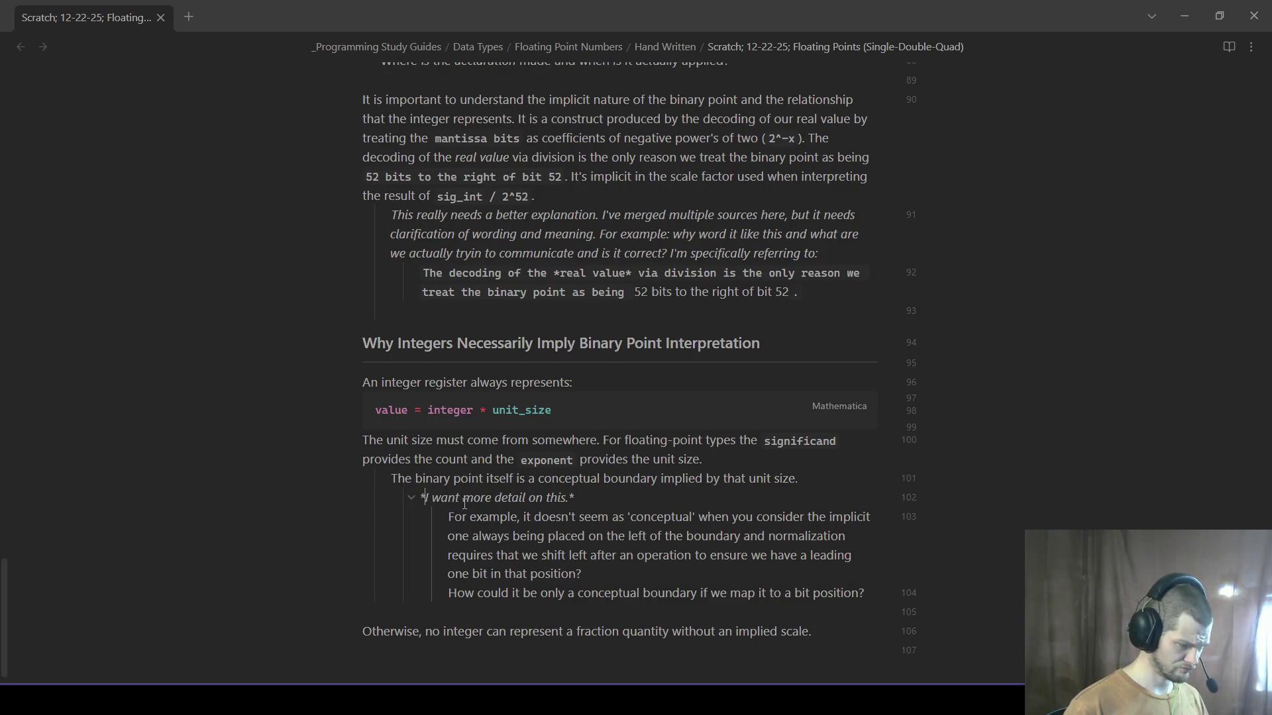
{"action": "type", "text": "[?]"}
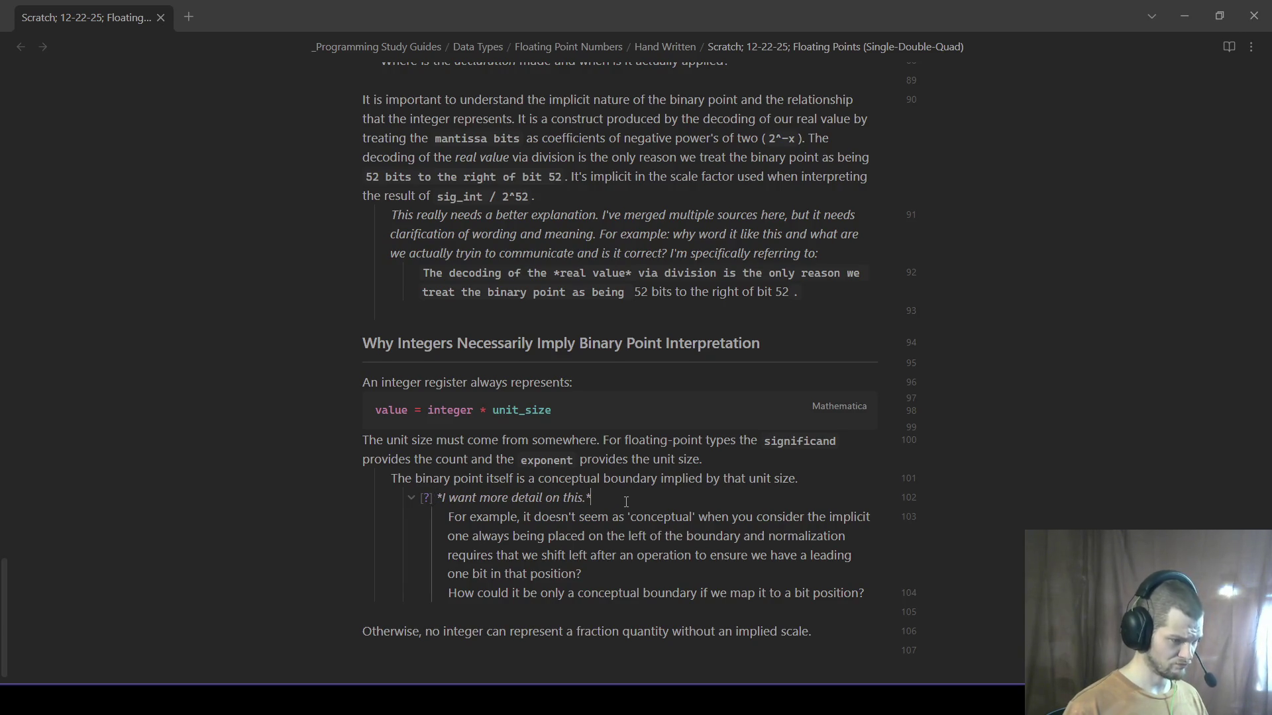
- Tag 'I want more detail on this.' with [?] and strip its italics asterisks
{"action": "key", "text": "BackSpace"}
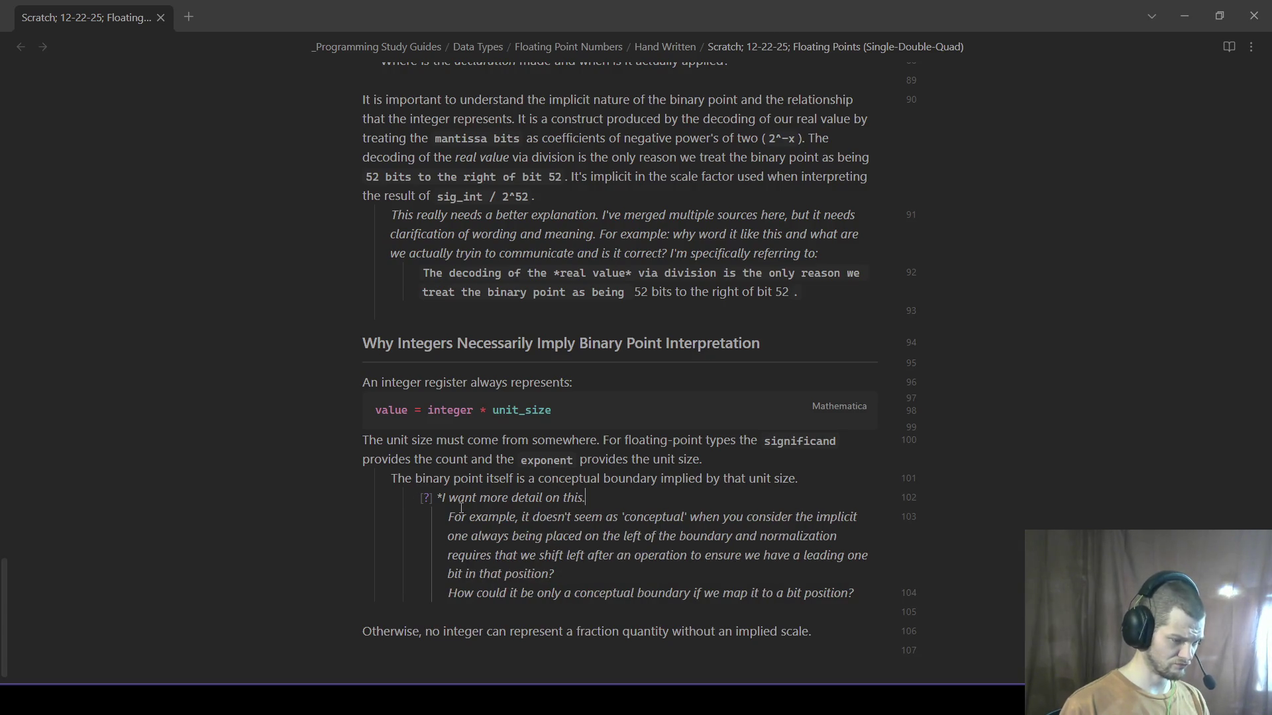
{"action": "left_click", "coordinate": [439, 497]}
{"action": "key", "text": "BackSpace"}
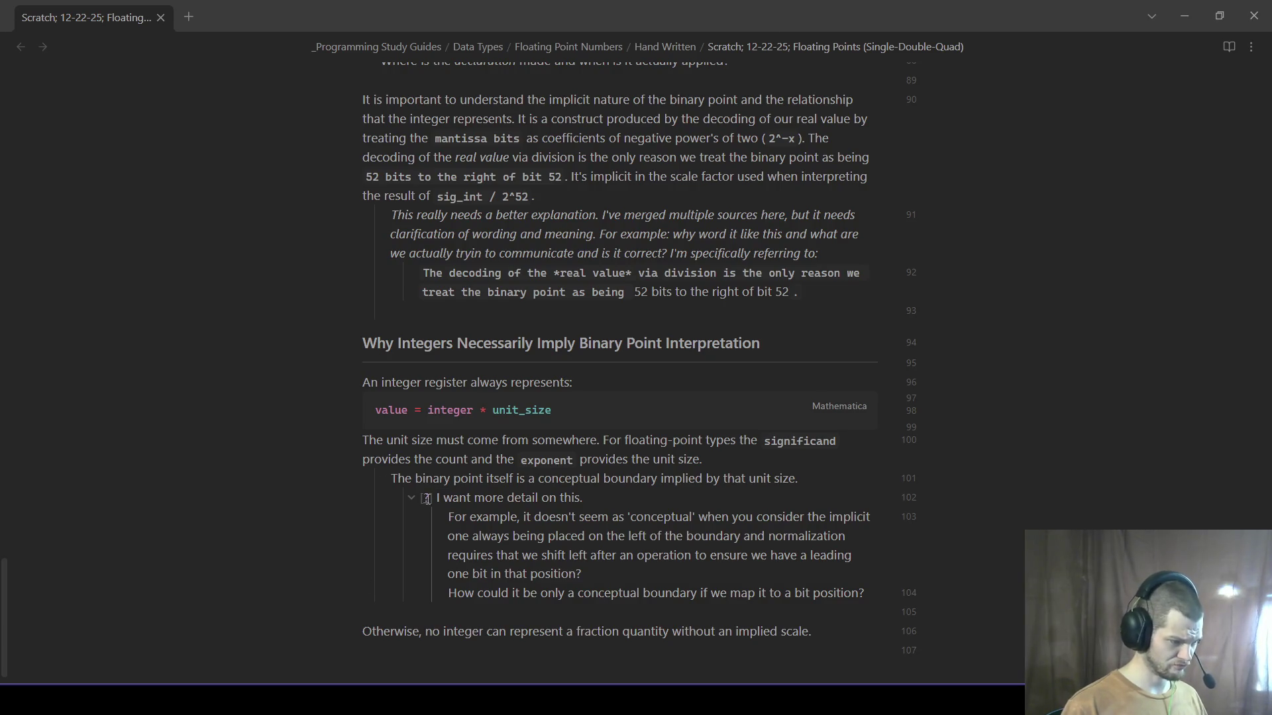
{"action": "scroll", "coordinate": [353, 524], "scroll_direction": "down", "scroll_amount": 1}
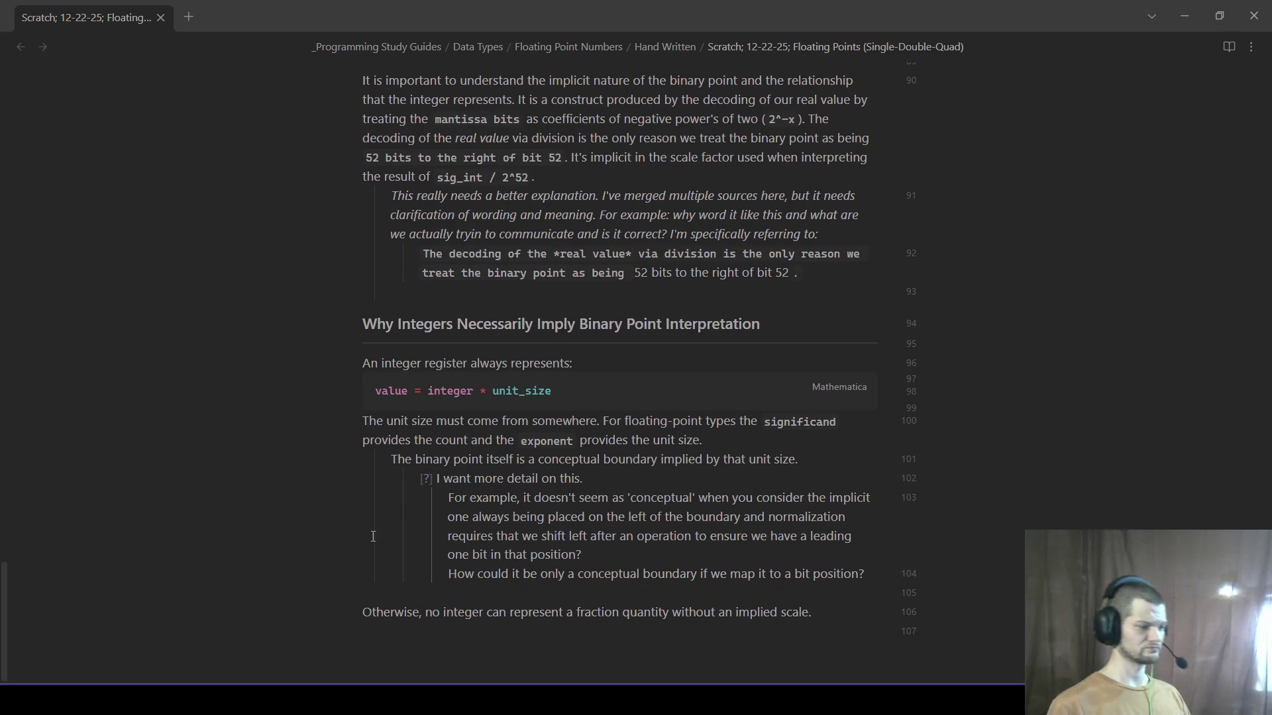
{"action": "left_click", "coordinate": [570, 629]}
{"action": "scroll", "coordinate": [704, 577], "scroll_direction": "up", "scroll_amount": 4}
{"action": "scroll", "coordinate": [656, 562], "scroll_direction": "down", "scroll_amount": 3}
{"action": "scroll", "coordinate": [616, 549], "scroll_direction": "up", "scroll_amount": 2}
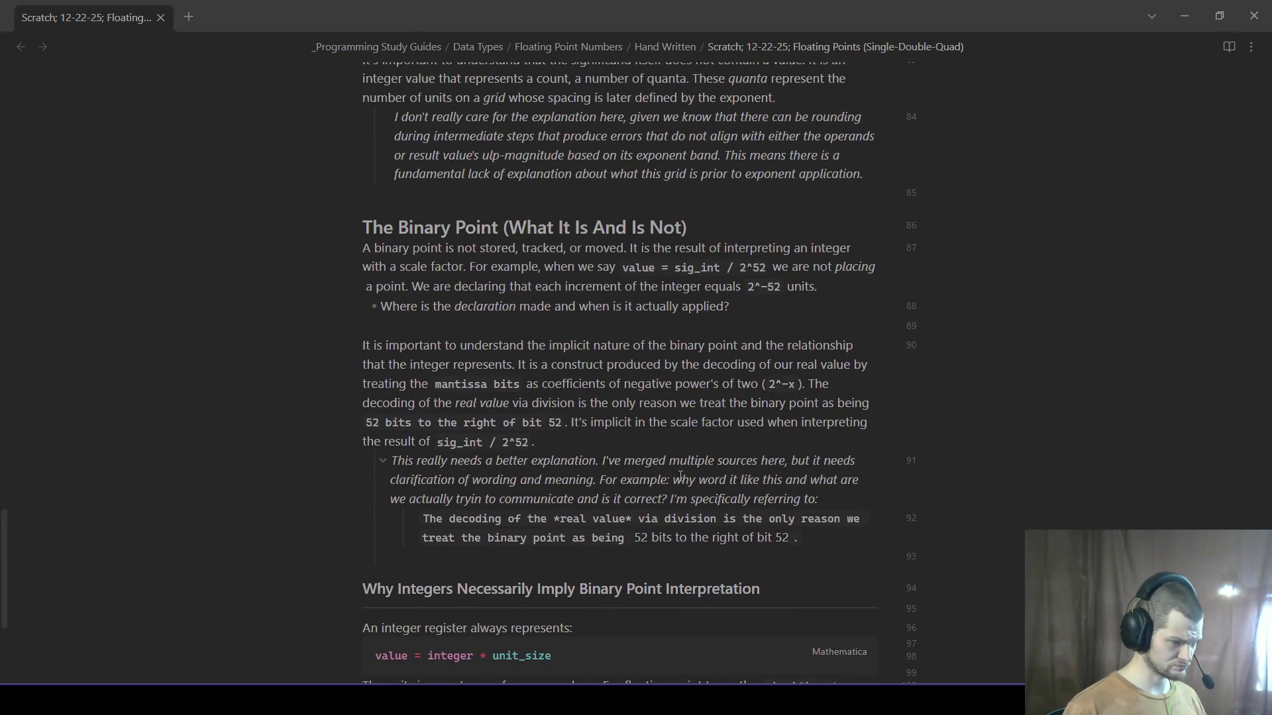
{"action": "scroll", "coordinate": [679, 476], "scroll_direction": "up", "scroll_amount": 1}
{"action": "scroll", "coordinate": [637, 497], "scroll_direction": "down", "scroll_amount": 2}
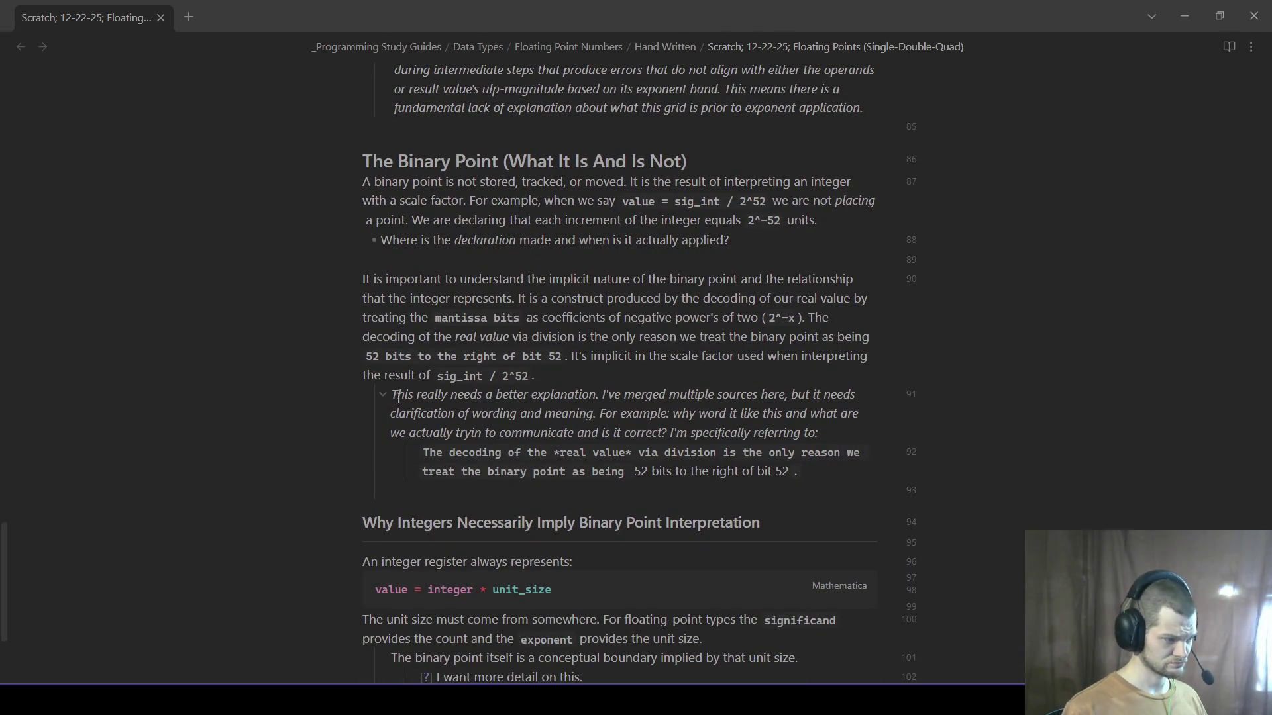
- Tag 'This really needs a better explanation.' with [?], folding and re-expanding its quoted text
{"action": "left_click", "coordinate": [383, 395]}
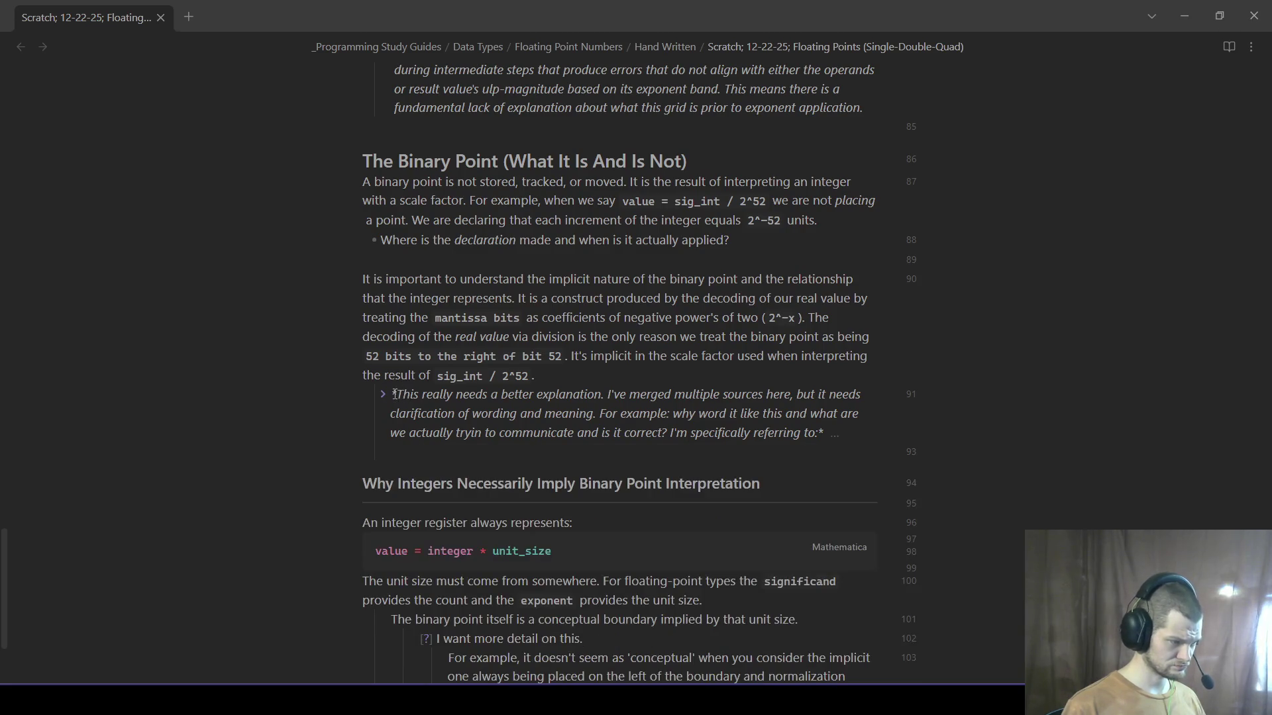
{"action": "left_click", "coordinate": [382, 394]}
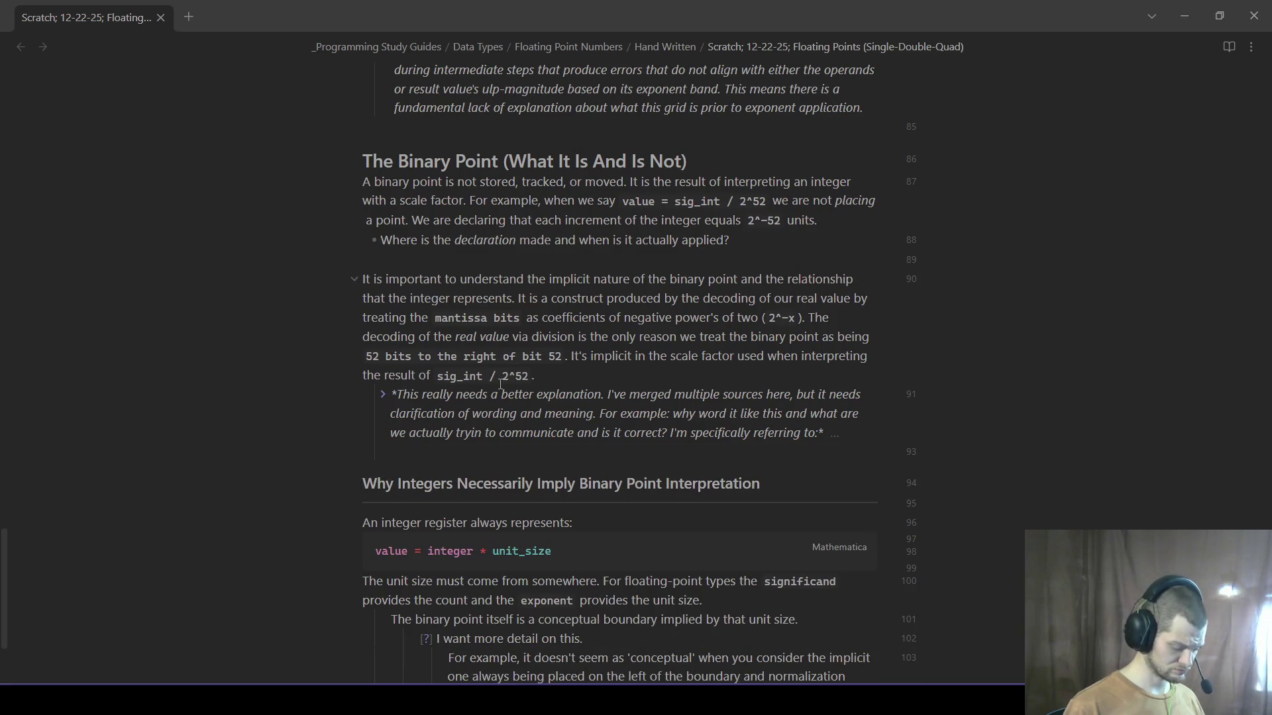
{"action": "type", "text": "[?]"}
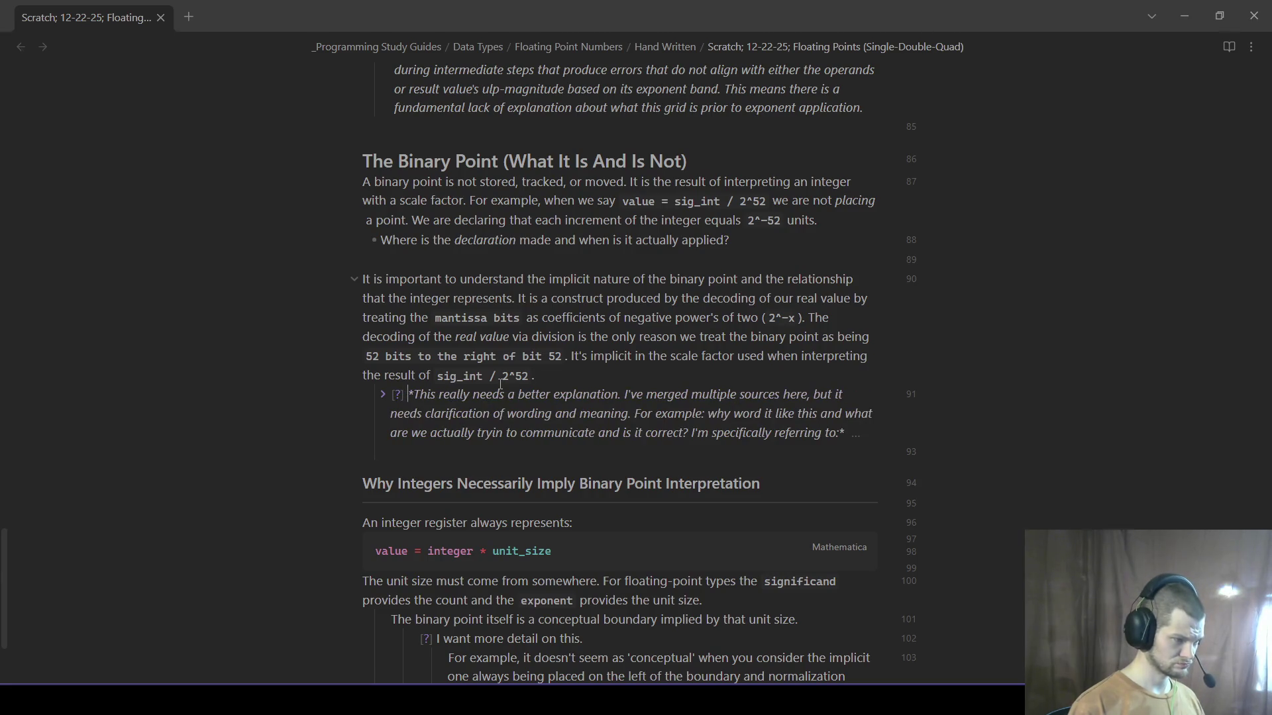
{"action": "left_click", "coordinate": [592, 468]}
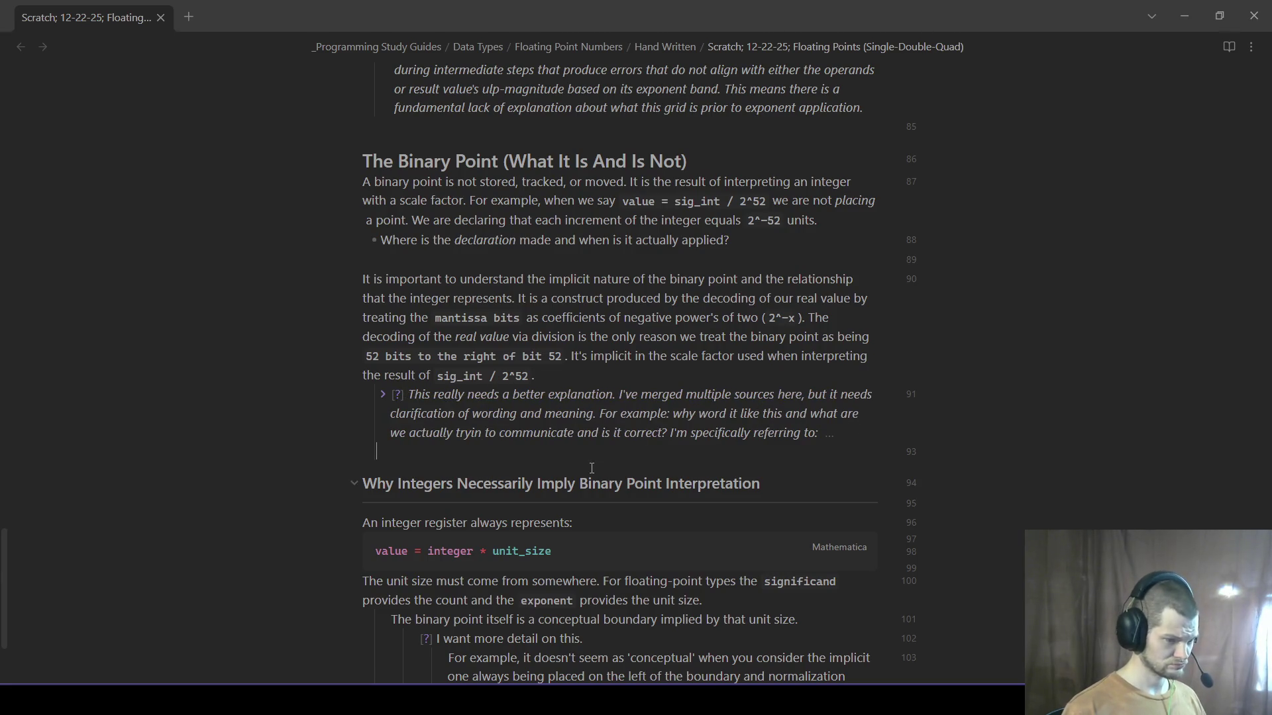
{"action": "left_click", "coordinate": [380, 396]}
{"action": "scroll", "coordinate": [303, 388], "scroll_direction": "up", "scroll_amount": 2}
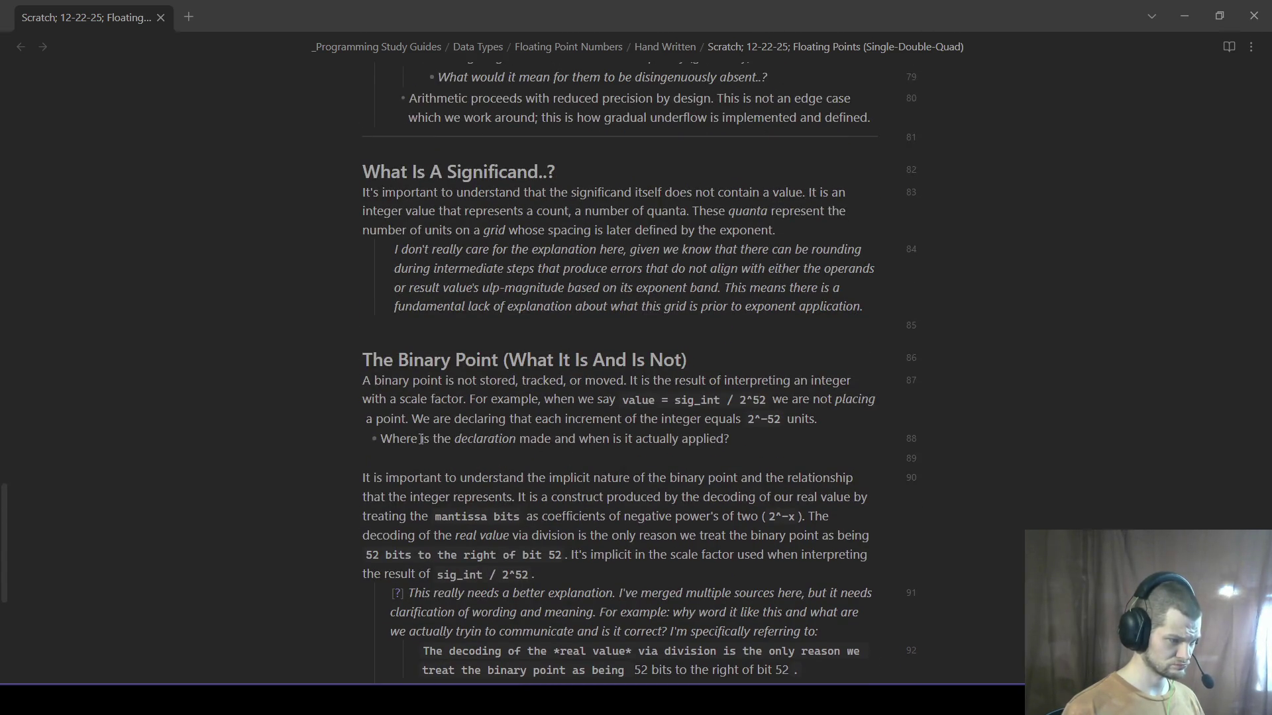
- Give the declaration question a plain [?] prefix and remove its bullet
{"action": "left_click", "coordinate": [381, 440]}
{"action": "type", "text": "[?]"}
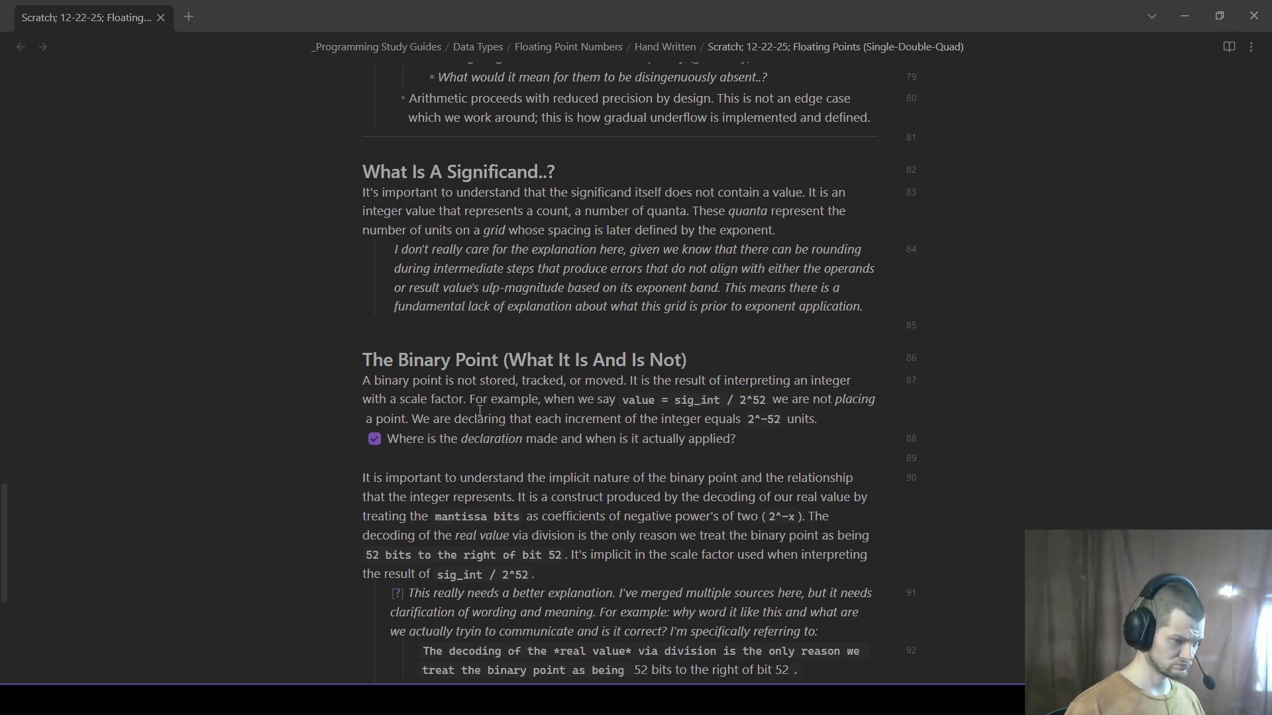
{"action": "key", "text": "BackSpace"}
{"action": "key", "text": "BackSpace"}
{"action": "key", "text": "BackSpace"}
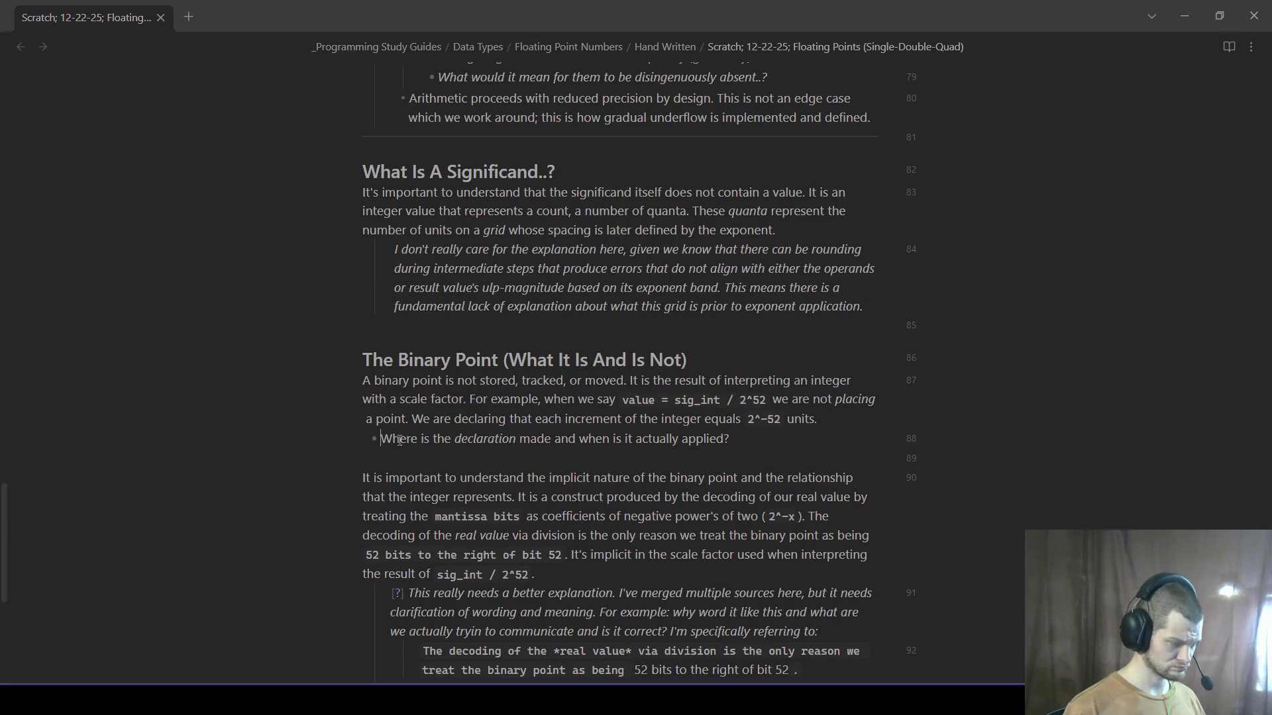
{"action": "type", "text": "?"}
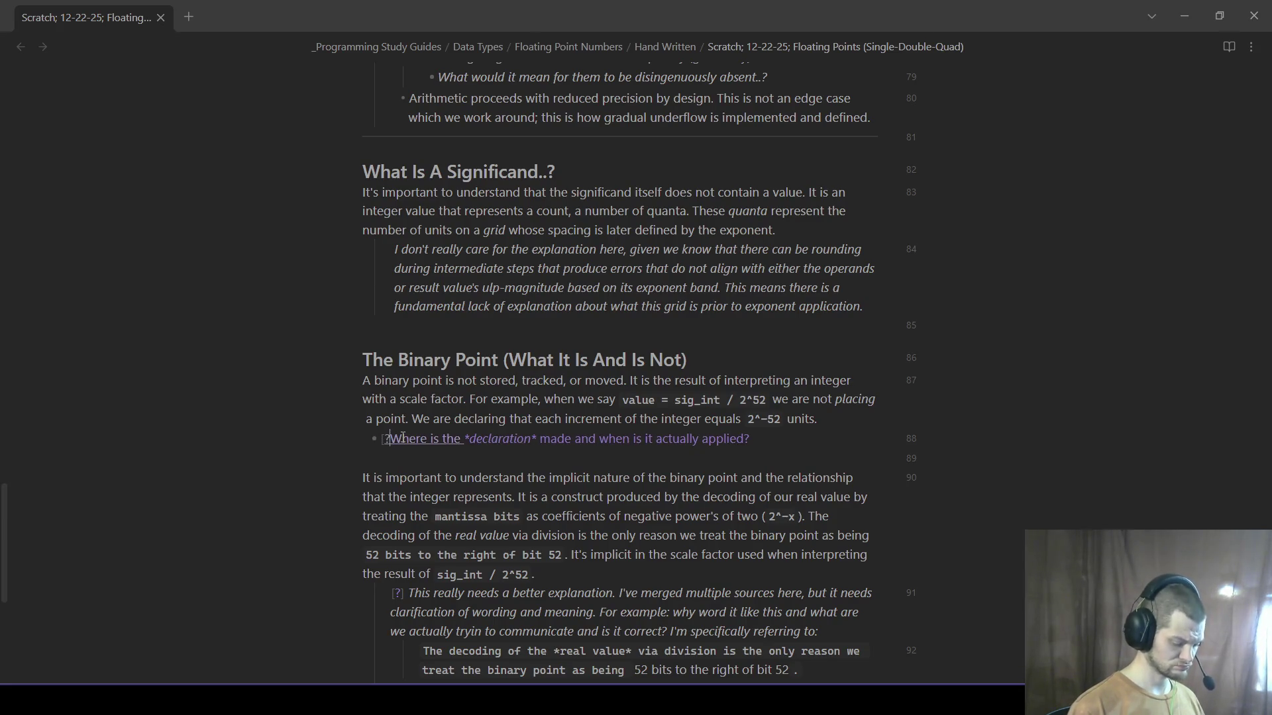
{"action": "type", "text": "]"}
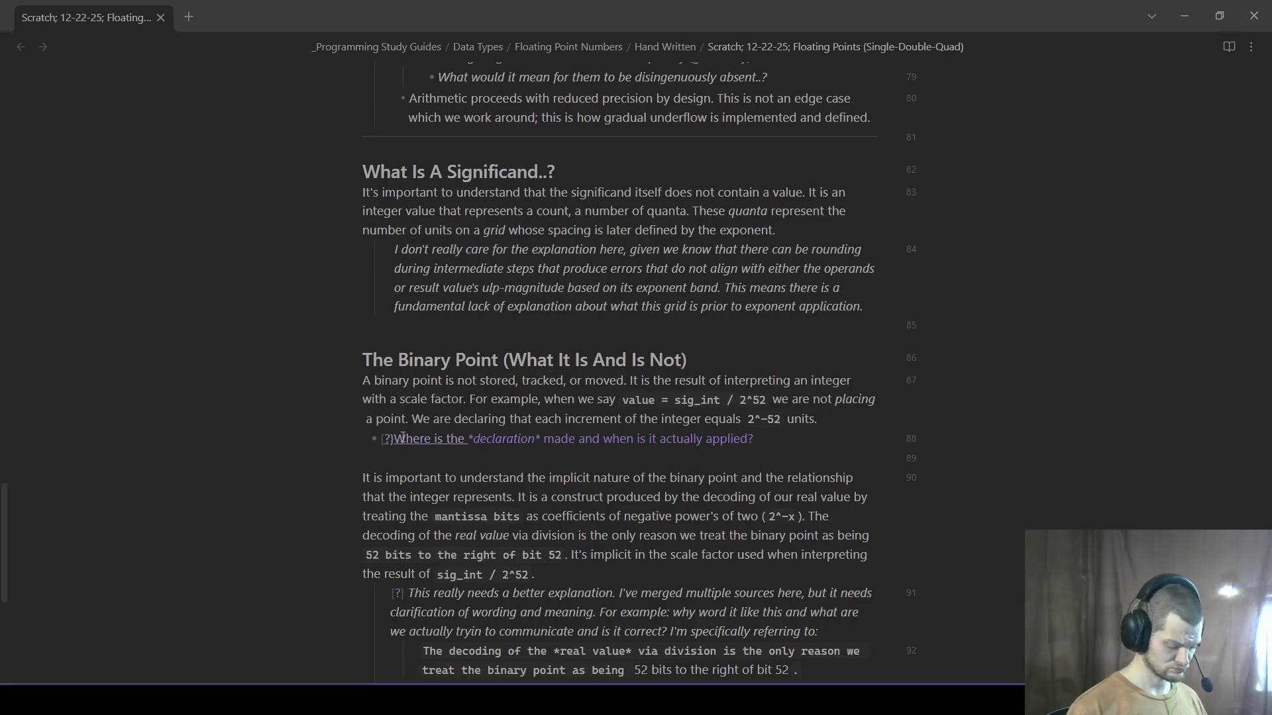
{"action": "key", "text": "BackSpace"}
{"action": "key", "text": "Home"}
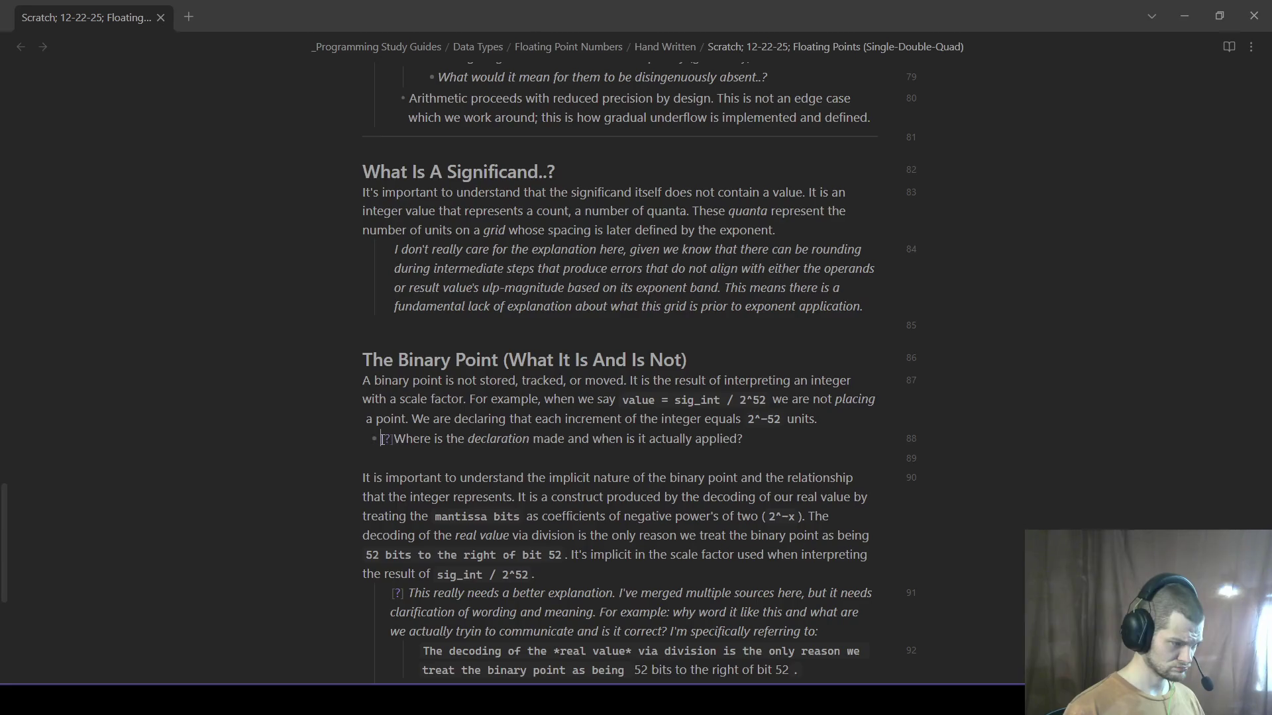
{"action": "key", "text": "BackSpace"}
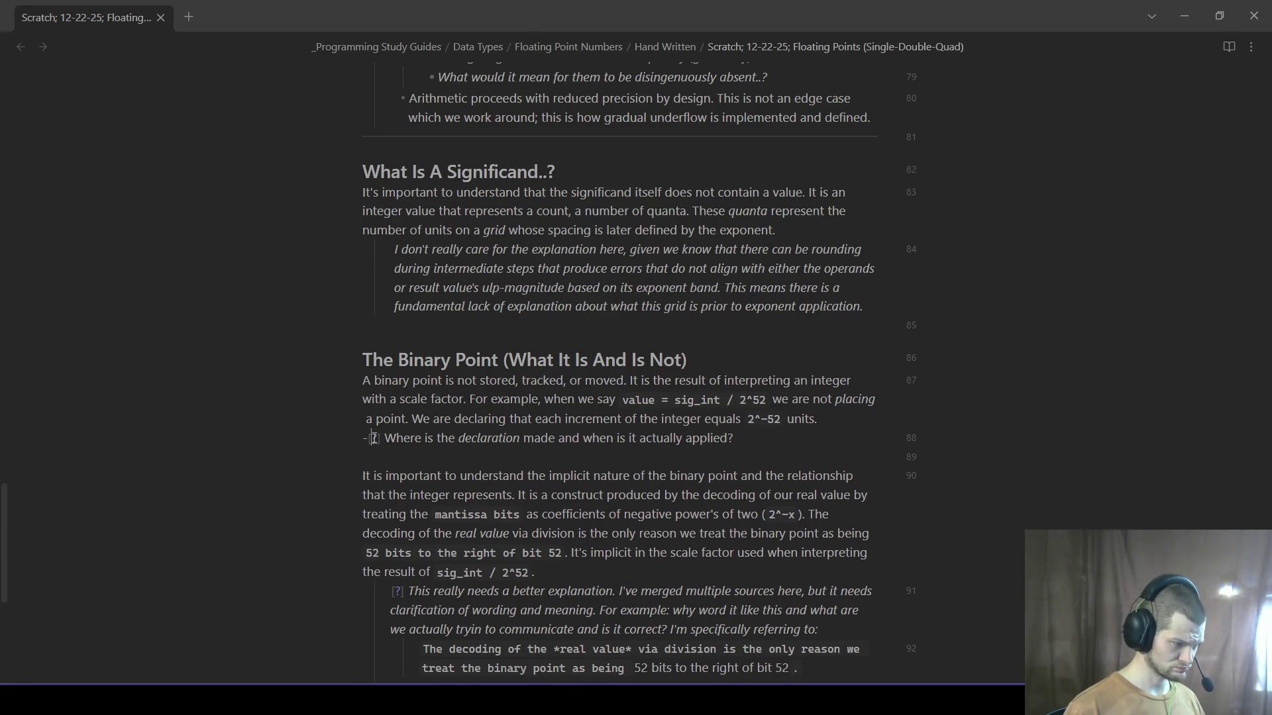
{"action": "left_click", "coordinate": [462, 454]}
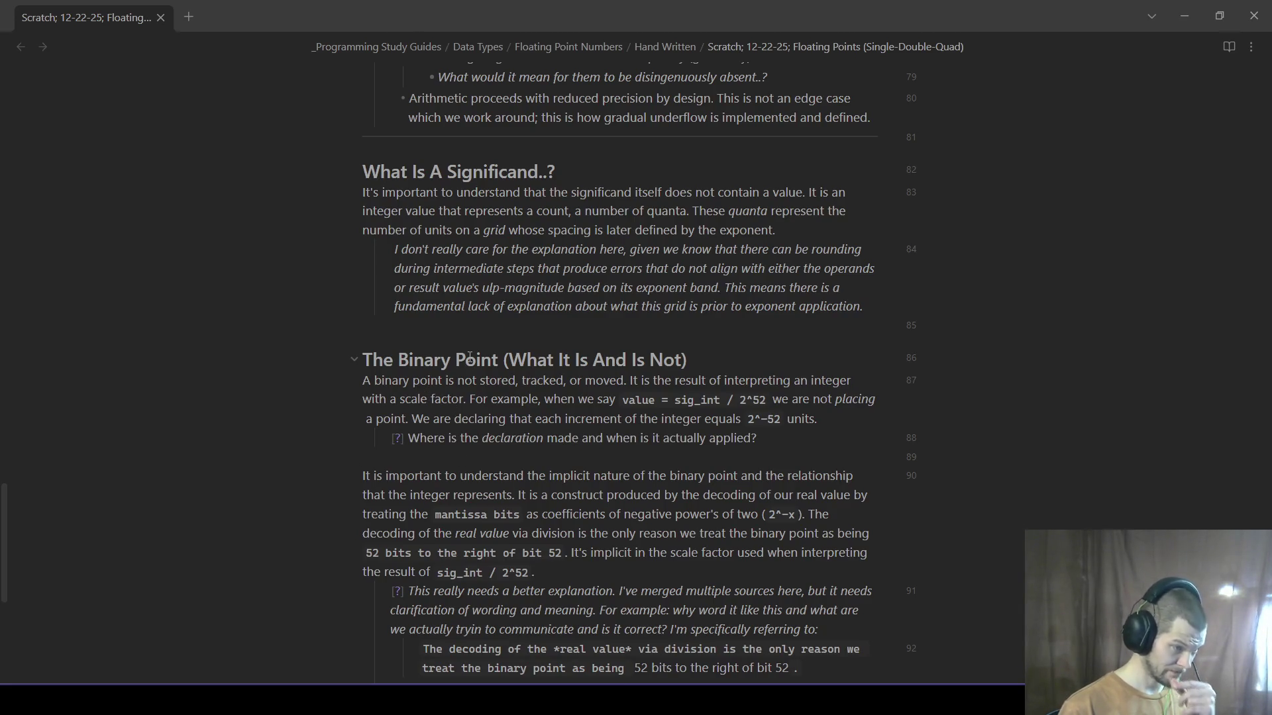
{"action": "scroll", "coordinate": [469, 360], "scroll_direction": "up", "scroll_amount": 2}
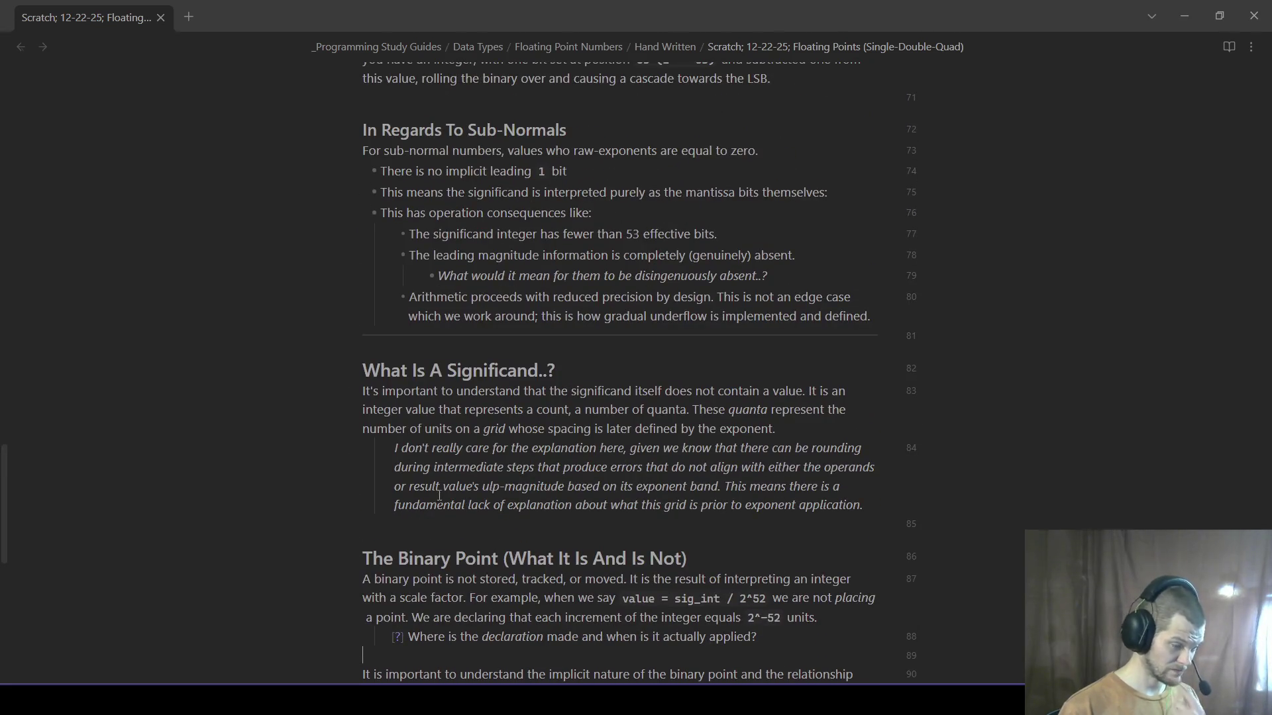
- Mark the italic notes on lines 84, 79 and 63 with [!] or [?], removing their bullets
{"action": "left_click", "coordinate": [397, 448]}
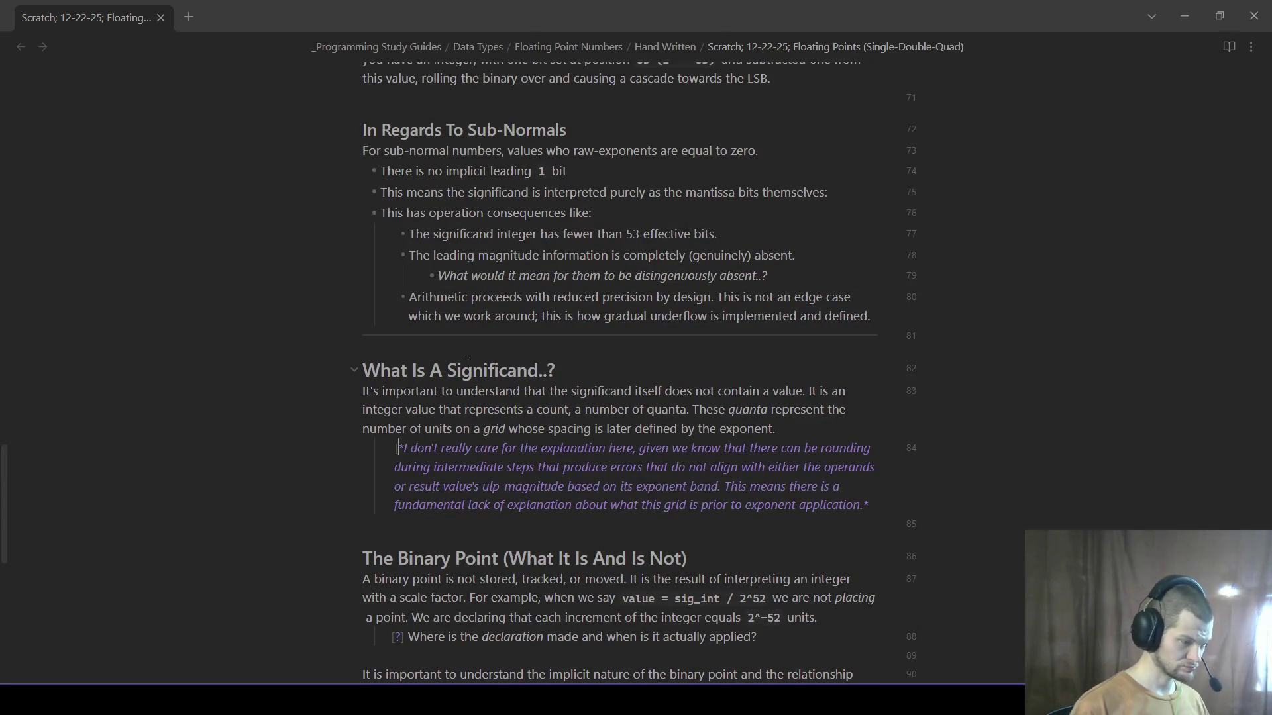
{"action": "type", "text": "[!]"}
{"action": "left_click", "coordinate": [676, 310]}
{"action": "scroll", "coordinate": [677, 310], "scroll_direction": "down", "scroll_amount": 1}
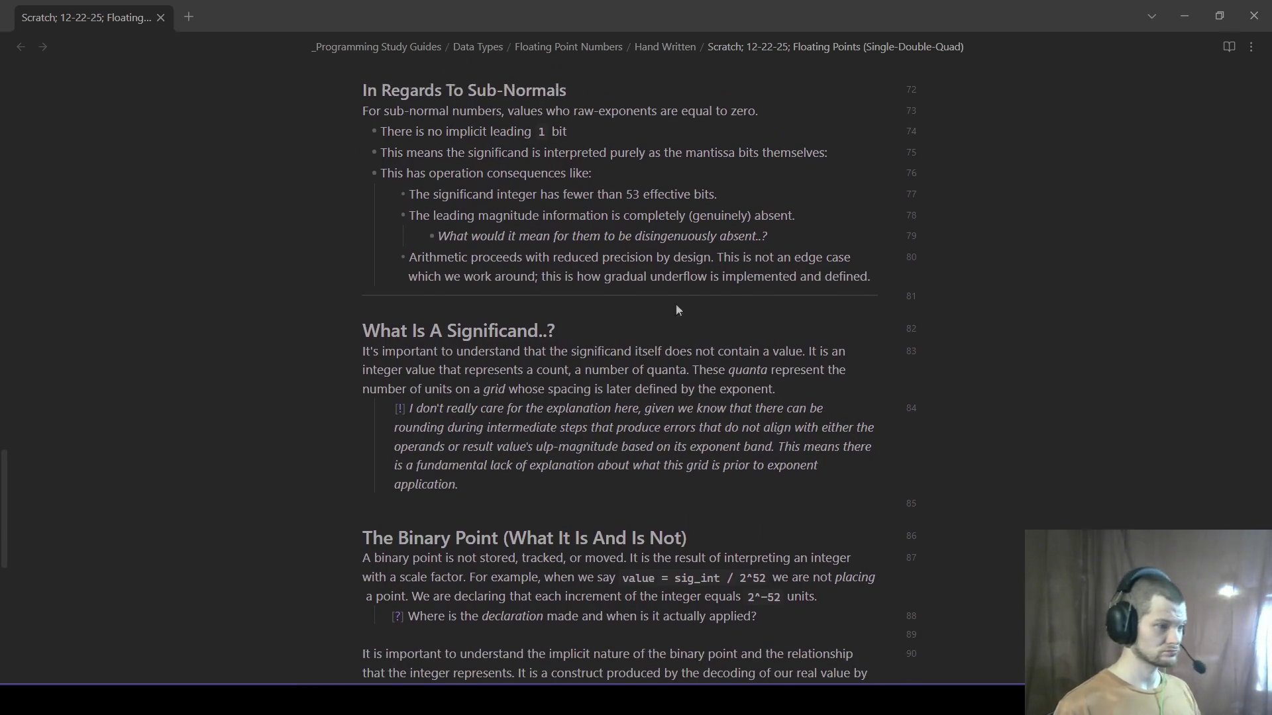
{"action": "scroll", "coordinate": [676, 310], "scroll_direction": "up", "scroll_amount": 2}
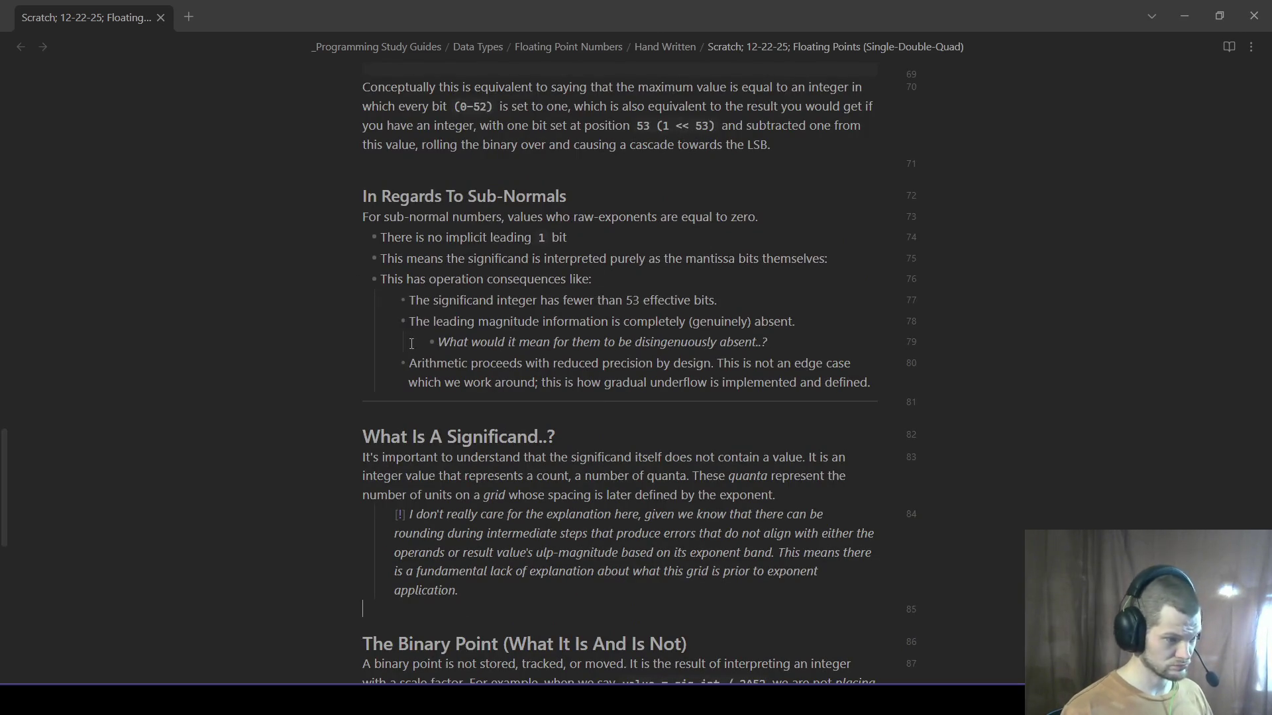
{"action": "left_click", "coordinate": [451, 345]}
{"action": "key", "text": "BackSpace"}
{"action": "key", "text": "BackSpace"}
{"action": "type", "text": "["}
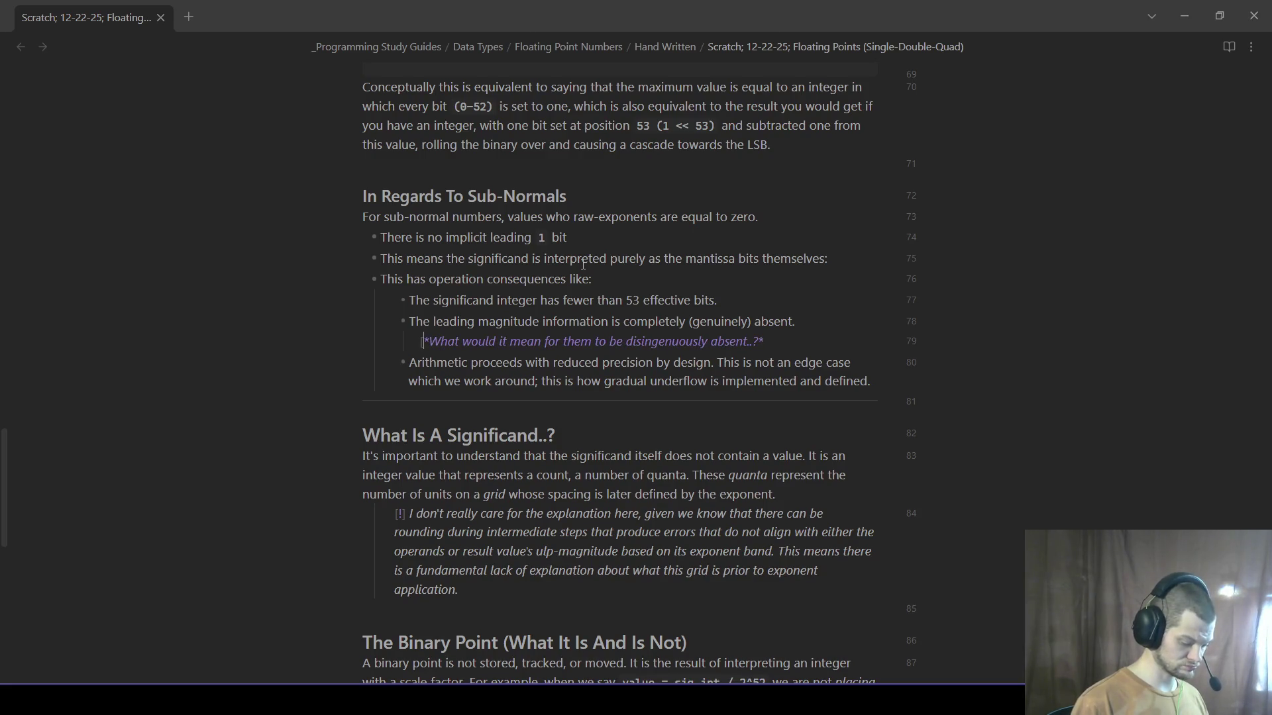
{"action": "type", "text": "?]"}
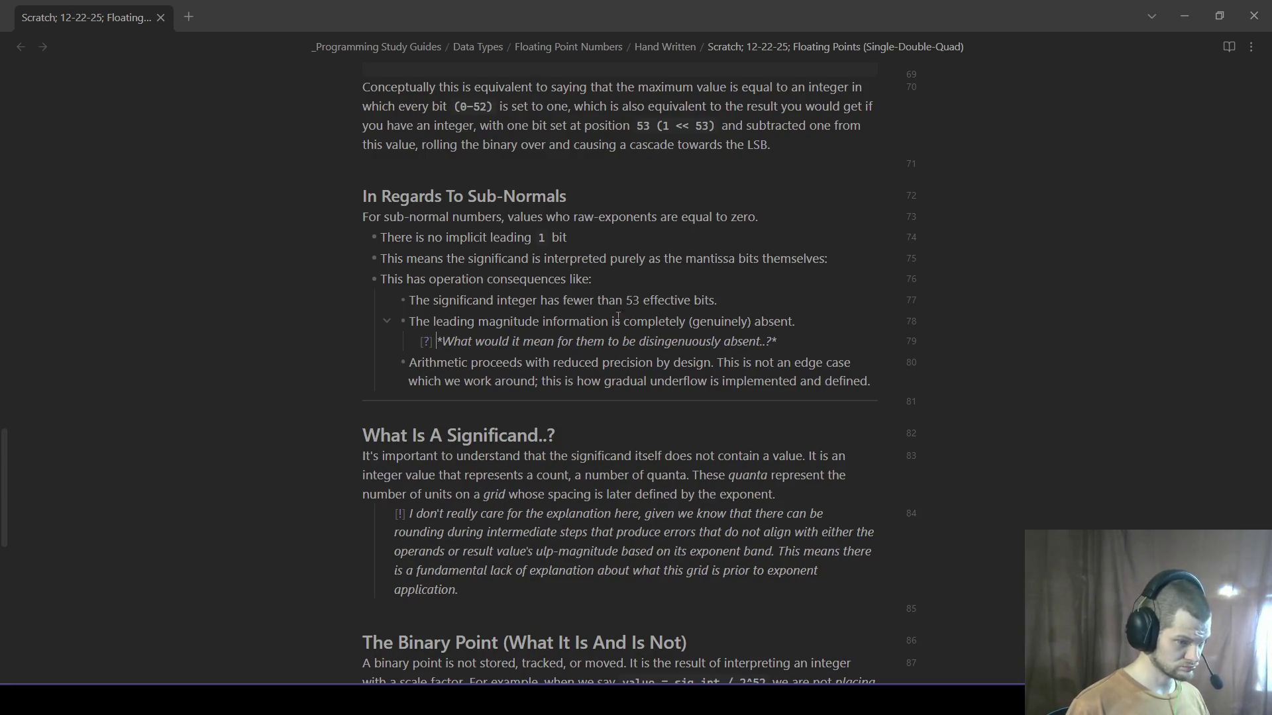
{"action": "scroll", "coordinate": [582, 298], "scroll_direction": "up", "scroll_amount": 3}
{"action": "scroll", "coordinate": [559, 332], "scroll_direction": "up", "scroll_amount": 2}
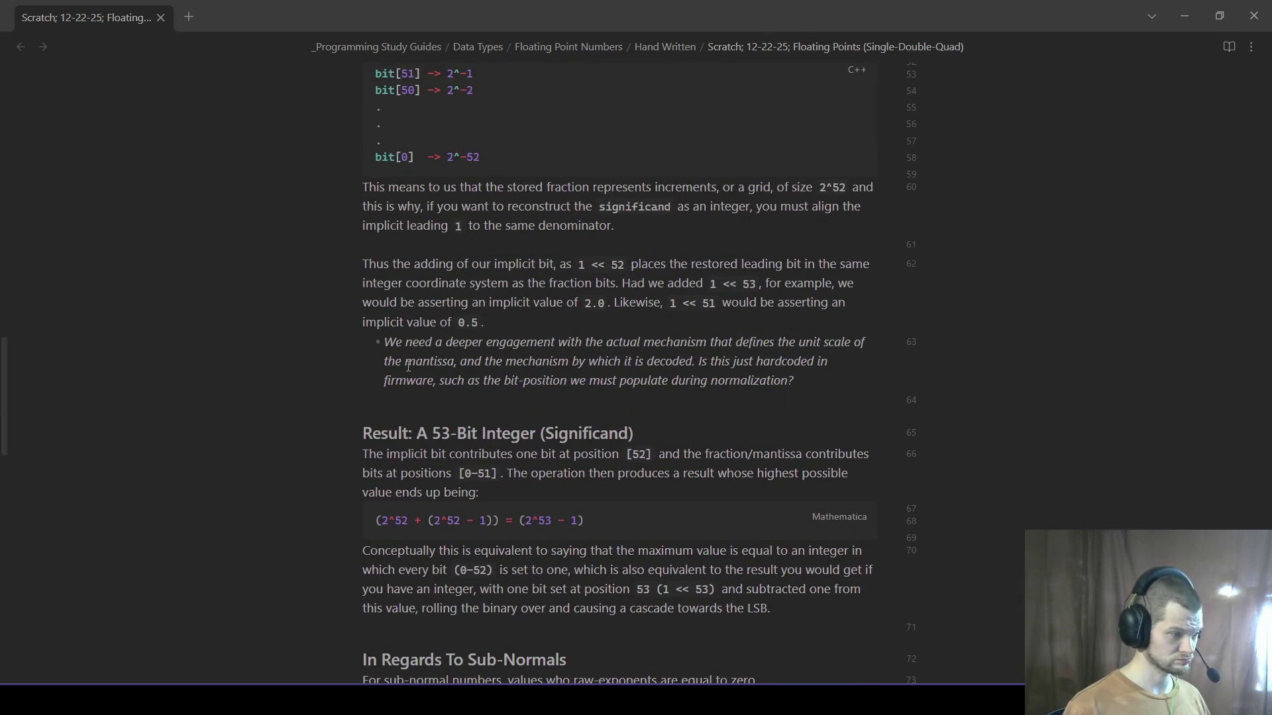
{"action": "left_click", "coordinate": [401, 343]}
{"action": "key", "text": "BackSpace"}
{"action": "key", "text": "BackSpace"}
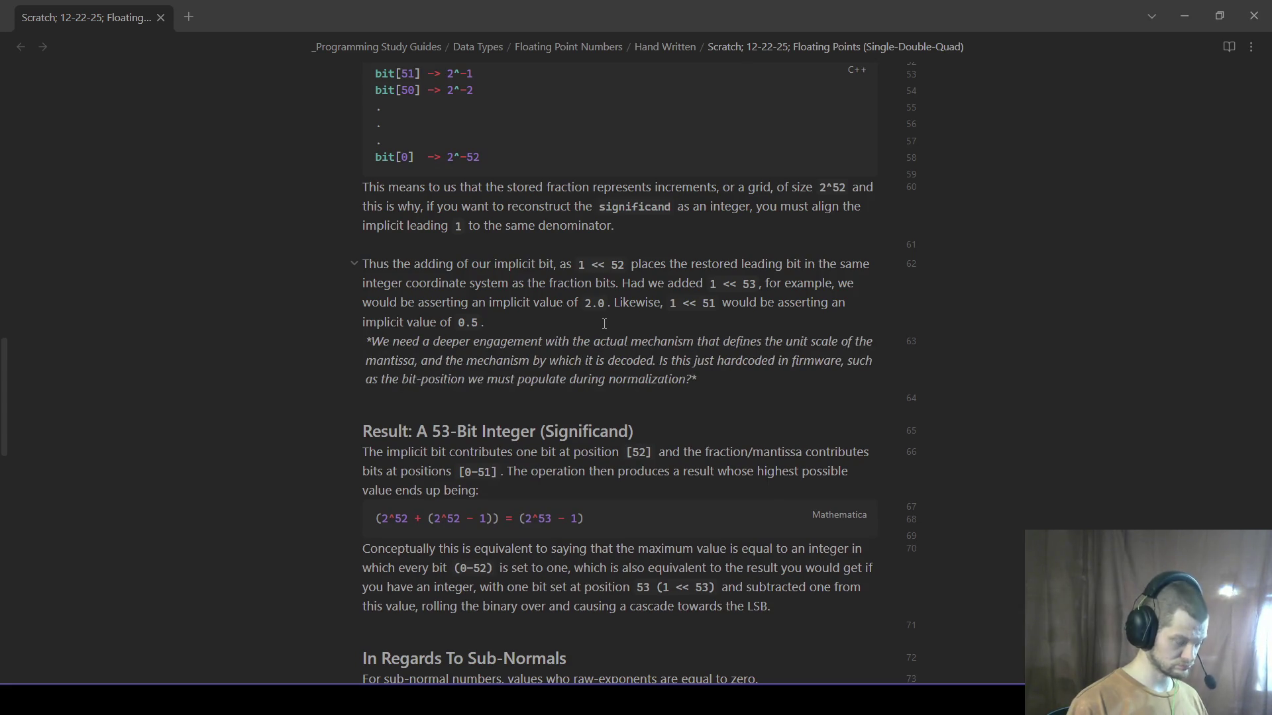
{"action": "type", "text": "[!]"}
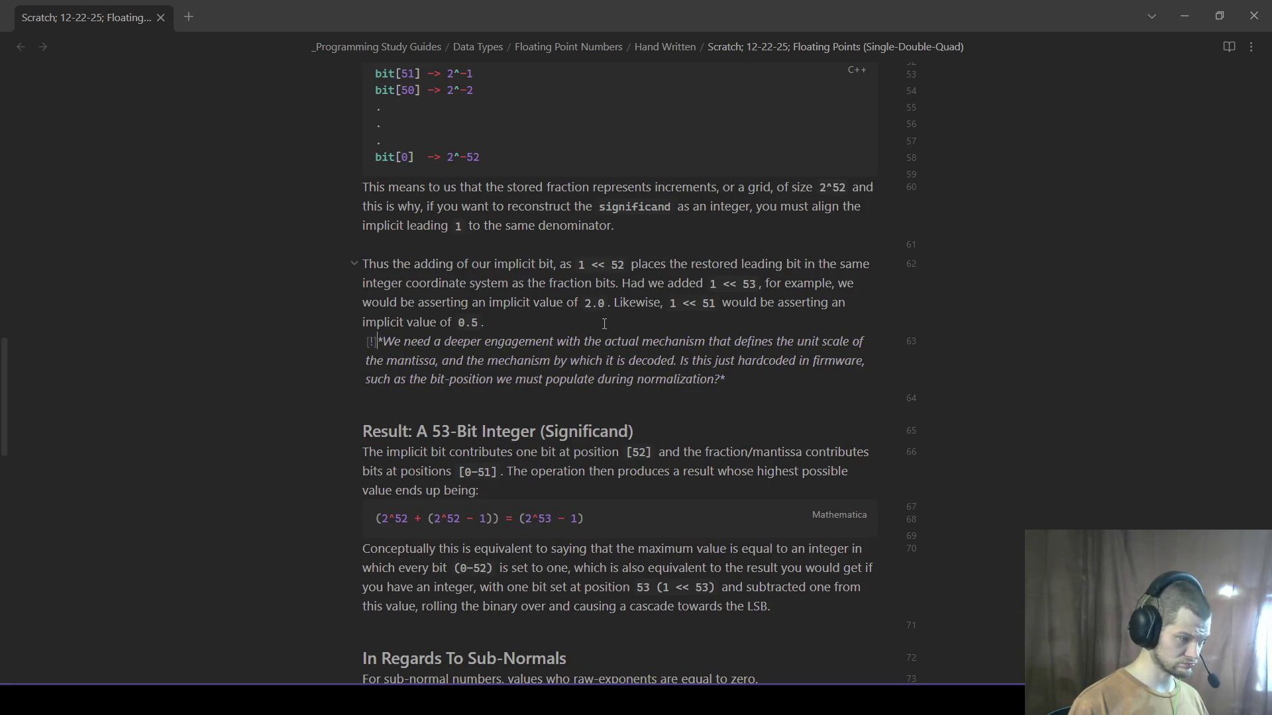
{"action": "left_click", "coordinate": [725, 407]}
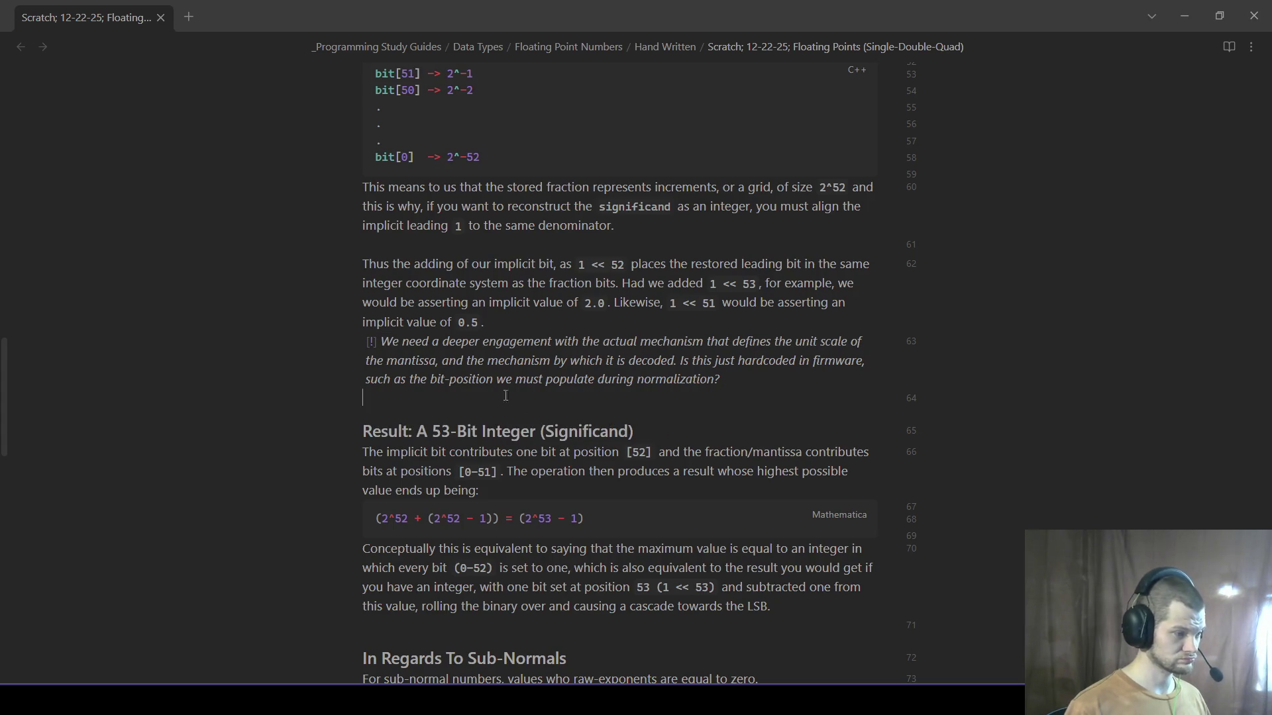
- Indent the line 63 [!] note one level, adjust line 28's indentation, and move to the note's end
{"action": "left_click_drag", "start_coordinate": [685, 392], "coordinate": [224, 339]}
{"action": "key", "text": "Tab"}
{"action": "left_click", "coordinate": [535, 397]}
{"action": "scroll", "coordinate": [646, 378], "scroll_direction": "up", "scroll_amount": 1}
{"action": "scroll", "coordinate": [782, 322], "scroll_direction": "up", "scroll_amount": 5}
{"action": "scroll", "coordinate": [781, 322], "scroll_direction": "up", "scroll_amount": 1}
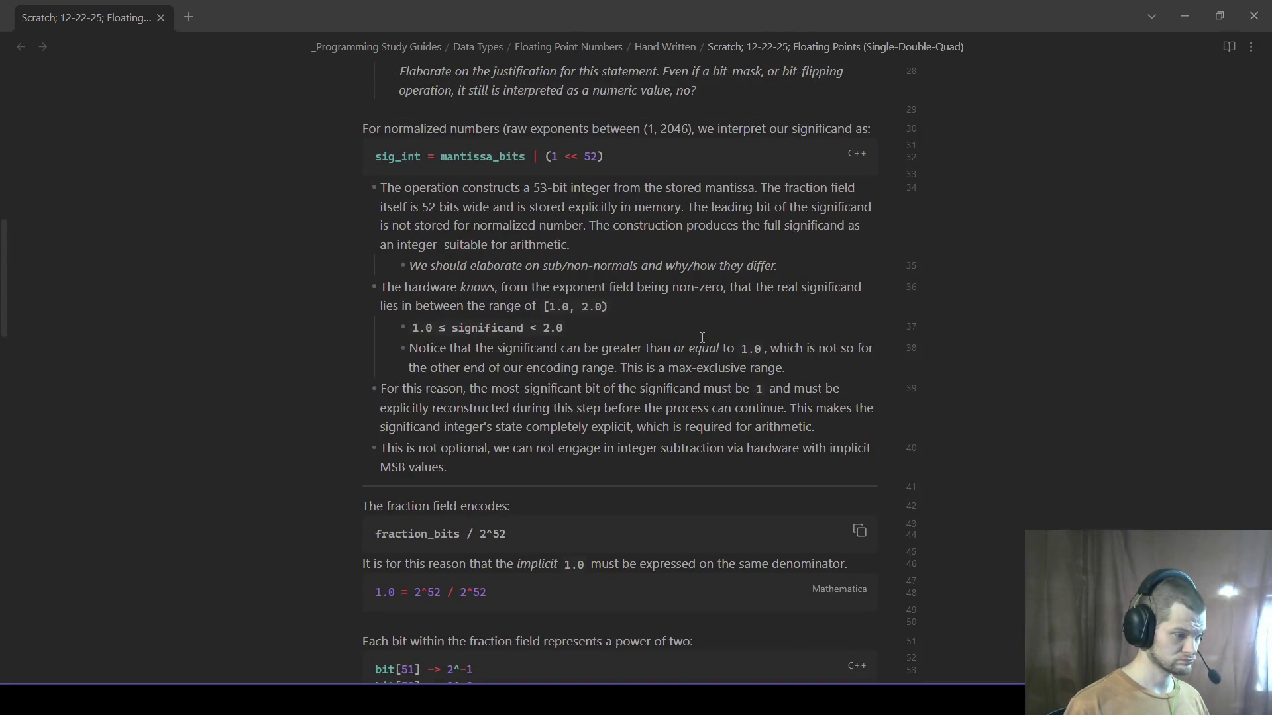
{"action": "scroll", "coordinate": [702, 337], "scroll_direction": "up", "scroll_amount": 4}
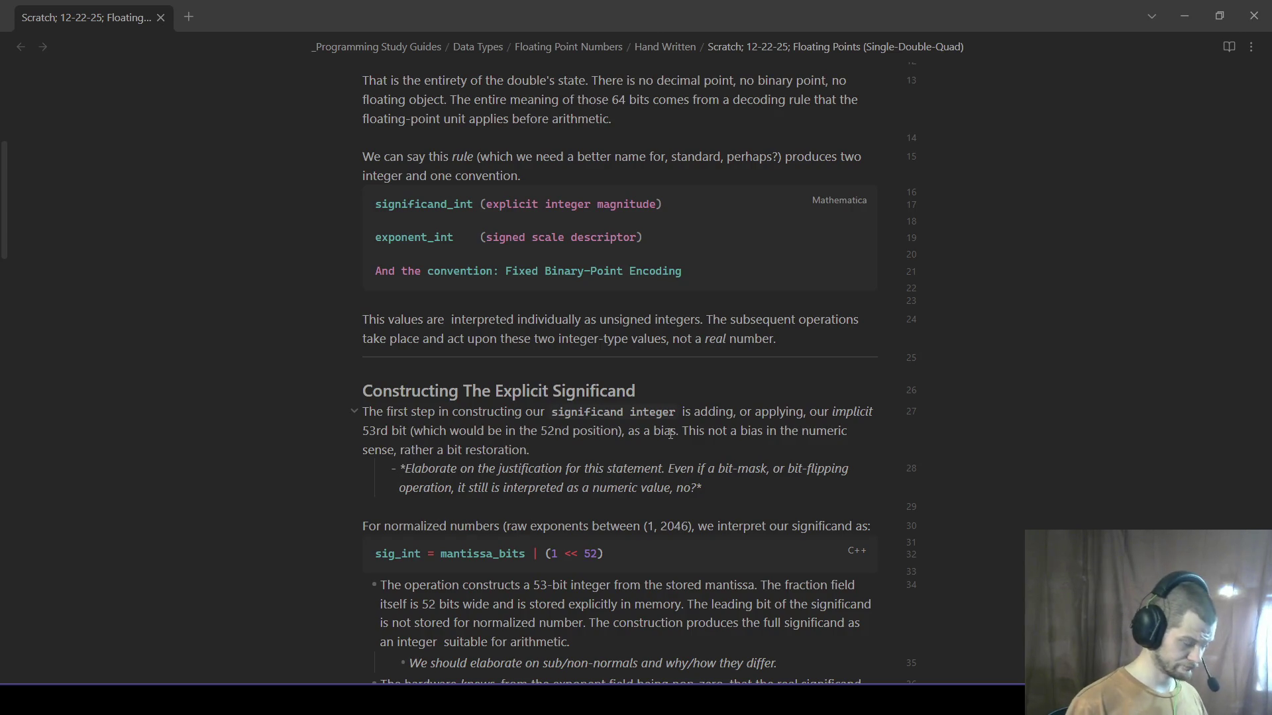
{"action": "type", "text": "[!]"}
{"action": "left_click", "coordinate": [404, 488]}
{"action": "key", "text": "Tab"}
{"action": "key", "text": "shift+Tab"}
{"action": "left_click", "coordinate": [528, 507]}
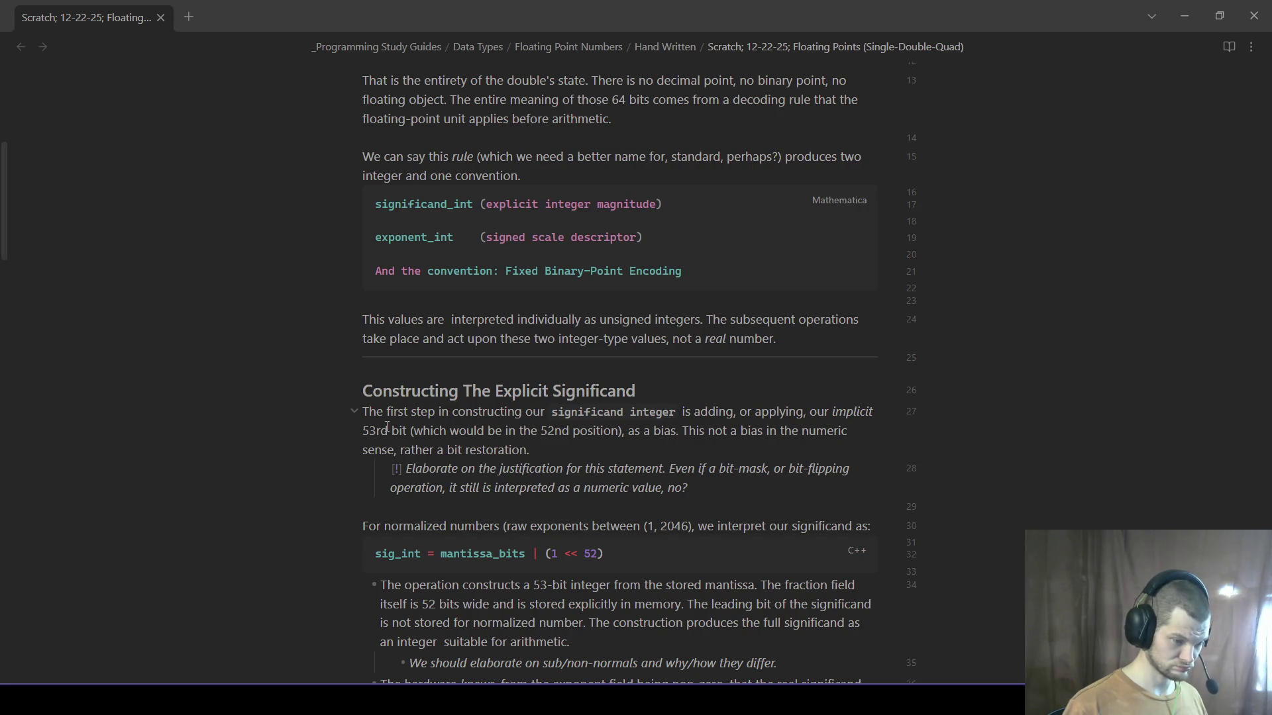
{"action": "scroll", "coordinate": [467, 459], "scroll_direction": "up", "scroll_amount": 1}
{"action": "scroll", "coordinate": [436, 450], "scroll_direction": "up", "scroll_amount": 4}
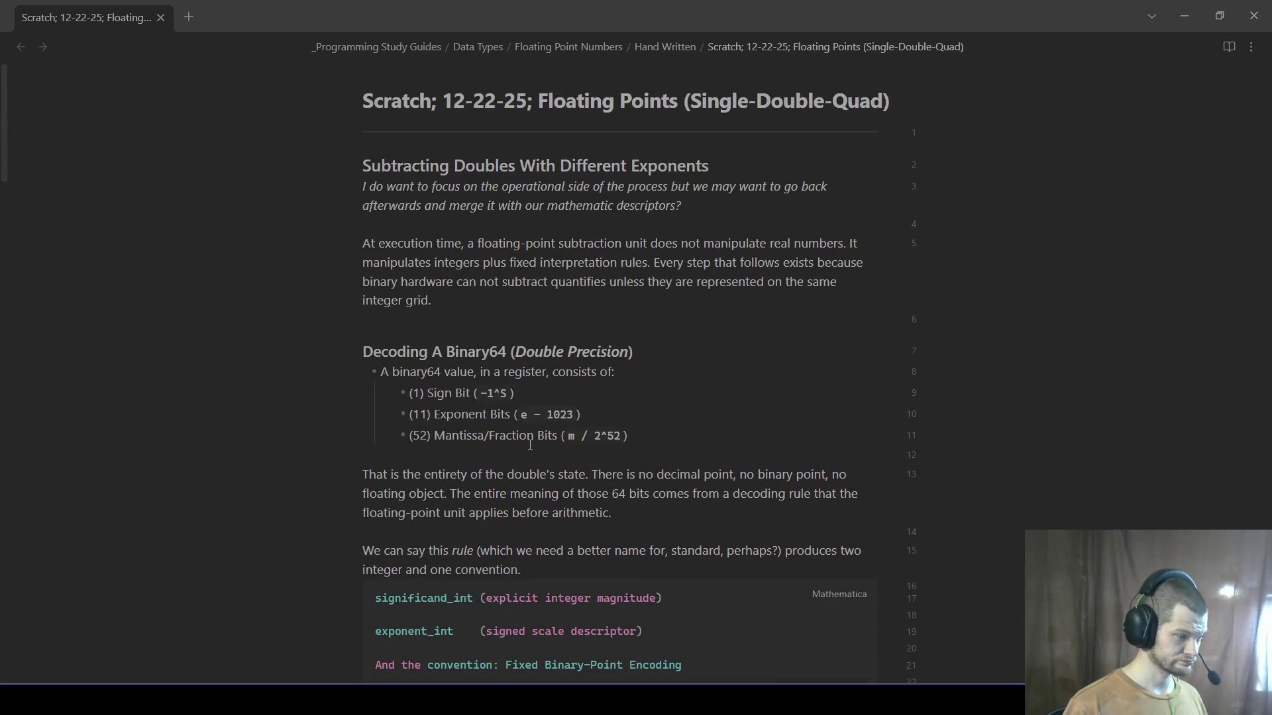
{"action": "scroll", "coordinate": [530, 444], "scroll_direction": "down", "scroll_amount": 5}
{"action": "scroll", "coordinate": [529, 444], "scroll_direction": "down", "scroll_amount": 5}
{"action": "scroll", "coordinate": [529, 445], "scroll_direction": "down", "scroll_amount": 5}
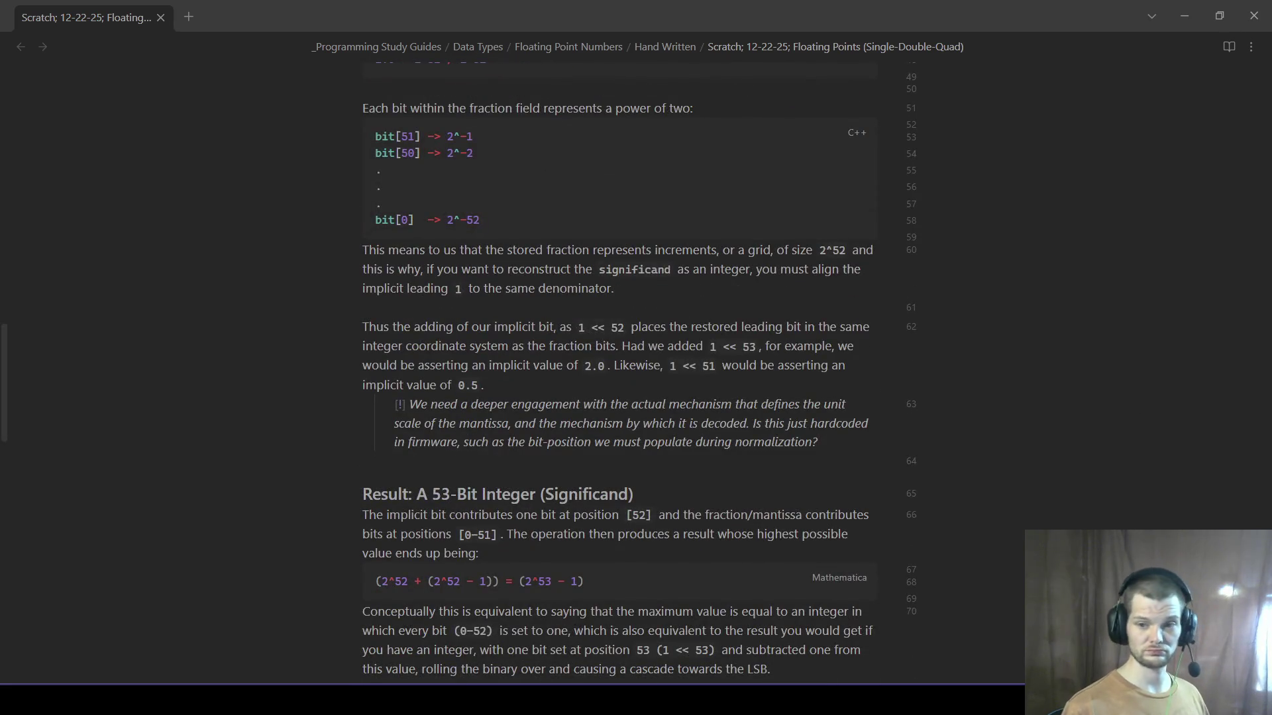
{"action": "scroll", "coordinate": [611, 493], "scroll_direction": "down", "scroll_amount": 5}
{"action": "scroll", "coordinate": [611, 492], "scroll_direction": "down", "scroll_amount": 1}
{"action": "scroll", "coordinate": [612, 492], "scroll_direction": "down", "scroll_amount": 5}
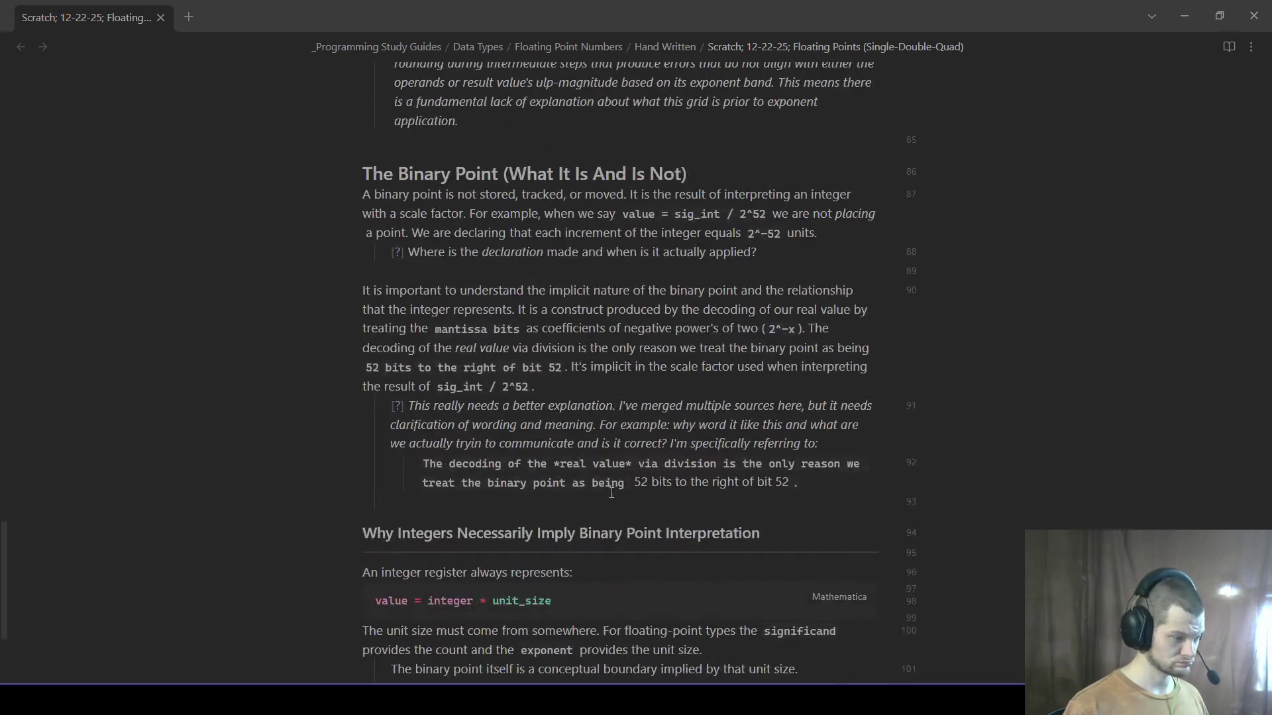
{"action": "scroll", "coordinate": [611, 492], "scroll_direction": "down", "scroll_amount": 3}
{"action": "left_click", "coordinate": [608, 587]}
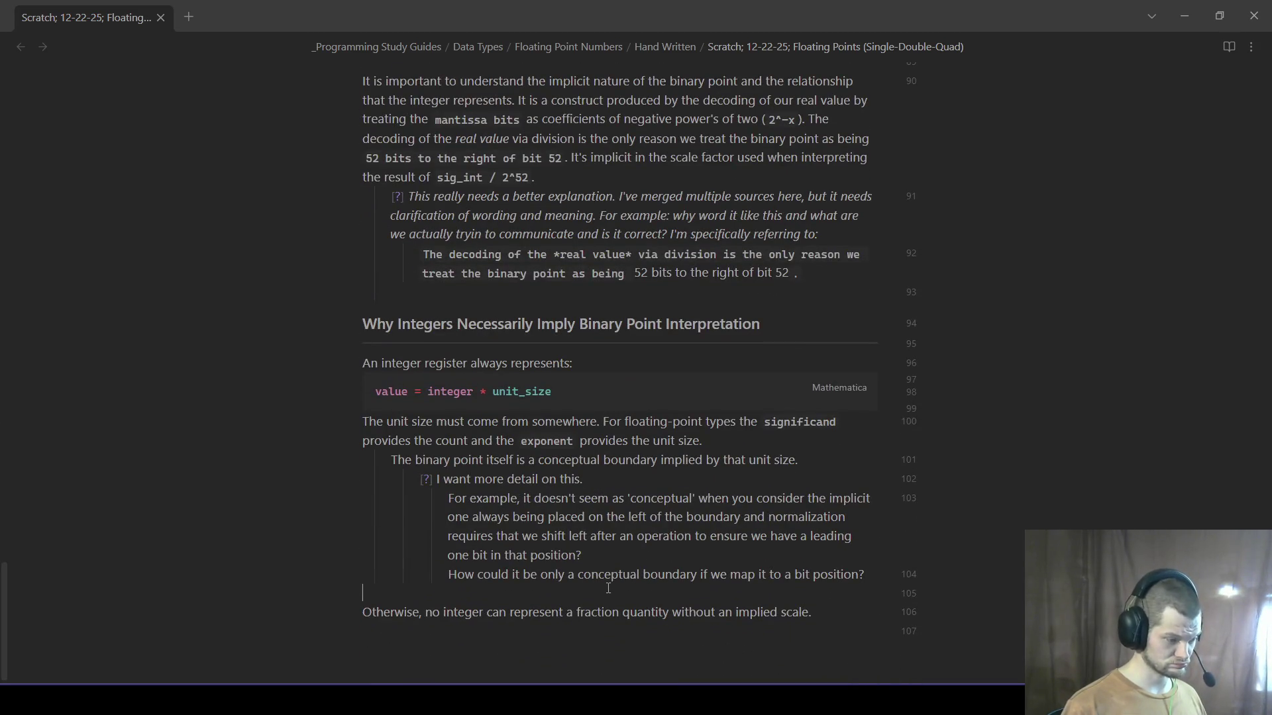
- Add a Questions Thus Far heading with a first bullet asking whether rounding can occur without a scale
{"action": "key", "text": "Return"}
{"action": "type", "text": "### Questions Thus Far"}
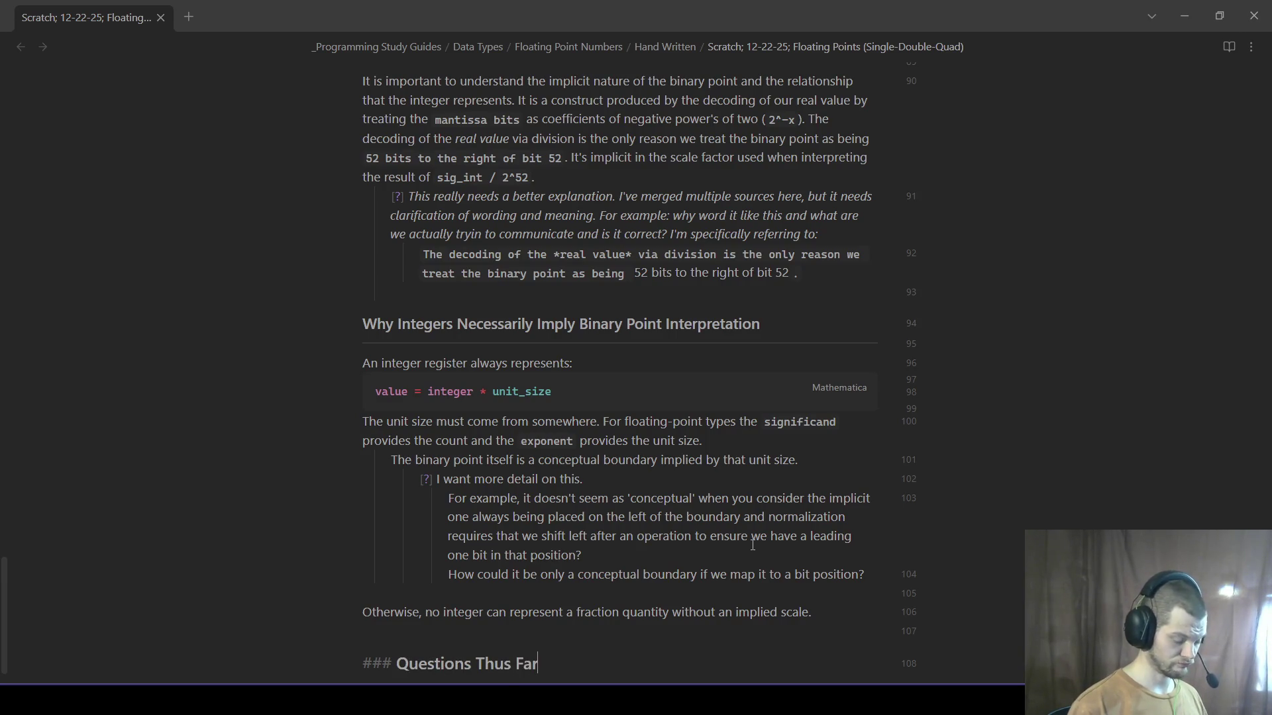
{"action": "type", "text": ":"}
{"action": "key", "text": "Return"}
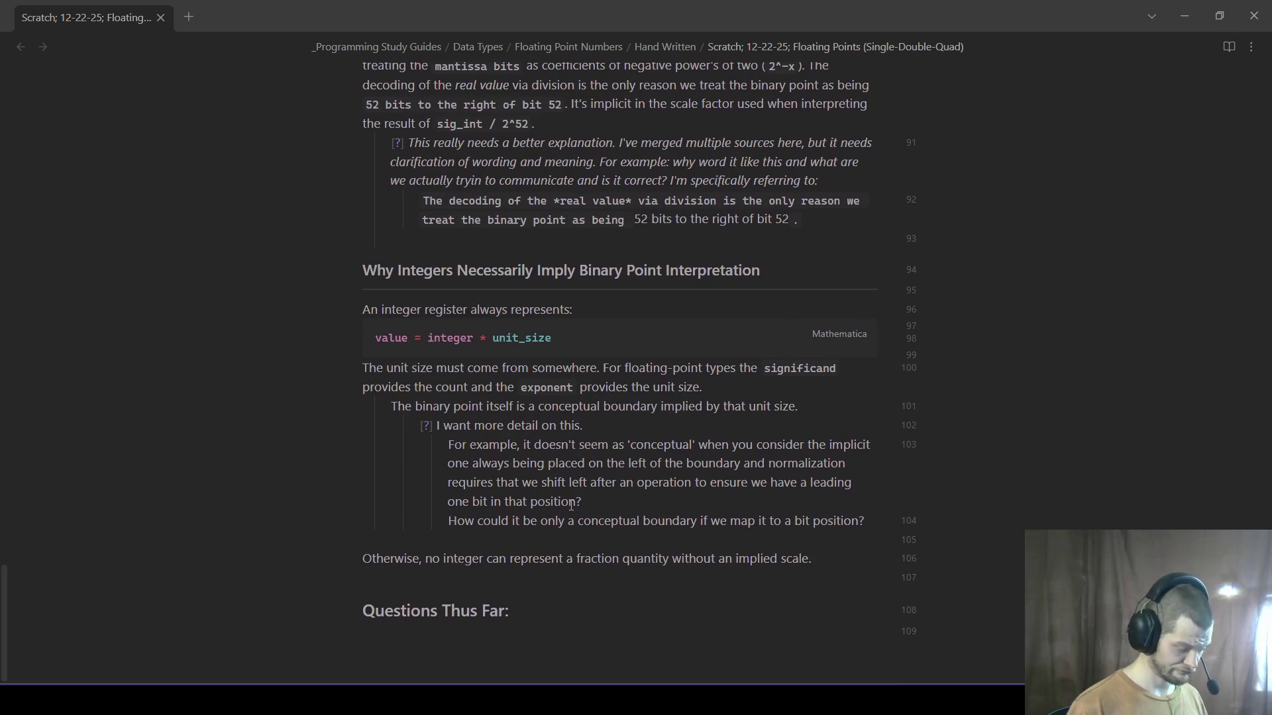
{"action": "type", "text": "- "}
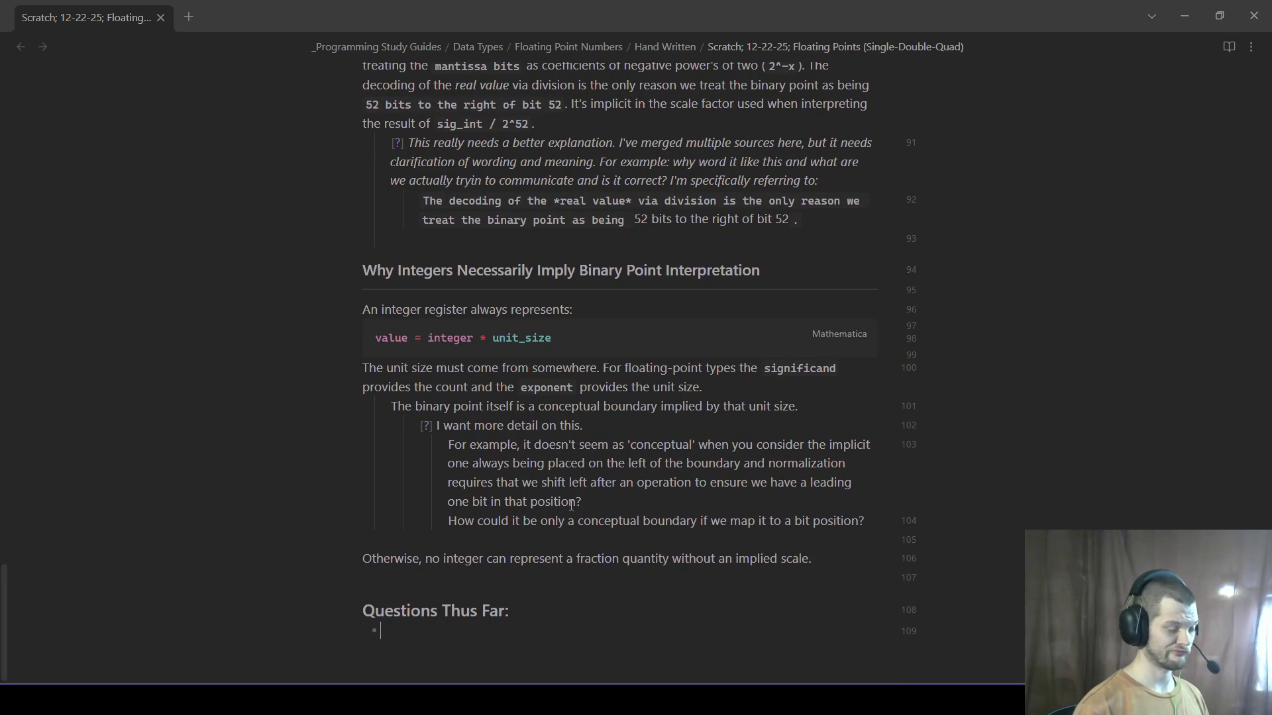
{"action": "type", "text": "Wheb"}
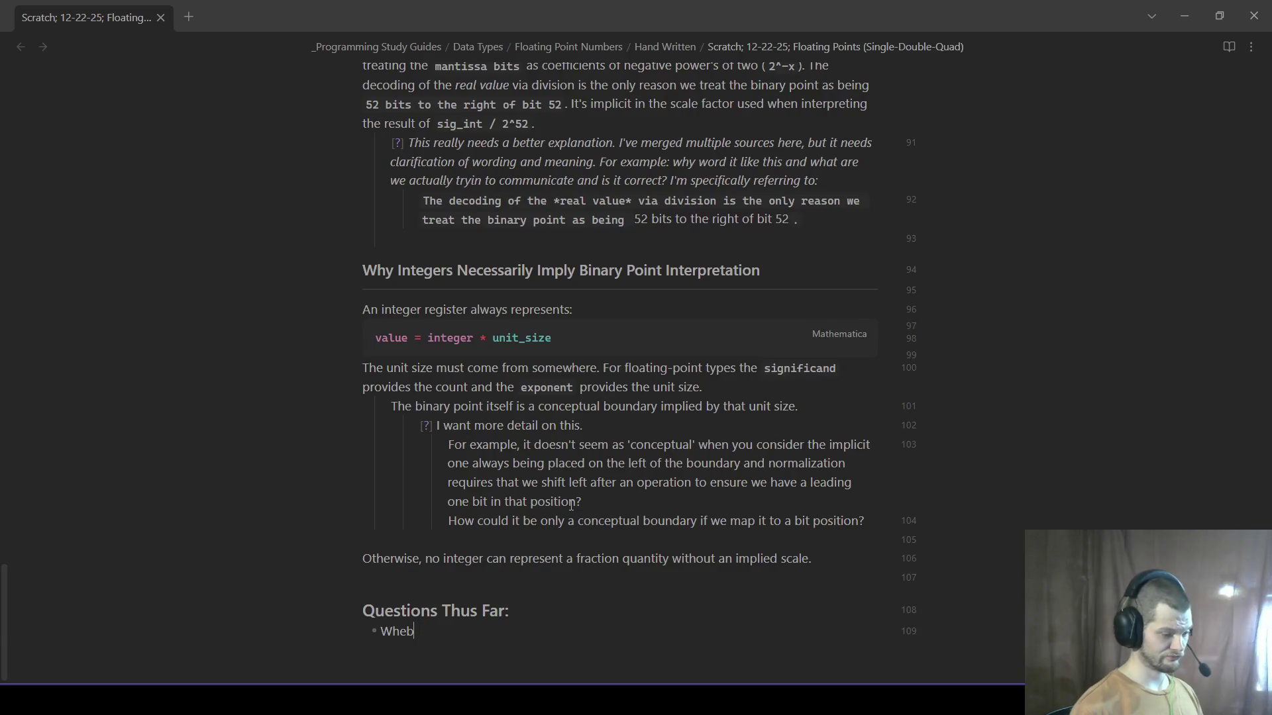
{"action": "key", "text": "BackSpace"}
{"action": "type", "text": "n"}
{"action": "type", "text": " encoiu"}
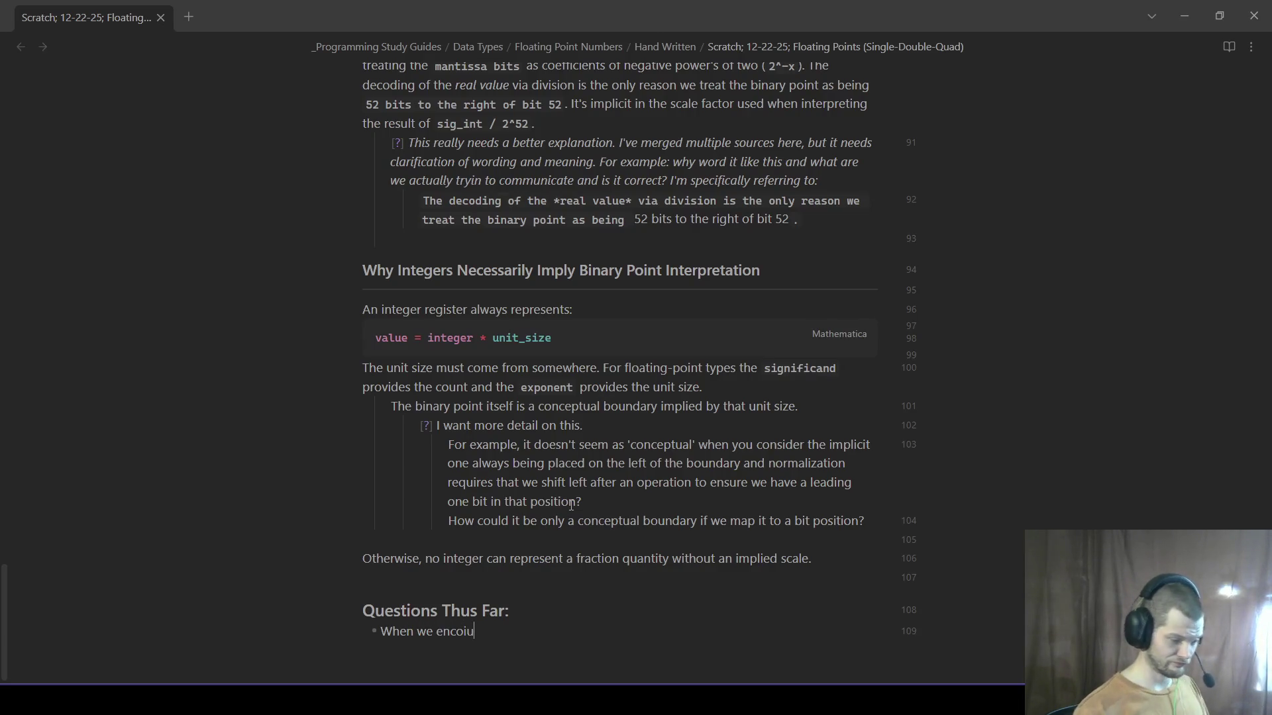
{"action": "key", "text": "BackSpace"}
{"action": "key", "text": "BackSpace"}
{"action": "type", "text": "unter"}
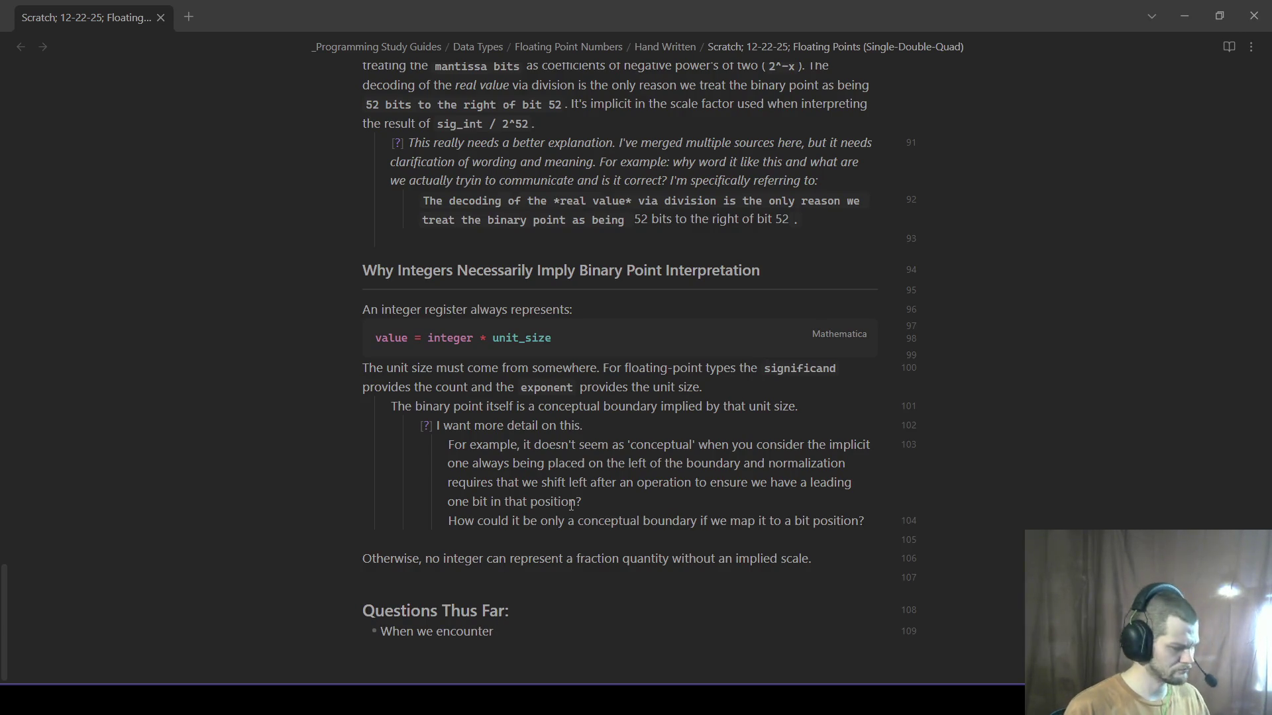
{"action": "type", "text": "rounding"}
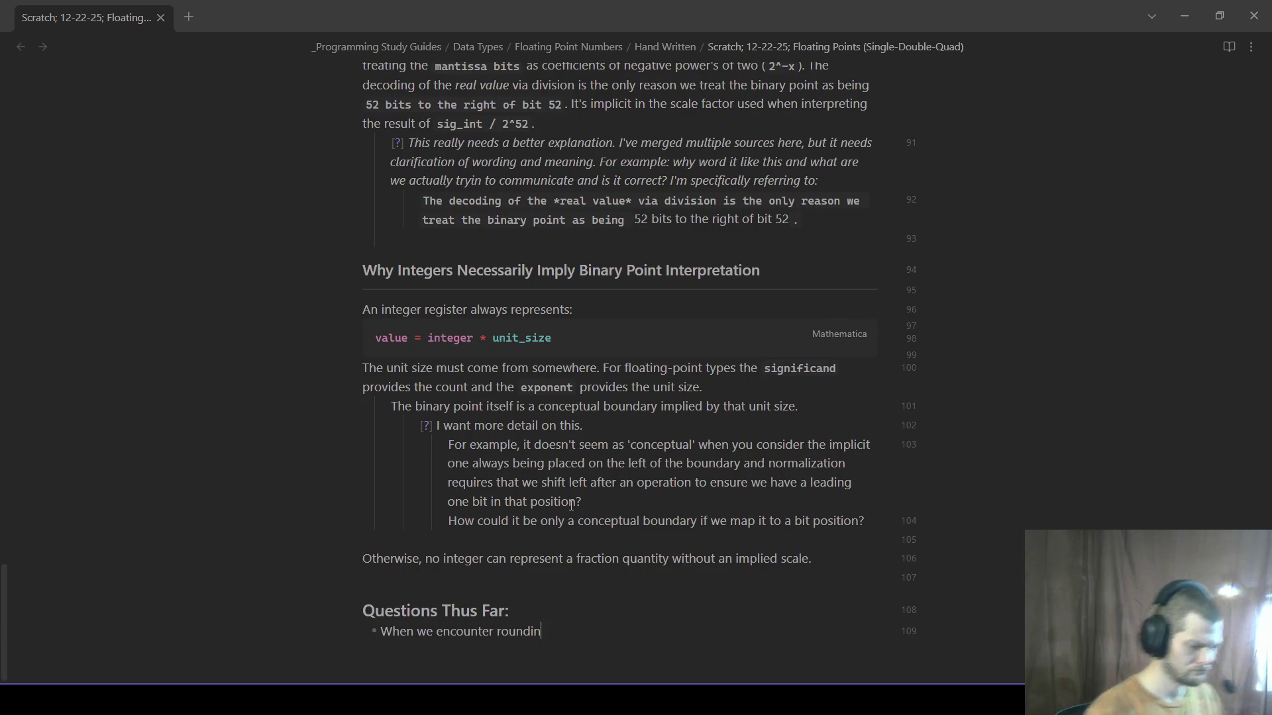
{"action": "type", "text": " the occurs without a scale,"}
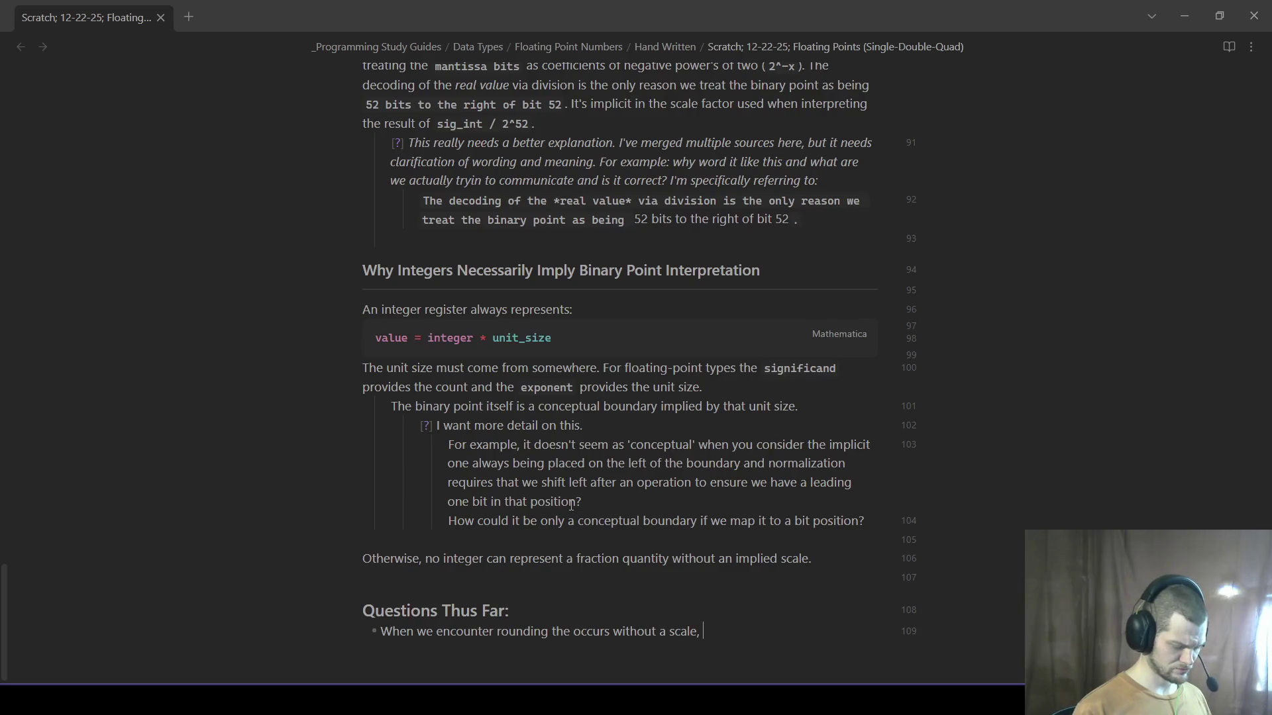
{"action": "type", "text": "ho"}
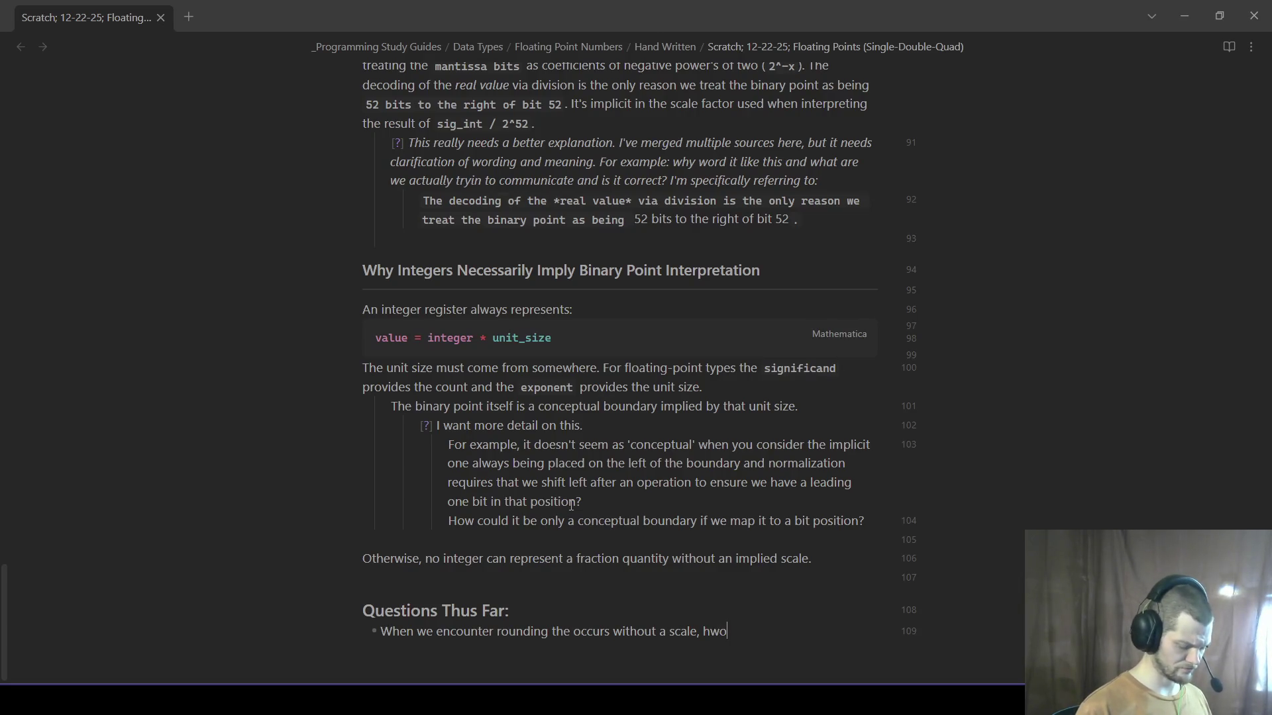
{"action": "key", "text": "BackSpace"}
{"action": "key", "text": "BackSpace"}
{"action": "key", "text": "BackSpace"}
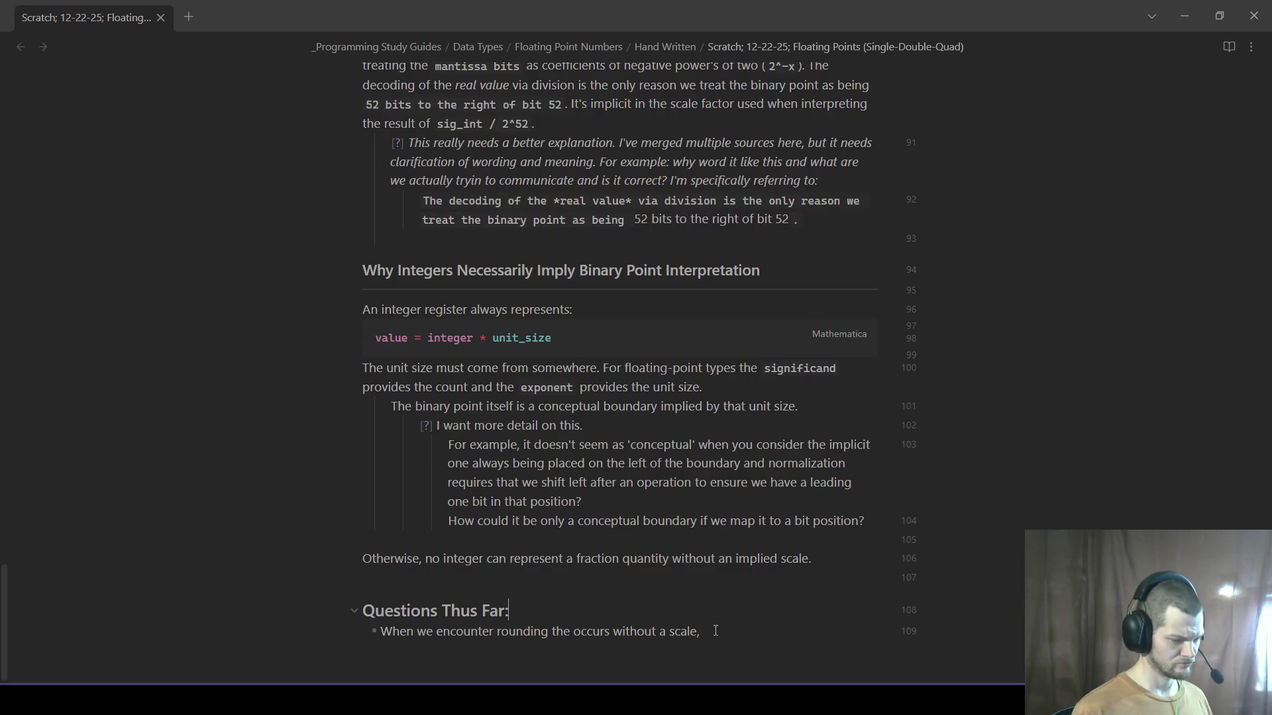
{"action": "left_click_drag", "start_coordinate": [715, 631], "coordinate": [360, 640]}
{"action": "type", "text": "Can we encounter rounding that"}
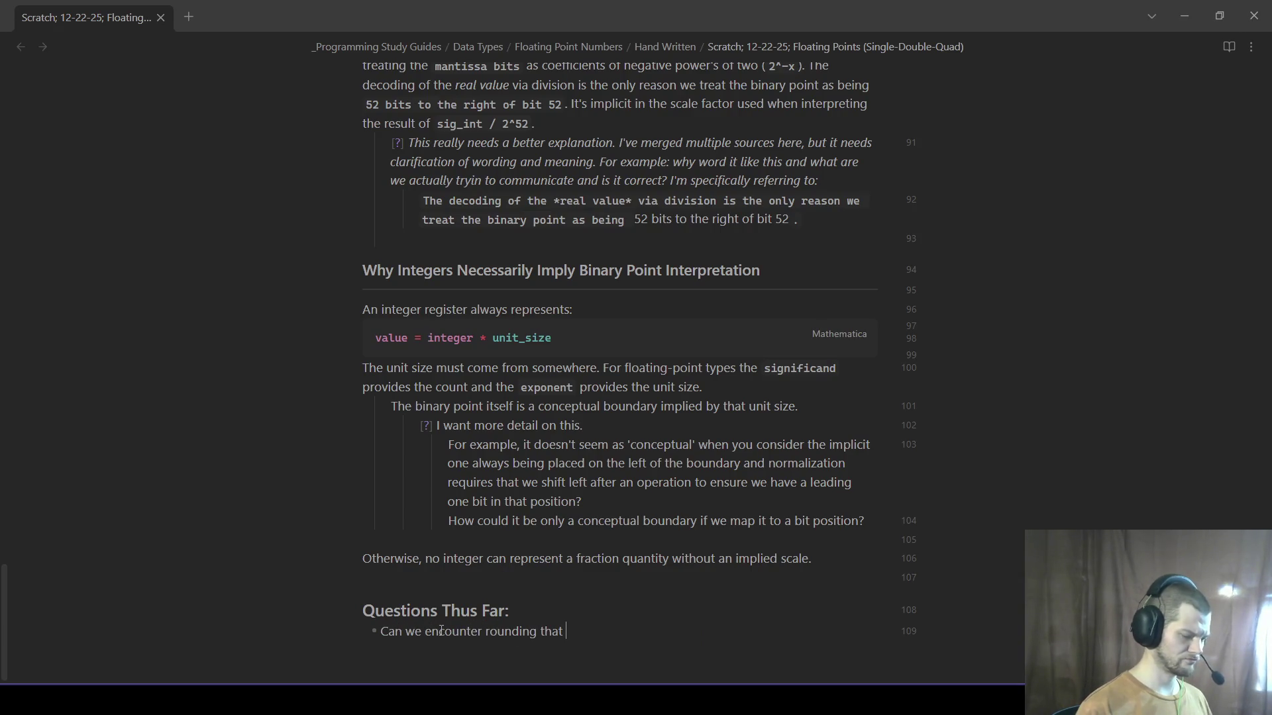
{"action": "type", "text": " is no"}
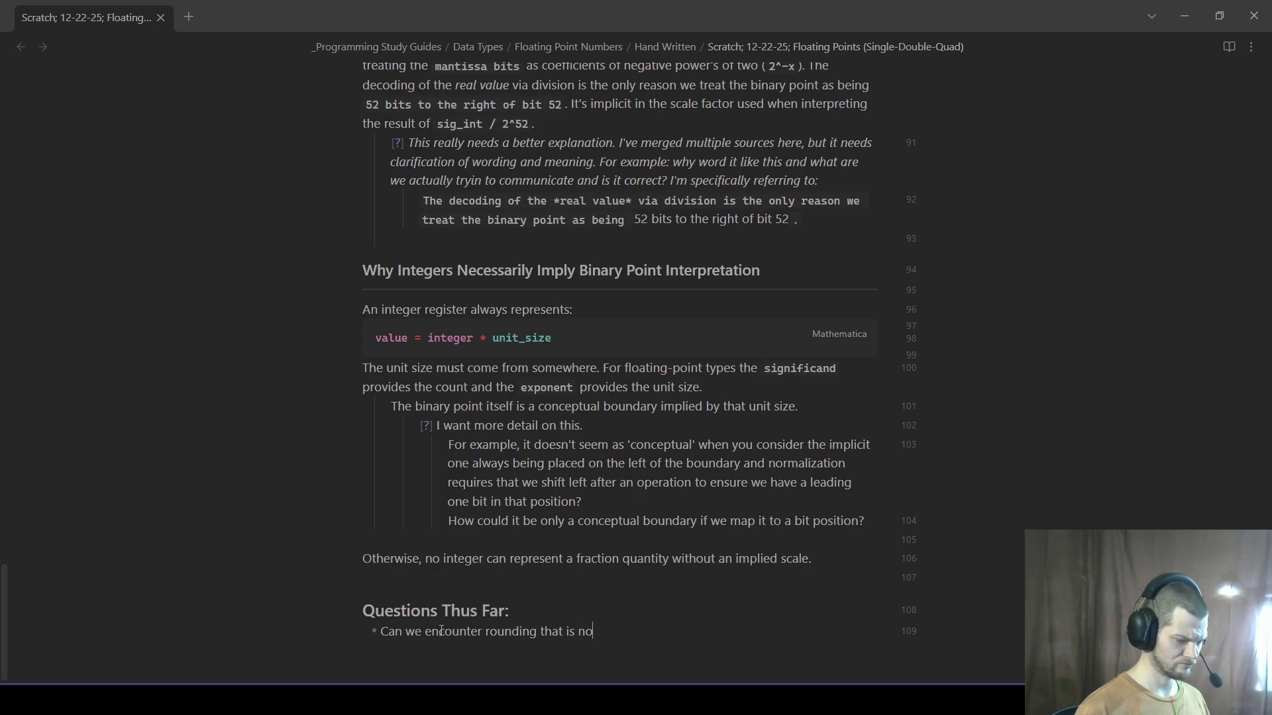
{"action": "key", "text": "BackSpace"}
{"action": "key", "text": "BackSpace"}
{"action": "key", "text": "BackSpace"}
{"action": "key", "text": "BackSpace"}
{"action": "key", "text": "BackSpace"}
{"action": "key", "text": "BackSpace"}
{"action": "type", "text": "at occurs without a scale?"}
{"action": "key", "text": "Return"}
{"action": "key", "text": "BackSpace"}
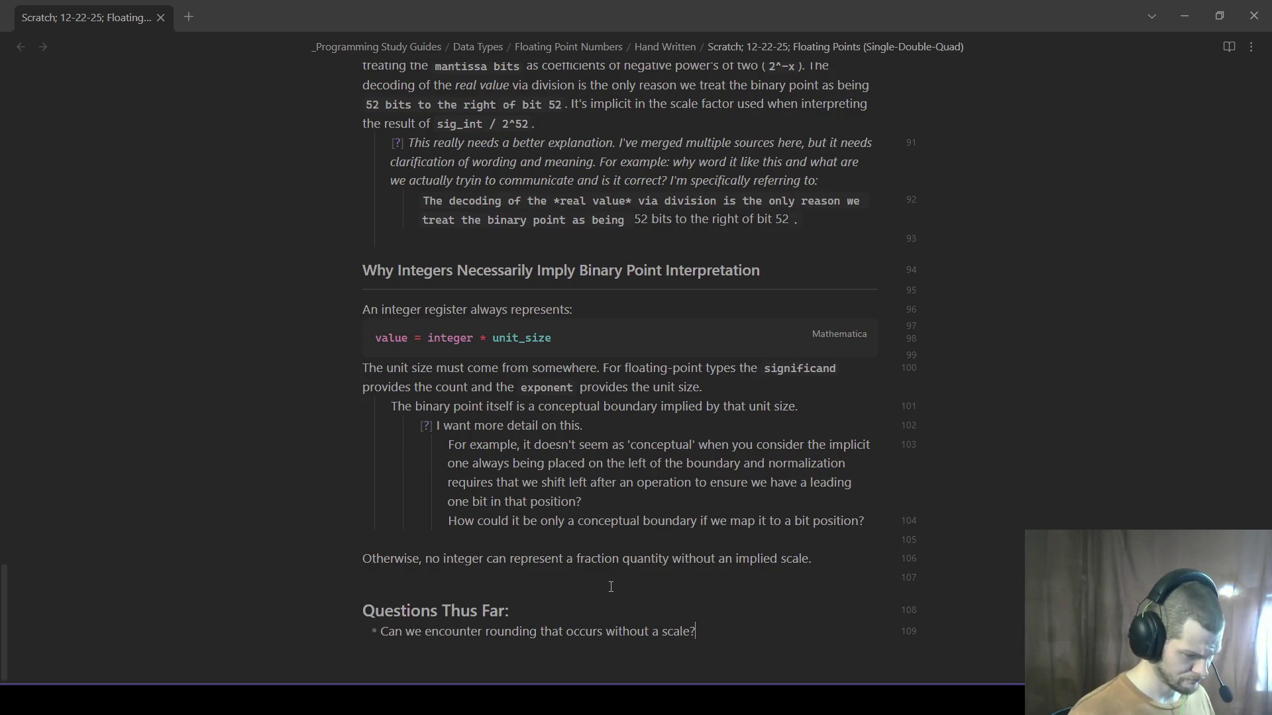
- Insert a --- horizontal rule after the 'Otherwise…' sentence, above the heading
{"action": "left_click", "coordinate": [735, 596]}
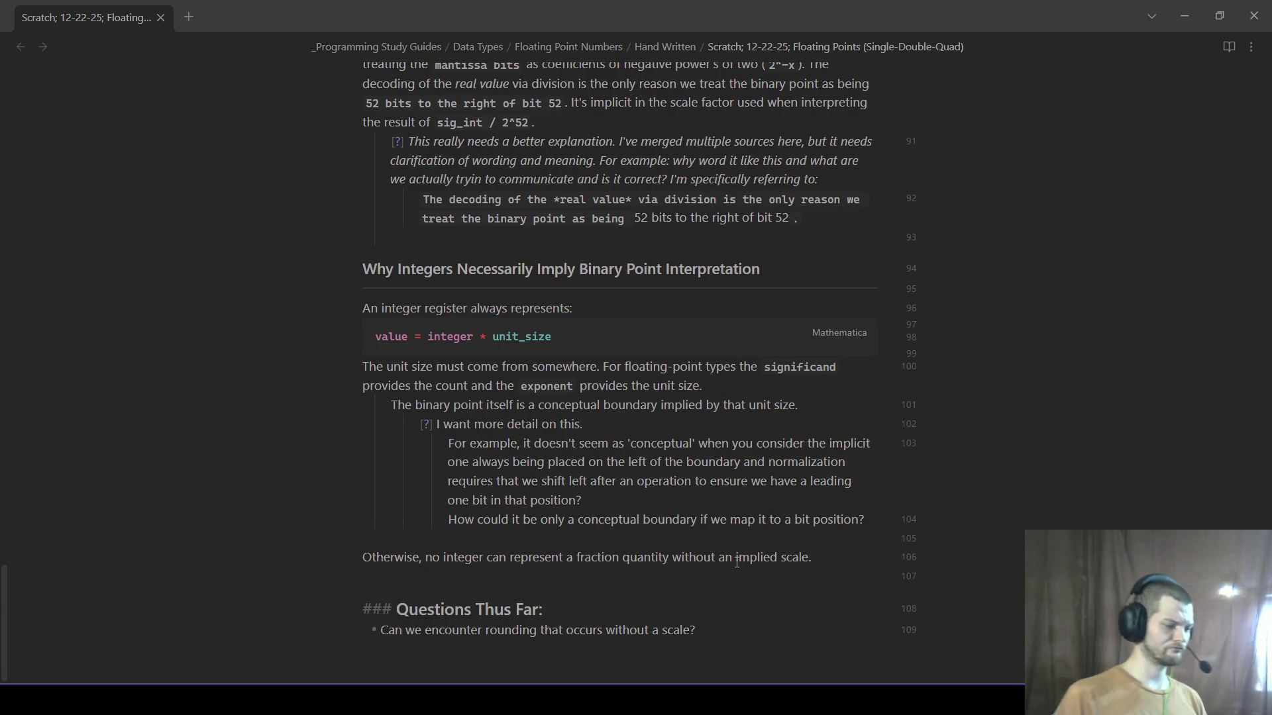
{"action": "left_click", "coordinate": [681, 557]}
{"action": "type", "text": "---"}
{"action": "key", "text": "Return"}
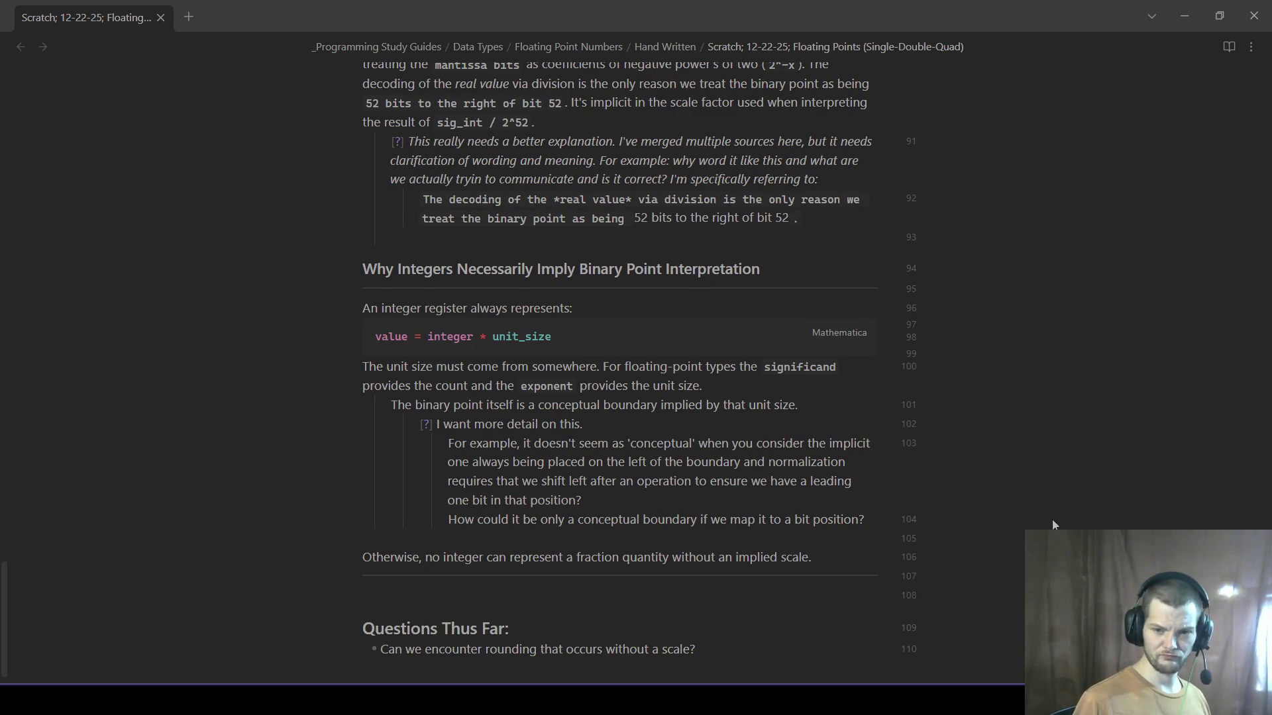
{"action": "scroll", "coordinate": [750, 521], "scroll_direction": "down", "scroll_amount": 1}
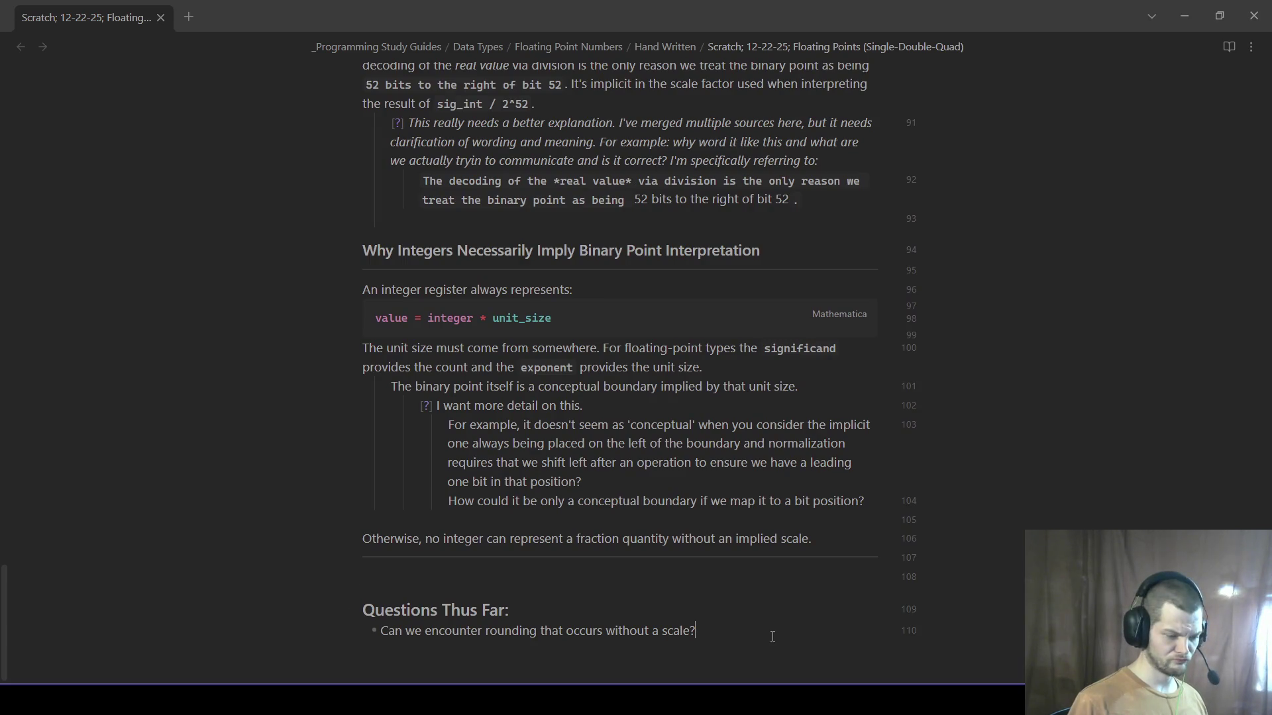
- Add the question on how the 'conceptual' binary decimal boundary gets placed as a second bullet
{"action": "key", "text": "Return"}
{"action": "type", "text": "What is the procedure by which we place this 'conceptual' "}
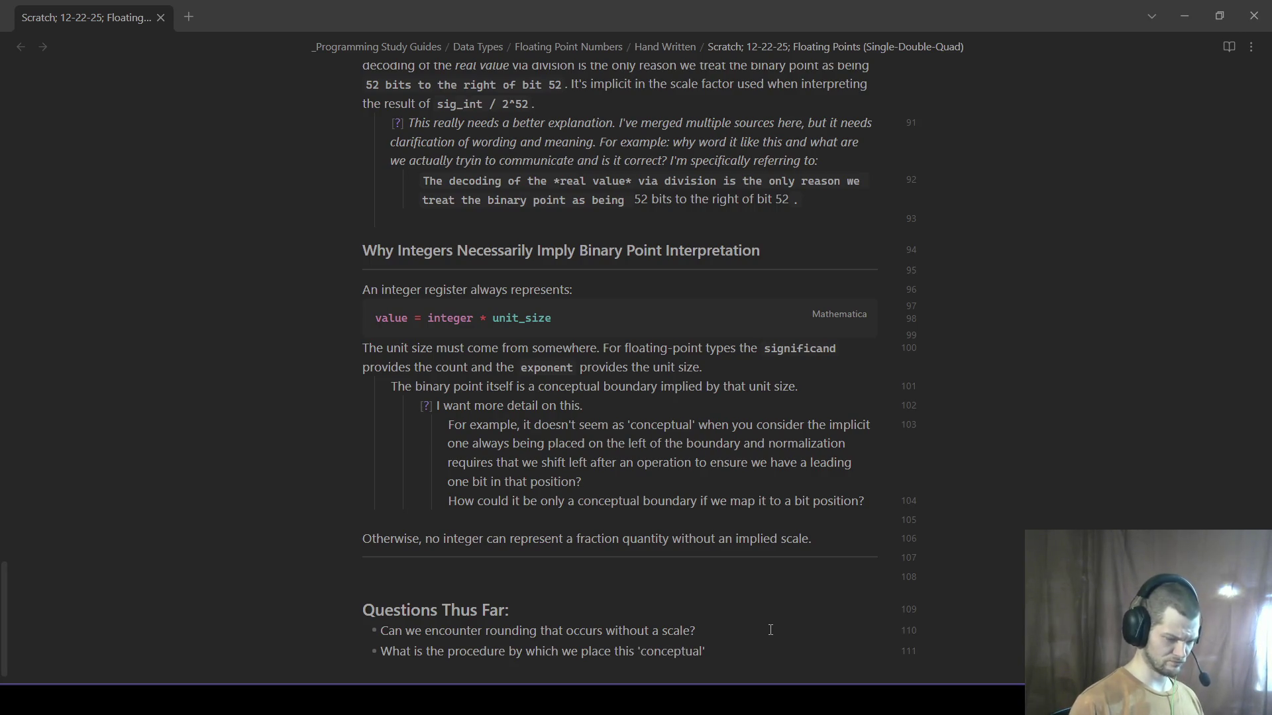
{"action": "type", "text": "binary decimal boundary?"}
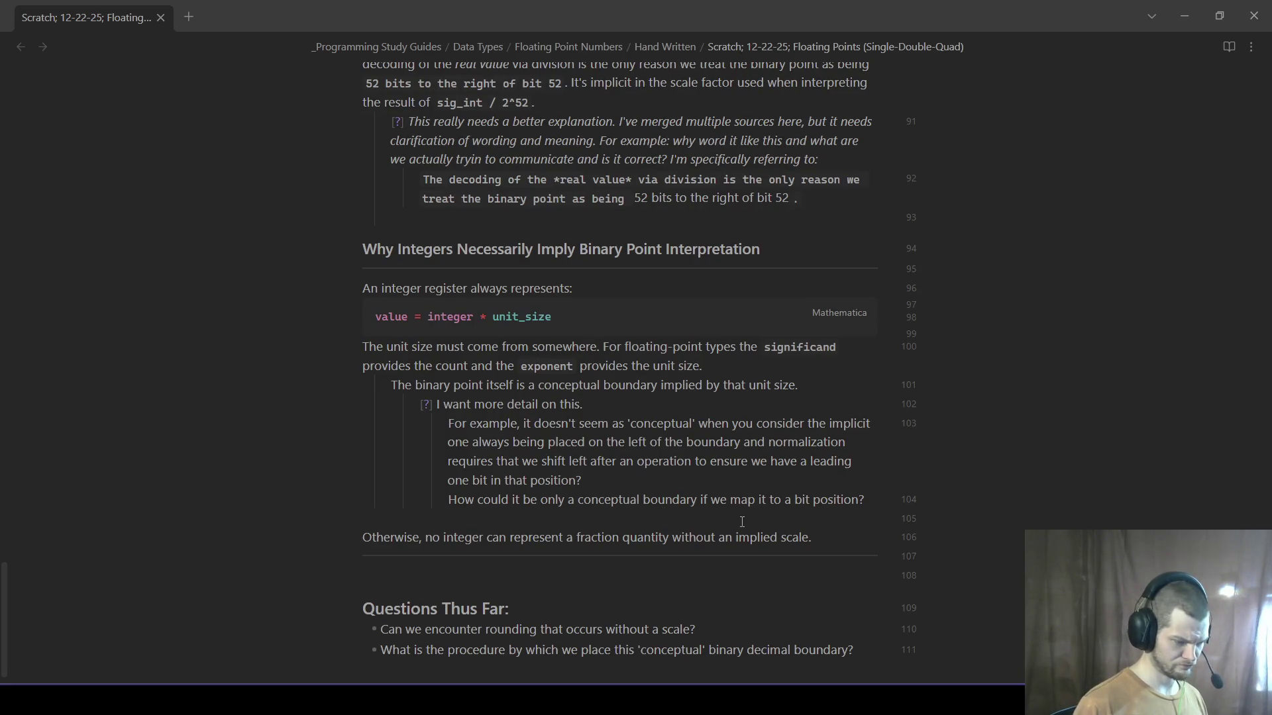
{"action": "scroll", "coordinate": [597, 464], "scroll_direction": "down", "scroll_amount": 1}
{"action": "left_click", "coordinate": [734, 549]}
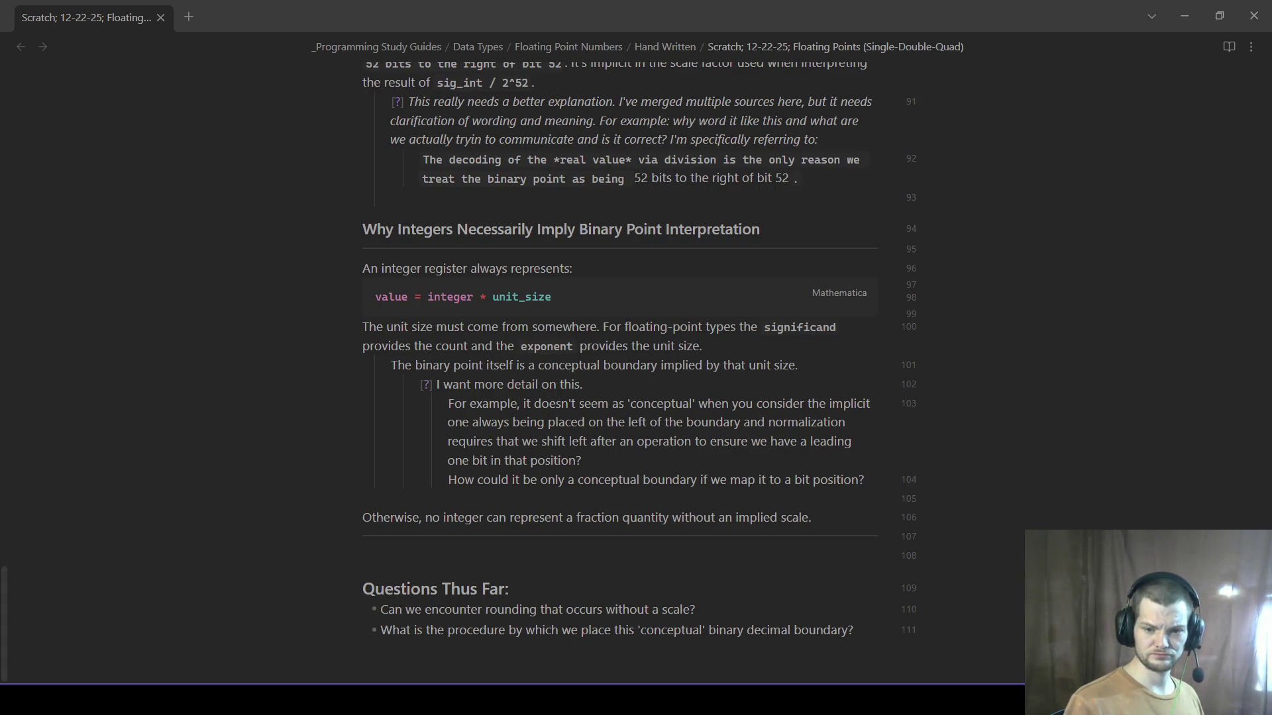
{"action": "scroll", "coordinate": [620, 430], "scroll_direction": "up", "scroll_amount": 1}
{"action": "scroll", "coordinate": [619, 431], "scroll_direction": "up", "scroll_amount": 3}
{"action": "scroll", "coordinate": [618, 430], "scroll_direction": "up", "scroll_amount": 5}
{"action": "scroll", "coordinate": [619, 430], "scroll_direction": "up", "scroll_amount": 5}
{"action": "scroll", "coordinate": [619, 430], "scroll_direction": "up", "scroll_amount": 5}
{"action": "scroll", "coordinate": [622, 429], "scroll_direction": "up", "scroll_amount": 5}
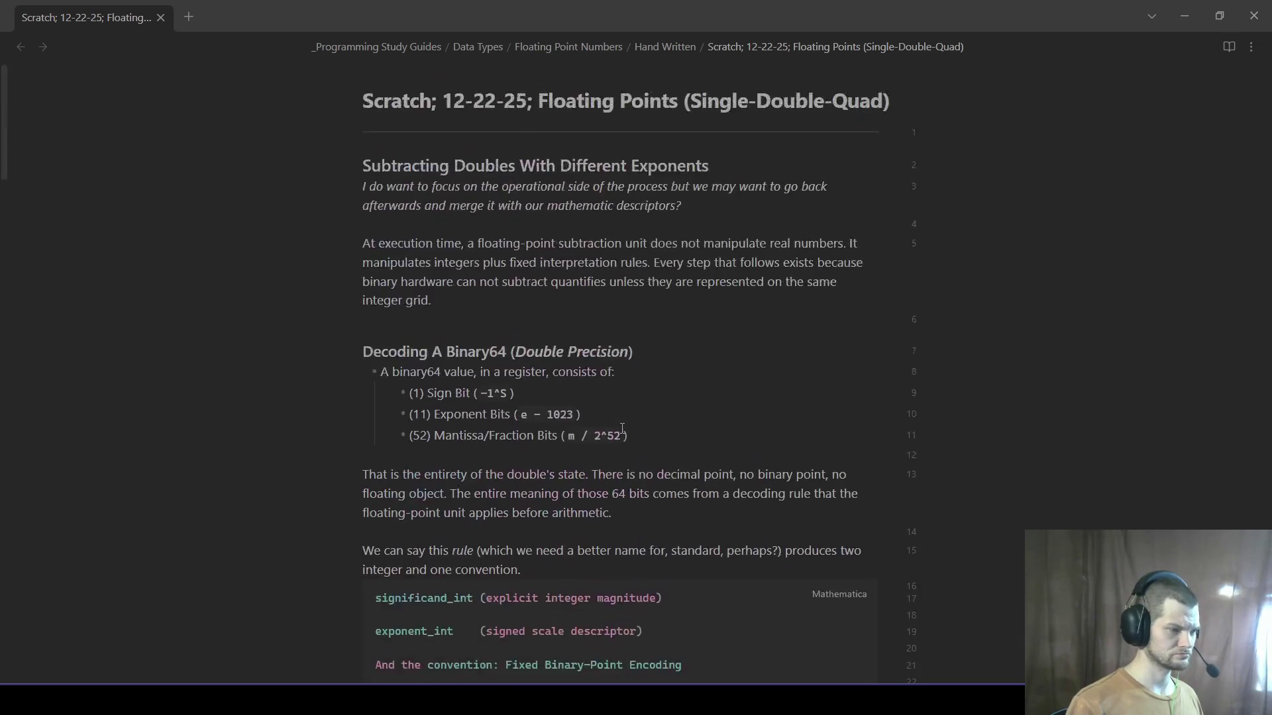
{"action": "scroll", "coordinate": [624, 428], "scroll_direction": "down", "scroll_amount": 5}
{"action": "scroll", "coordinate": [624, 428], "scroll_direction": "down", "scroll_amount": 5}
{"action": "scroll", "coordinate": [624, 428], "scroll_direction": "down", "scroll_amount": 5}
{"action": "scroll", "coordinate": [590, 409], "scroll_direction": "down", "scroll_amount": 5}
{"action": "scroll", "coordinate": [591, 409], "scroll_direction": "down", "scroll_amount": 5}
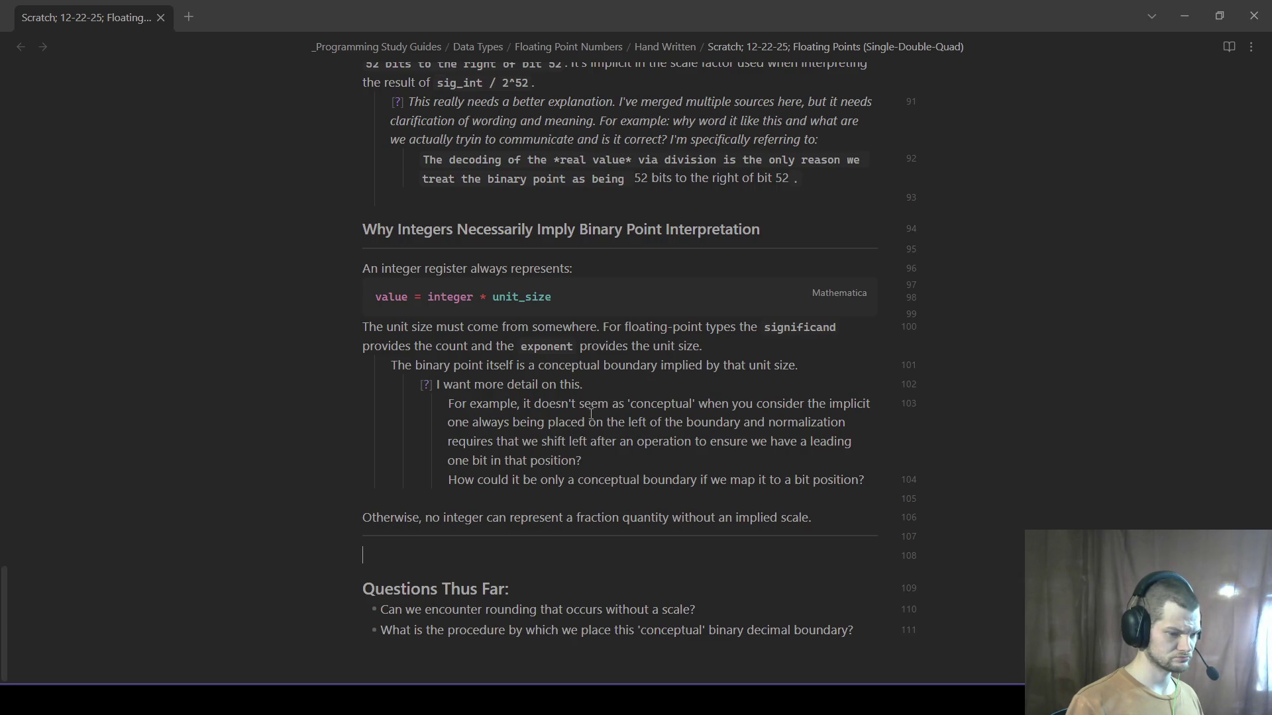
{"action": "double_click", "coordinate": [757, 547]}
{"action": "left_click", "coordinate": [757, 547]}
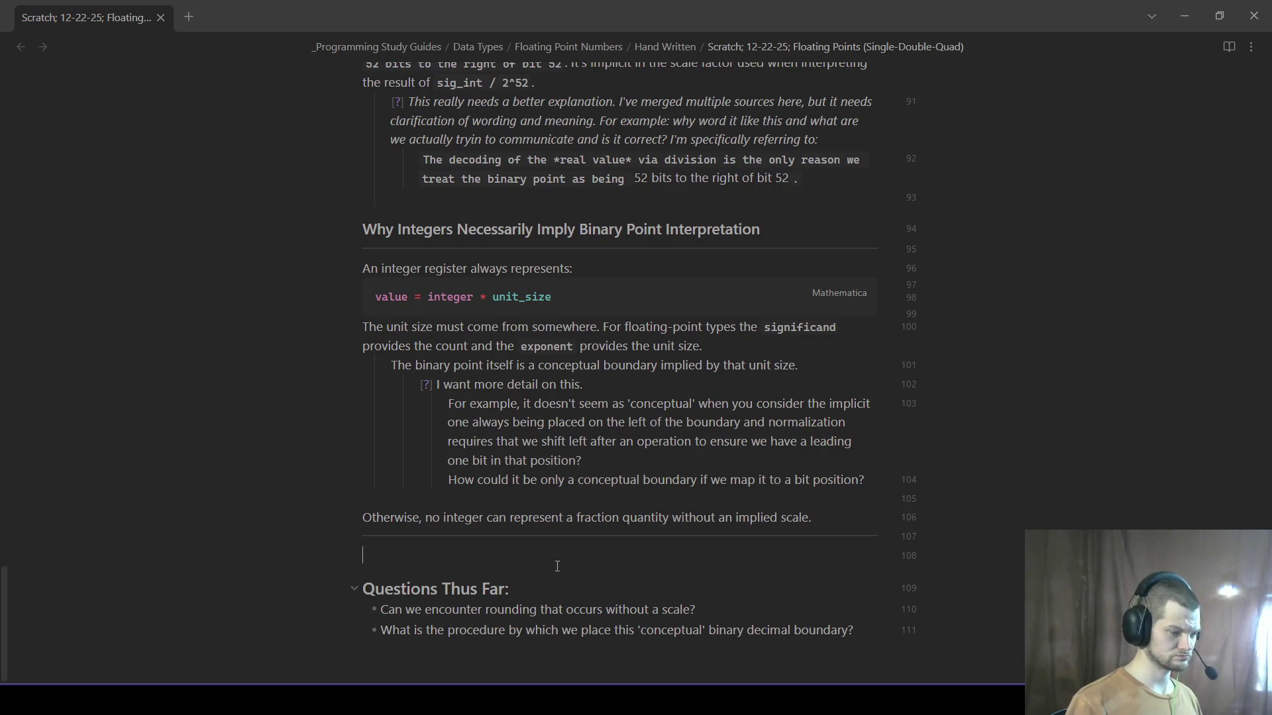
{"action": "key", "text": "alt+Tab"}
{"action": "key", "text": "alt+Tab"}
{"action": "key", "text": "Escape"}
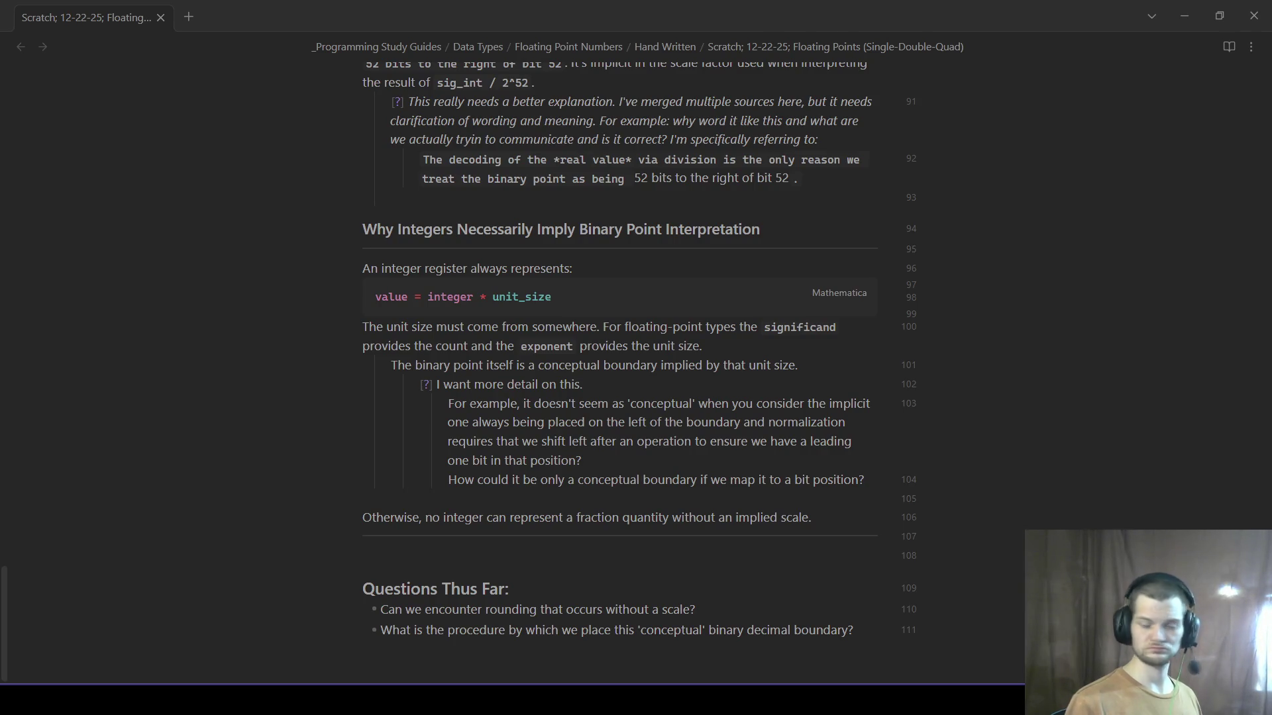
{"action": "key", "text": "alt+Tab"}
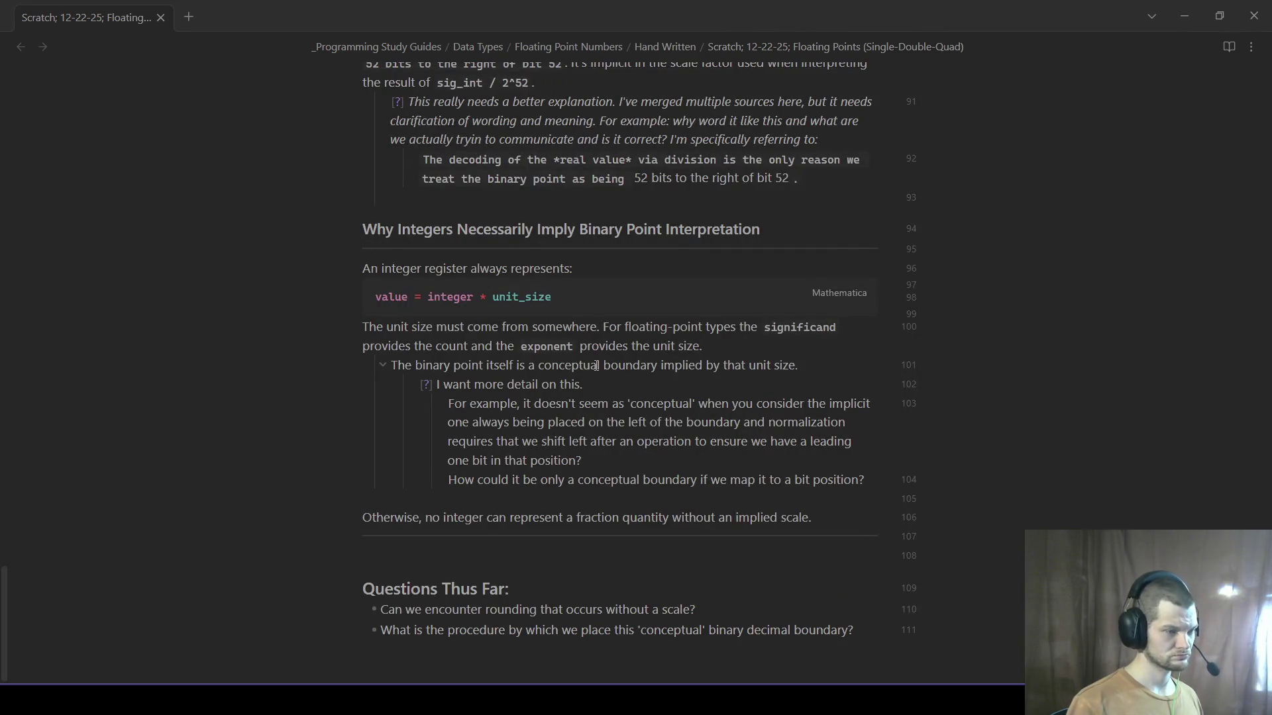
{"action": "key", "text": "alt+Tab"}
{"action": "key", "text": "Tab"}
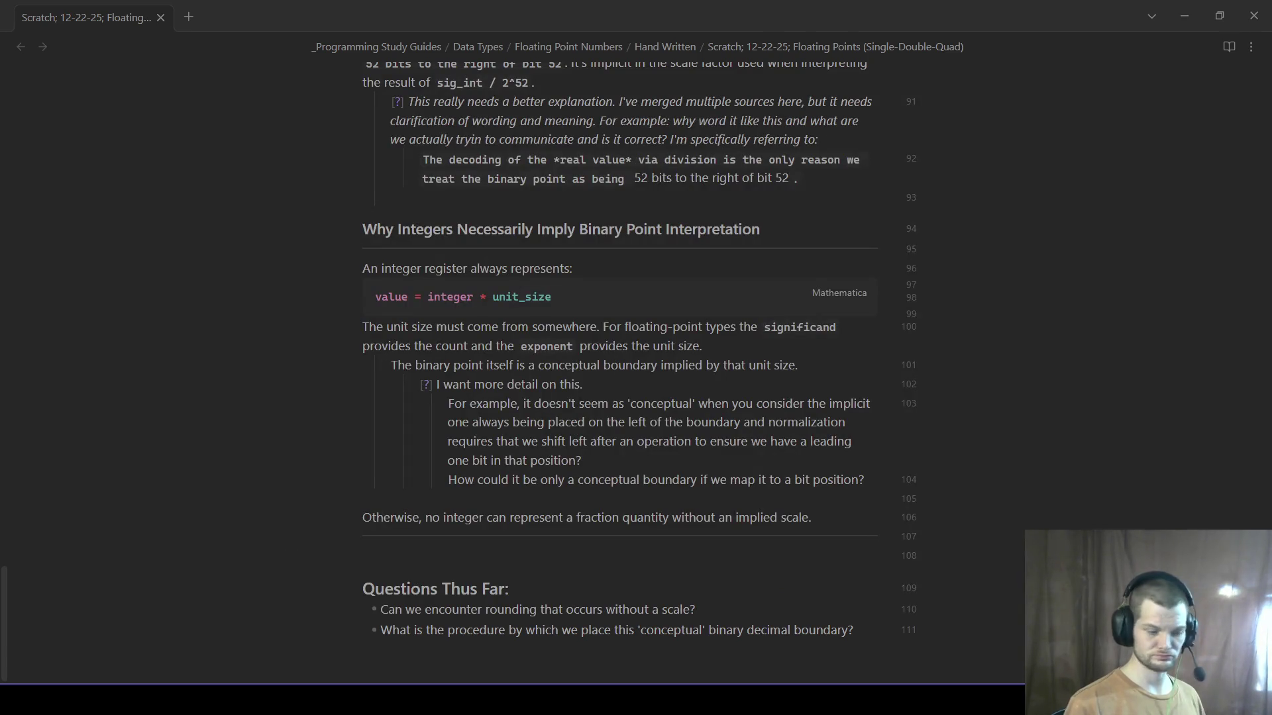
{"action": "left_click", "coordinate": [508, 588]}
{"action": "left_click", "coordinate": [509, 588]}
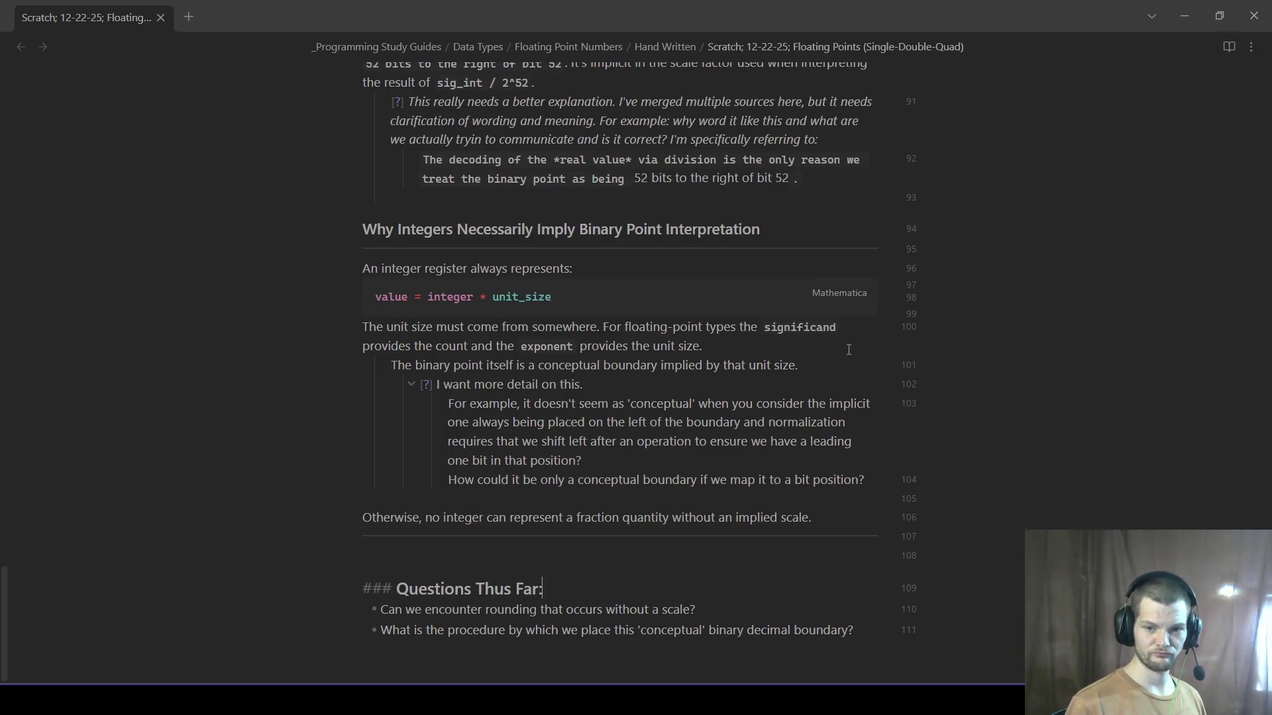
{"action": "left_click", "coordinate": [468, 545]}
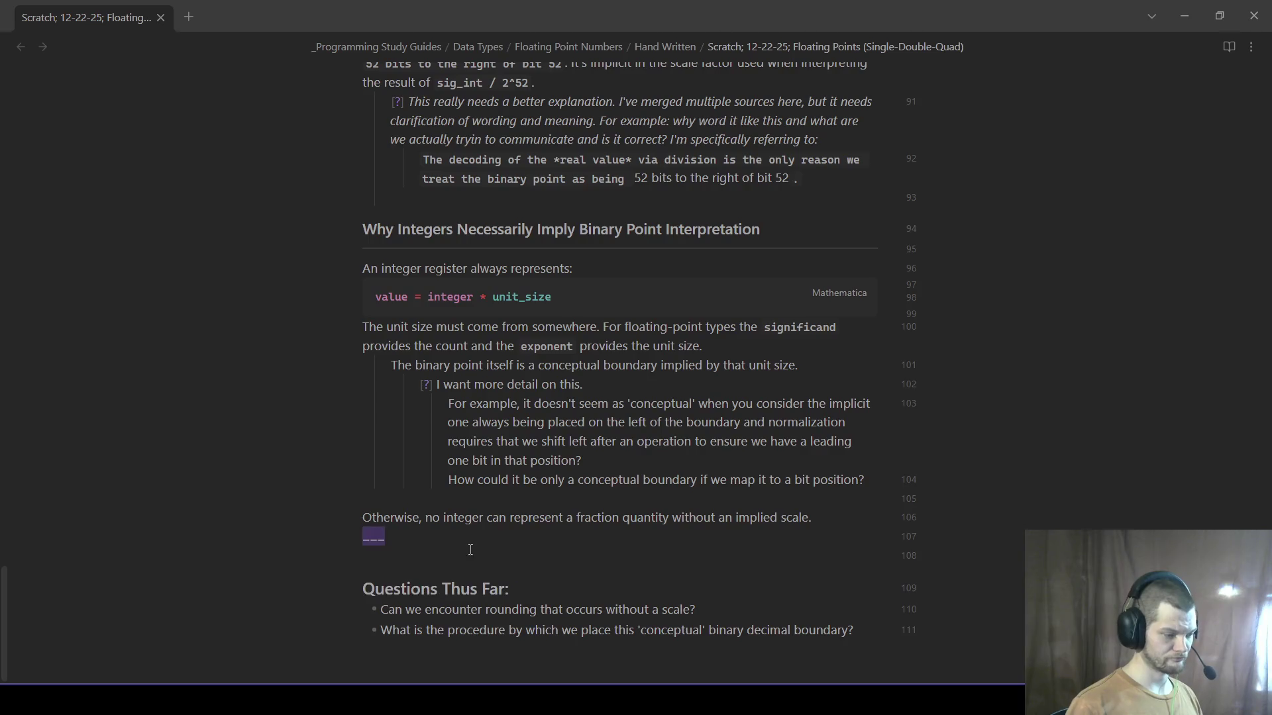
{"action": "type", "text": "##"}
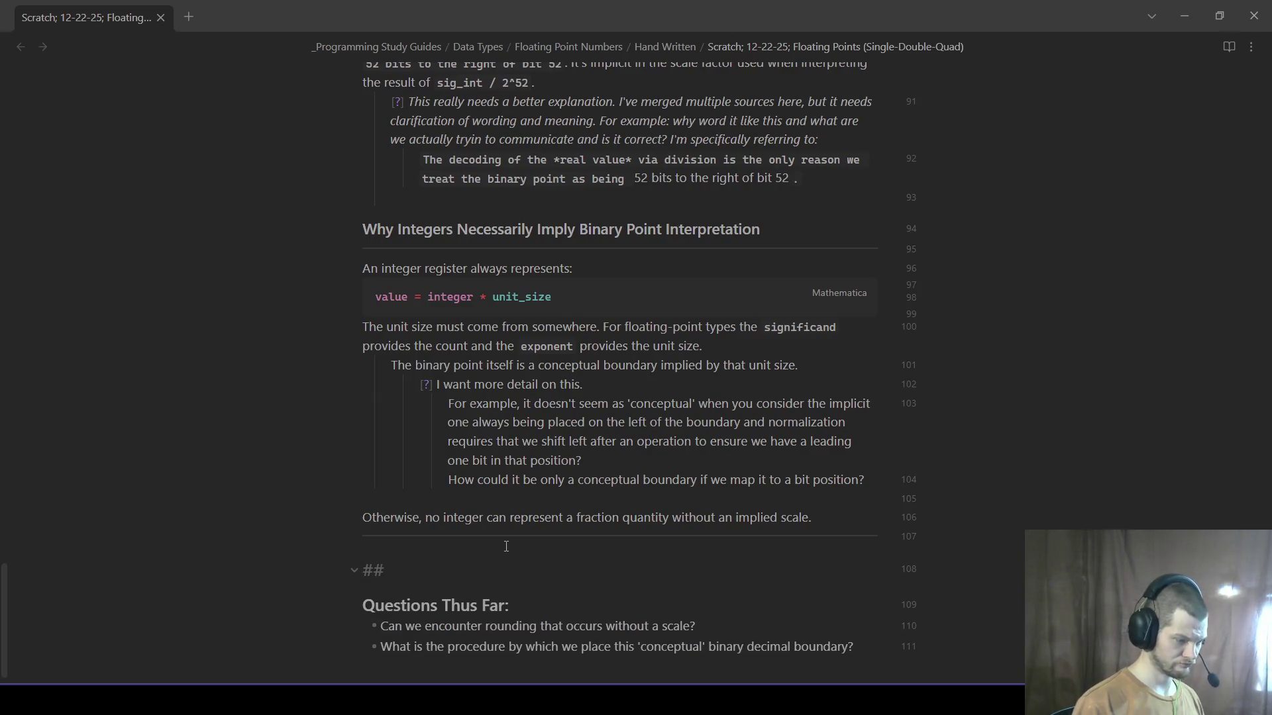
{"action": "type", "text": " The Exponent"}
- Start the Exponent paragraph on the raw 11-bit exponent as shift-descriptor, discarding an unfinished sentence
{"action": "key", "text": "Return"}
{"action": "type", "text": "The exponent is not a *power, it i"}
{"action": "type", "text": "shift-descriptor."}
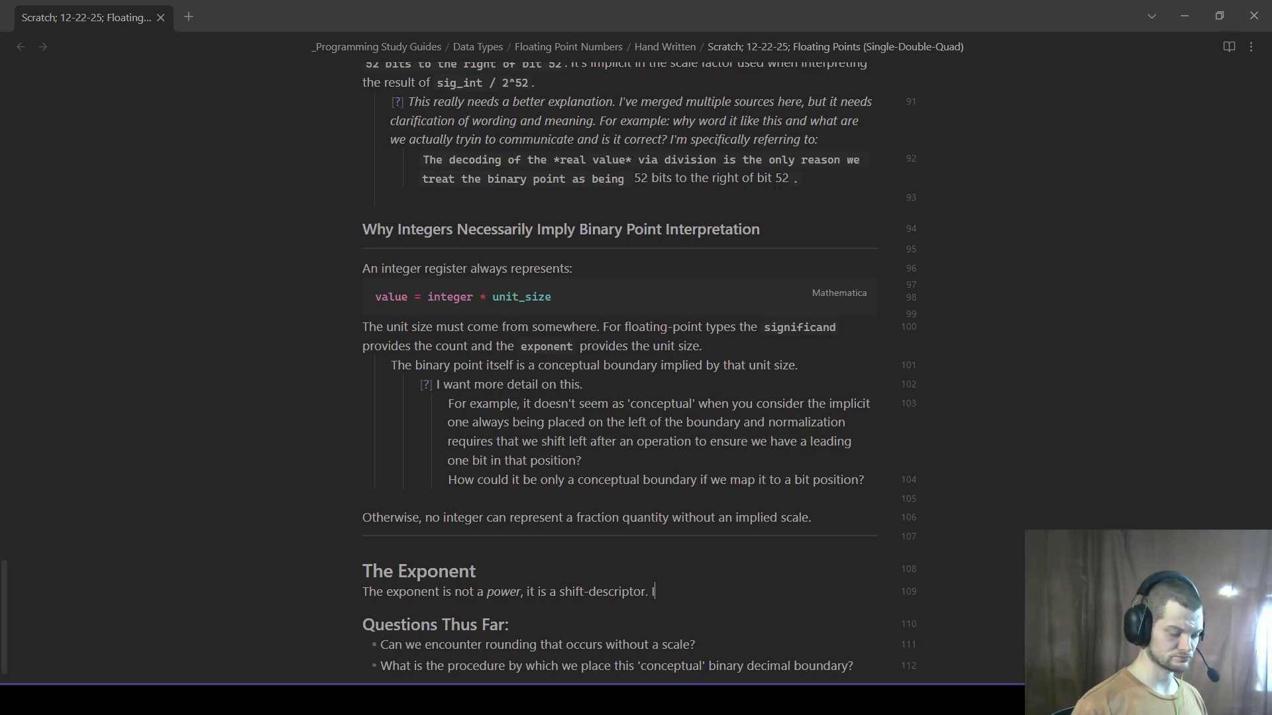
{"action": "type", "text": "It must irst s"}
{"action": "key", "text": "BackSpace"}
{"action": "key", "text": "BackSpace"}
{"action": "key", "text": "BackSpace"}
{"action": "key", "text": "BackSpace"}
{"action": "key", "text": "BackSpace"}
{"action": "key", "text": "BackSpace"}
{"action": "key", "text": "BackSpace"}
{"action": "key", "text": "BackSpace"}
{"action": "key", "text": "BackSpace"}
{"action": "type", "text": "When operat"}
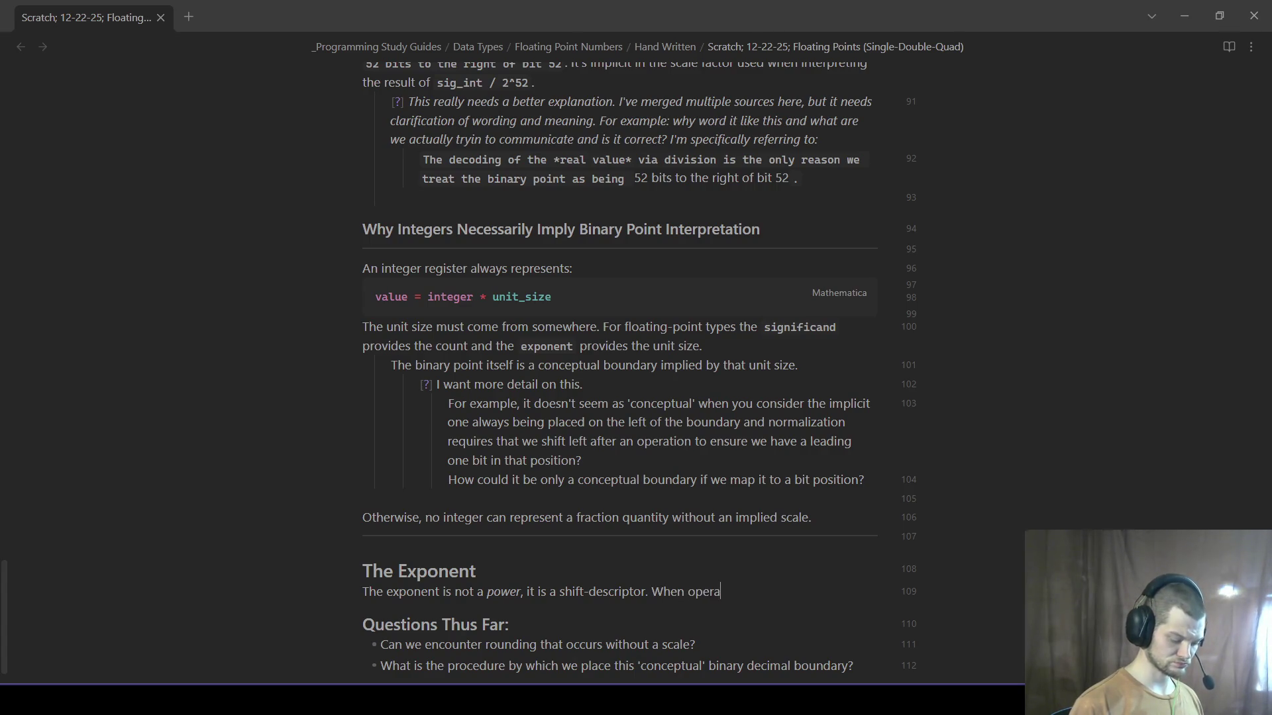
{"action": "type", "text": "ing on t"}
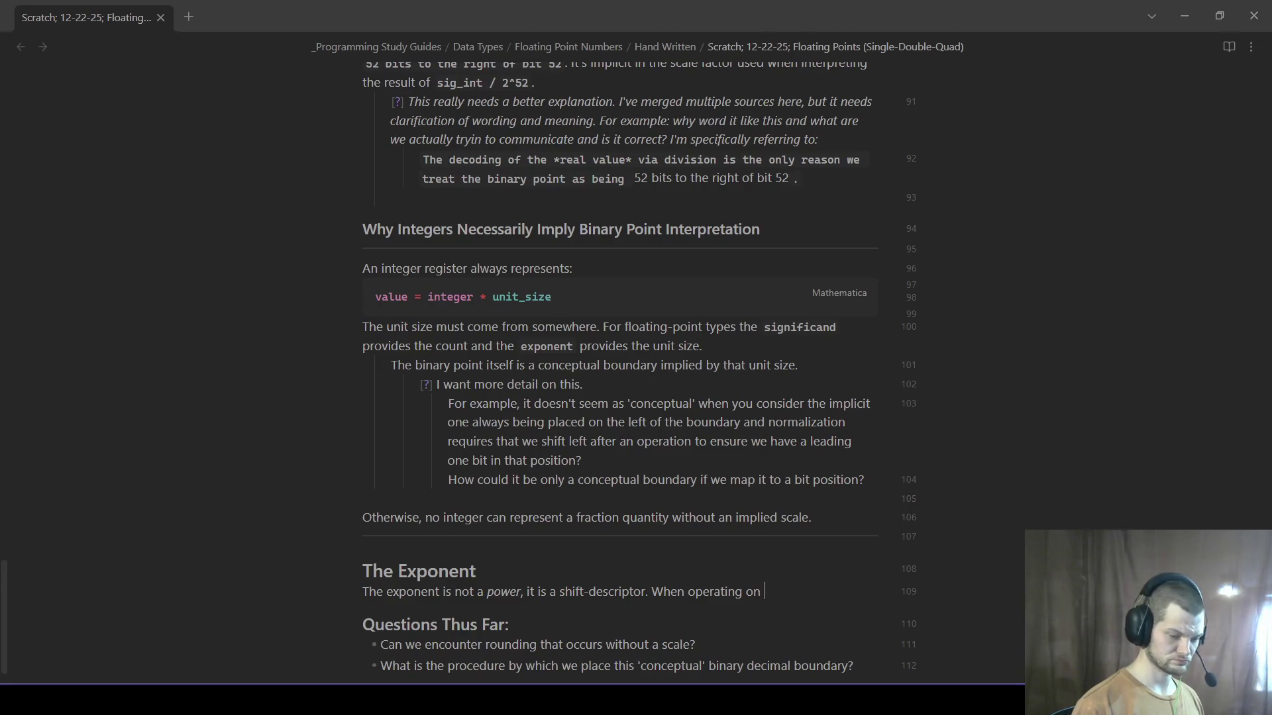
{"action": "type", "text": "wo "}
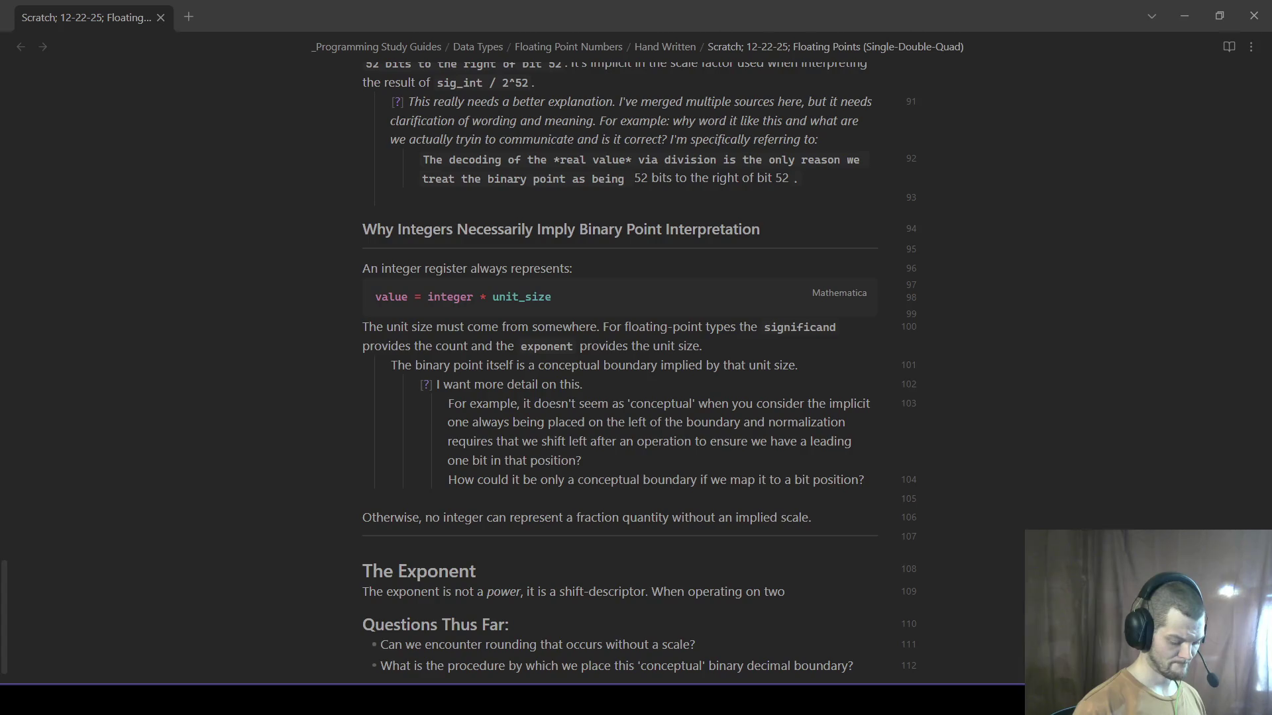
{"action": "type", "text": "differe"}
{"action": "key", "text": "BackSpace"}
{"action": "key", "text": "BackSpace"}
{"action": "key", "text": "BackSpace"}
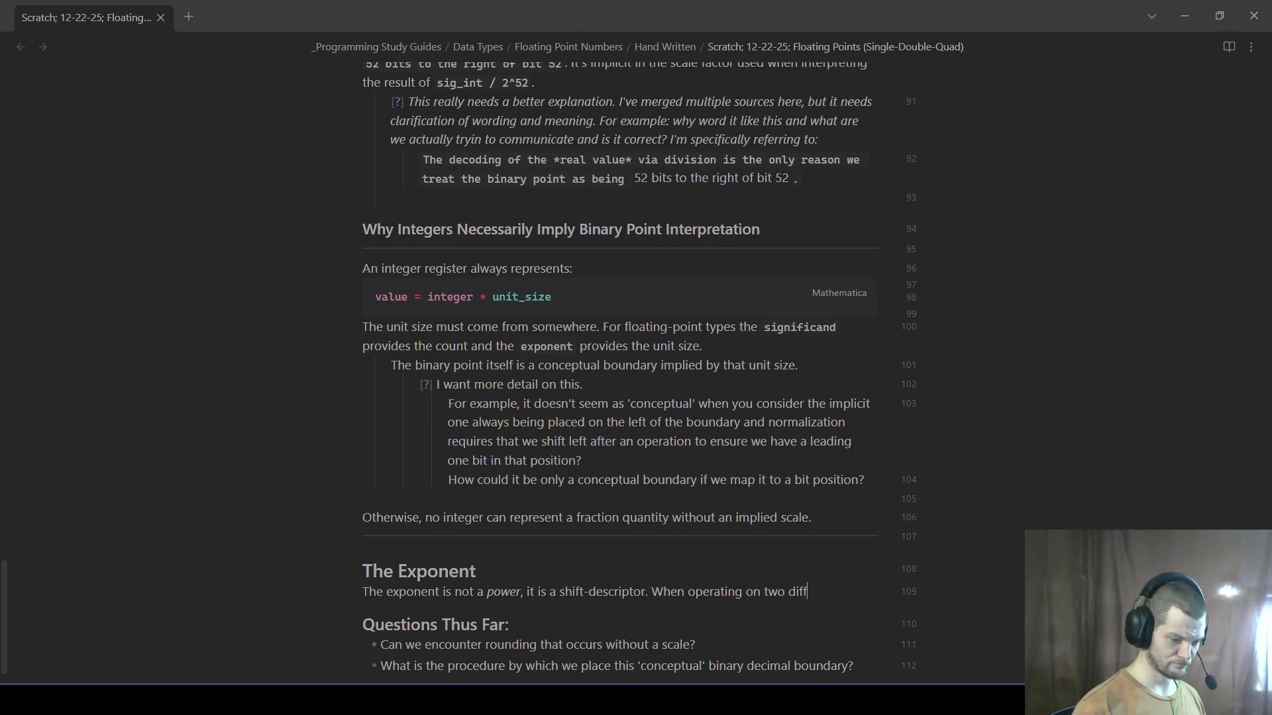
{"action": "key", "text": "BackSpace"}
{"action": "key", "text": "BackSpace"}
{"action": "type", "text": "values wh"}
{"action": "key", "text": "BackSpace"}
{"action": "key", "text": "BackSpace"}
{"action": "type", "text": "that have different exponents,"}
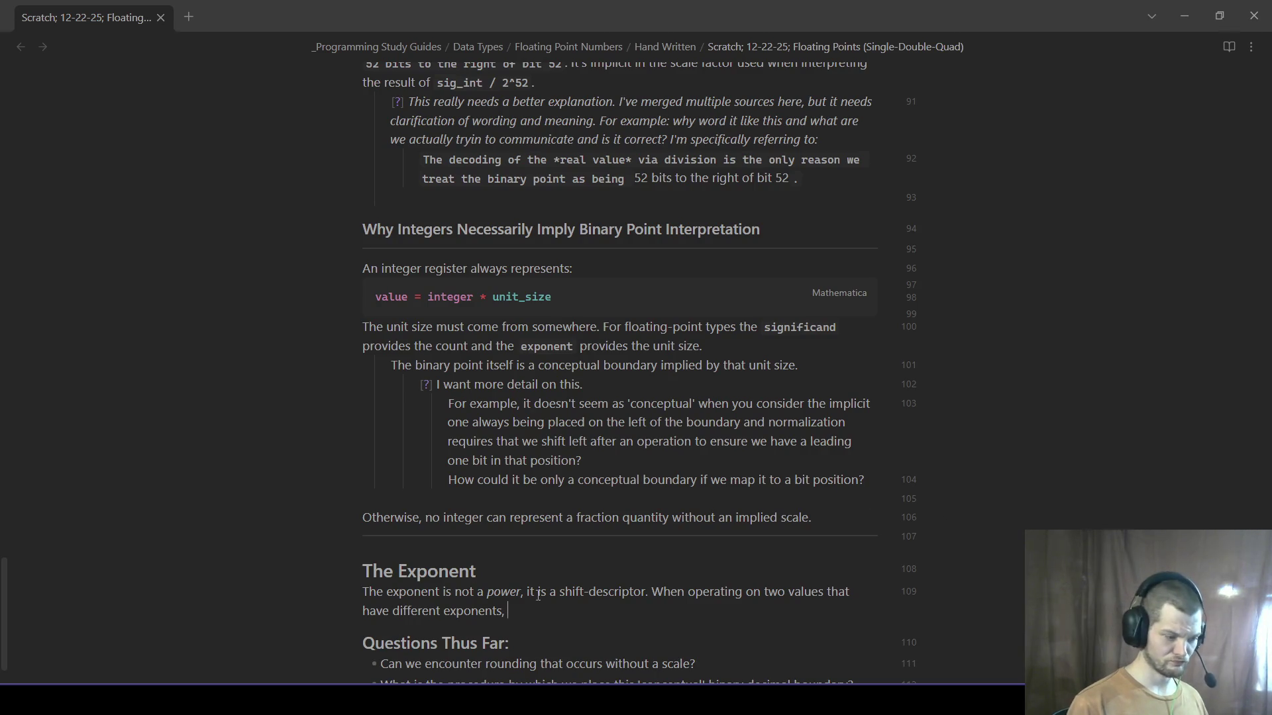
{"action": "scroll", "coordinate": [609, 592], "scroll_direction": "down", "scroll_amount": 1}
{"action": "left_click_drag", "start_coordinate": [579, 564], "coordinate": [651, 536]}
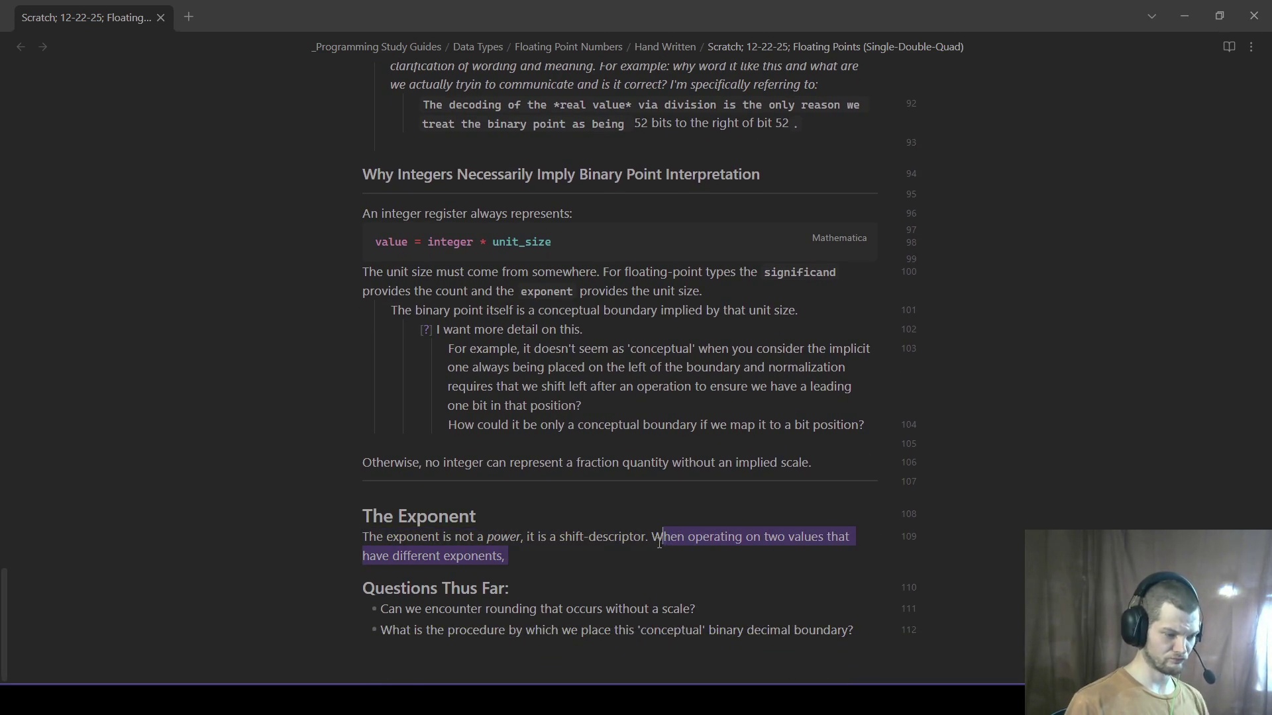
{"action": "key", "text": "BackSpace"}
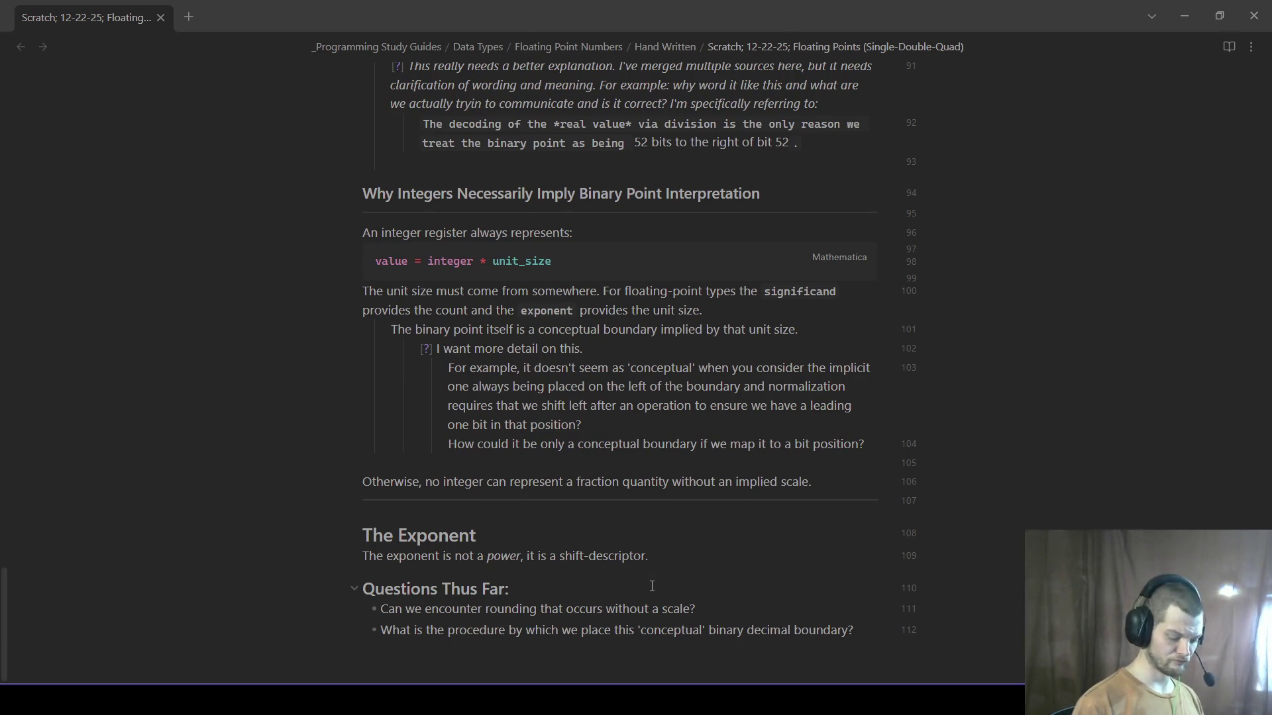
{"action": "type", "text": " The "}
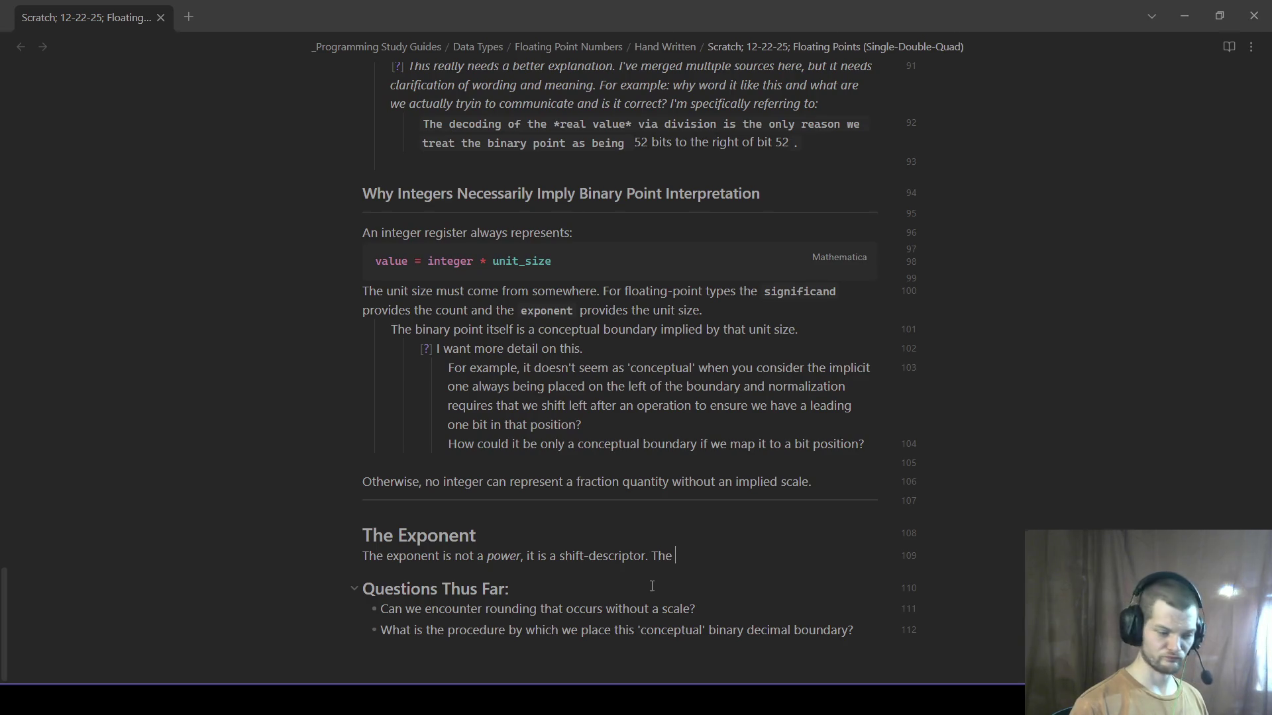
{"action": "type", "text": "*raw*"}
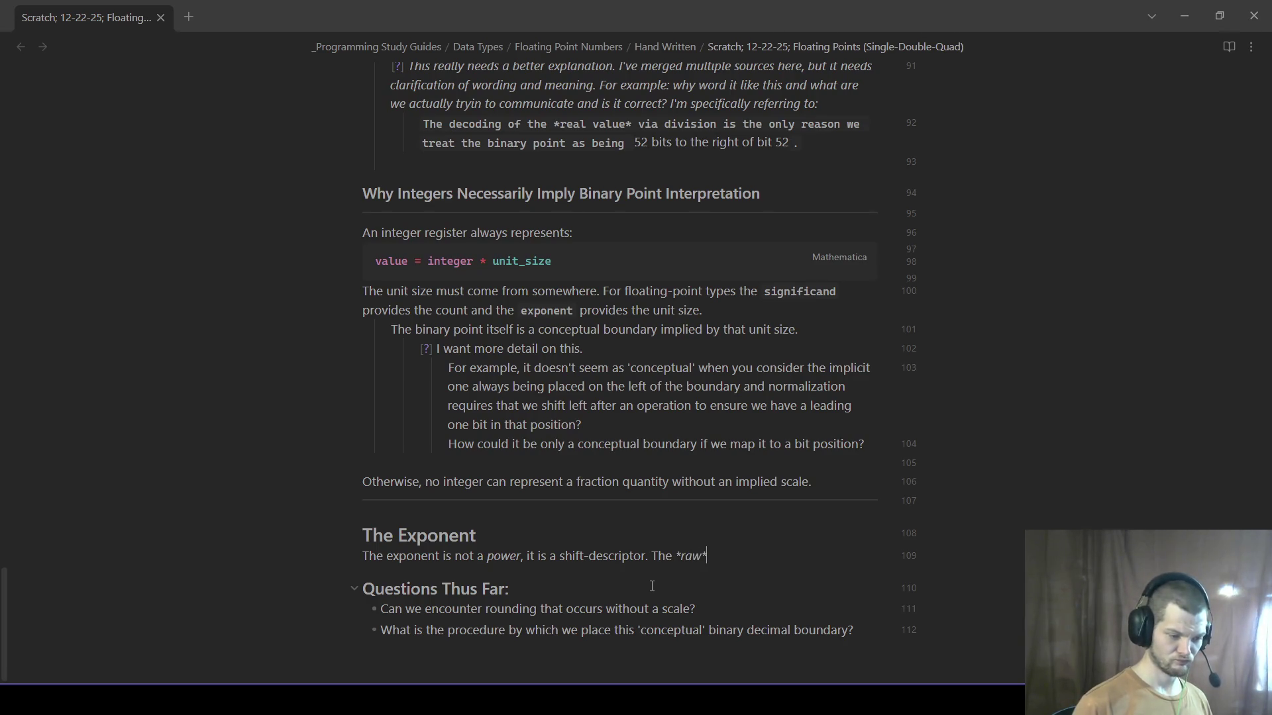
{"action": "key", "text": "BackSpace"}
{"action": "type", "text": " exponent* is an11-bit unsignedinteger. For normal"}
{"action": "type", "text": "umbers, the debiased ecp"}
- Write the e − 1023 debiasing sentence and correct the misspelled word to 'conceptual'
{"action": "key", "text": "BackSpace"}
{"action": "key", "text": "BackSpace"}
{"action": "type", "text": "xponent i"}
{"action": "type", "text": "encod"}
{"action": "key", "text": "BackSpace"}
{"action": "key", "text": "BackSpace"}
{"action": "type", "text": "oded as `e - 1203"}
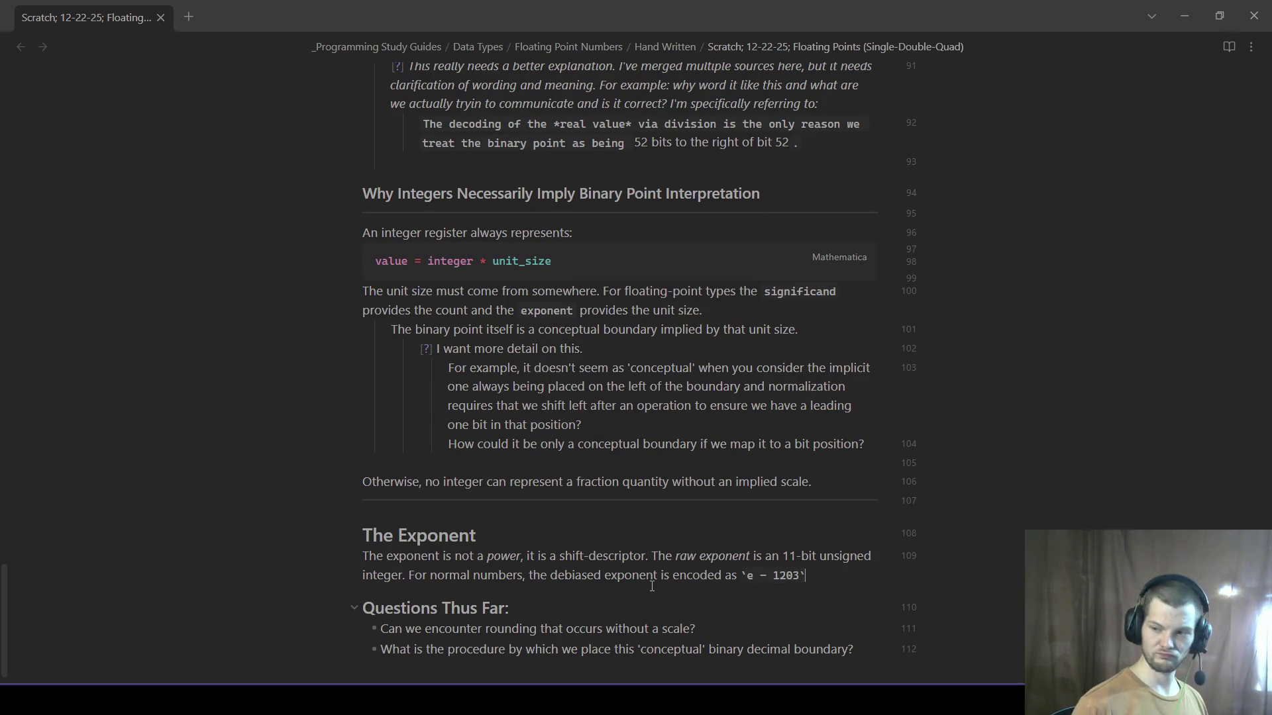
{"action": "key", "text": "BackSpace"}
{"action": "key", "text": "Right"}
{"action": "type", "text": "23"}
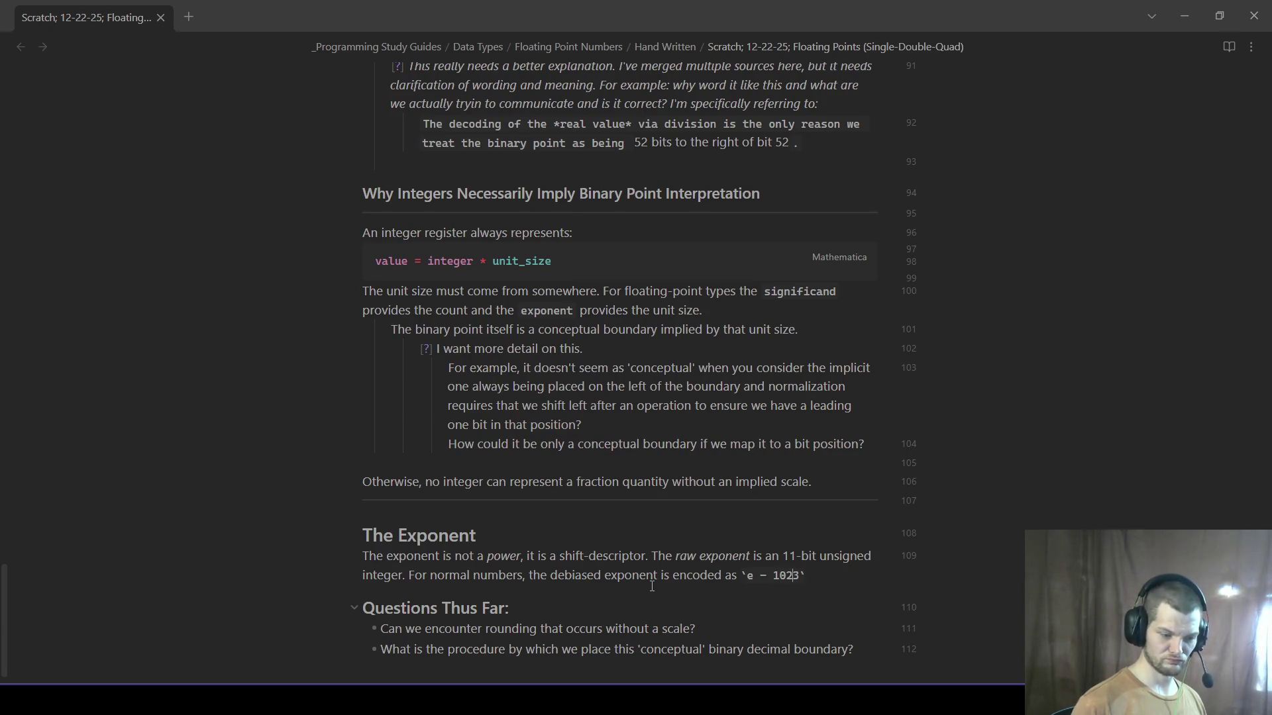
{"action": "type", "text": ". This subtraction is not conceptual, i"}
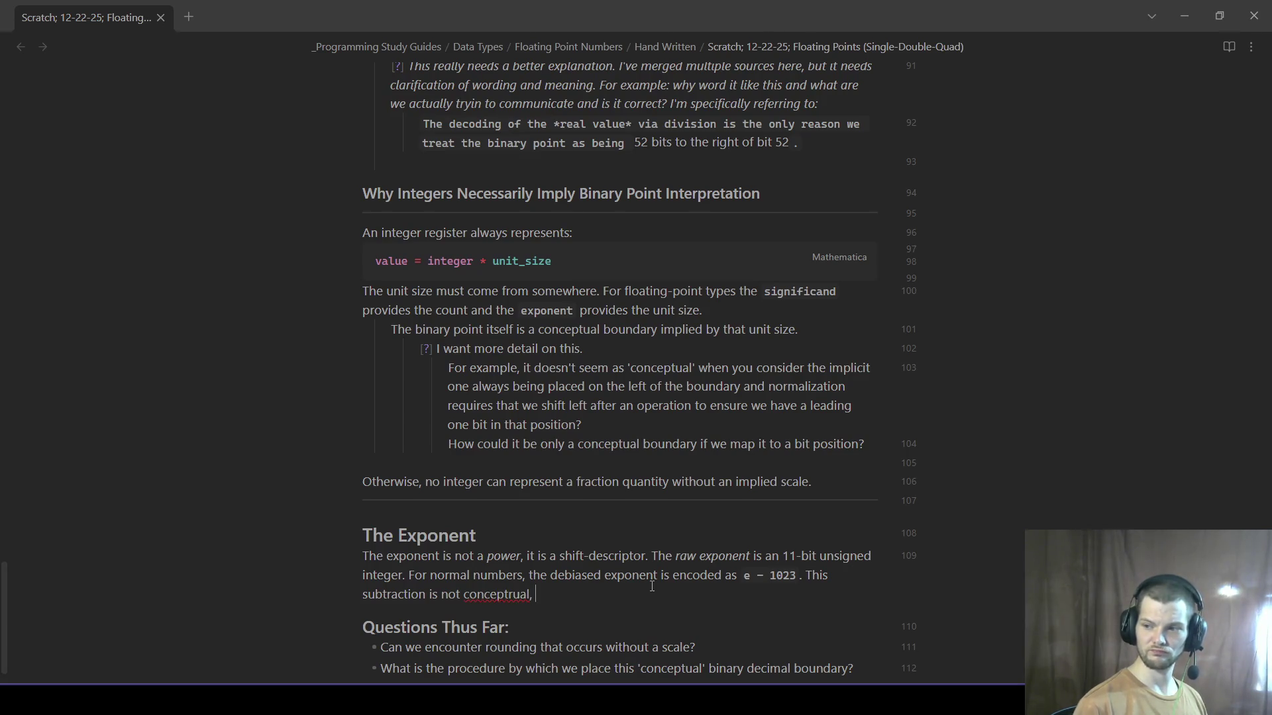
{"action": "type", "text": "t is part of the deco"}
{"action": "key", "text": "BackSpace"}
{"action": "key", "text": "BackSpace"}
{"action": "key", "text": "BackSpace"}
{"action": "key", "text": "BackSpace"}
{"action": "type", "text": "encoding "}
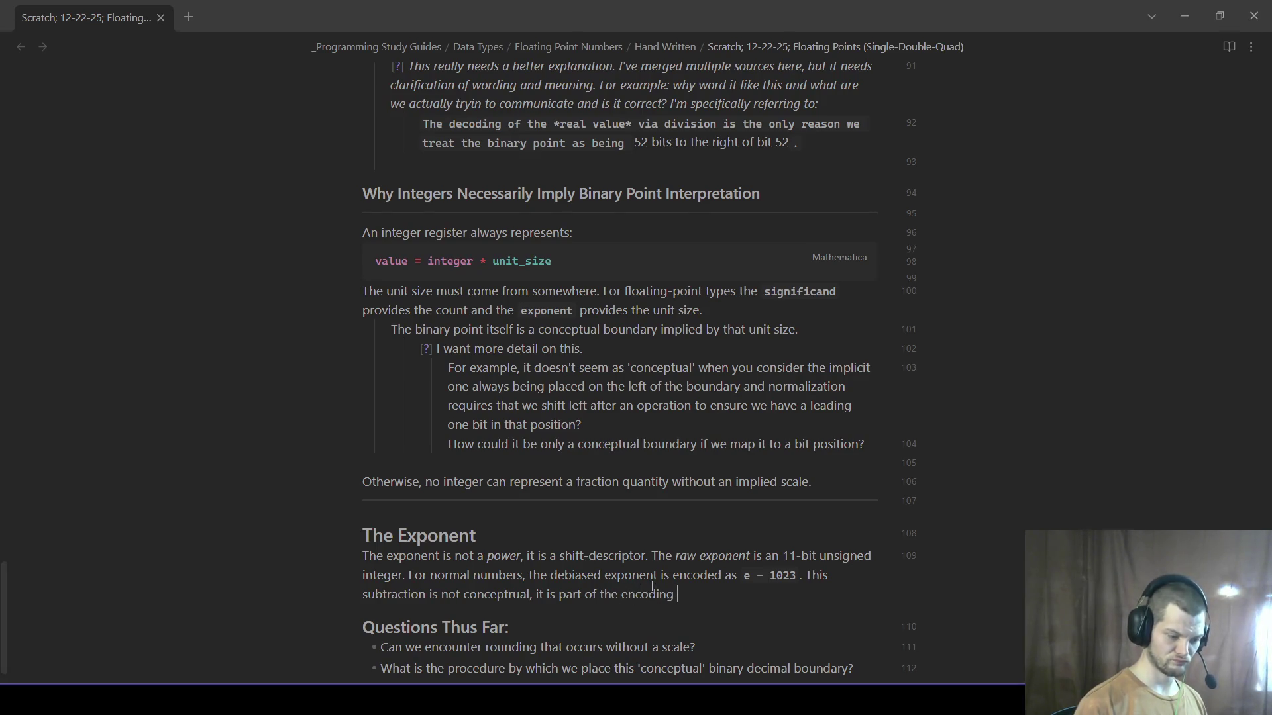
{"action": "type", "text": " standard."}
{"action": "right_click", "coordinate": [499, 595]}
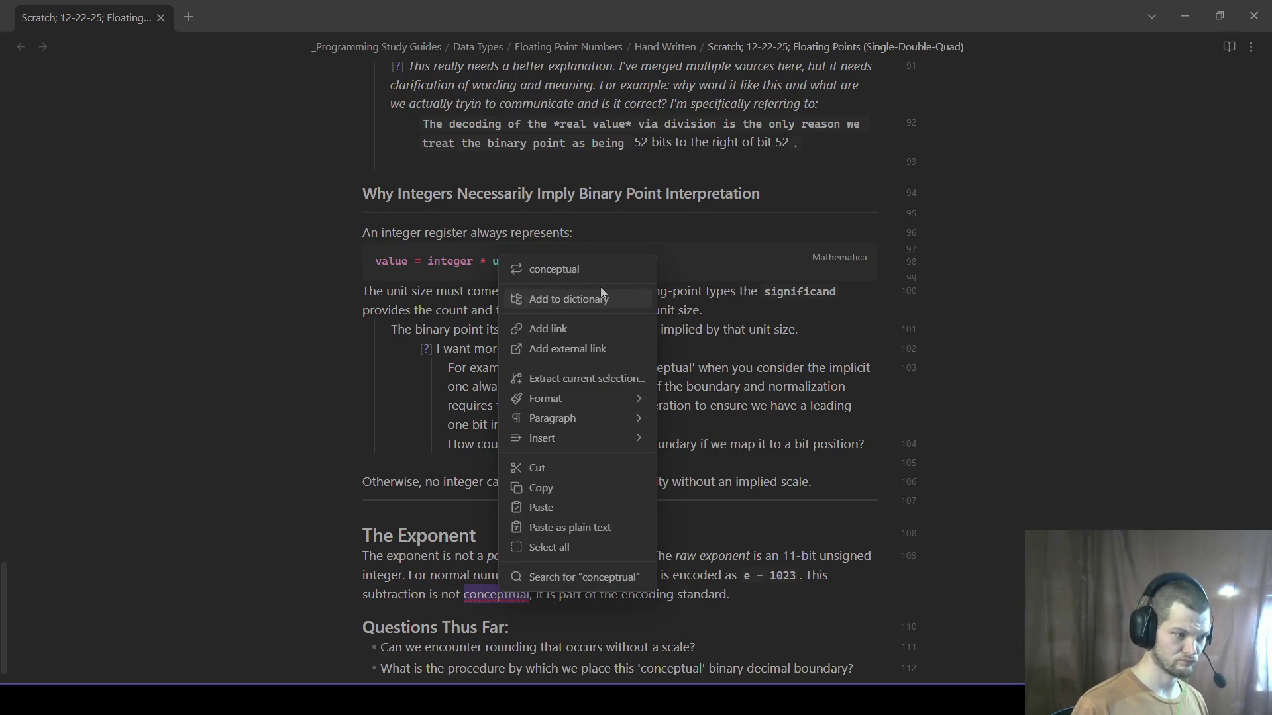
{"action": "left_click", "coordinate": [594, 269]}
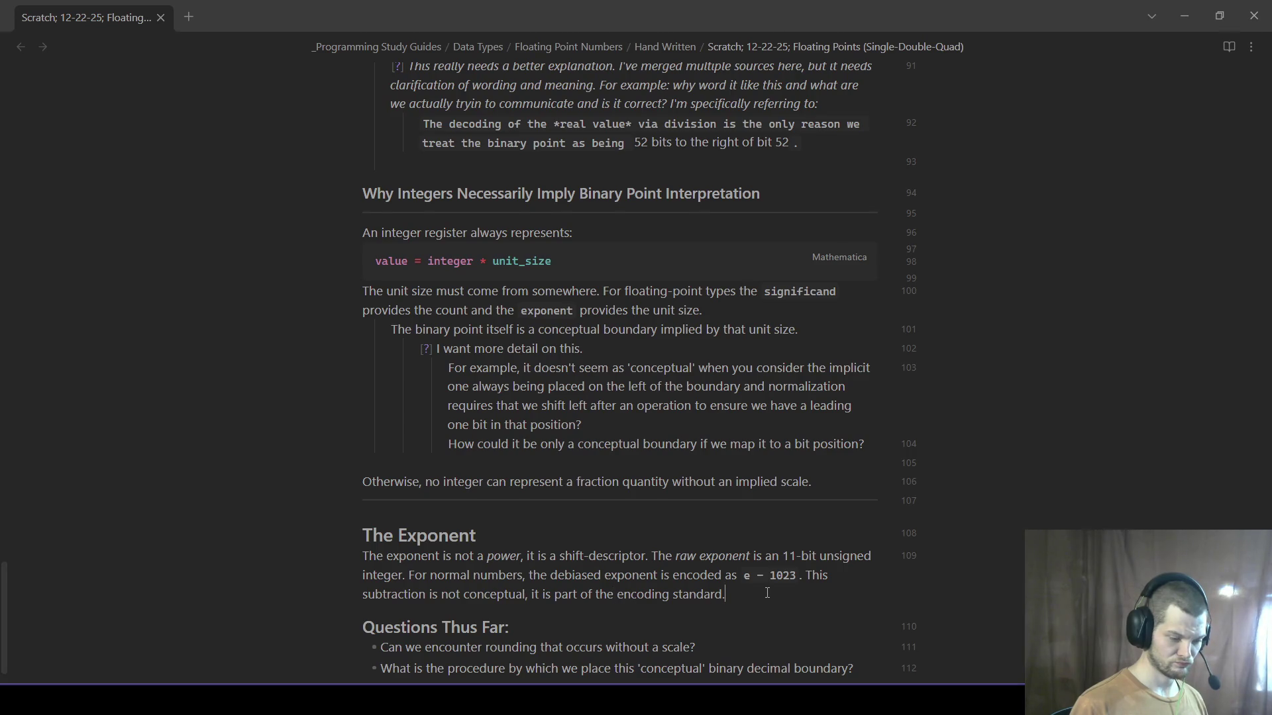
{"action": "type", "text": ", or decoding rule."}
- Extend the paragraph: the bias lets negative and positive exponents be encoded without a sign bit
{"action": "key", "text": "BackSpace"}
{"action": "key", "text": "BackSpace"}
{"action": "key", "text": "BackSpace"}
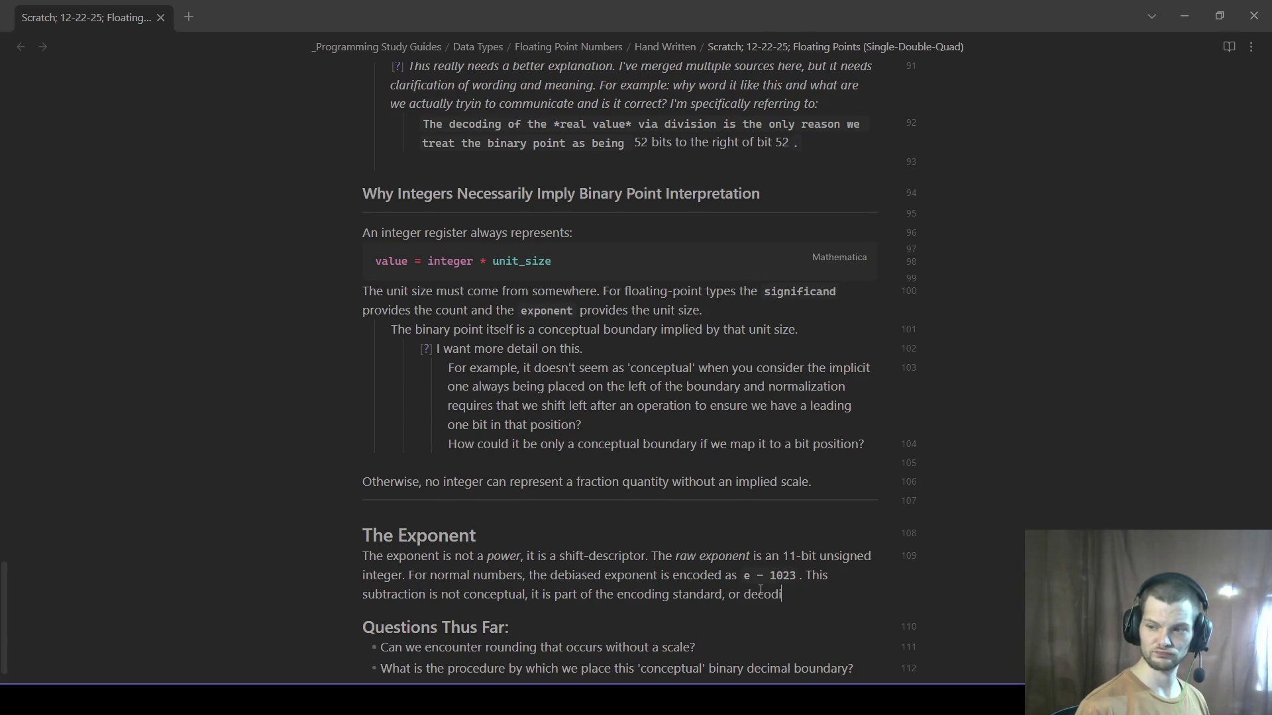
{"action": "key", "text": "BackSpace"}
{"action": "key", "text": "BackSpace"}
{"action": "key", "text": "BackSpace"}
{"action": "key", "text": "BackSpace"}
{"action": "key", "text": "BackSpace"}
{"action": "key", "text": "BackSpace"}
{"action": "key", "text": "BackSpace"}
{"action": "type", "text": "."}
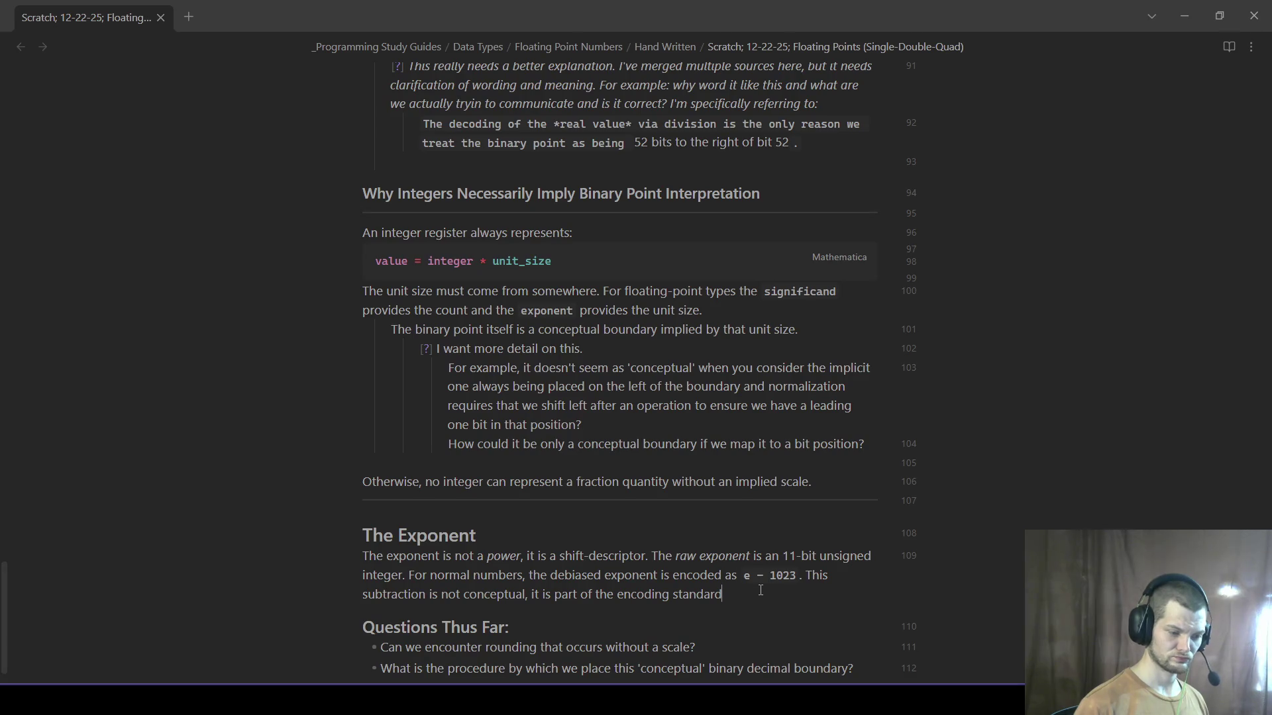
{"action": "type", "text": " The bias exists "}
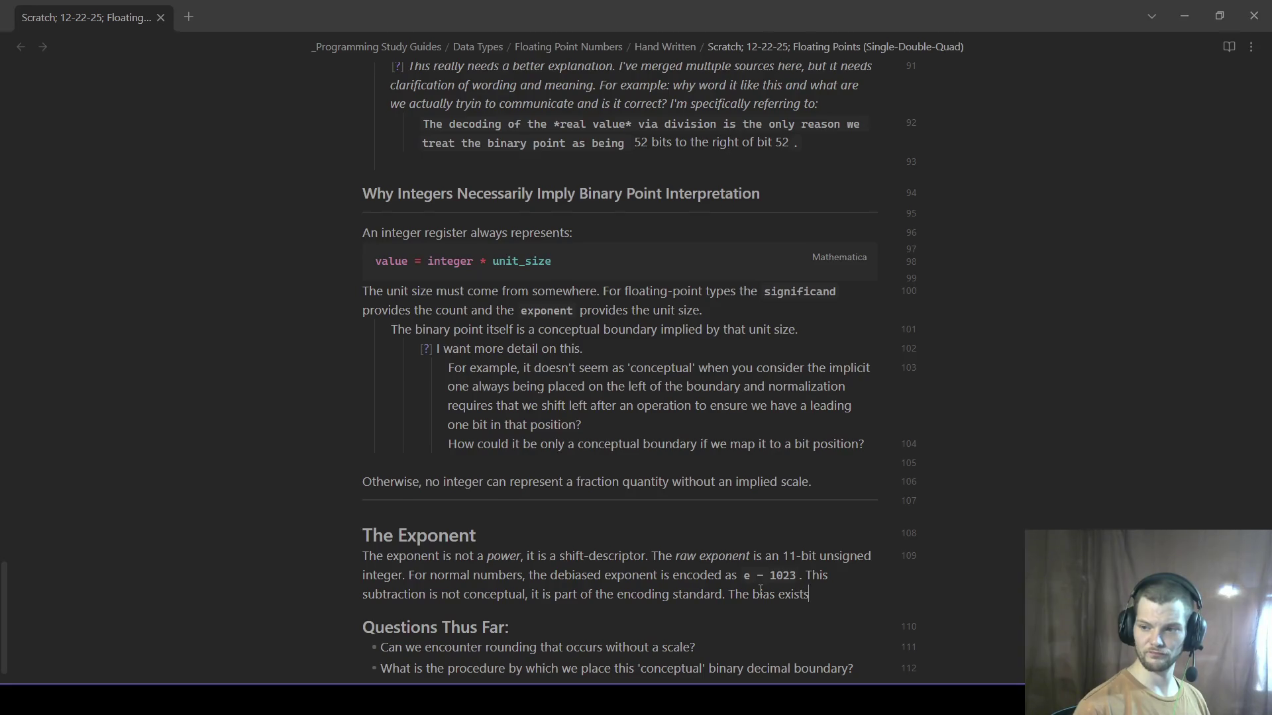
{"action": "type", "text": "so that e"}
{"action": "key", "text": "BackSpace"}
{"action": "type", "text": "negative and postiive e"}
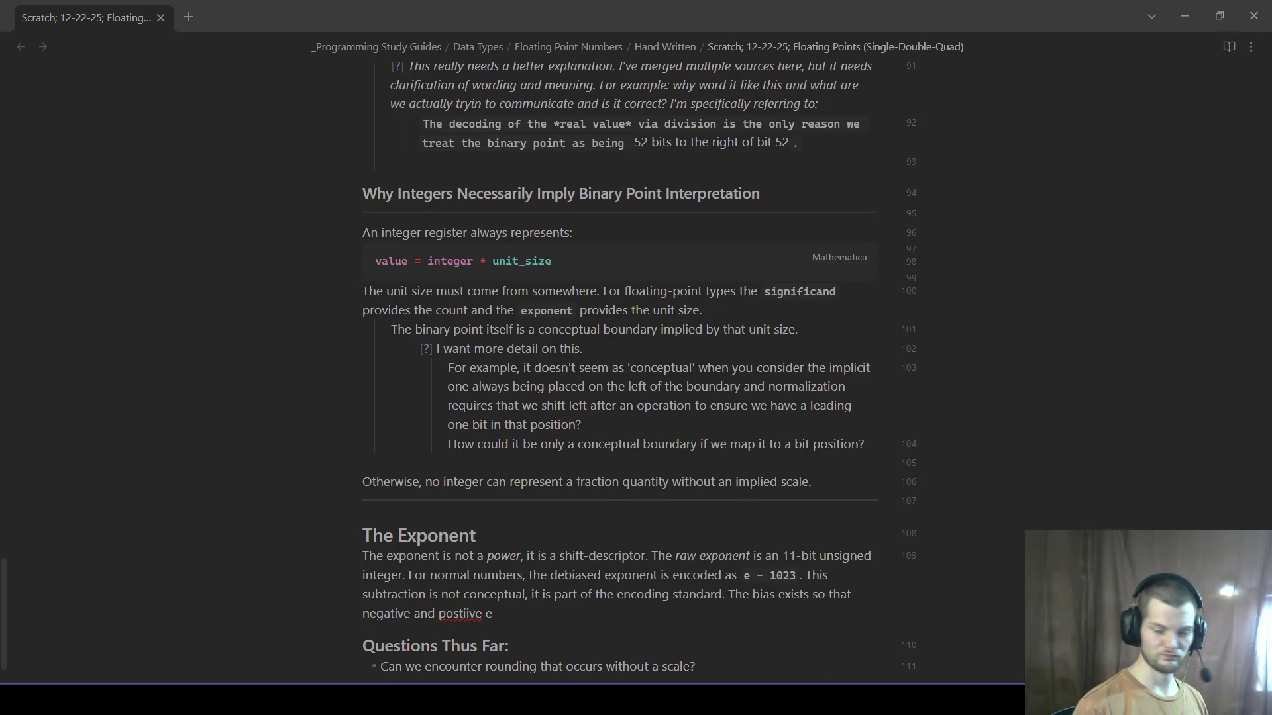
{"action": "key", "text": "BackSpace"}
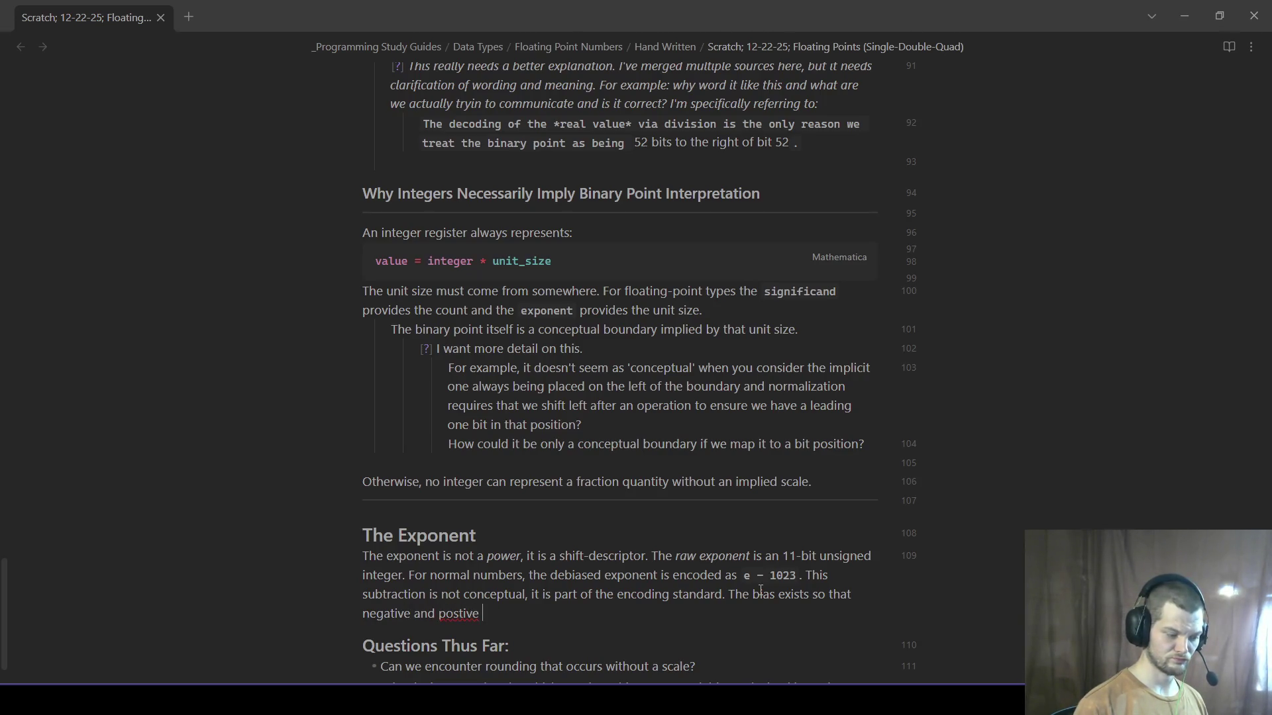
{"action": "key", "text": "BackSpace"}
{"action": "key", "text": "BackSpace"}
{"action": "key", "text": "BackSpace"}
{"action": "key", "text": "BackSpace"}
{"action": "key", "text": "BackSpace"}
{"action": "type", "text": "itive expoene"}
{"action": "key", "text": "BackSpace"}
{"action": "key", "text": "BackSpace"}
{"action": "key", "text": "BackSpace"}
{"action": "type", "text": "net"}
{"action": "key", "text": "BackSpace"}
{"action": "type", "text": "nts can be encoded without a sign bit."}
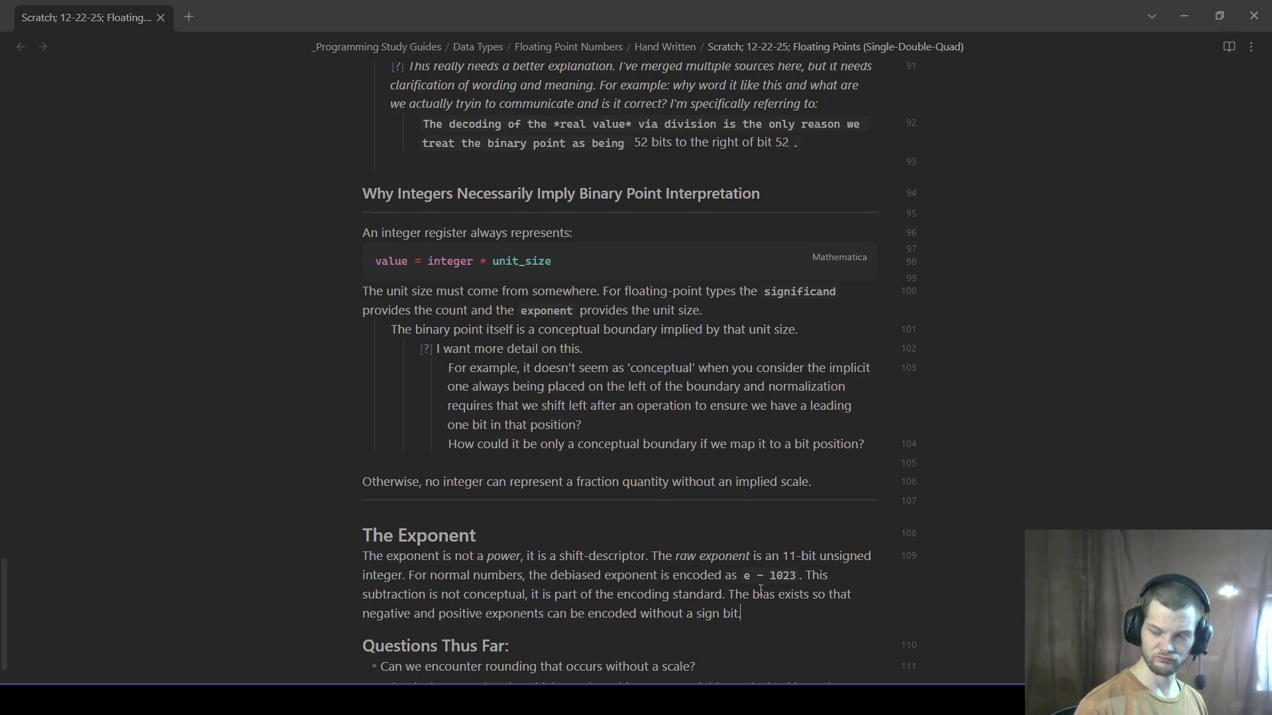
{"action": "key", "text": "Return"}
{"action": "scroll", "coordinate": [702, 520], "scroll_direction": "down", "scroll_amount": 1}
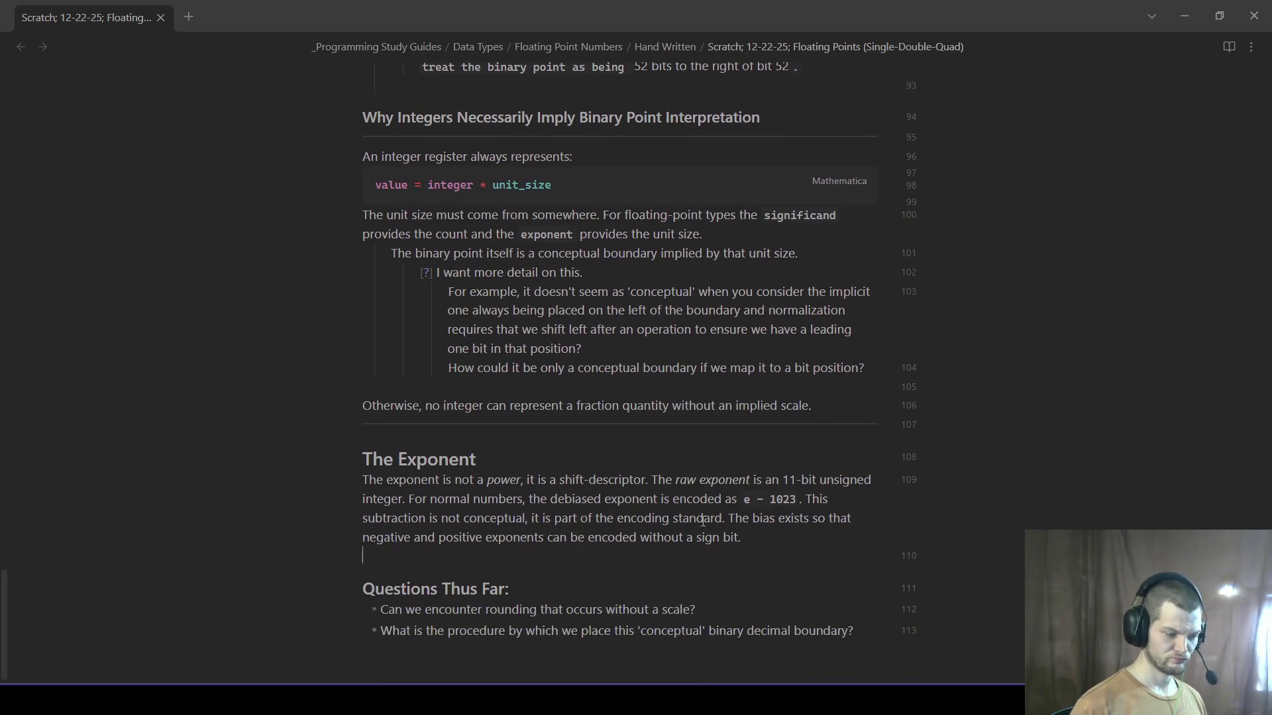
- Add the '#### Application Of The Exponent:' heading below the exponent paragraph
{"action": "key", "text": "Return"}
{"action": "type", "text": "The"}
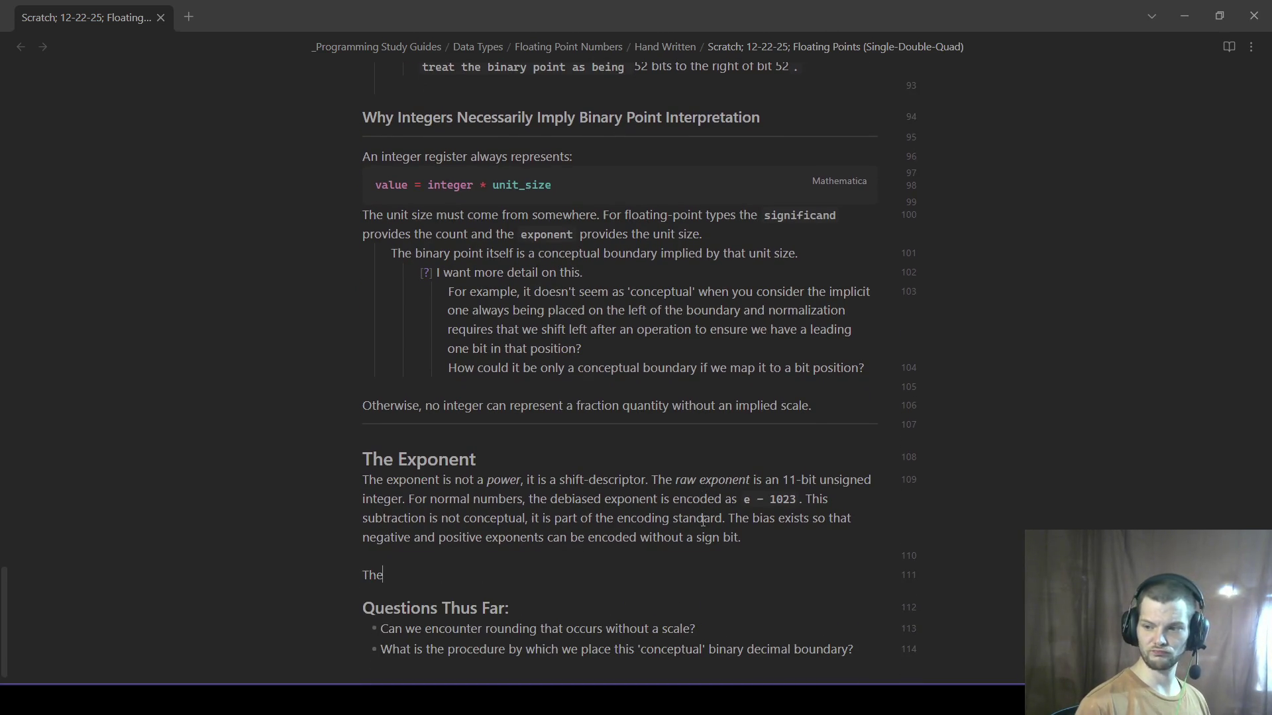
{"action": "key", "text": "BackSpace"}
{"action": "key", "text": "BackSpace"}
{"action": "key", "text": "BackSpace"}
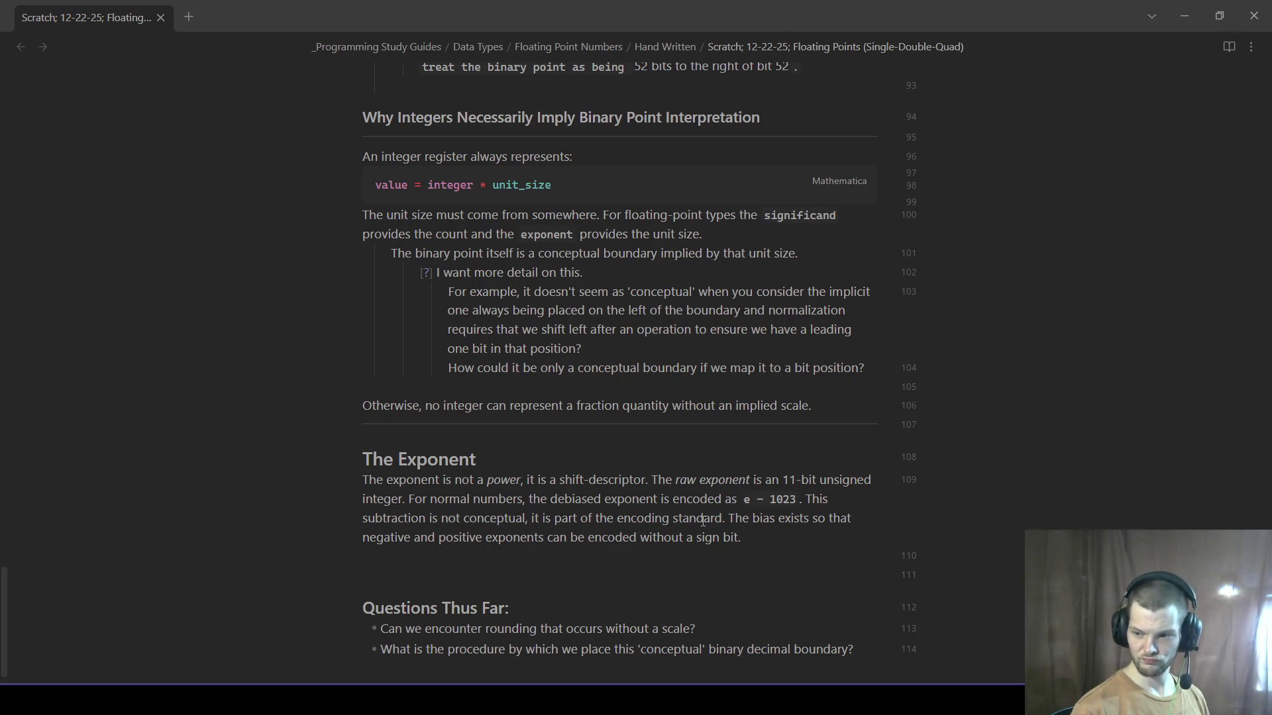
{"action": "type", "text": "$"}
{"action": "key", "text": "BackSpace"}
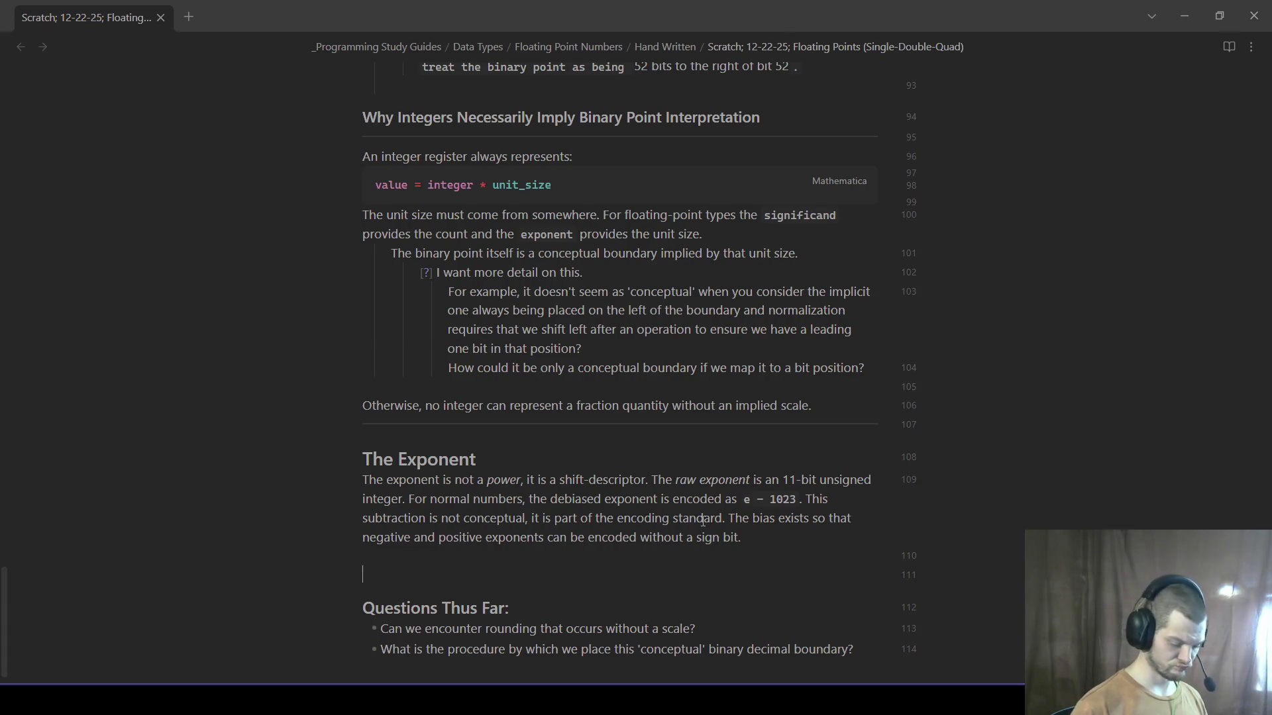
{"action": "type", "text": "#### Application Of The Expon"}
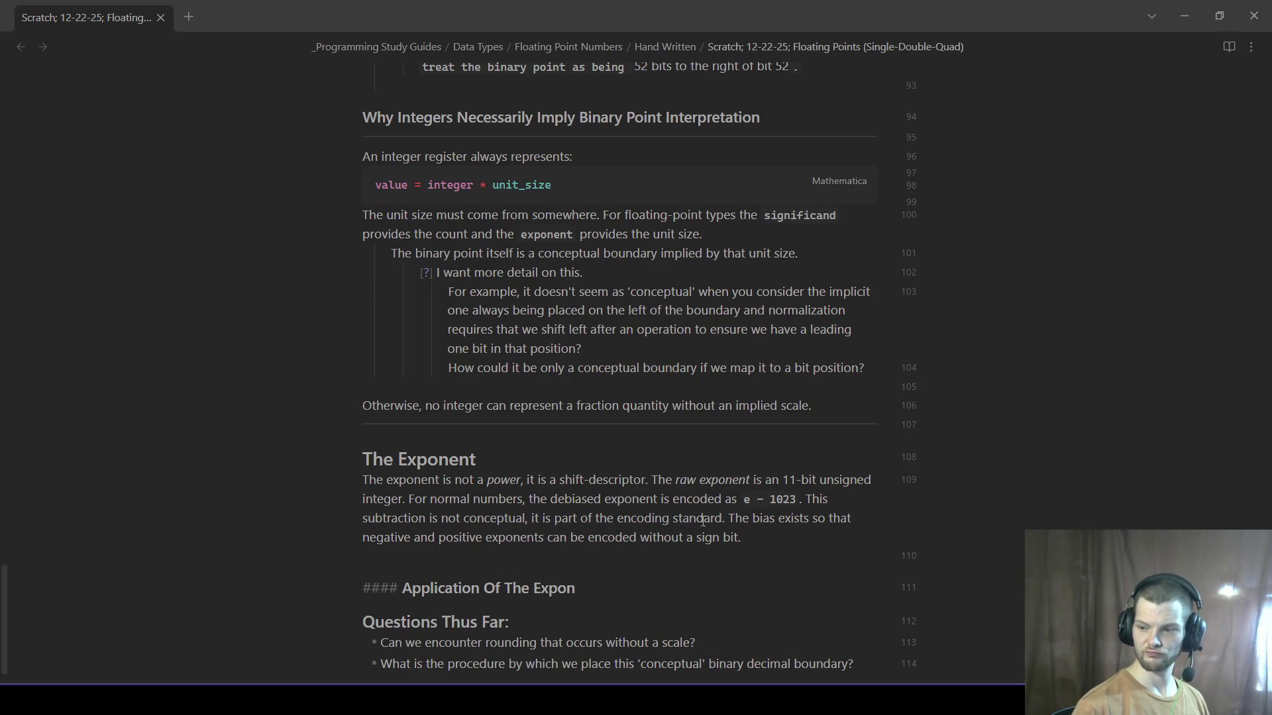
{"action": "type", "text": "ent:"}
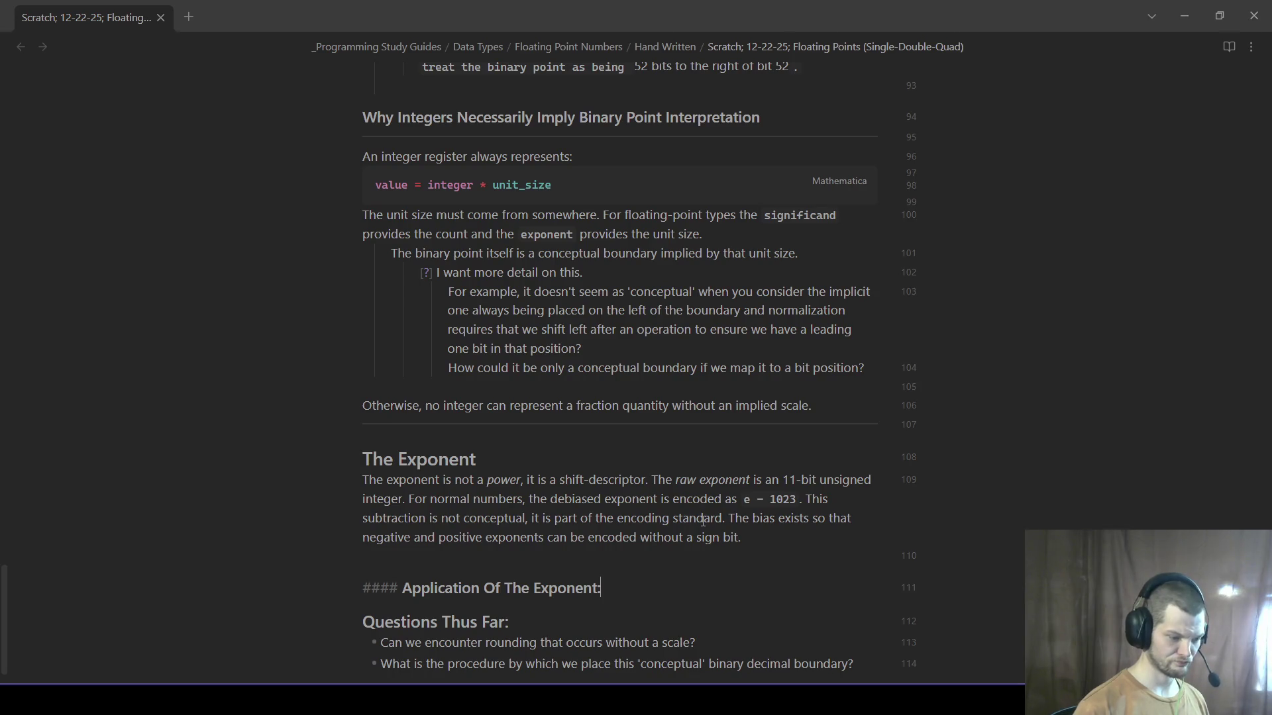
{"action": "key", "text": "Return"}
{"action": "type", "text": "```"}
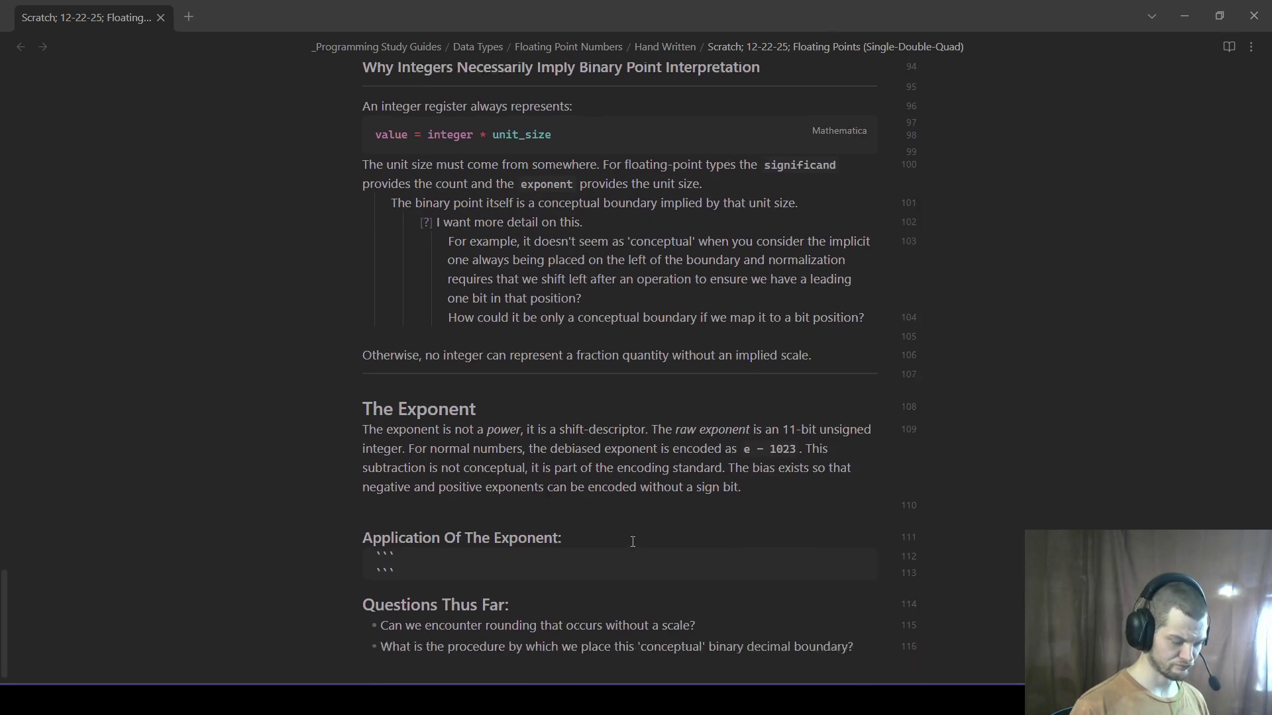
{"action": "type", "text": "mathematica"}
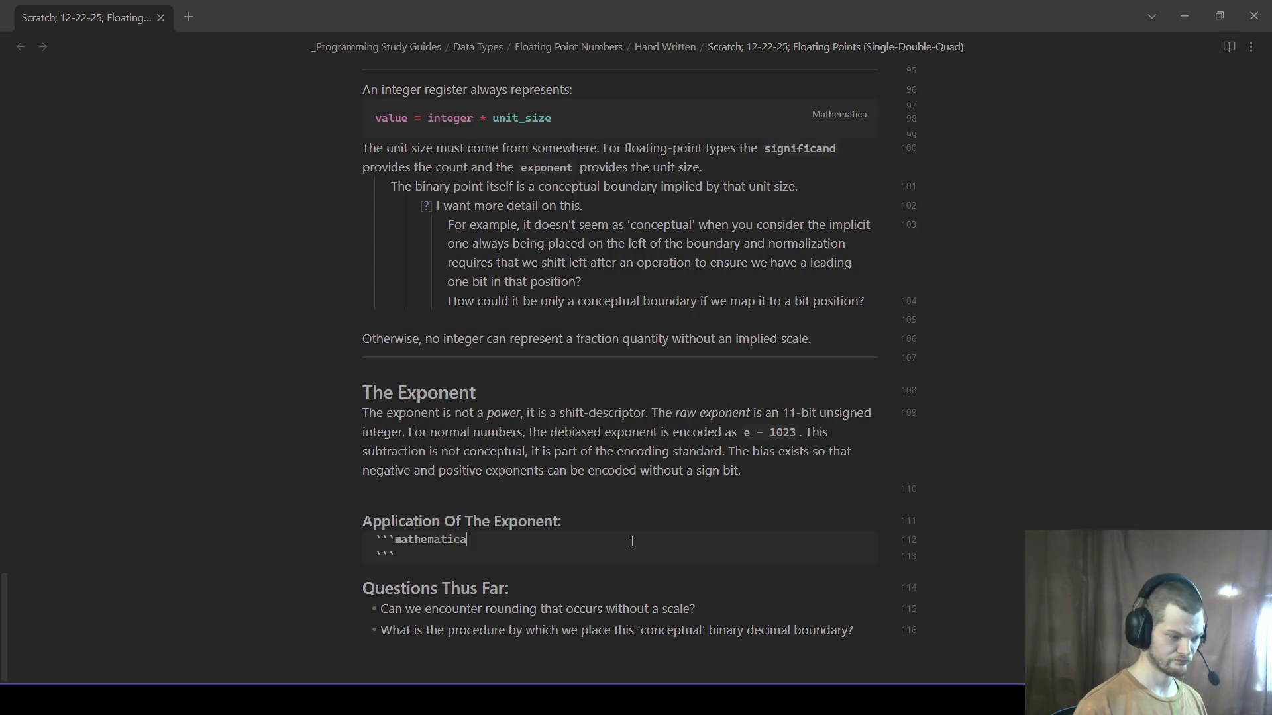
- Create an empty ```mathematica code block under the heading and check it renders
{"action": "key", "text": "Return"}
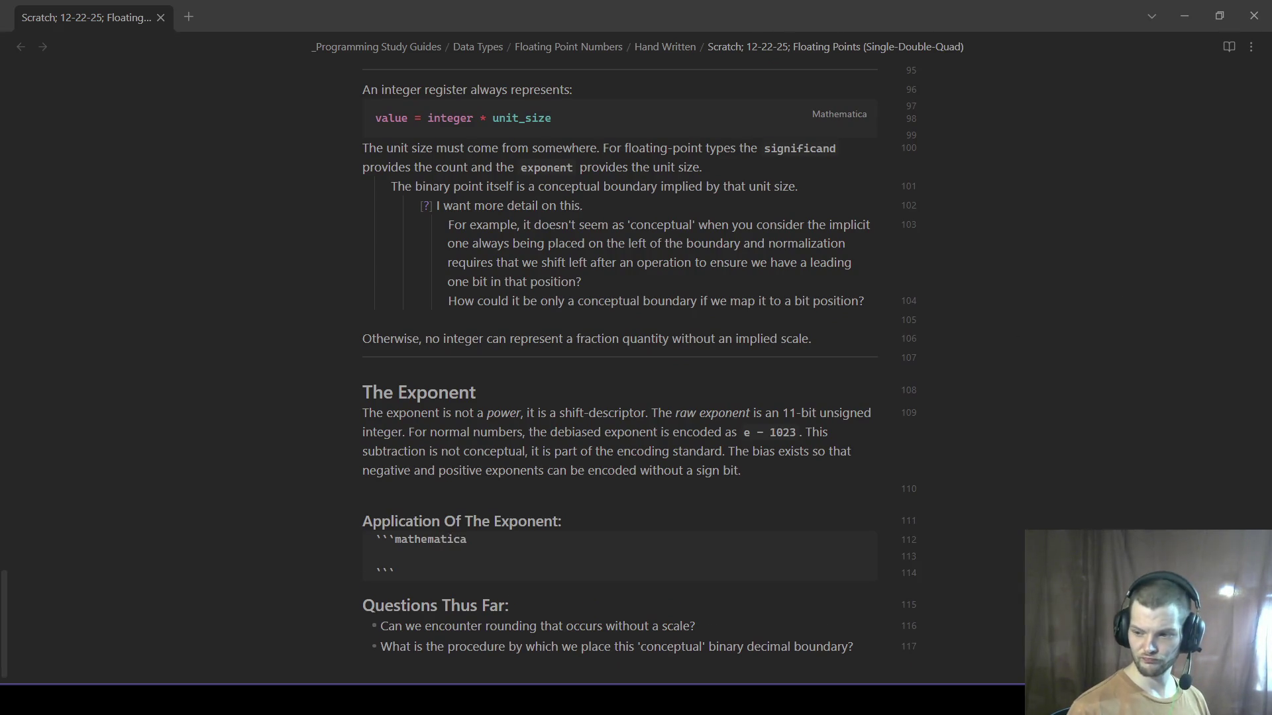
{"action": "key", "text": "Down"}
{"action": "key", "text": "Down"}
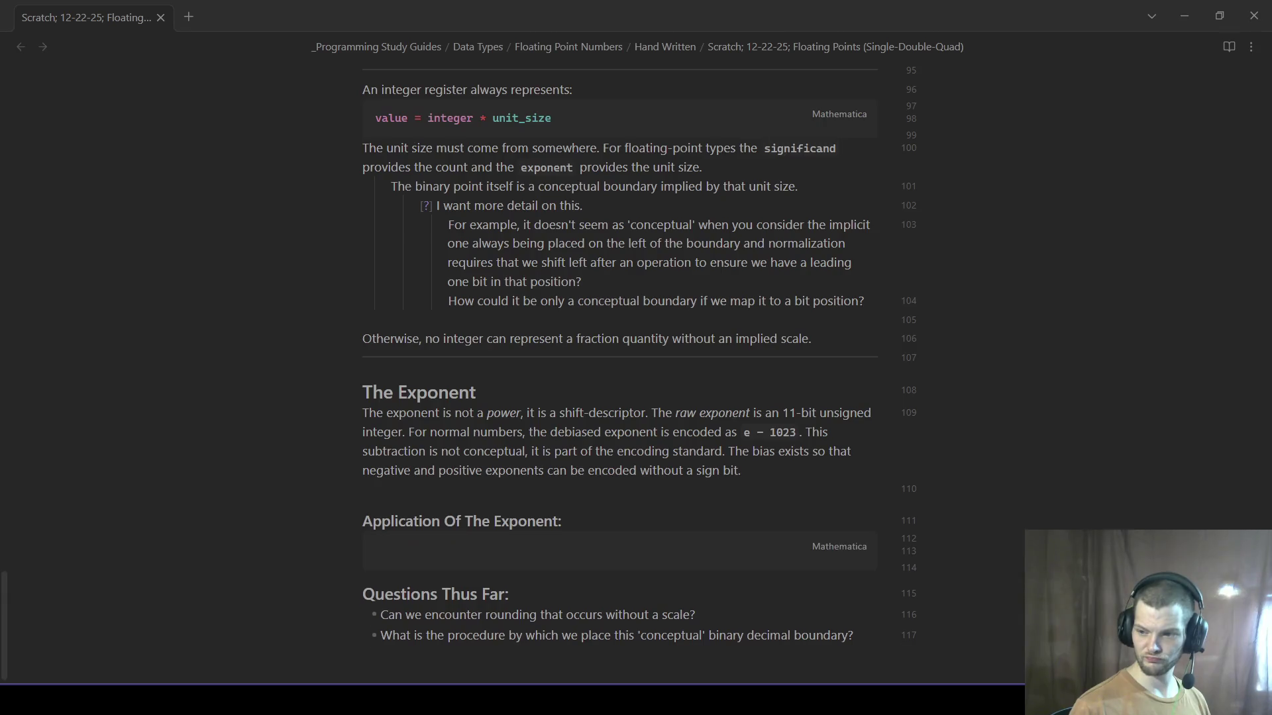
{"action": "key", "text": "Up"}
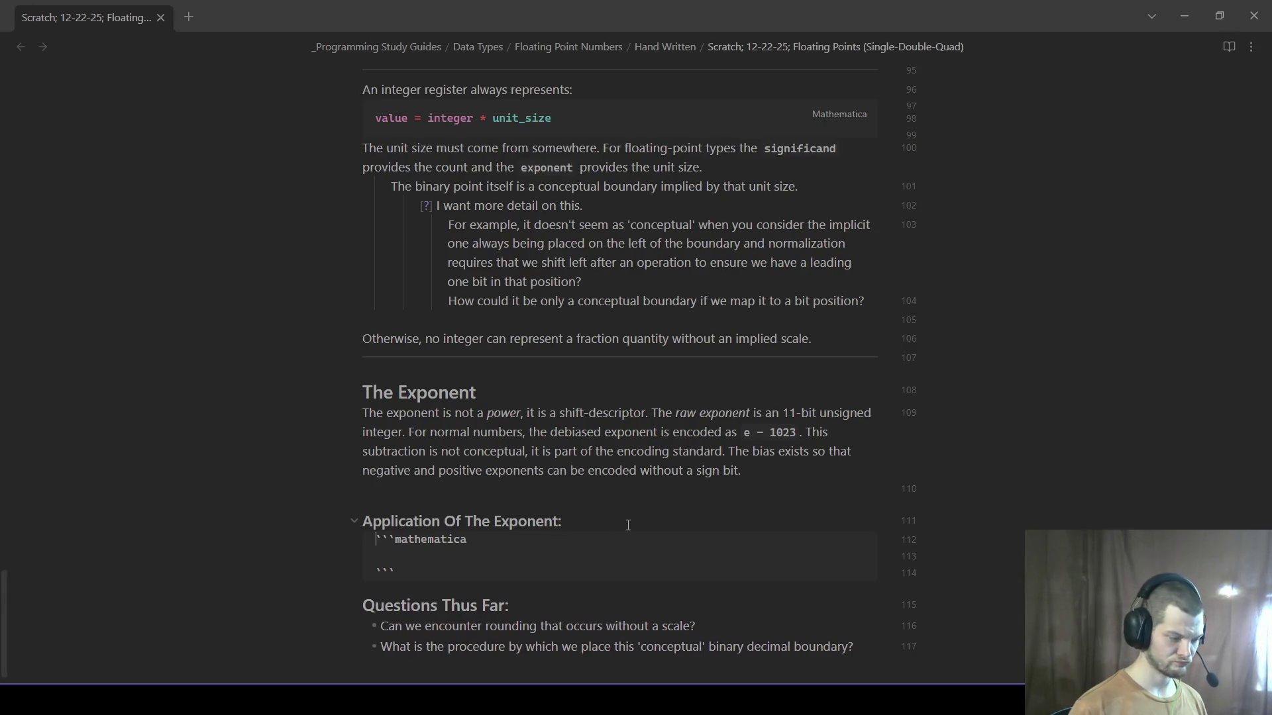
{"action": "left_click", "coordinate": [501, 559]}
{"action": "type", "text": "value = "}
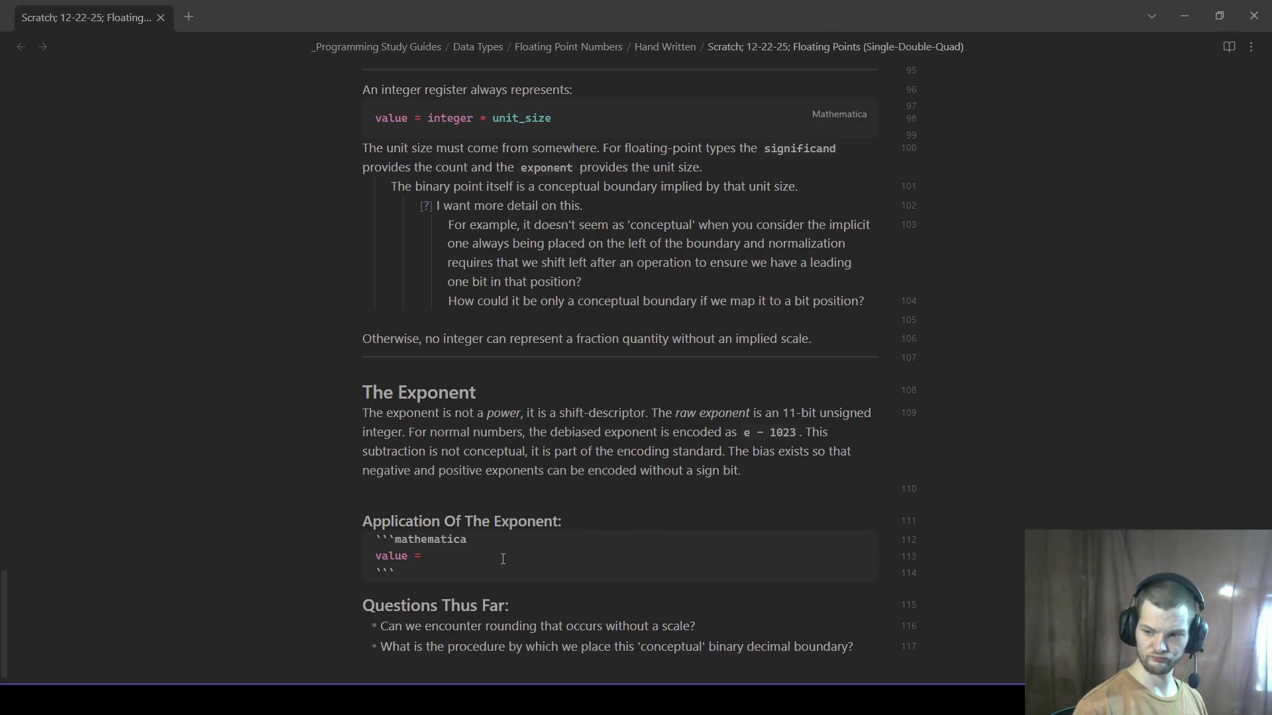
{"action": "type", "text": "sig_int"}
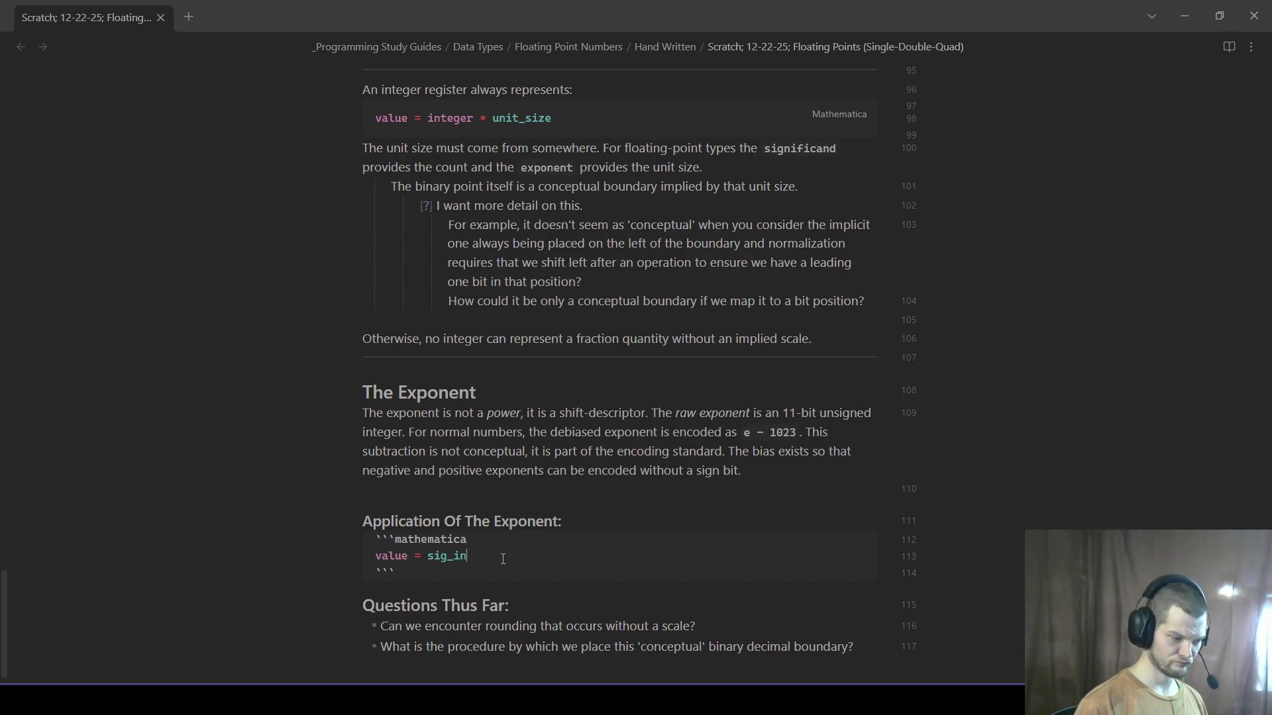
{"action": "type", "text": " * 2^("}
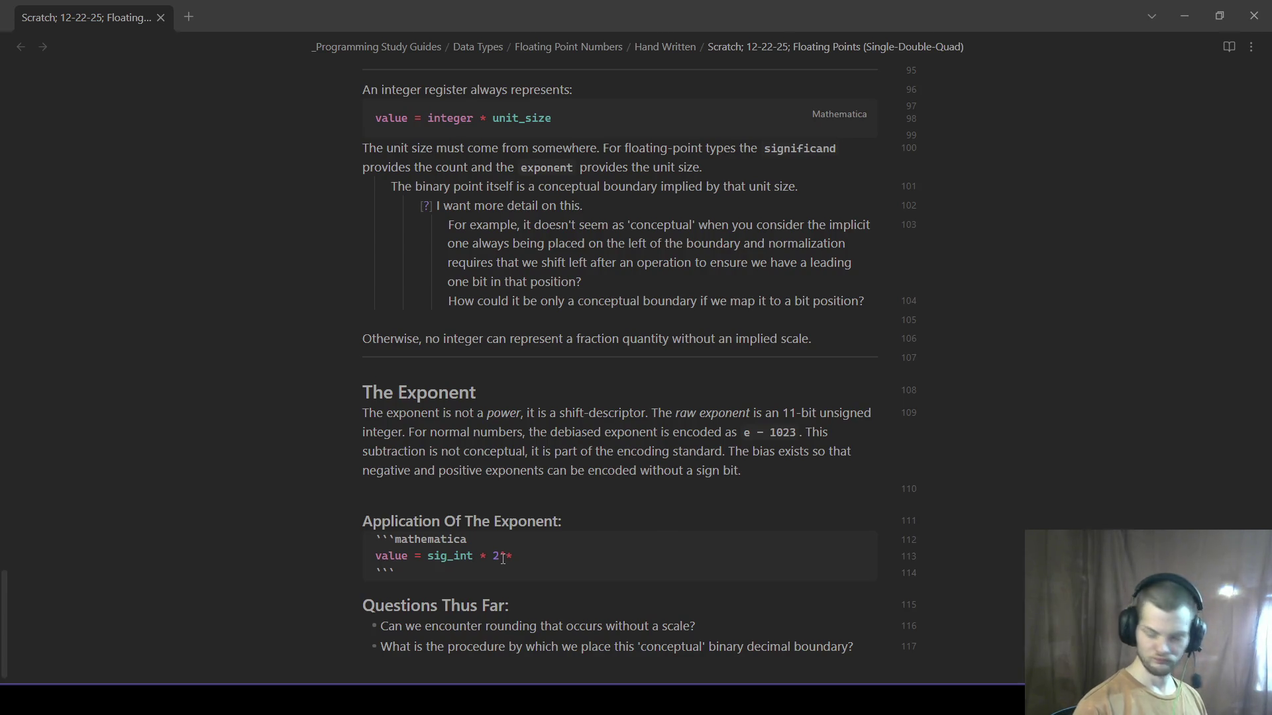
{"action": "type", "text": "-52)"}
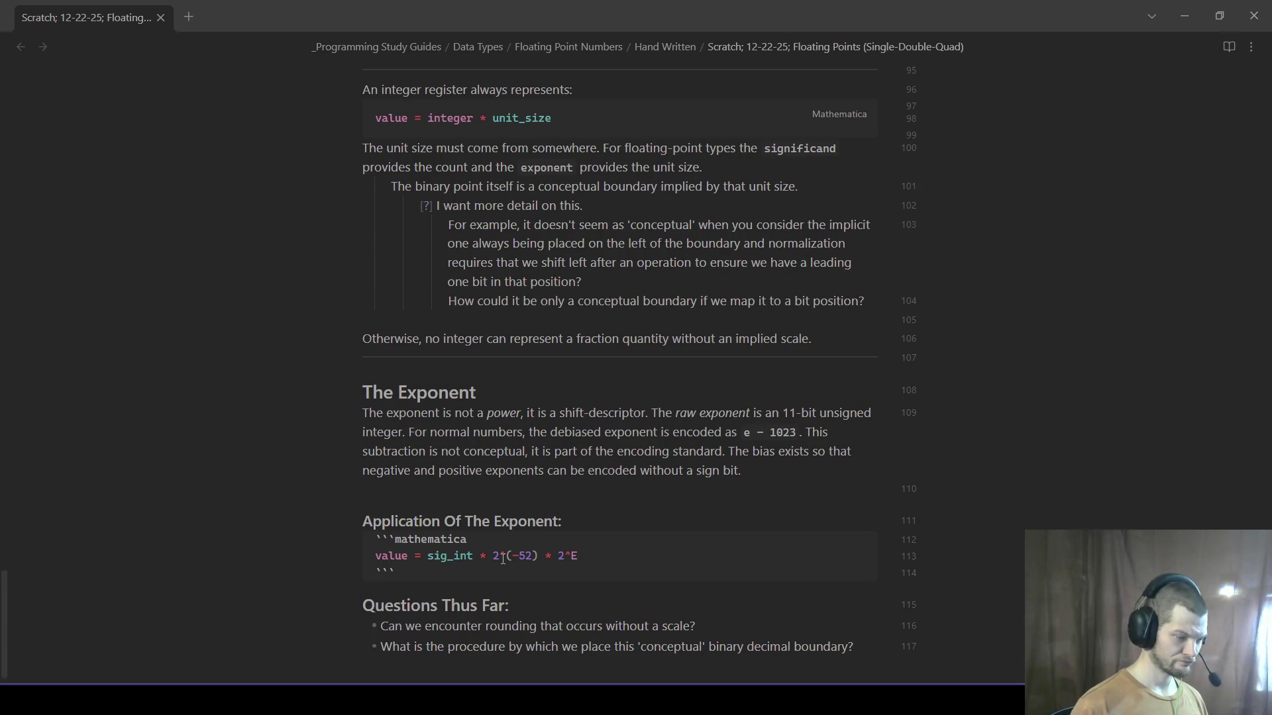
- Add an 'After Simplification:' line and the simplified formula sig_int * 2^(E−52) in the code block
{"action": "key", "text": "Return"}
{"action": "key", "text": "Return"}
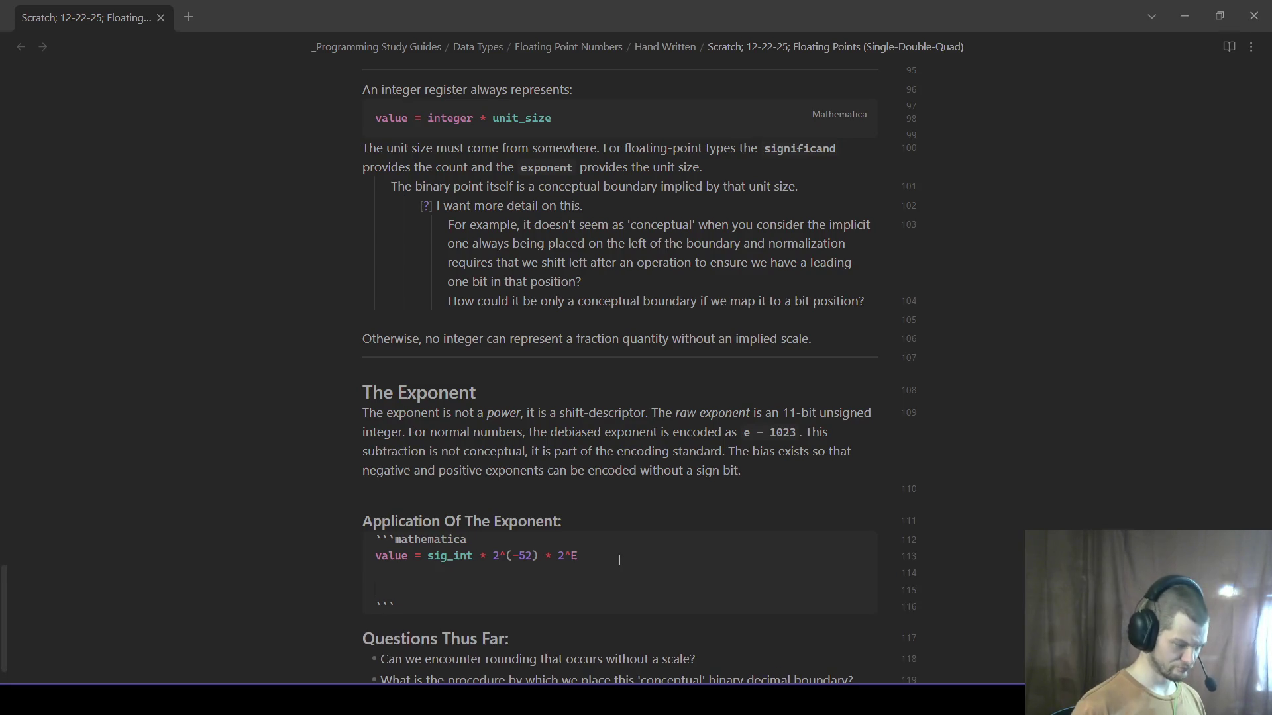
{"action": "key", "text": "Return"}
{"action": "type", "text": "After Si"}
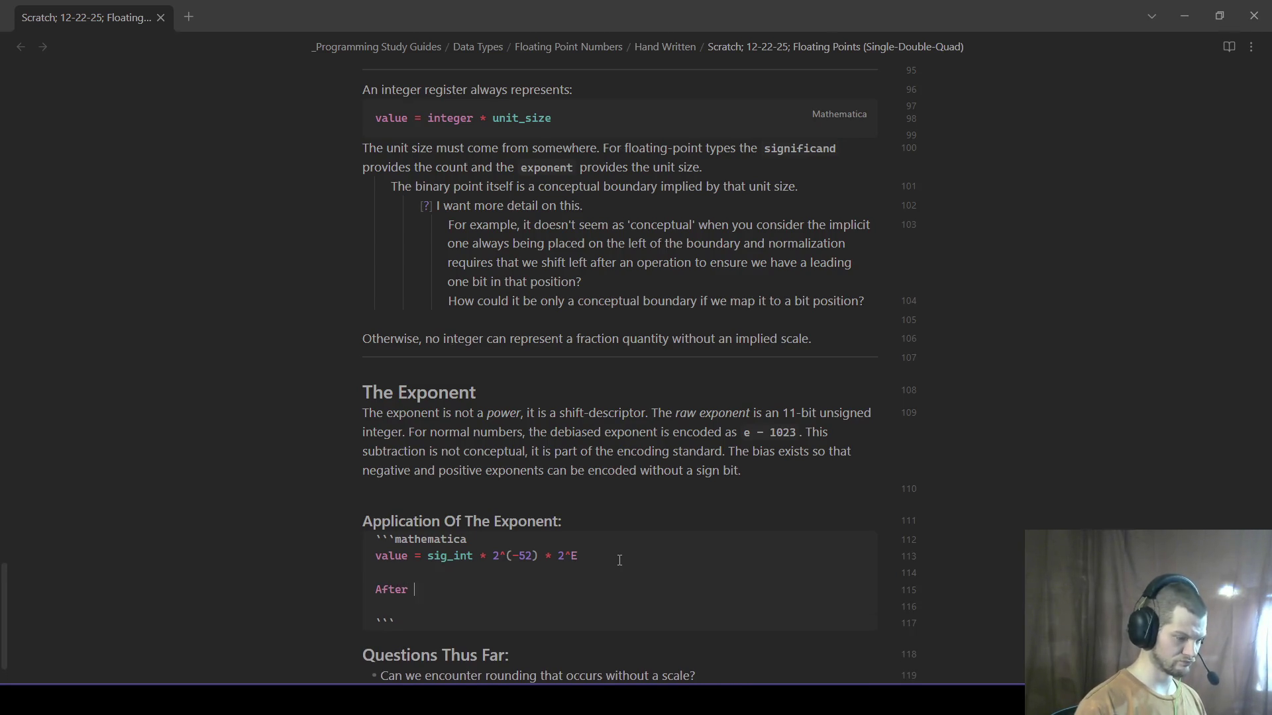
{"action": "type", "text": "mplification:"}
{"action": "key", "text": "Return"}
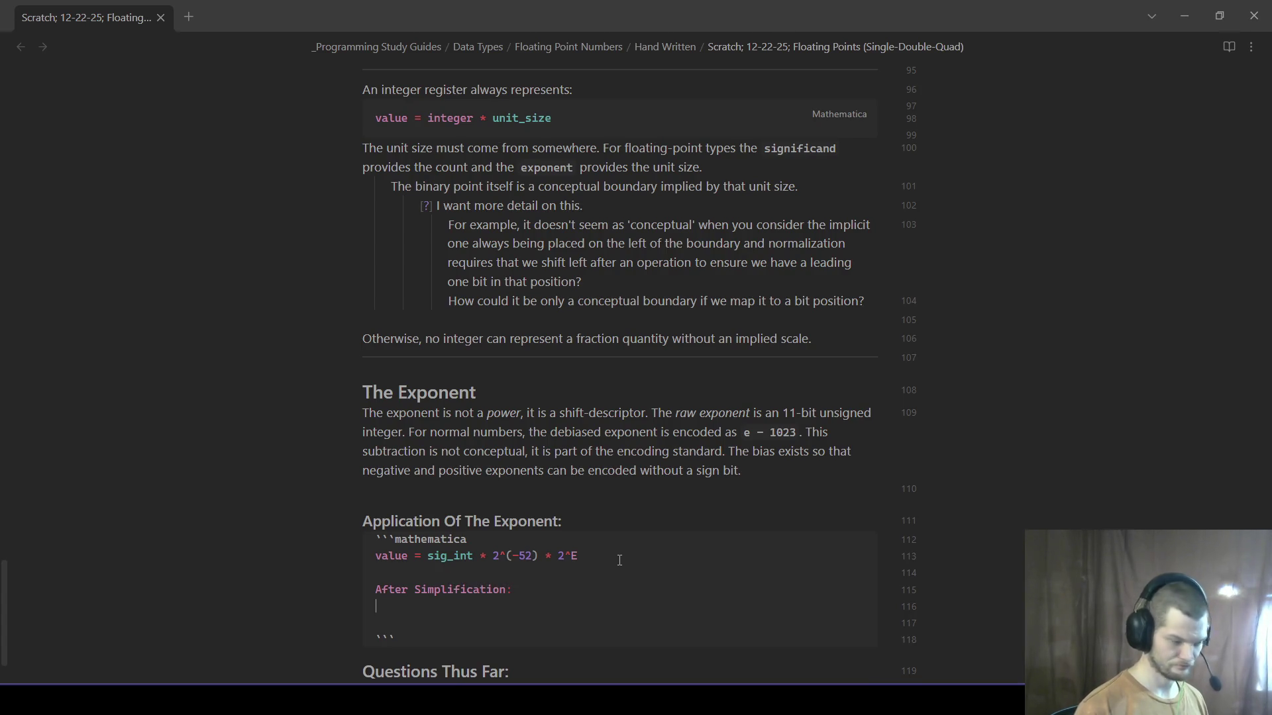
{"action": "key", "text": "Return"}
{"action": "type", "text": "si"}
{"action": "type", "text": "value = sig"}
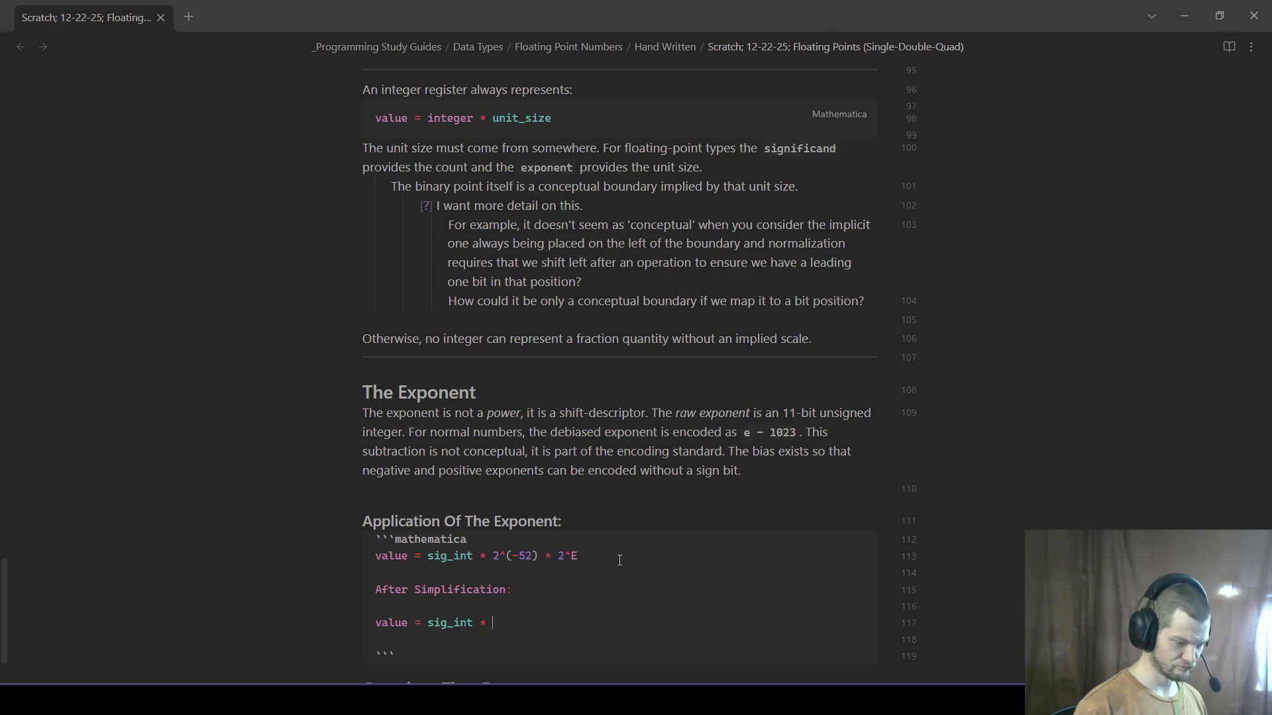
{"action": "type", "text": "2^("}
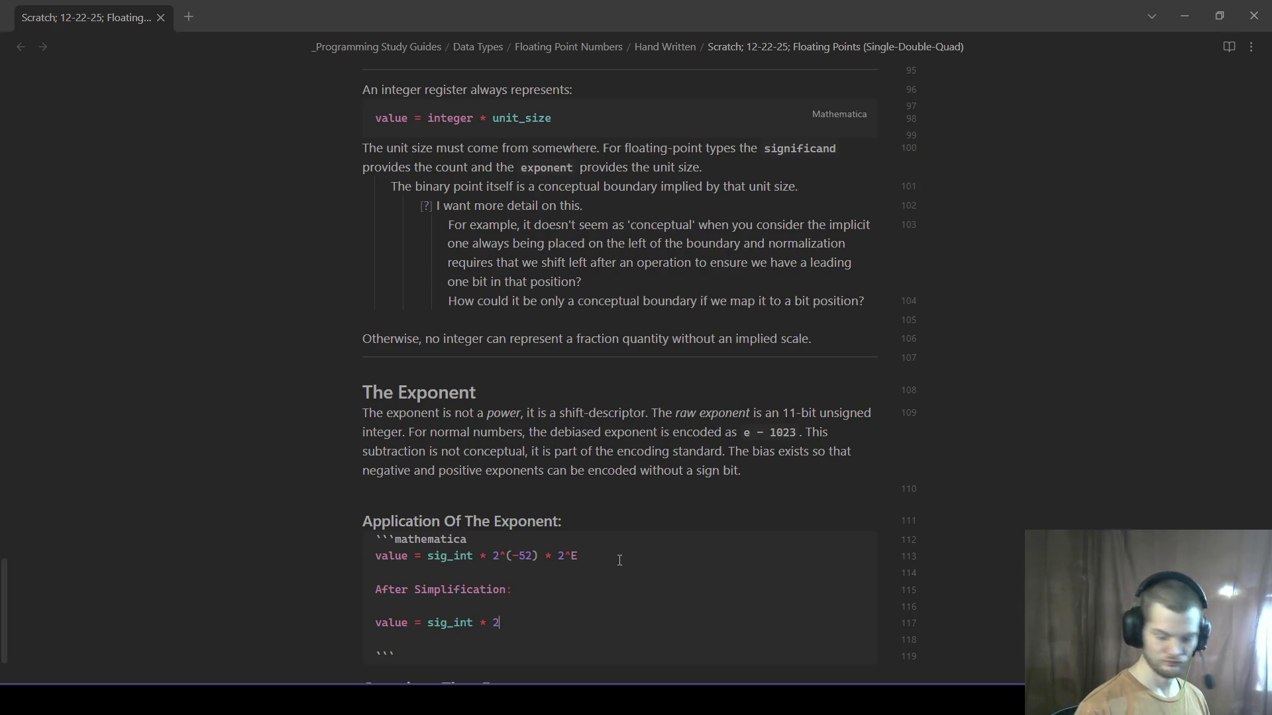
{"action": "type", "text": "E - 52"}
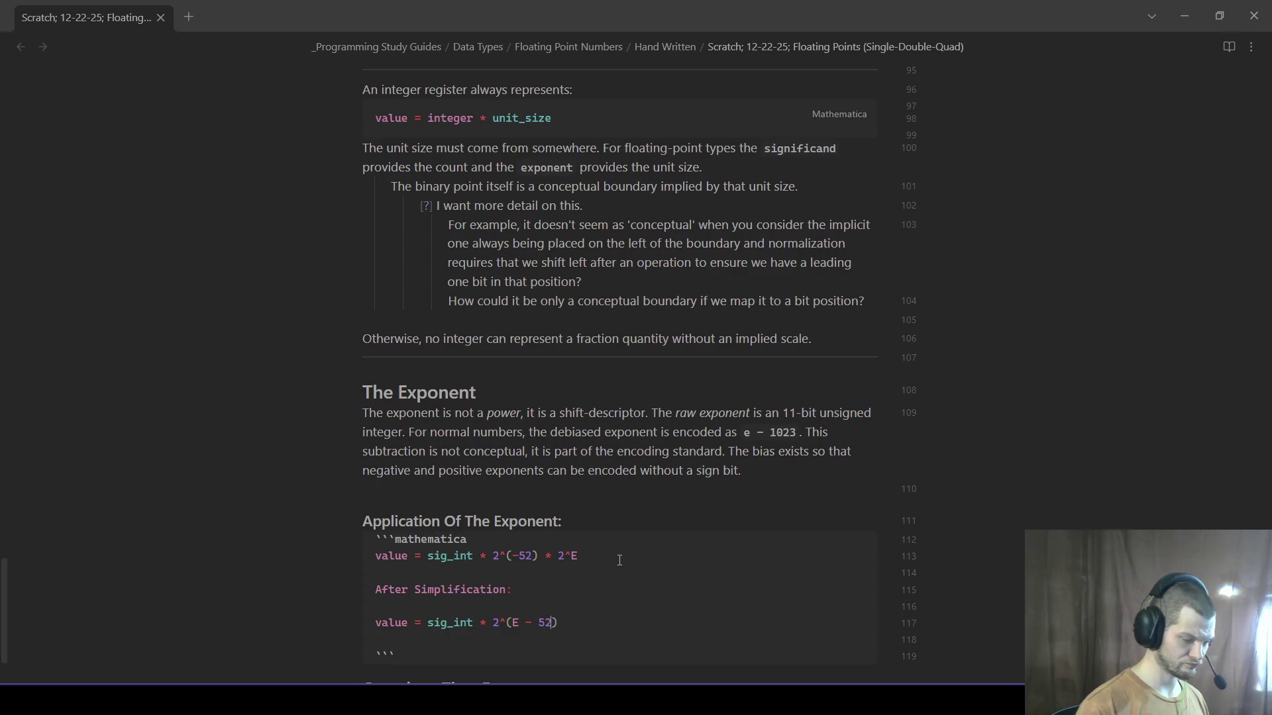
- Close the code block so it renders and leave a blank line before Questions Thus Far
{"action": "key", "text": "Down"}
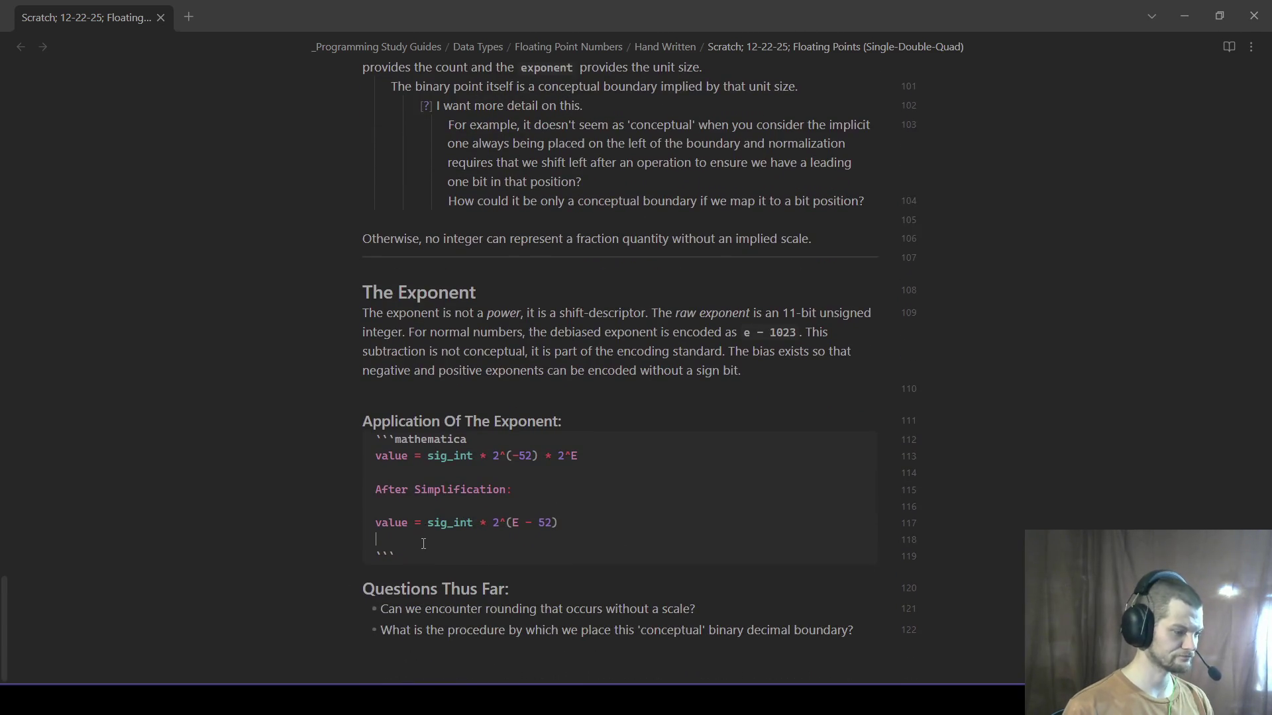
{"action": "key", "text": "Down"}
{"action": "key", "text": "Down"}
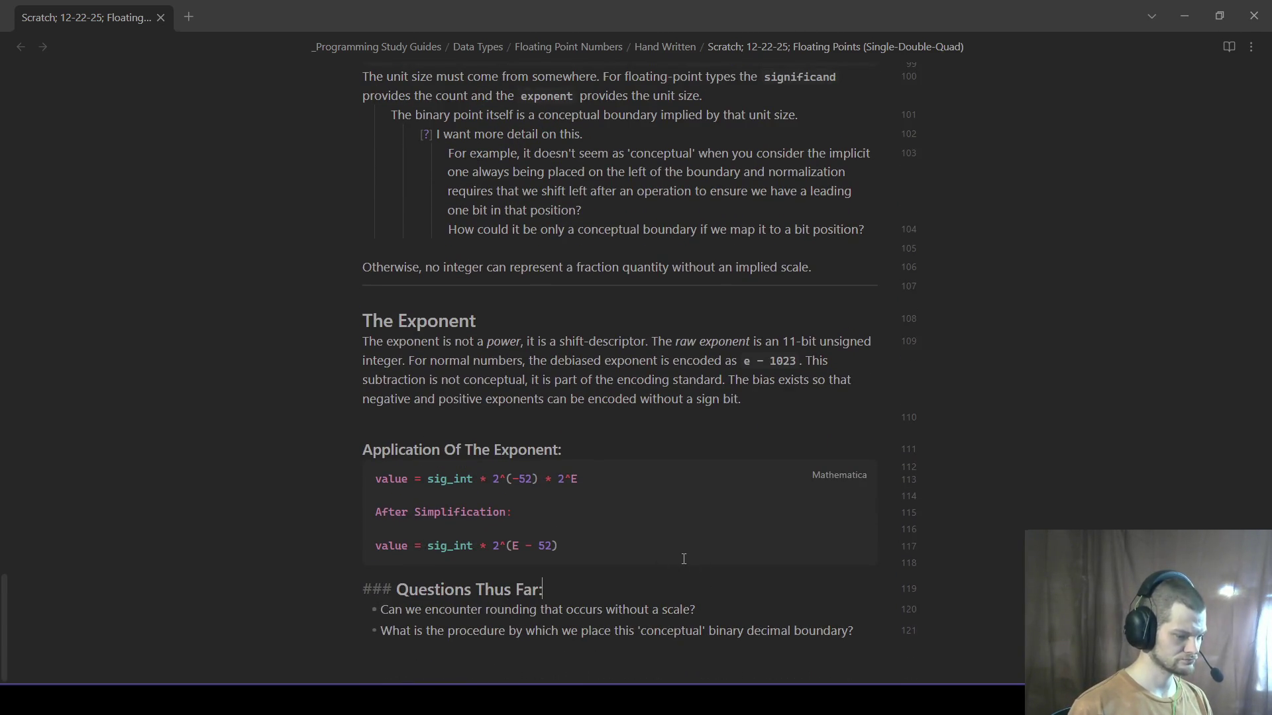
{"action": "left_click", "coordinate": [669, 549]}
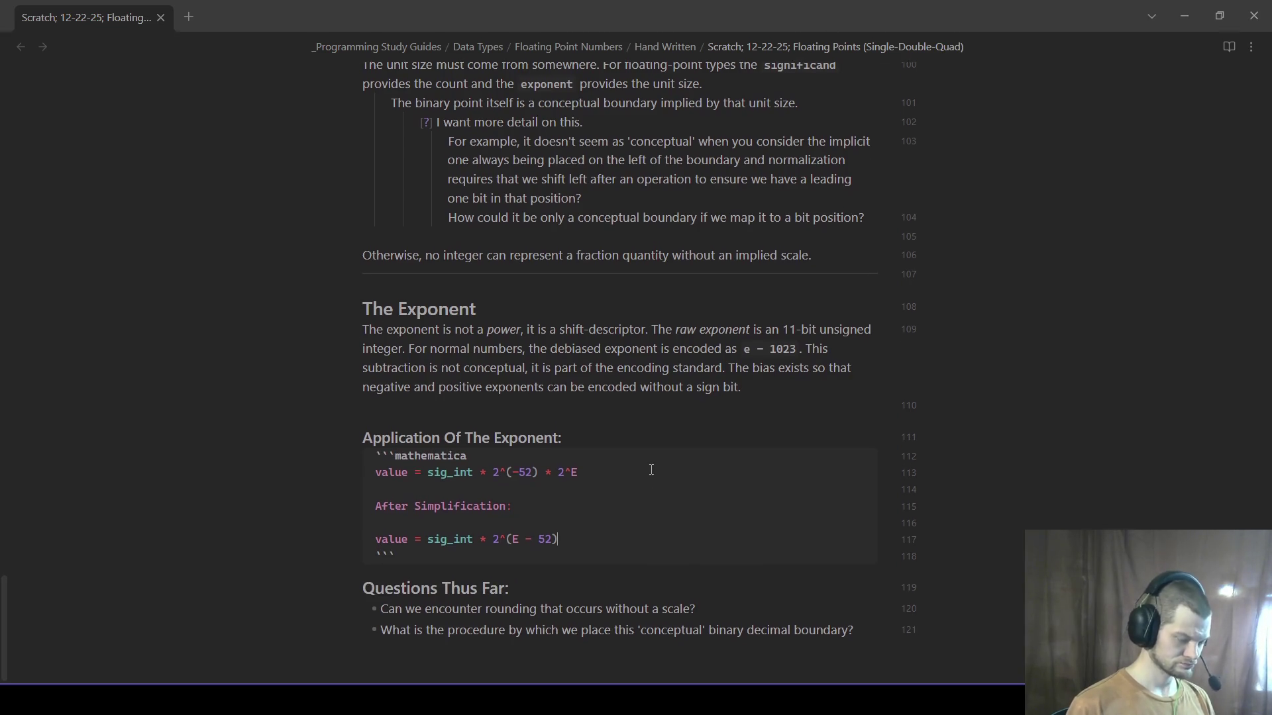
{"action": "key", "text": "Return"}
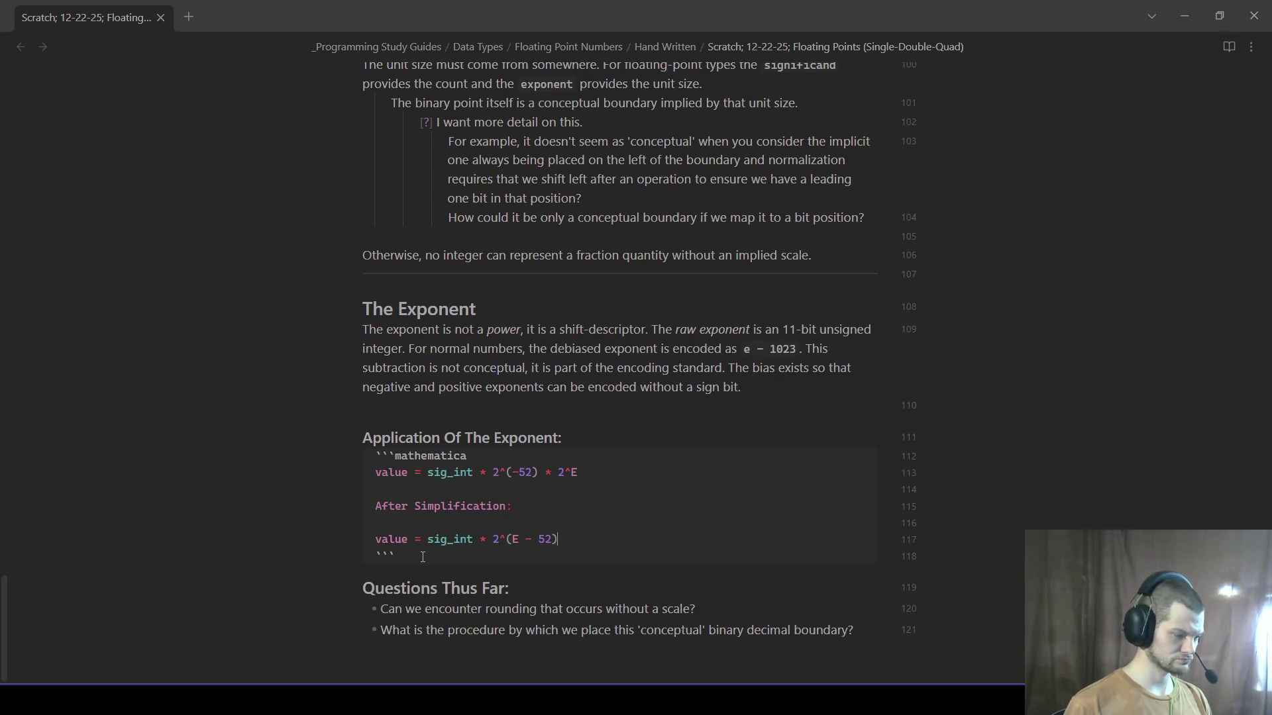
{"action": "key", "text": "Down"}
{"action": "key", "text": "Down"}
{"action": "key", "text": "Return"}
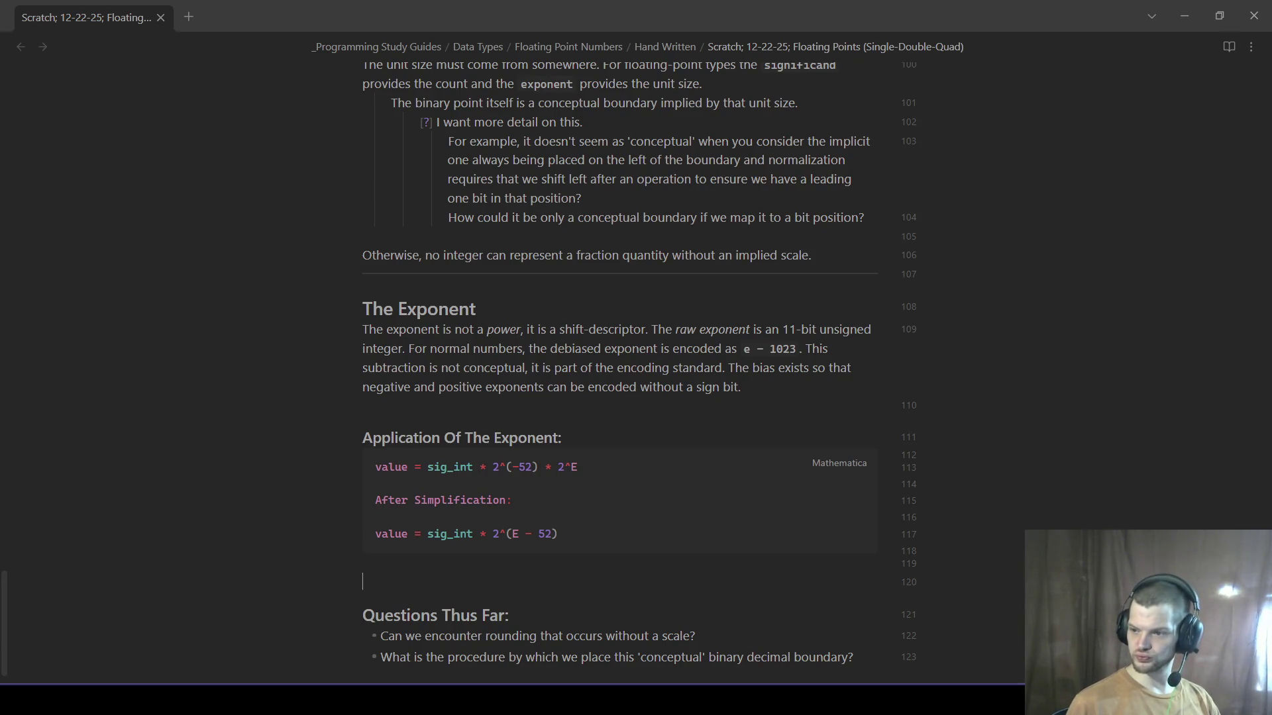
{"action": "key", "text": "BackSpace"}
{"action": "type", "text": "- The exponent does not move the bi"}
{"action": "type", "text": "nary decimal. point."}
- List three 'The exponent does not…' bullets and note it only changes sig_int's scale factor
{"action": "key", "text": "Return"}
{"action": "type", "text": "The exponent does not rewr"}
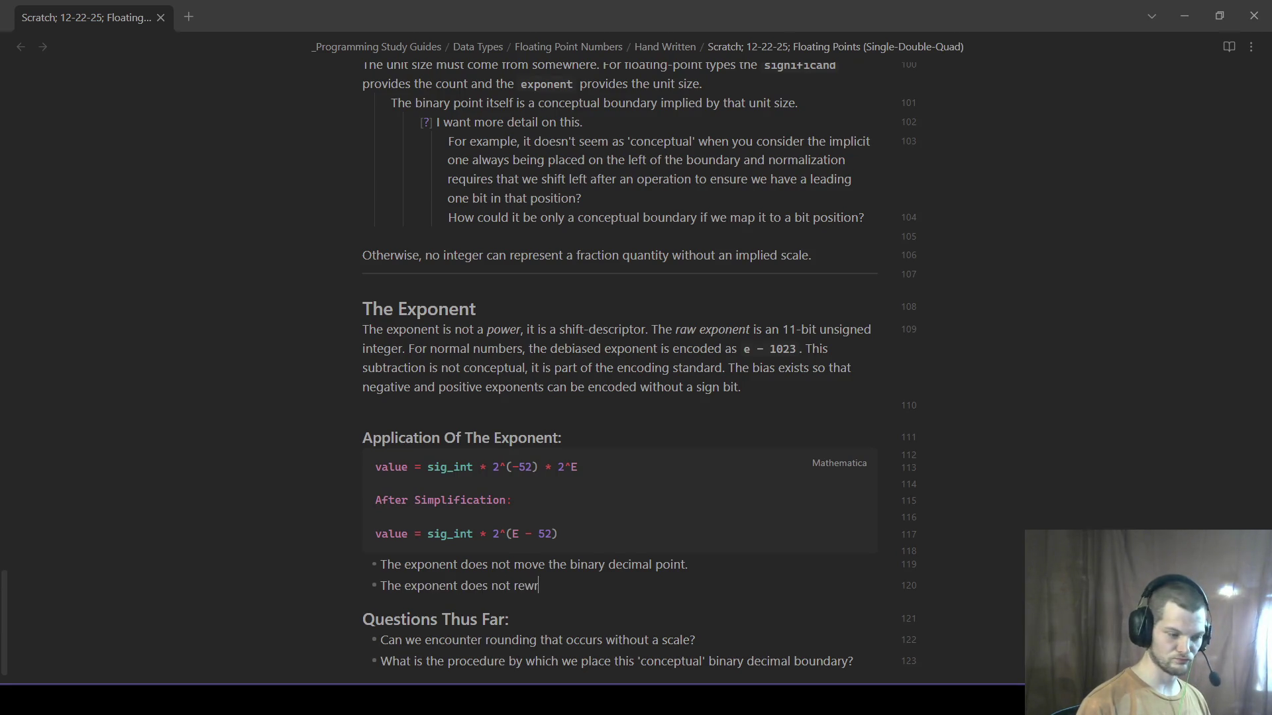
{"action": "type", "text": "ite bit"}
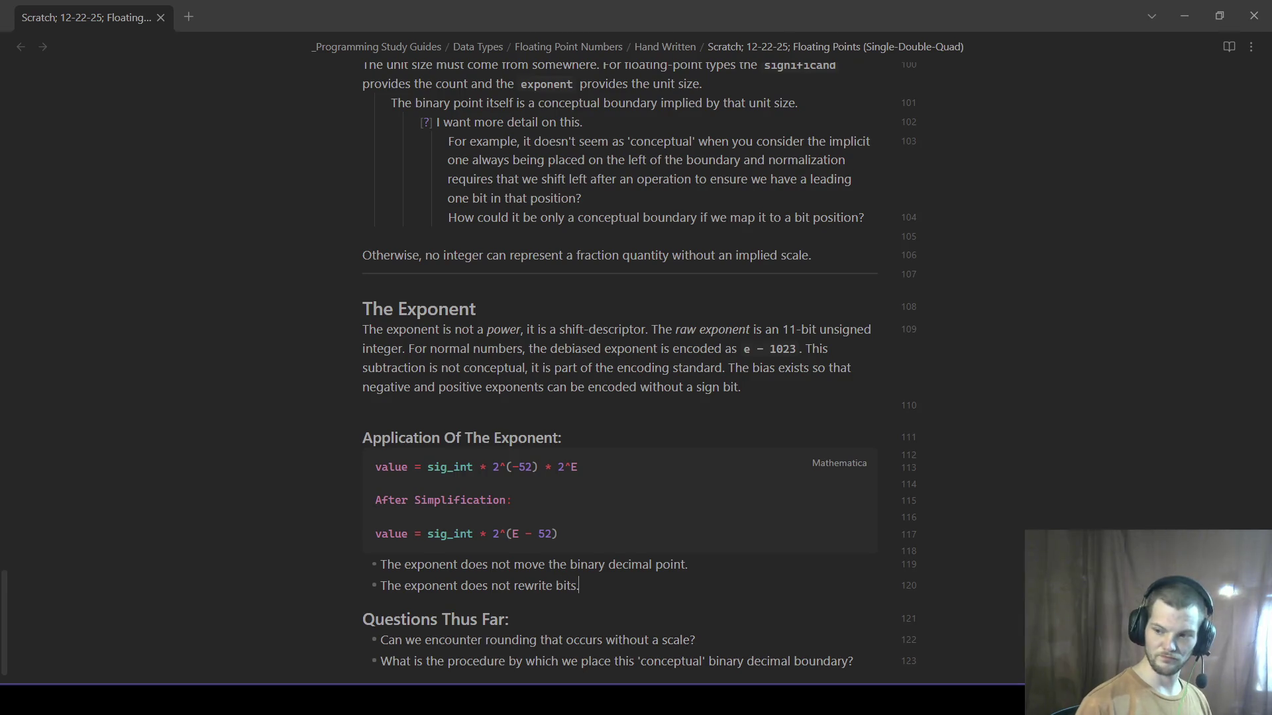
{"action": "type", "text": "s."}
{"action": "key", "text": "Return"}
{"action": "type", "text": "The exponent does not reinterpret the fraction"}
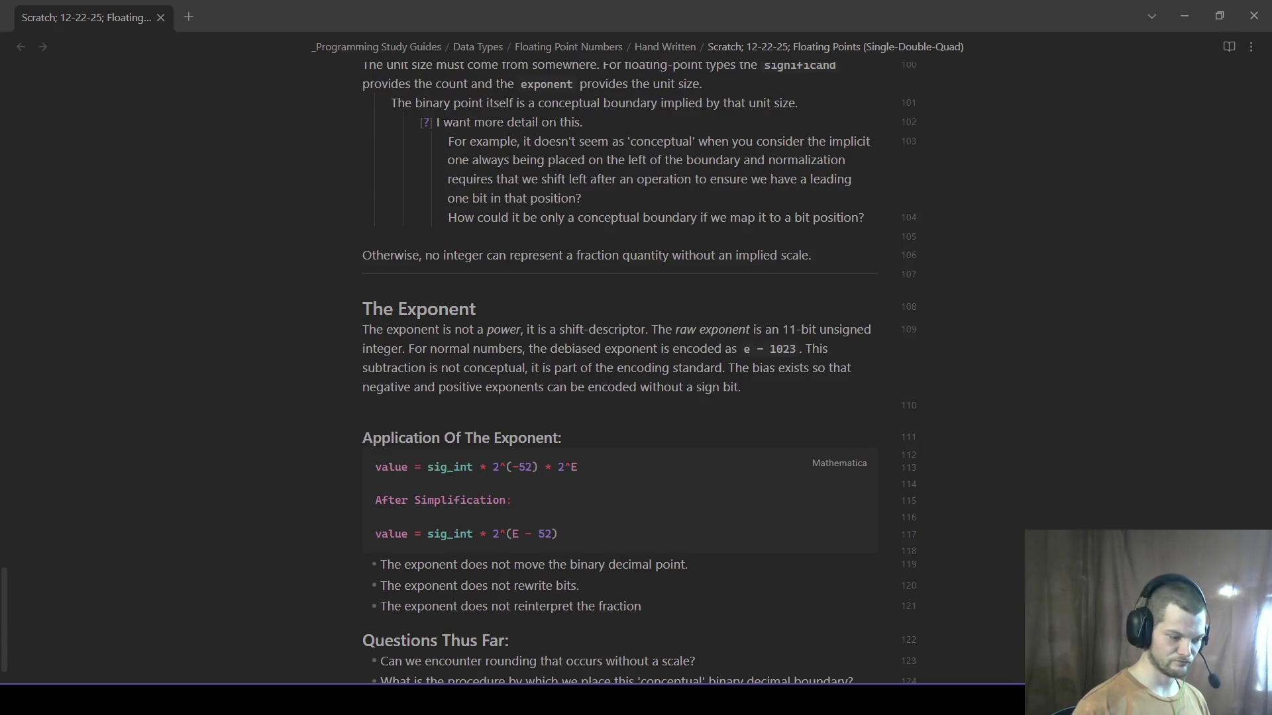
{"action": "type", "text": "."}
{"action": "key", "text": "Return"}
{"action": "key", "text": "Return"}
{"action": "key", "text": "Return"}
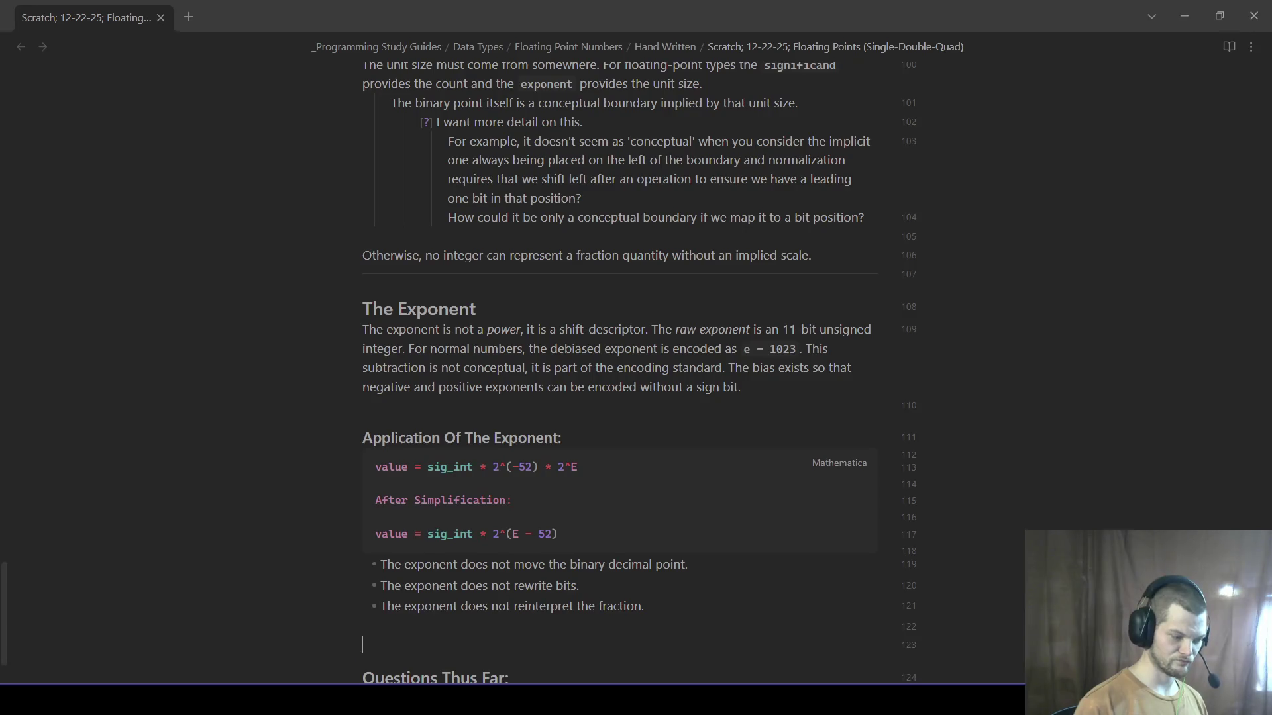
{"action": "type", "text": "The exponent only changes the final scale factor applied to"}
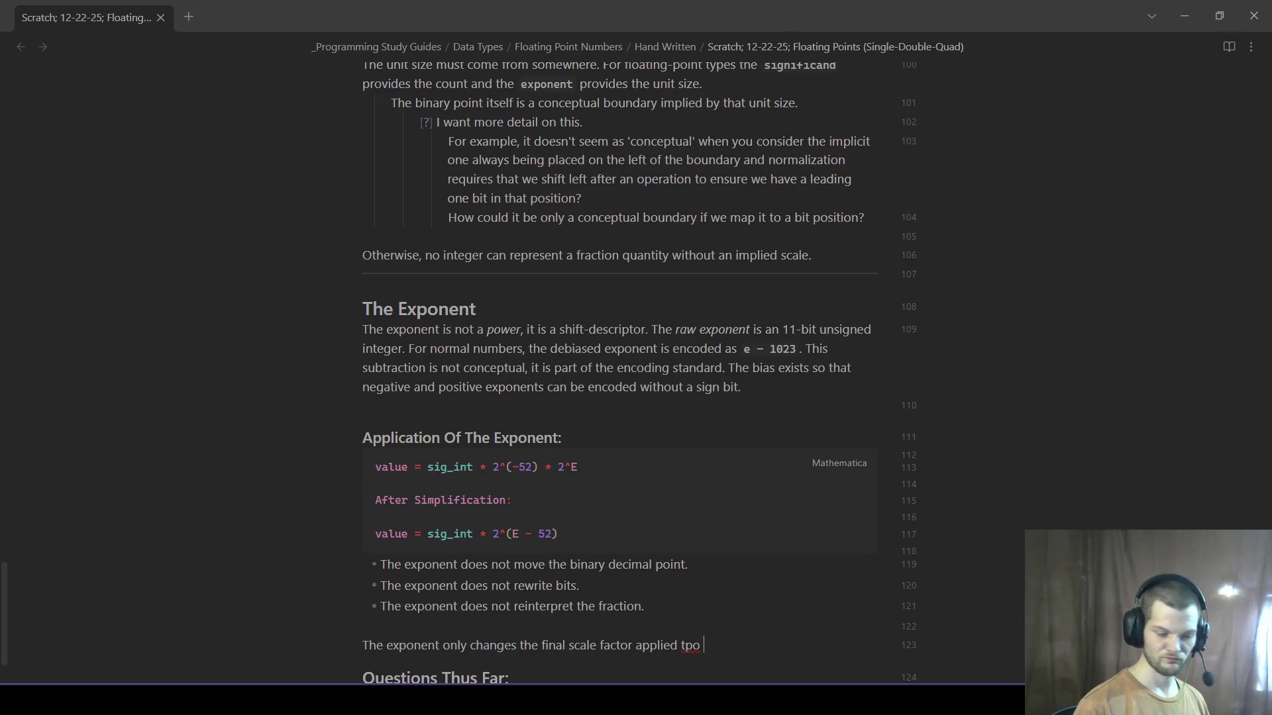
{"action": "type", "text": " `sig_int`."}
{"action": "key", "text": "Return"}
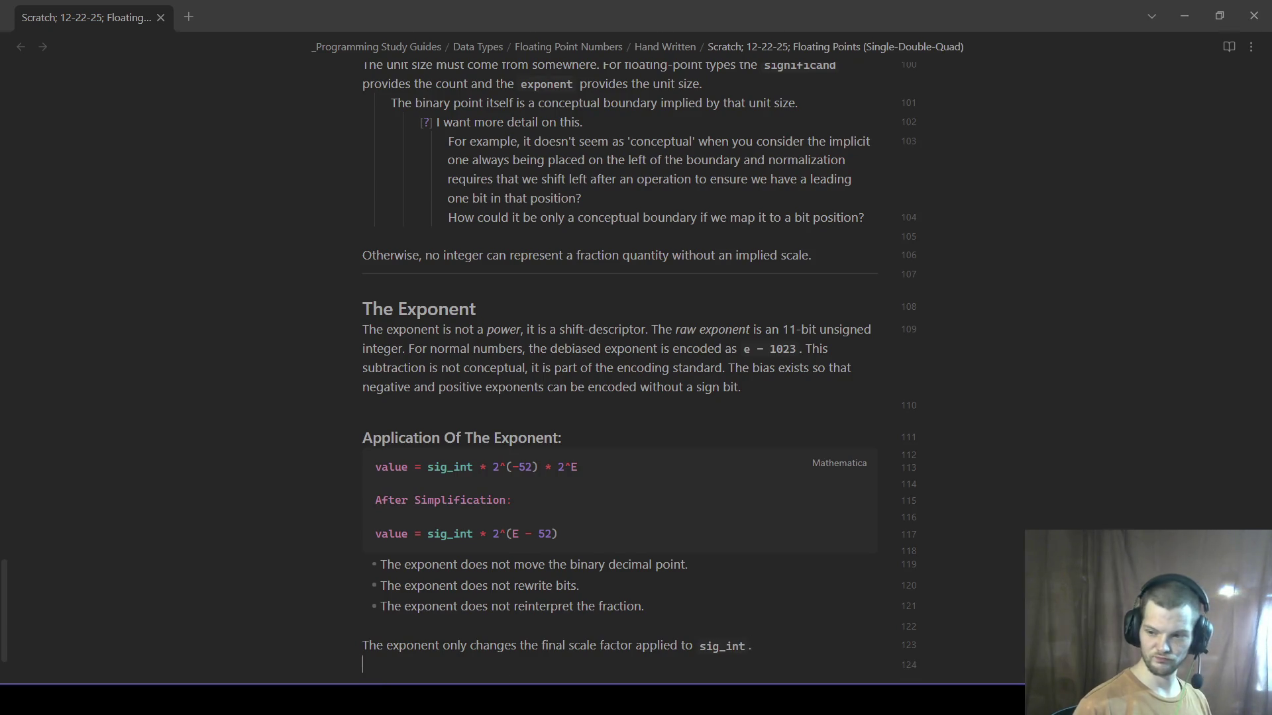
{"action": "scroll", "coordinate": [463, 442], "scroll_direction": "down", "scroll_amount": 2}
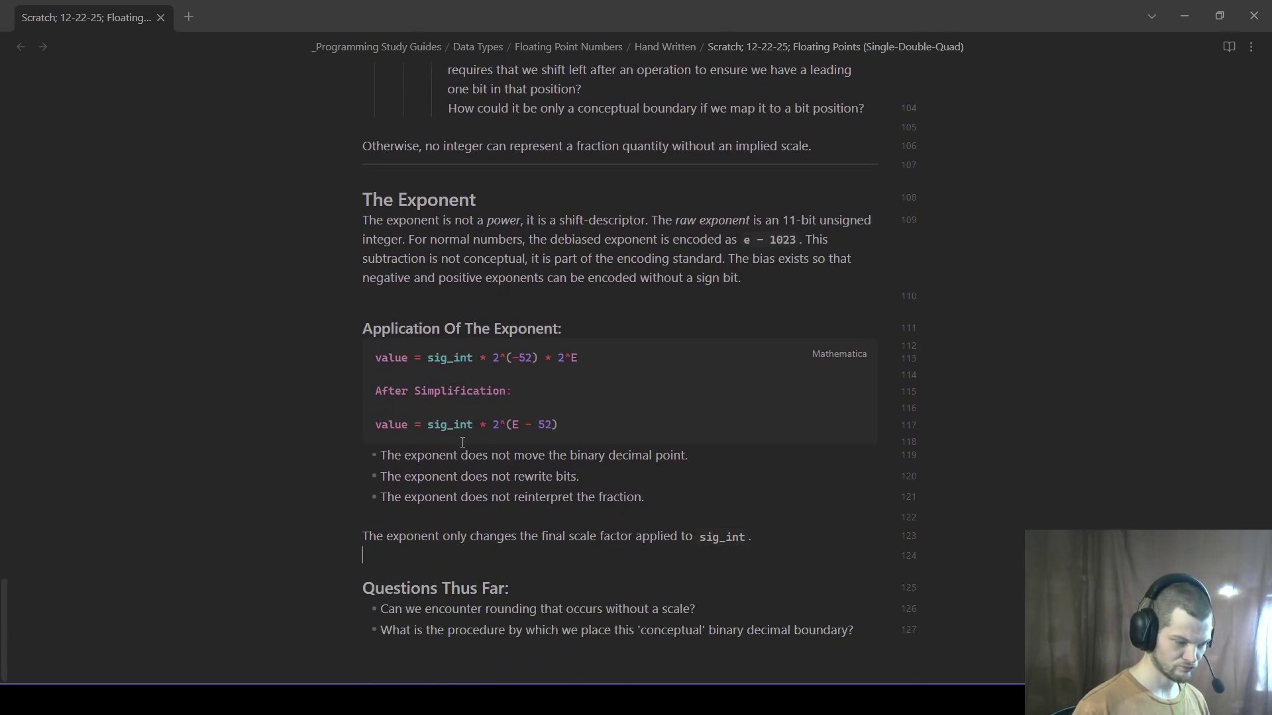
- Add the indented 'Operationally, this manifests in hardware as:' line with a 'Selecting a shift-amount' sub-item
{"action": "key", "text": "Tab"}
{"action": "type", "text": "Operationally, thi"}
{"action": "type", "text": " manitu"}
{"action": "type", "text": "ests in hardware as:"}
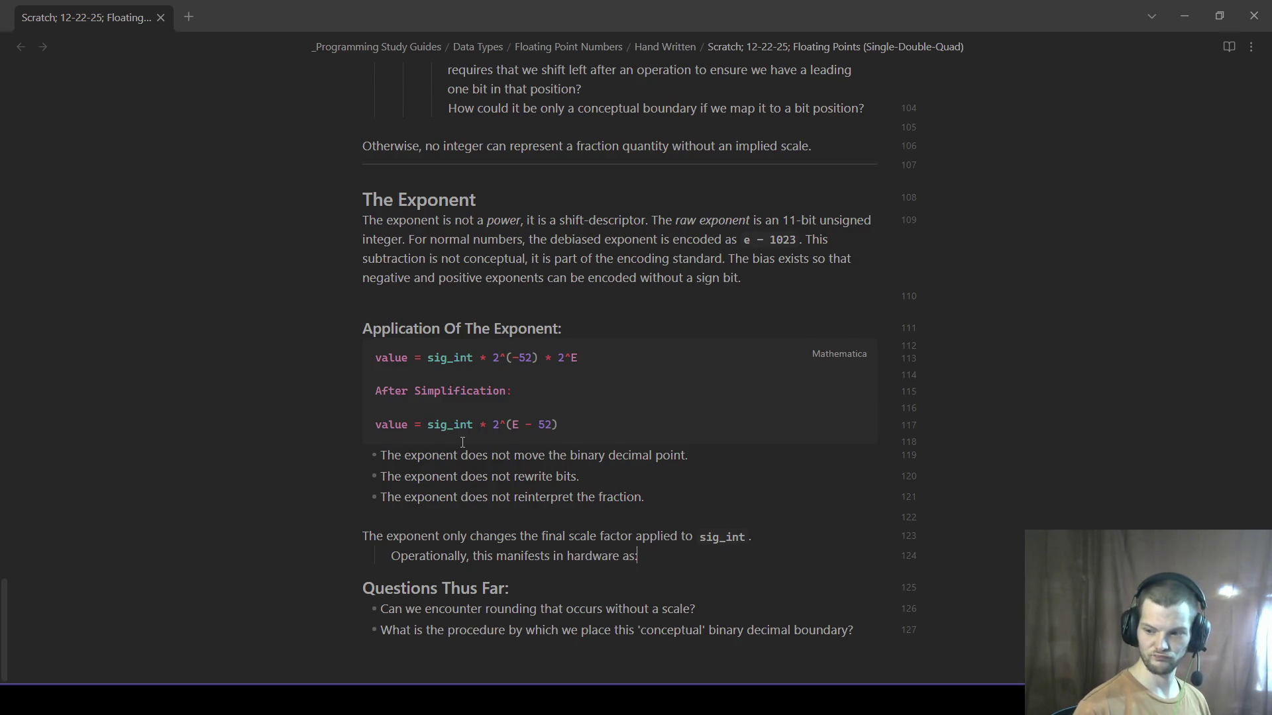
{"action": "key", "text": "Return"}
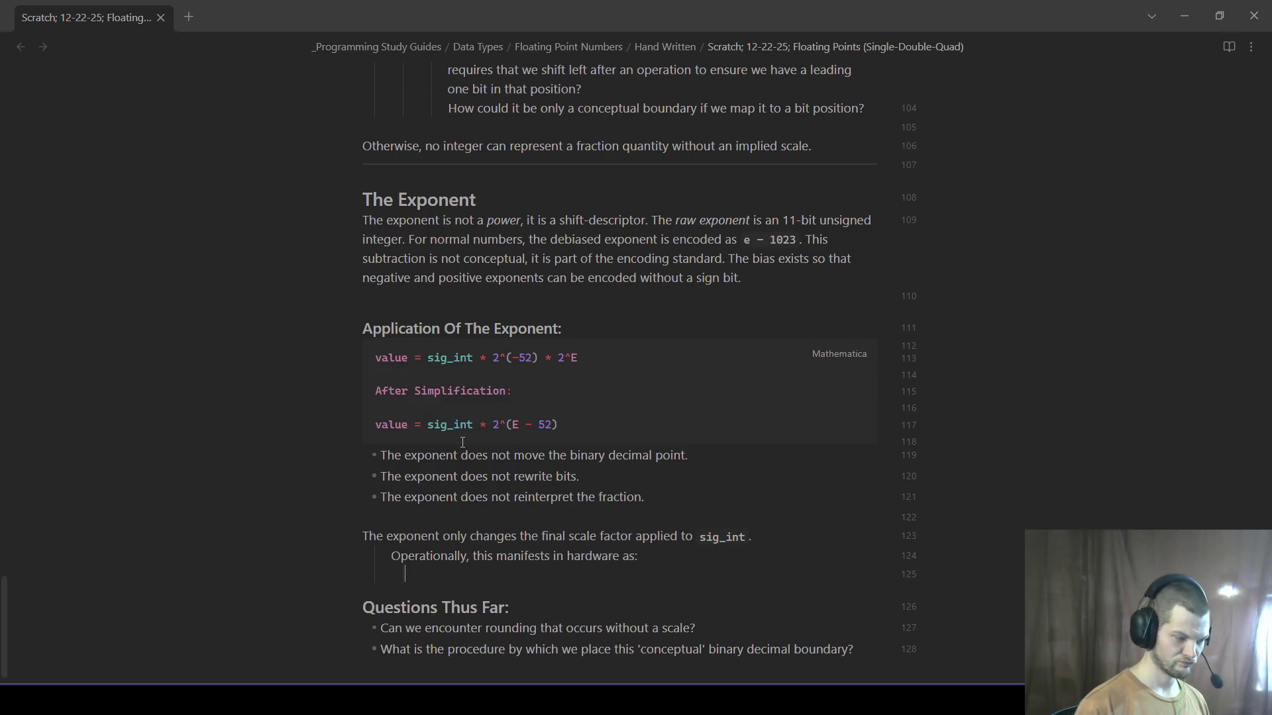
{"action": "type", "text": "hift"}
{"action": "key", "text": "BackSpace"}
{"action": "key", "text": "BackSpace"}
{"action": "key", "text": "BackSpace"}
{"action": "key", "text": "BackSpace"}
{"action": "type", "text": "electing a shift-amount ("}
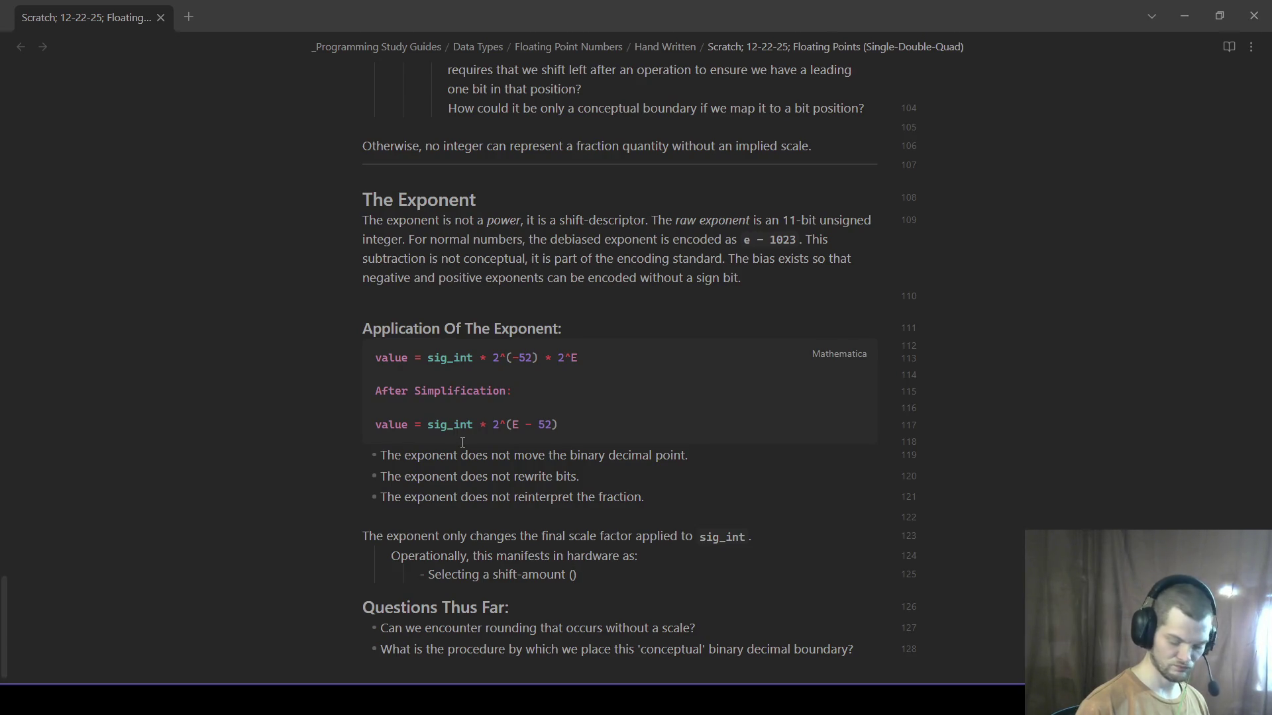
{"action": "key", "text": "BackSpace"}
{"action": "key", "text": "BackSpace"}
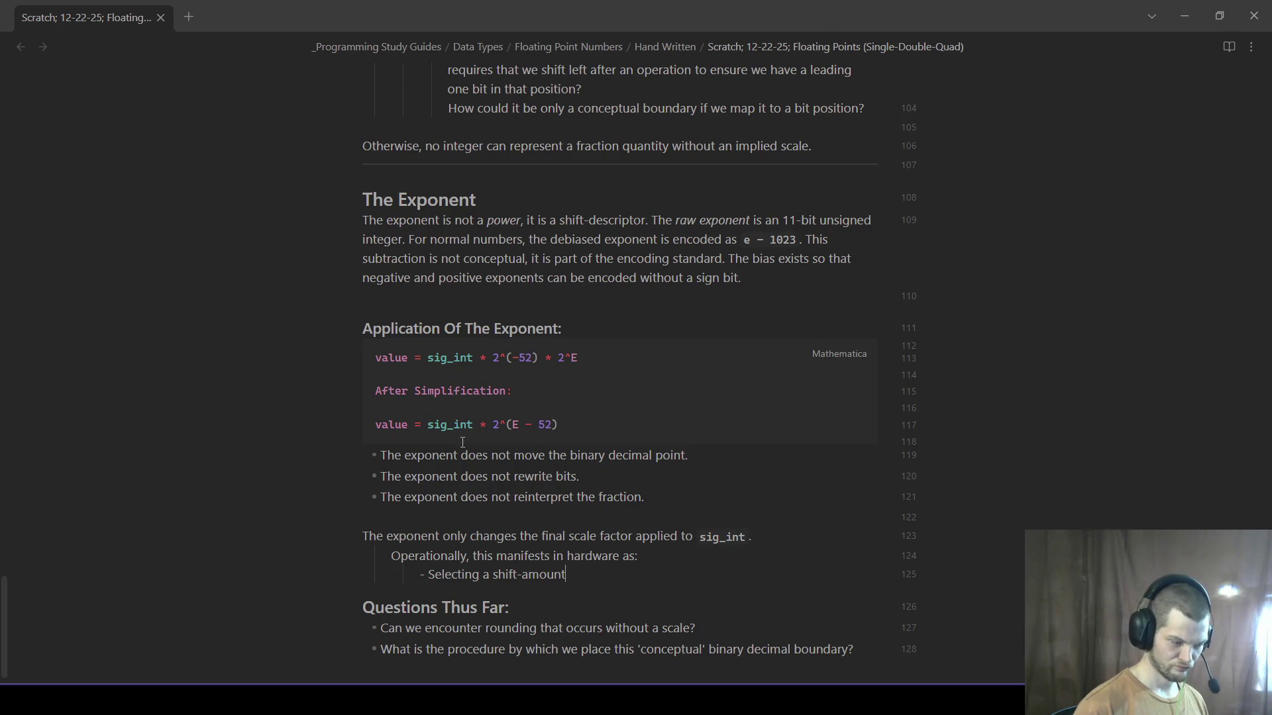
{"action": "left_click", "coordinate": [867, 647]}
{"action": "key", "text": "Return"}
{"action": "type", "text": "What is an exponent field in a floating data-path"}
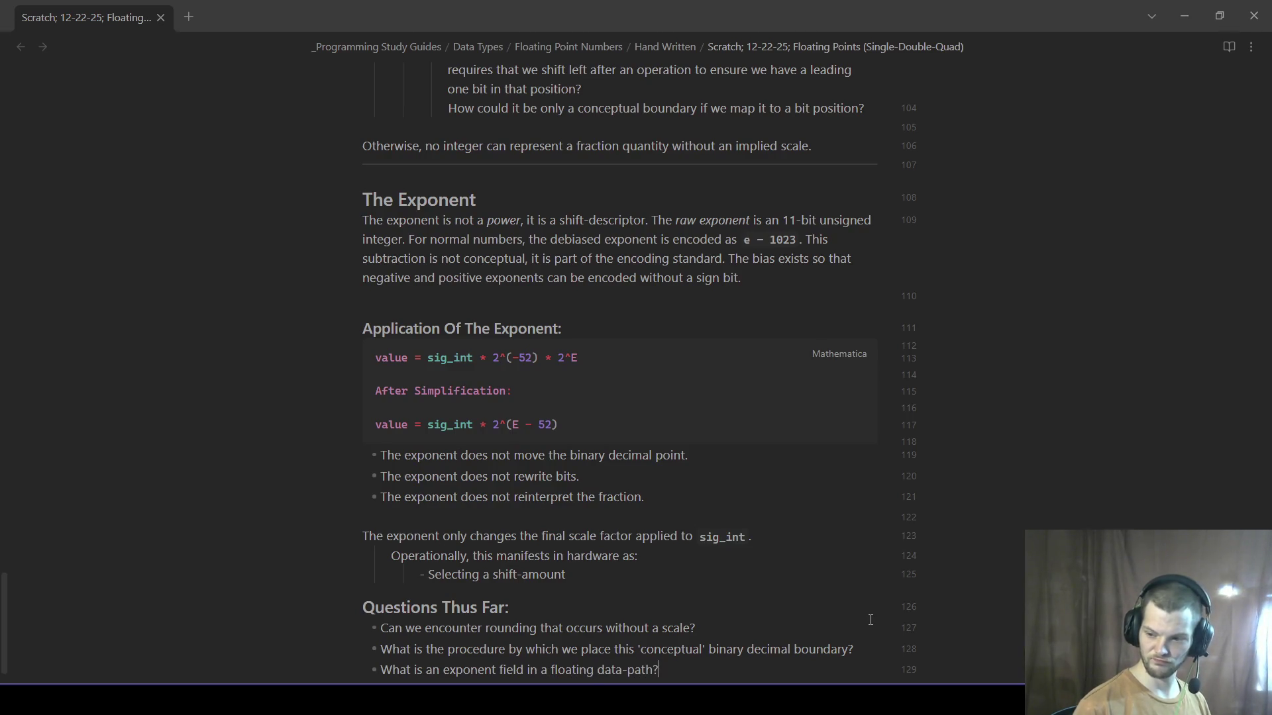
{"action": "type", "text": " and how does it re"}
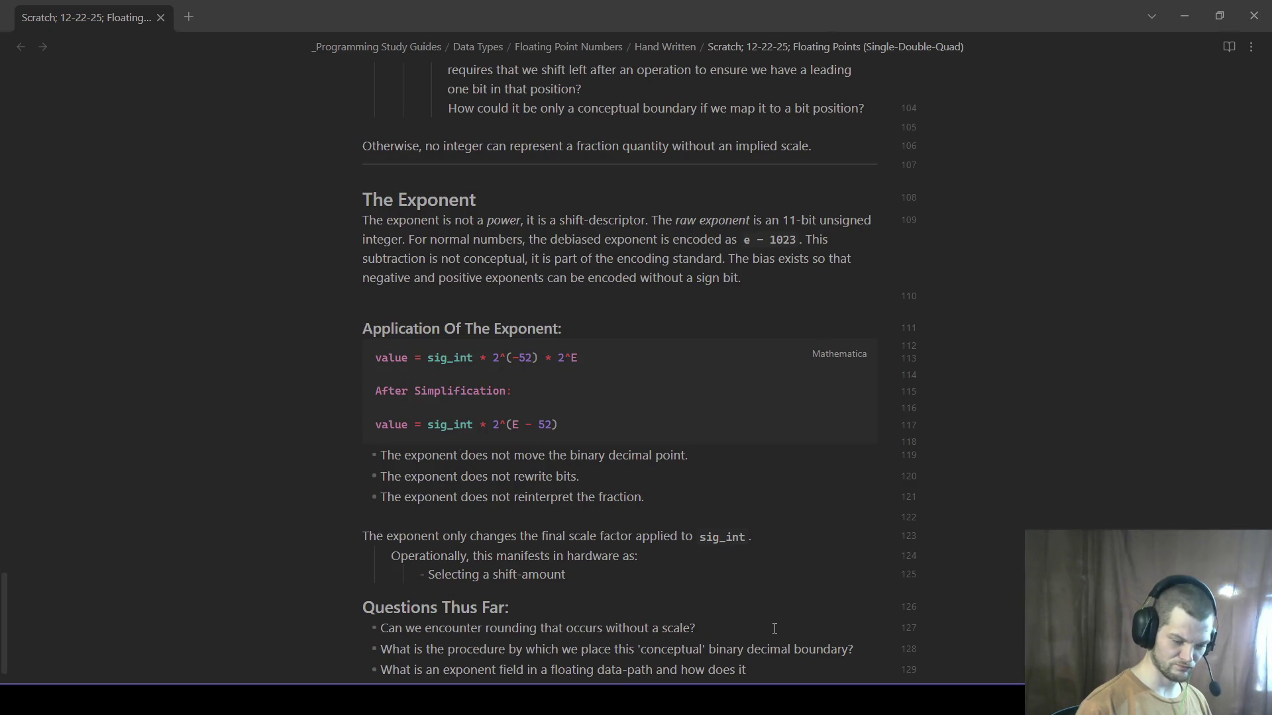
{"action": "type", "text": "late to selecting a sh"}
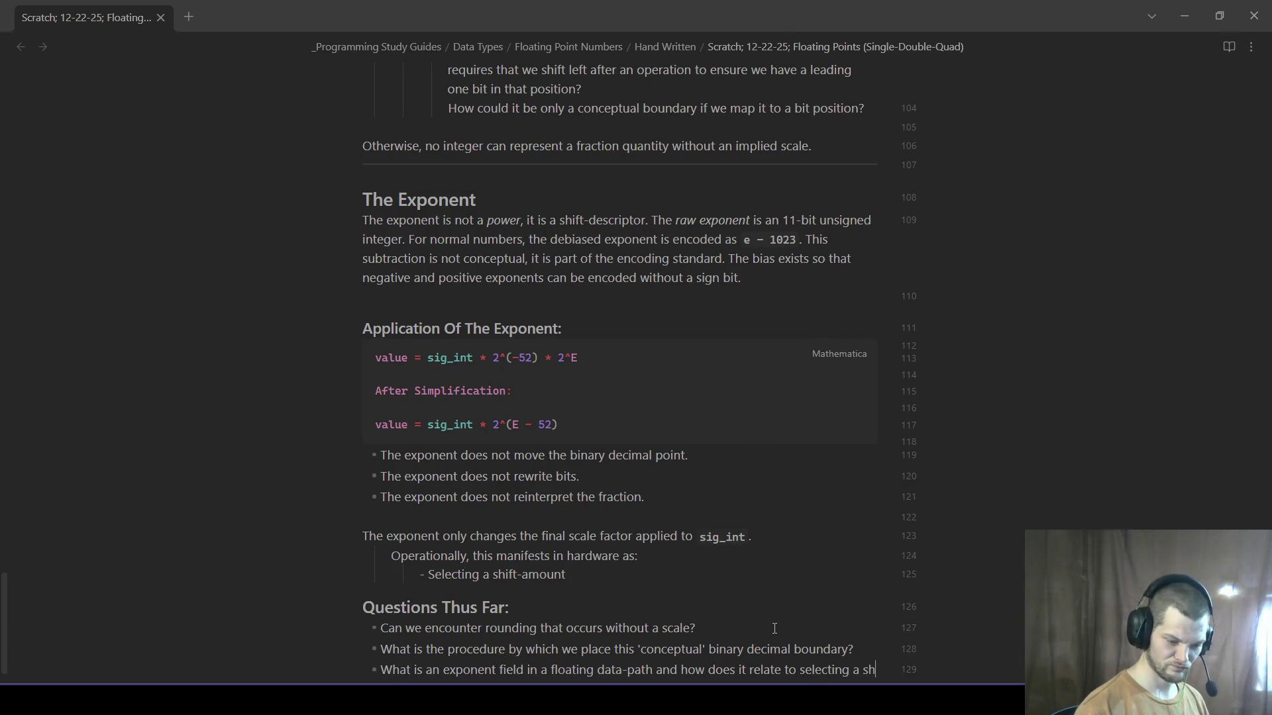
{"action": "type", "text": "ift-amount based on our exponent?"}
{"action": "scroll", "coordinate": [775, 628], "scroll_direction": "down", "scroll_amount": 1}
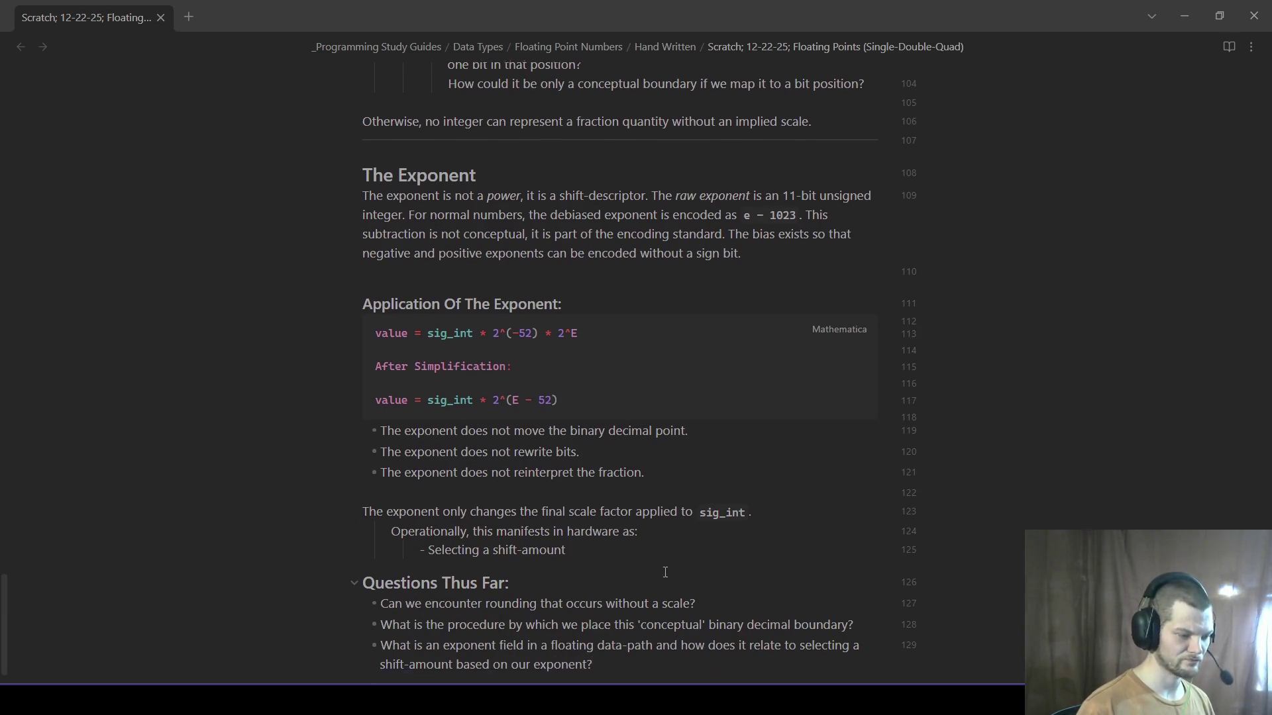
- Remove the draft parenthetical note after shift-amount, undoing an accidental over-deletion
{"action": "left_click", "coordinate": [660, 520]}
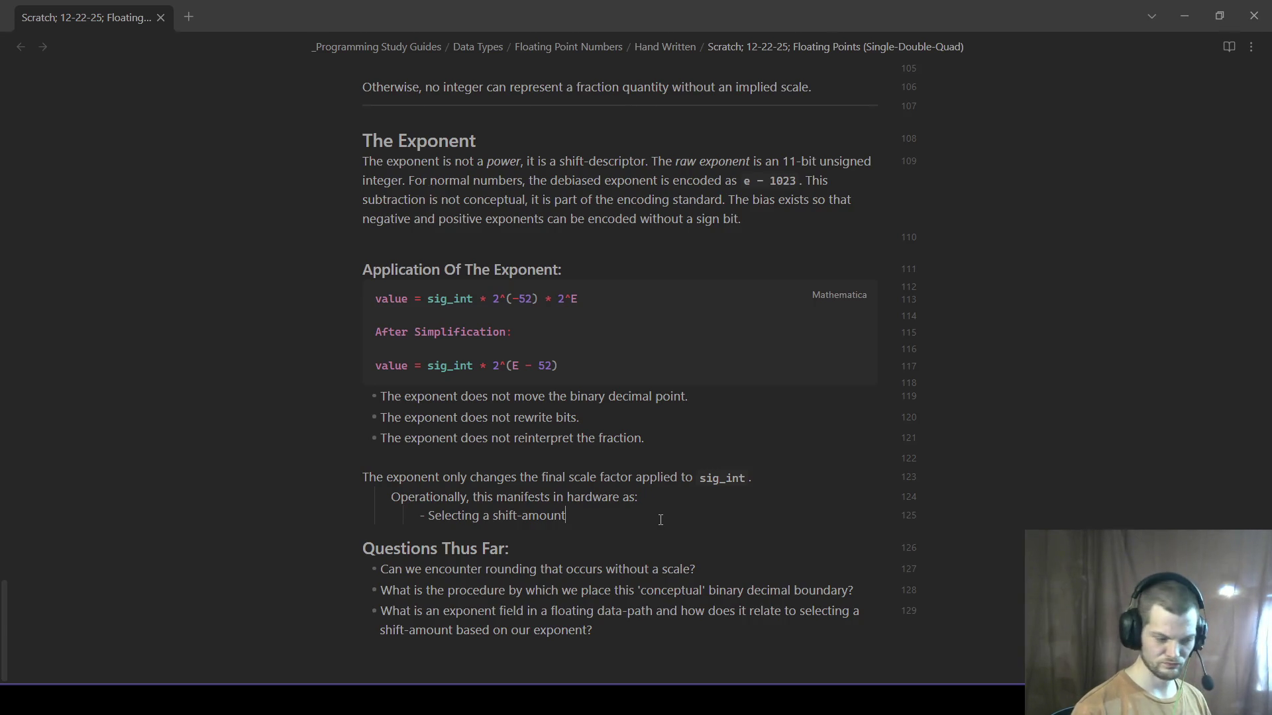
{"action": "type", "text": "(O"}
{"action": "key", "text": "BackSpace"}
{"action": "type", "text": "exponent field in a"}
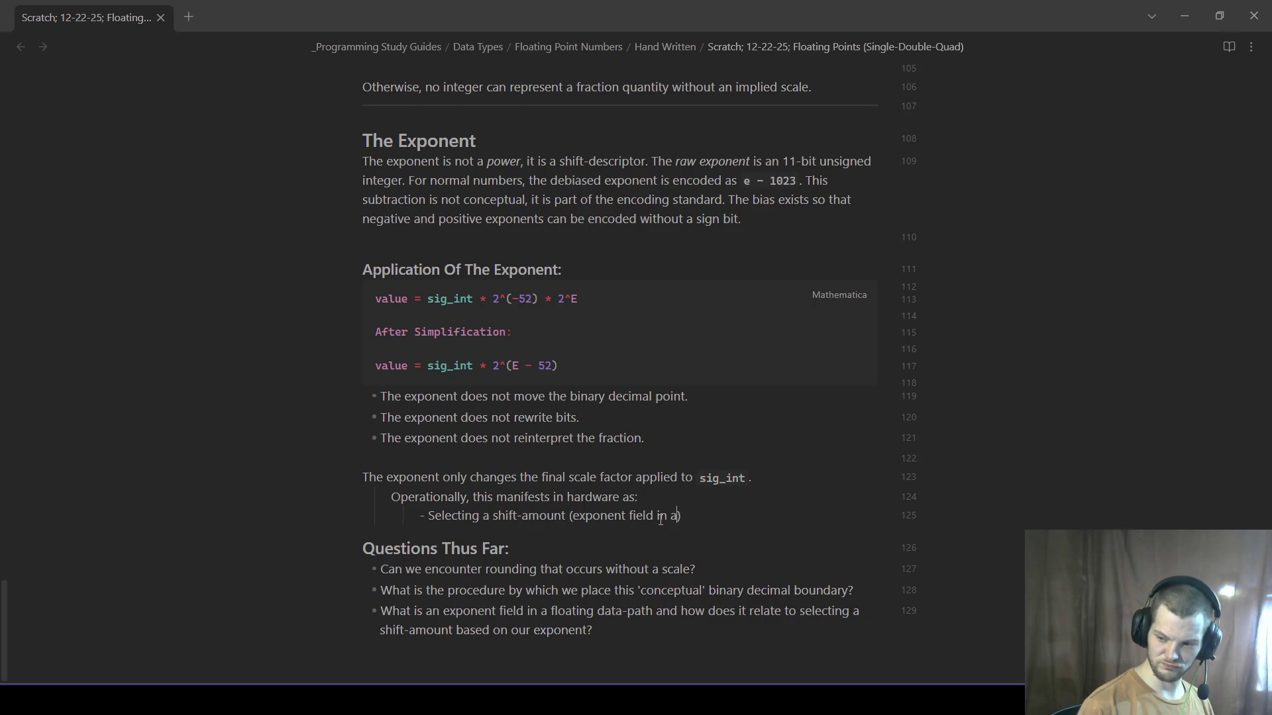
{"action": "left_click_drag", "start_coordinate": [568, 516], "coordinate": [510, 549]}
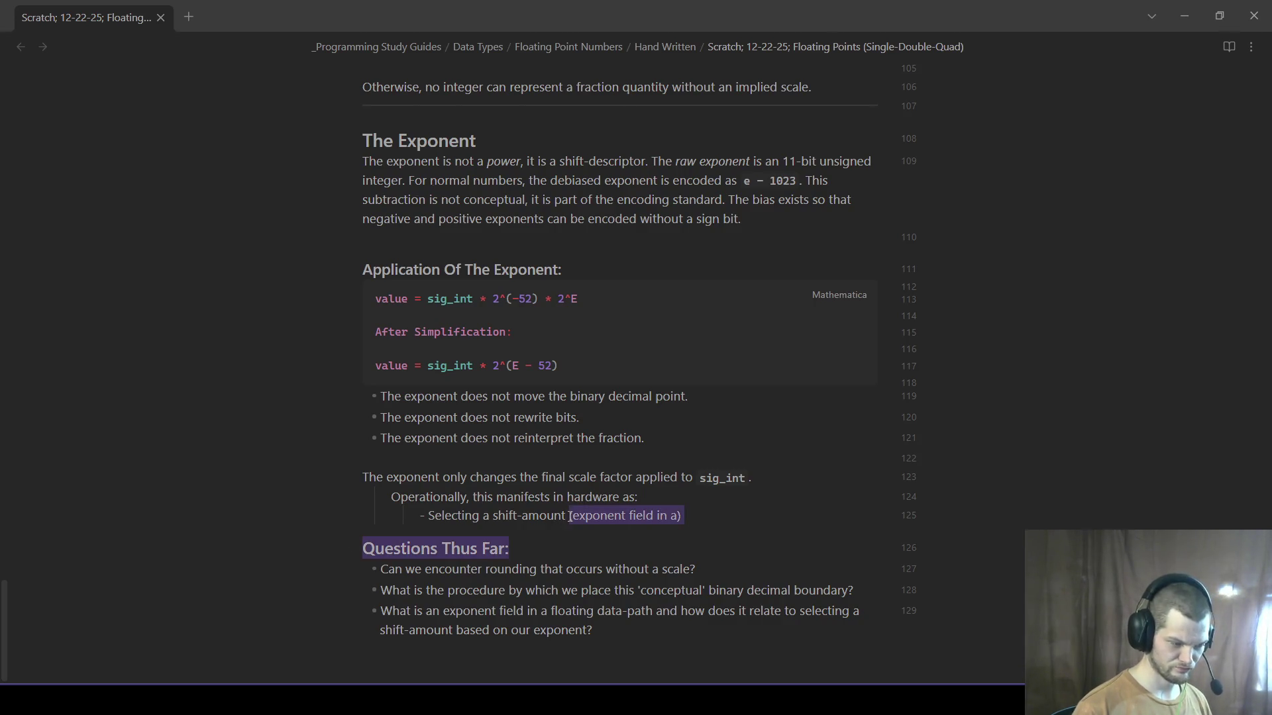
{"action": "key", "text": "BackSpace"}
{"action": "key", "text": "ctrl+z"}
{"action": "left_click_drag", "start_coordinate": [682, 549], "coordinate": [576, 554]}
{"action": "key", "text": "BackSpace"}
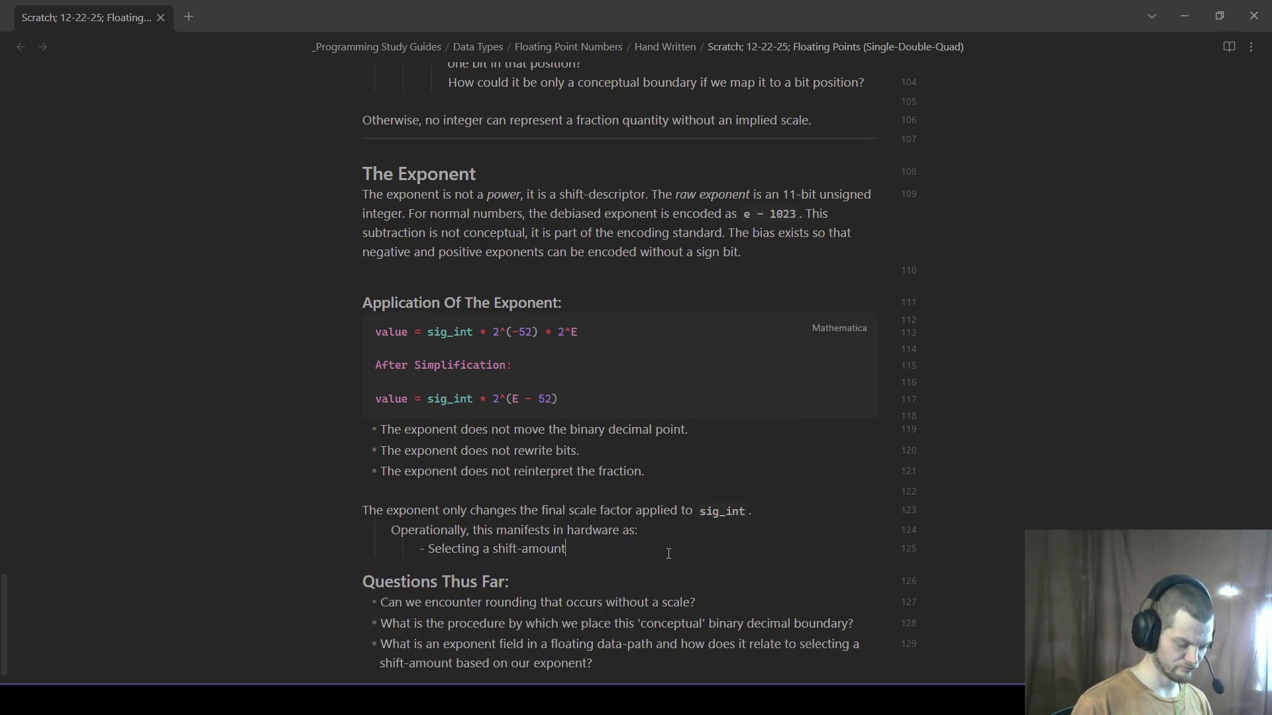
{"action": "type", "text": "("}
- Rewrite it as inline-code '(Ea − Eb) where a = max' and start a new sub-item below
{"action": "key", "text": "BackSpace"}
{"action": "type", "text": "`"}
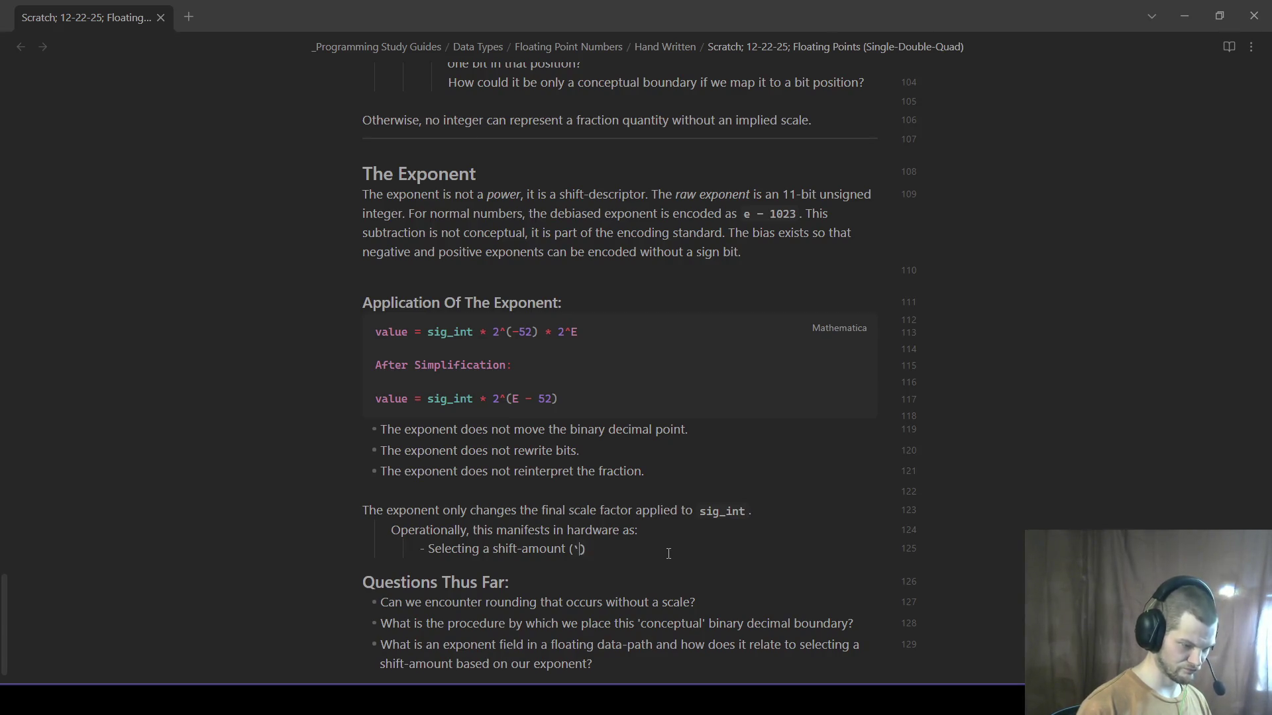
{"action": "type", "text": "E"}
{"action": "key", "text": "BackSpace"}
{"action": "type", "text": "`"}
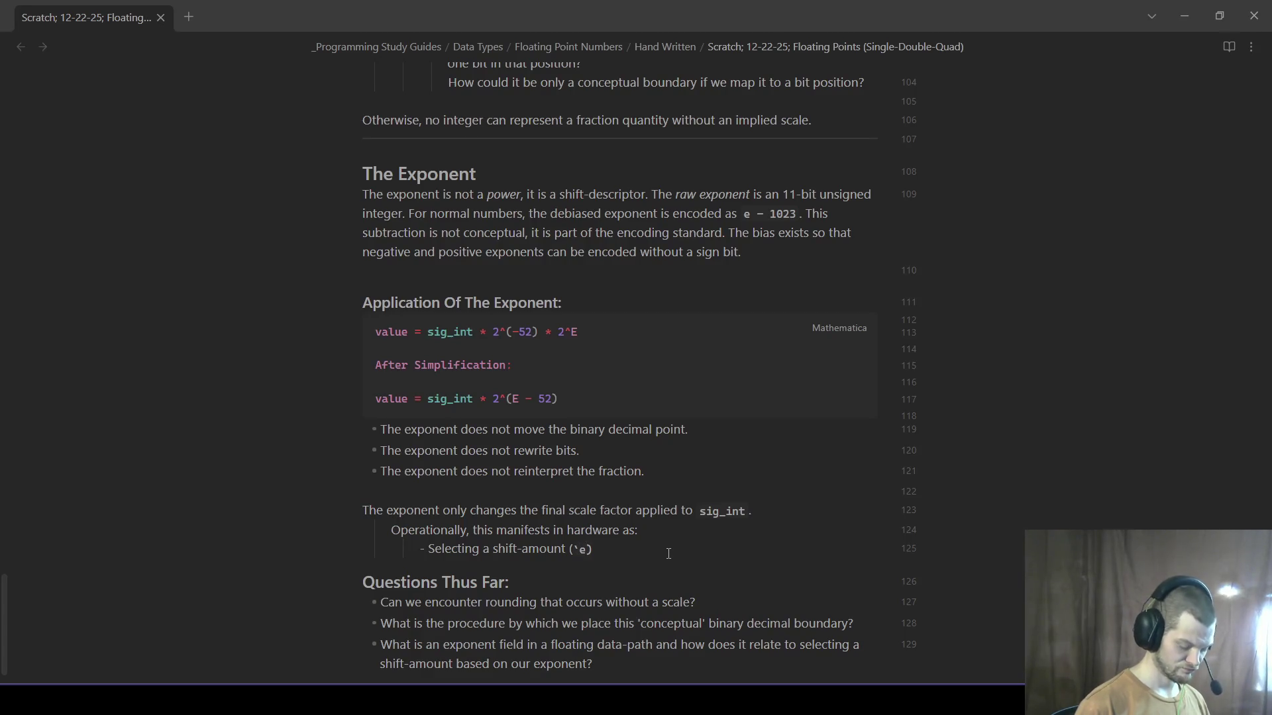
{"action": "type", "text": "Ea - Eb1"}
{"action": "key", "text": "Down"}
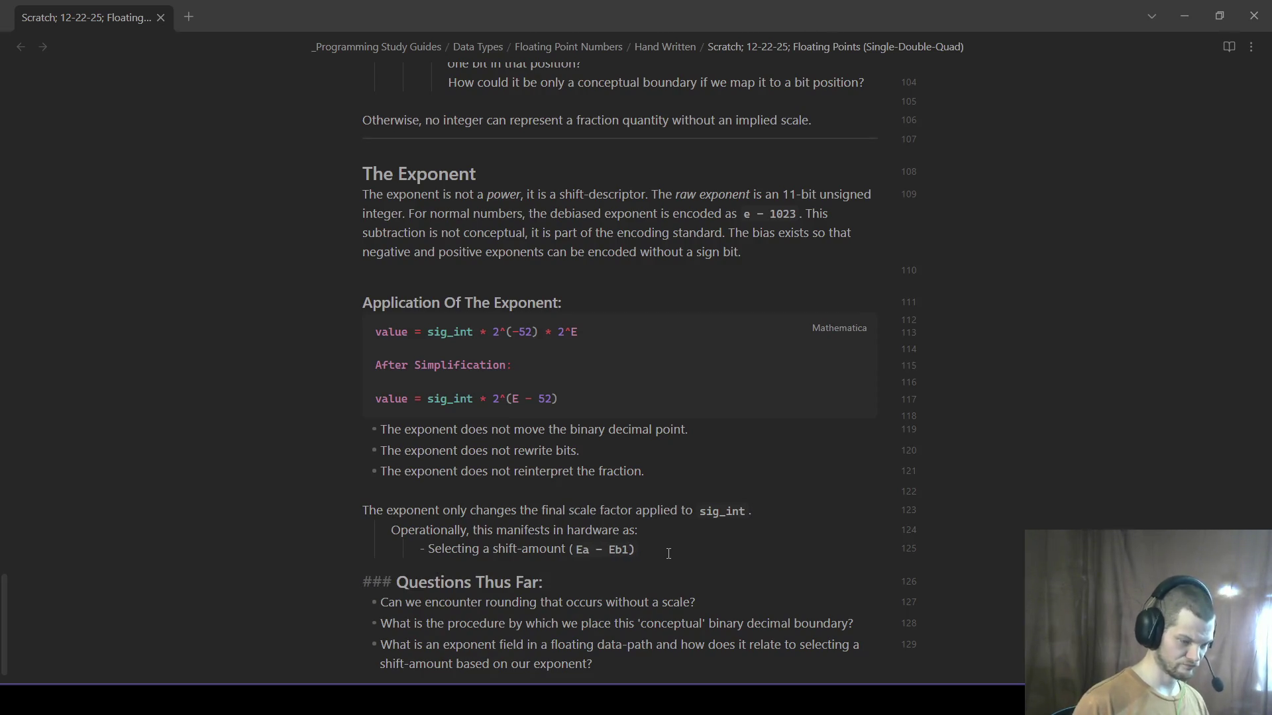
{"action": "left_click", "coordinate": [629, 553]}
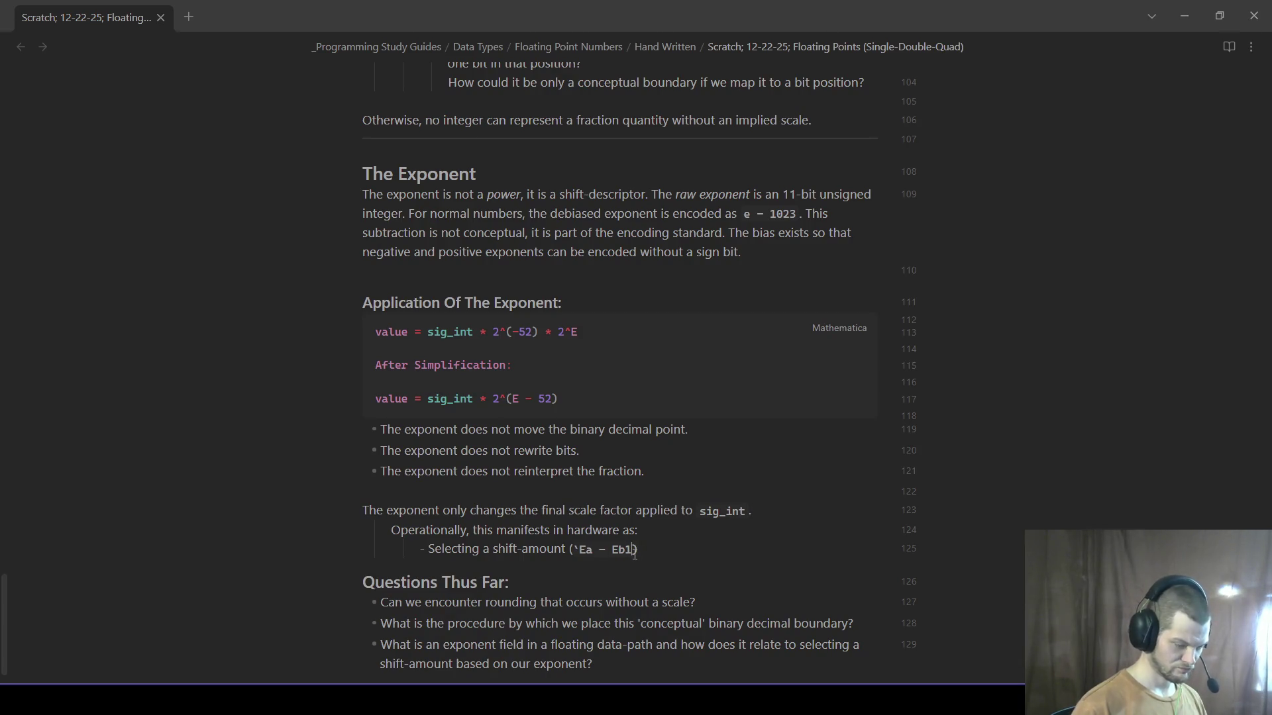
{"action": "key", "text": "BackSpace"}
{"action": "type", "text": "`"}
{"action": "left_click", "coordinate": [682, 554]}
{"action": "type", "text": "here "}
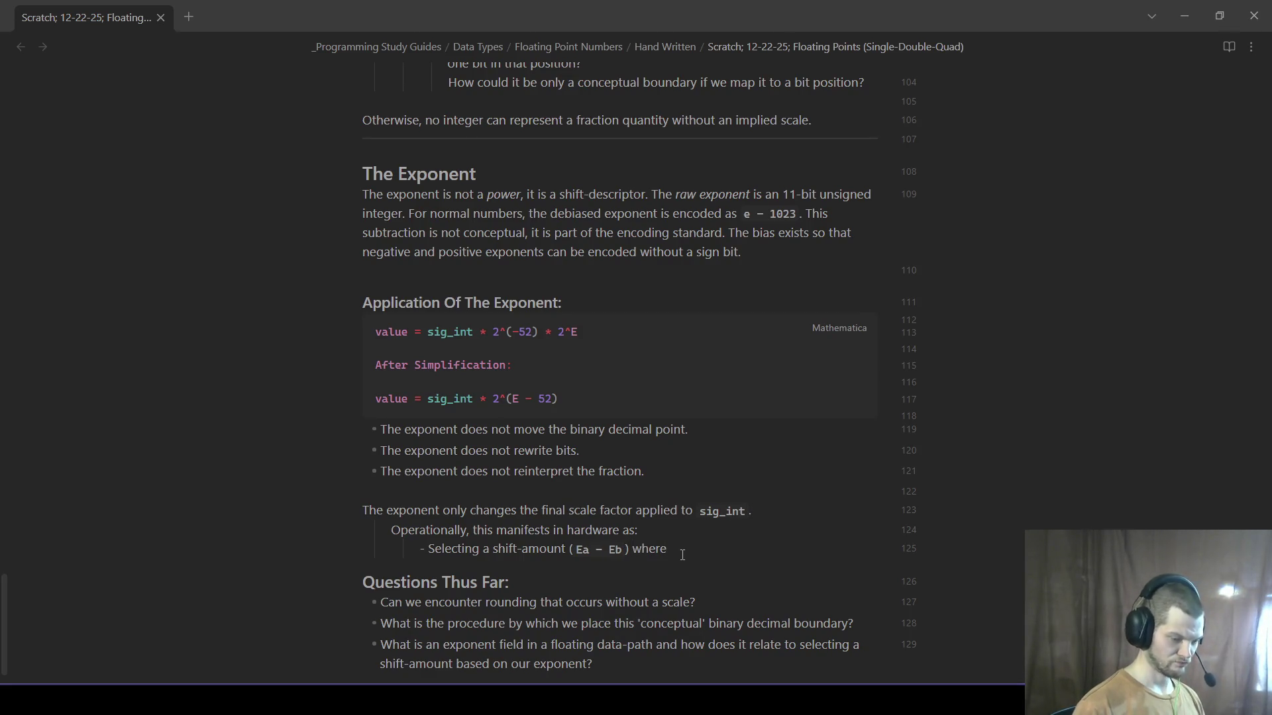
{"action": "type", "text": "`"}
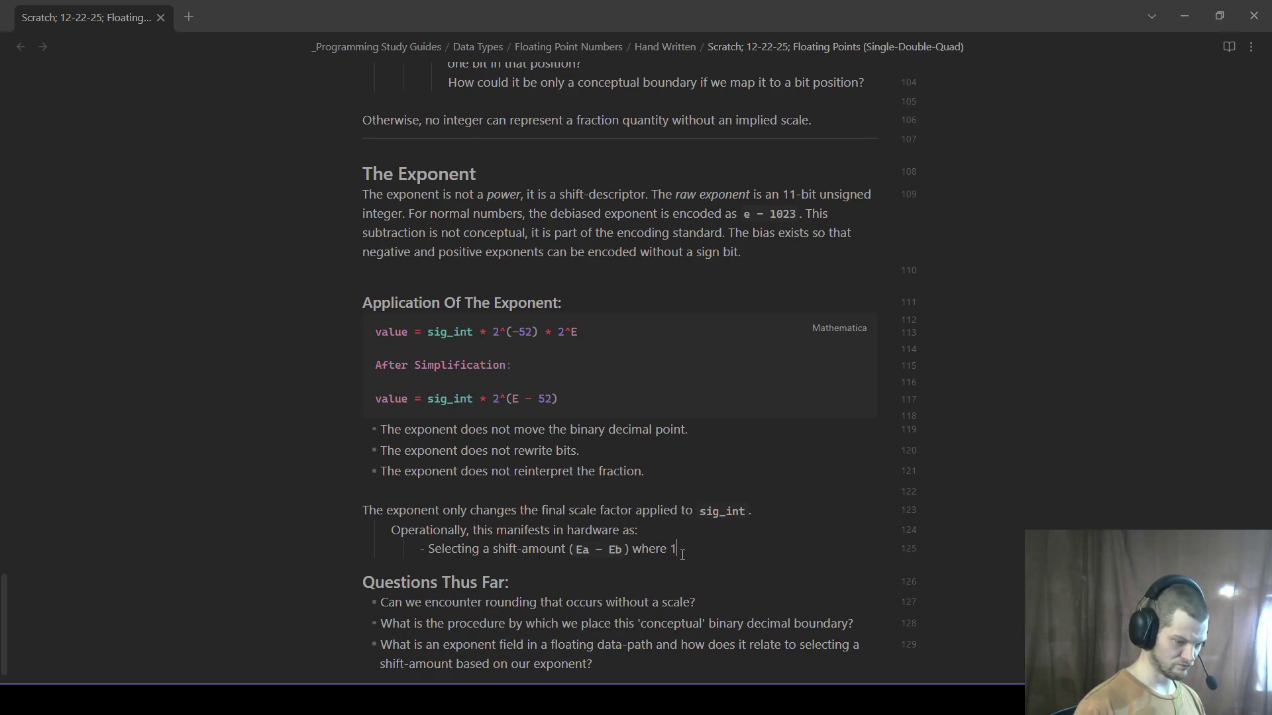
{"action": "type", "text": "a = max"}
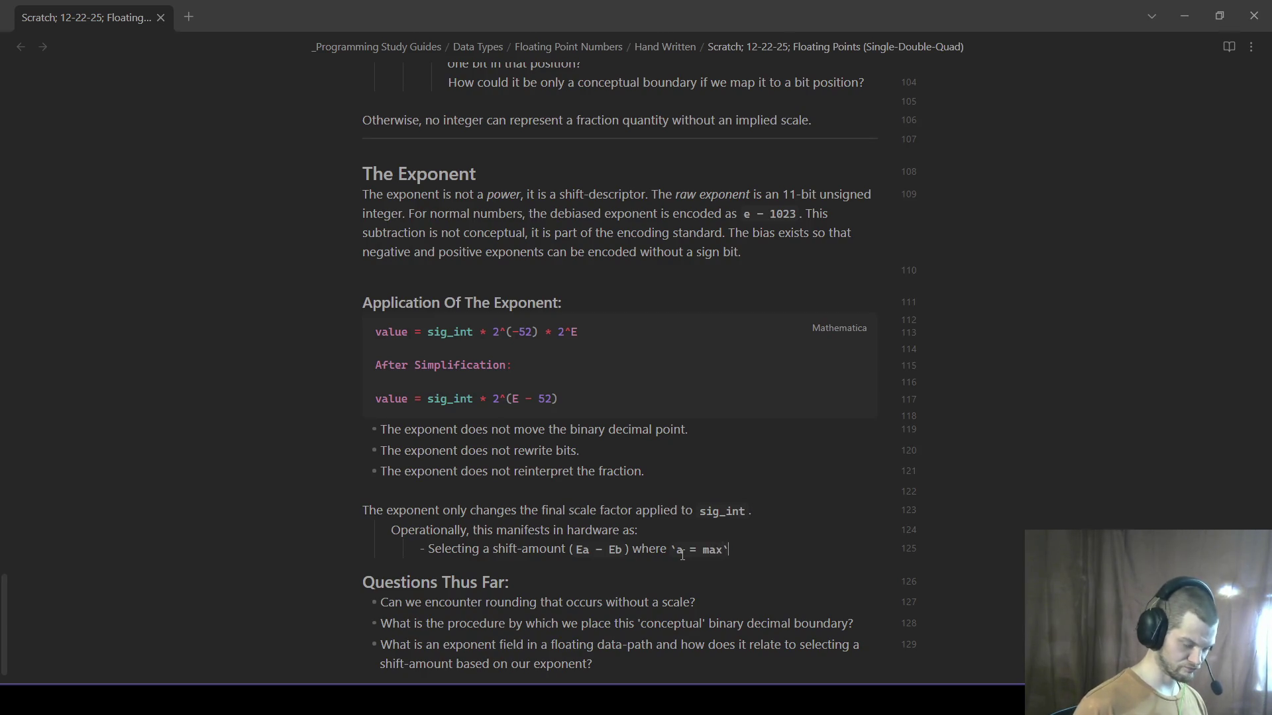
{"action": "key", "text": "Down"}
{"action": "left_click", "coordinate": [783, 549]}
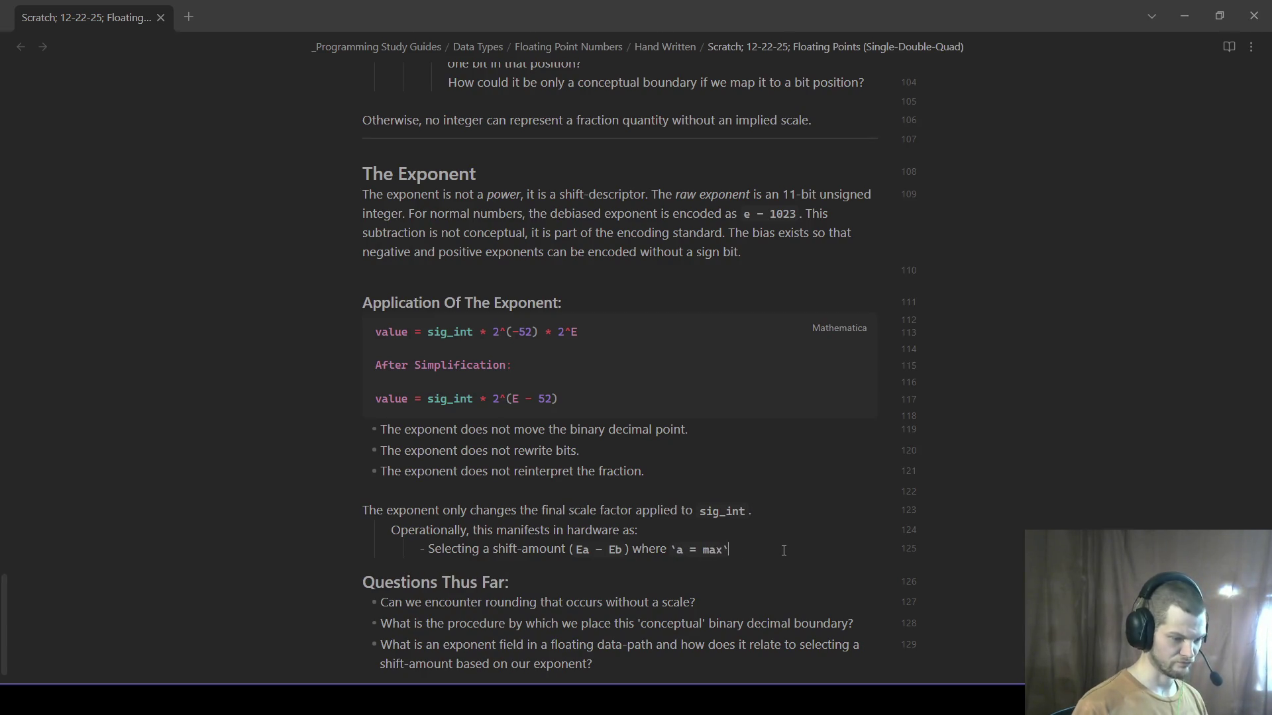
{"action": "key", "text": "Return"}
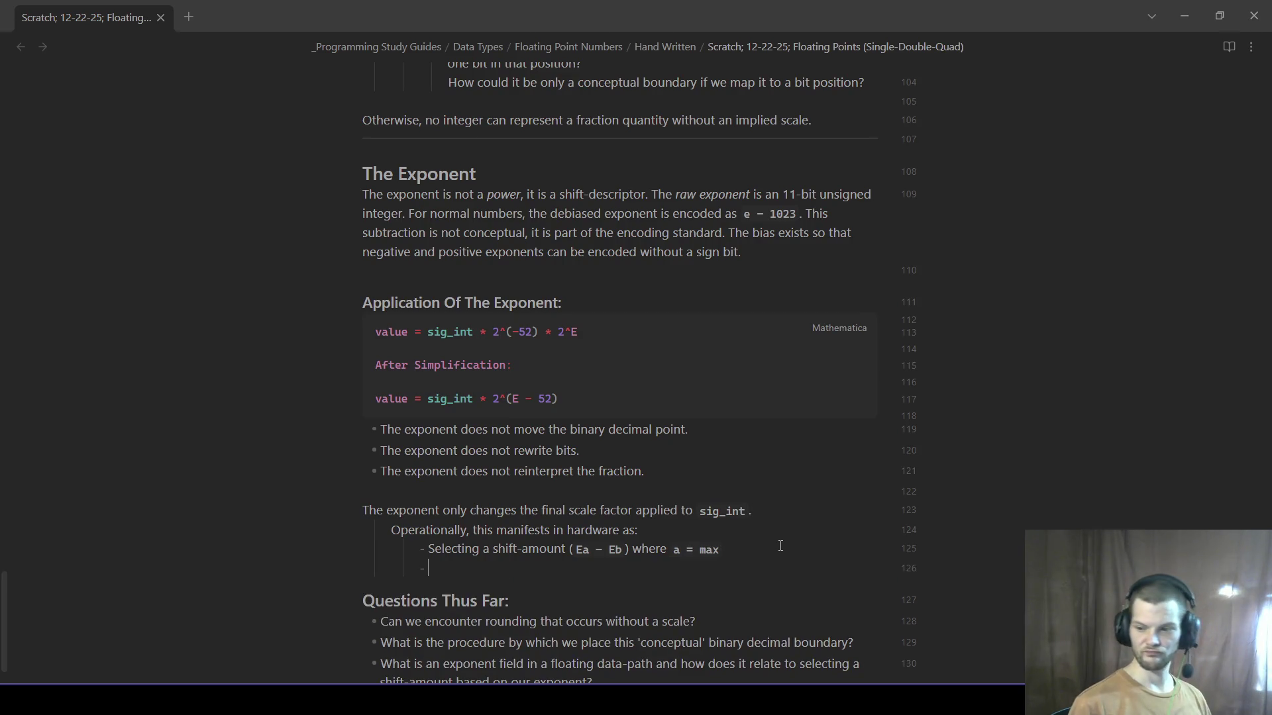
{"action": "type", "text": "Aligning the significands during arithmetic"}
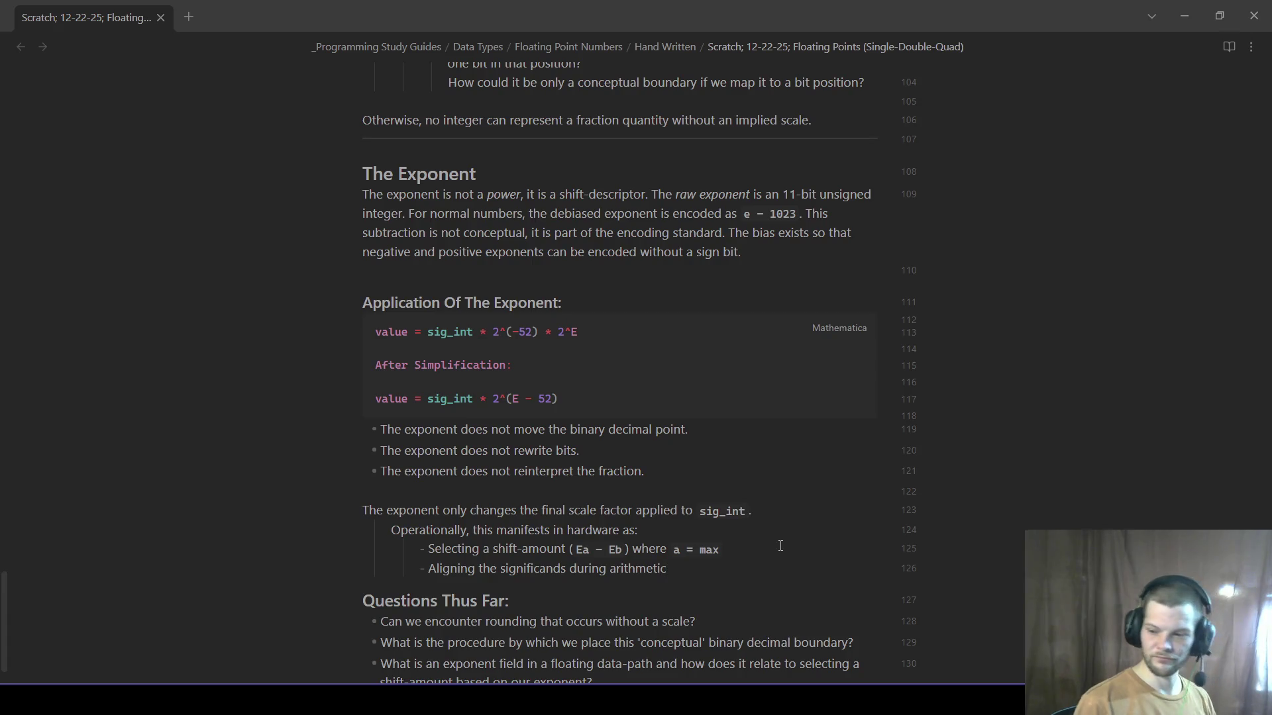
- Add 'Aligning the significands during arithmetic' and 'Normalizing the results back to canonical form.' sub-items
{"action": "key", "text": "Return"}
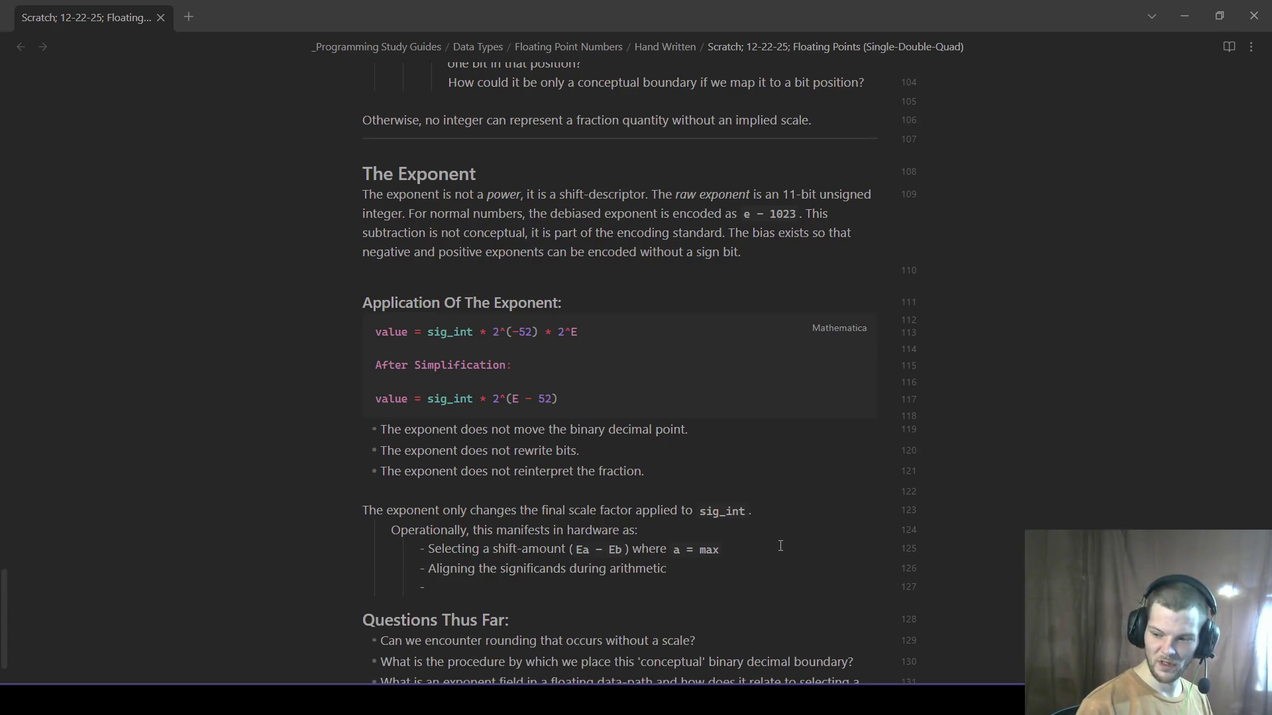
{"action": "type", "text": "Normalizi"}
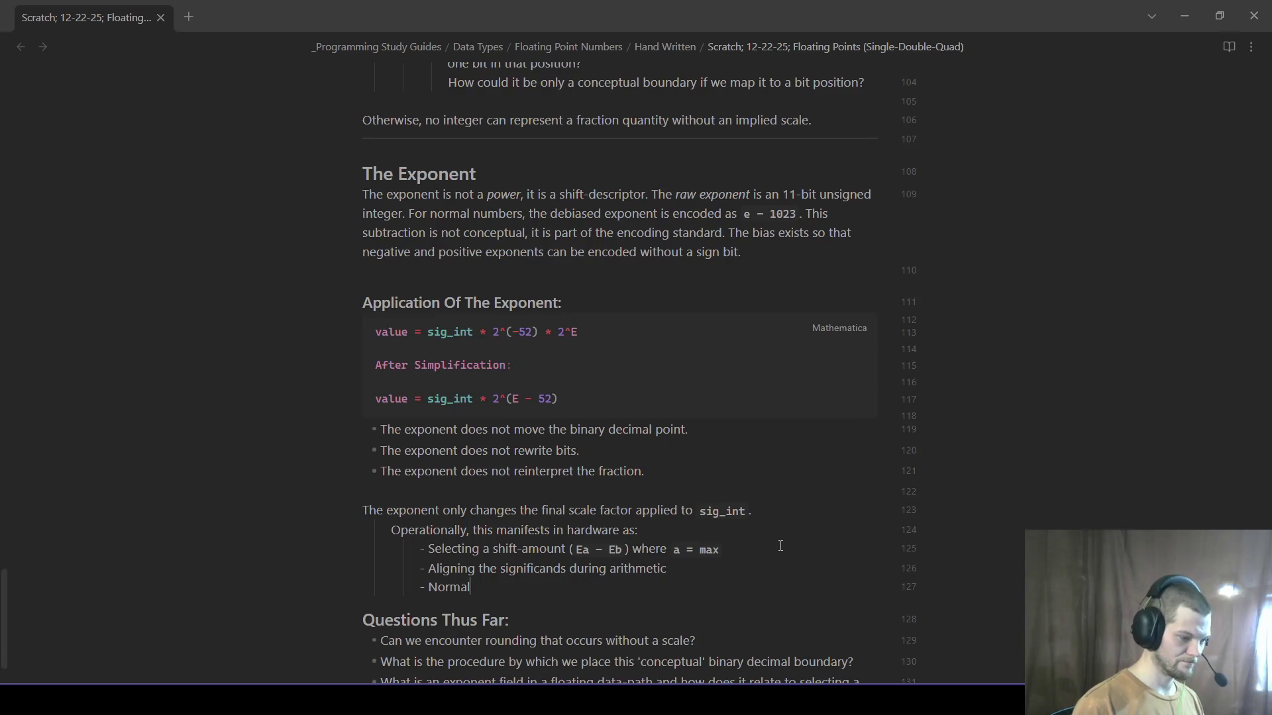
{"action": "type", "text": "ng the results dur"}
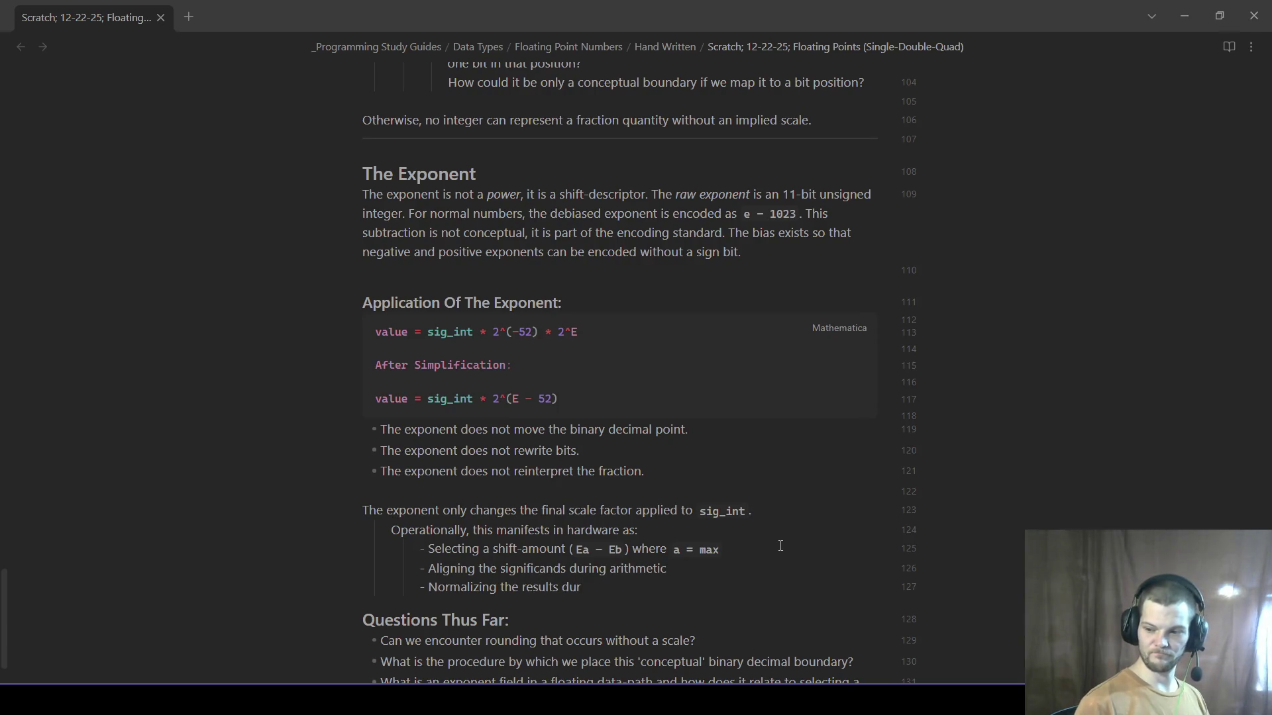
{"action": "key", "text": "BackSpace"}
{"action": "key", "text": "BackSpace"}
{"action": "key", "text": "BackSpace"}
{"action": "type", "text": "back to canonical form."}
{"action": "scroll", "coordinate": [815, 600], "scroll_direction": "down", "scroll_amount": 2}
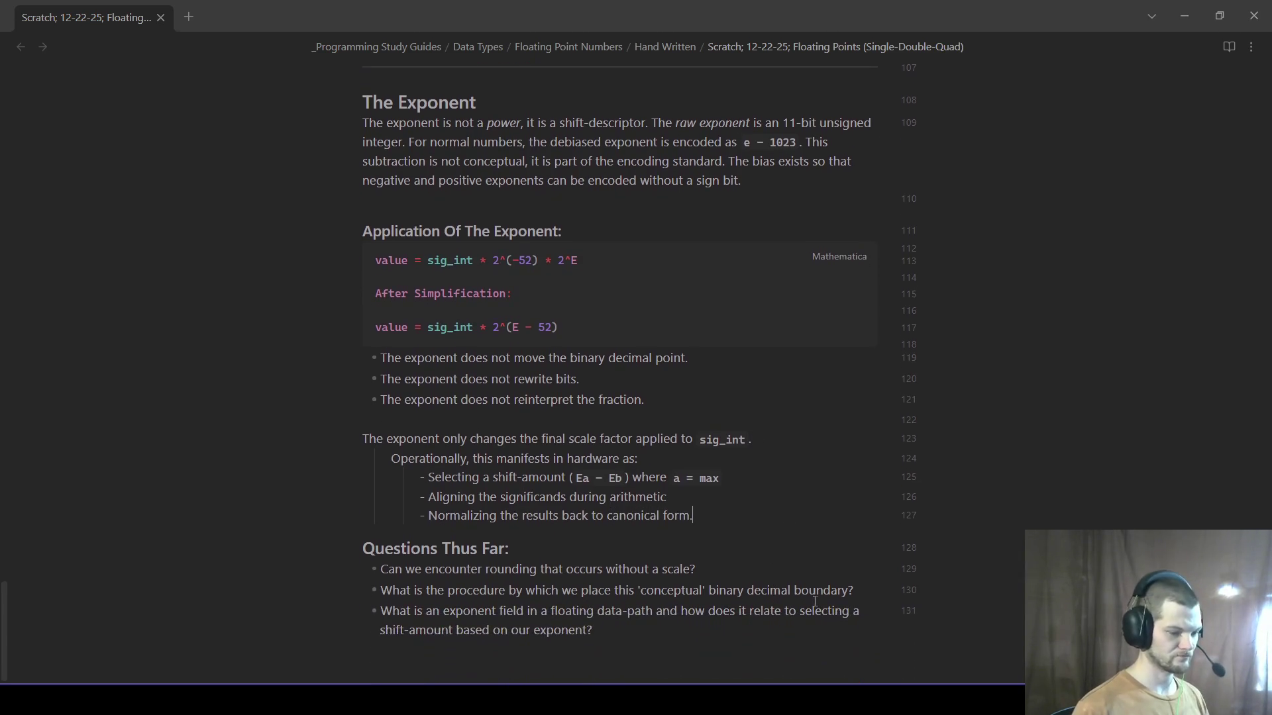
{"action": "type", "text": "I would really like a step-by-step, operational breakdown, with demonstrate"}
- Write the fourth question requesting a step-by-step operational breakdown with intermediate value states for the scale factor
{"action": "key", "text": "BackSpace"}
{"action": "key", "text": "BackSpace"}
{"action": "key", "text": "BackSpace"}
{"action": "type", "text": "ion of the inter"}
{"action": "type", "text": "mediate value states,"}
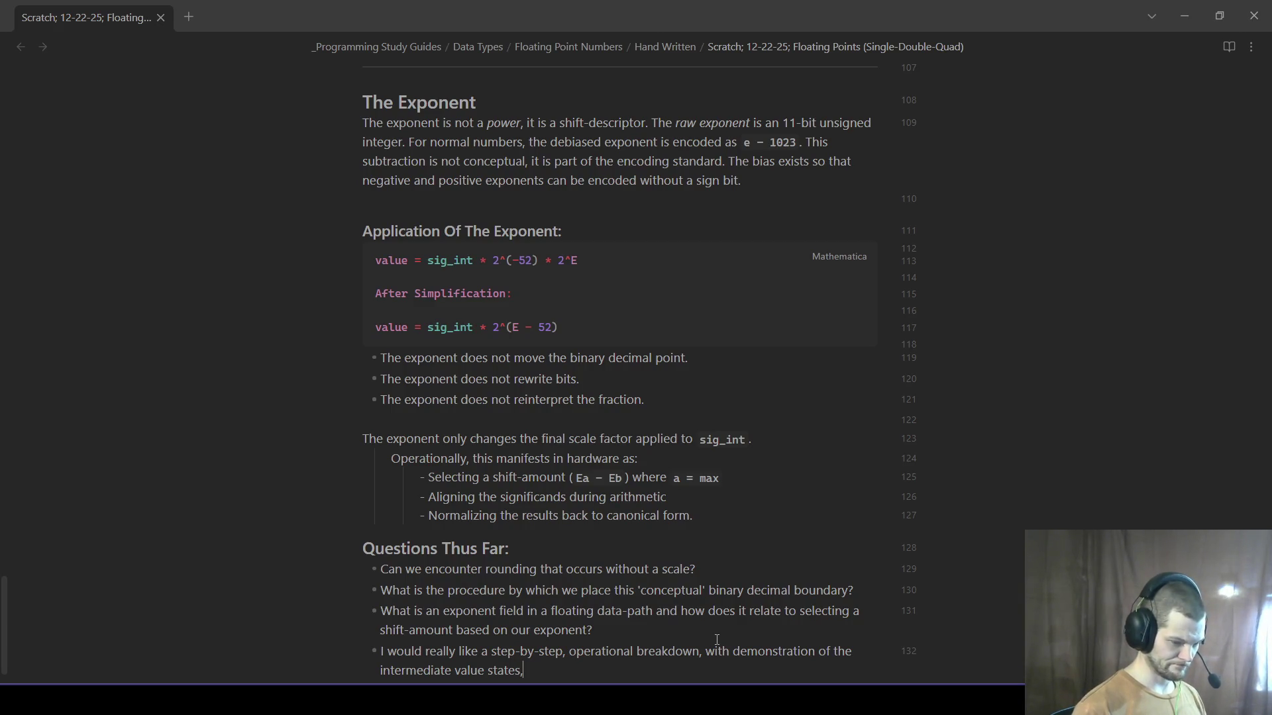
{"action": "type", "text": " for the"}
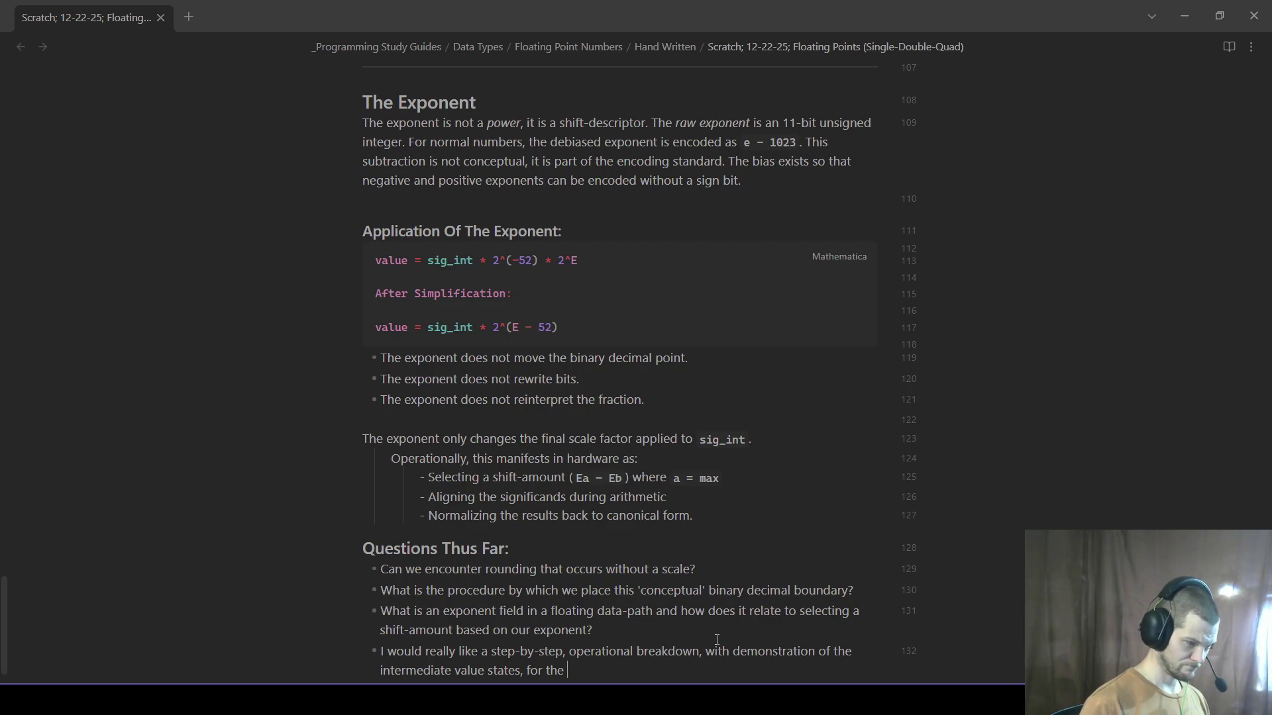
{"action": "type", "text": "list:"}
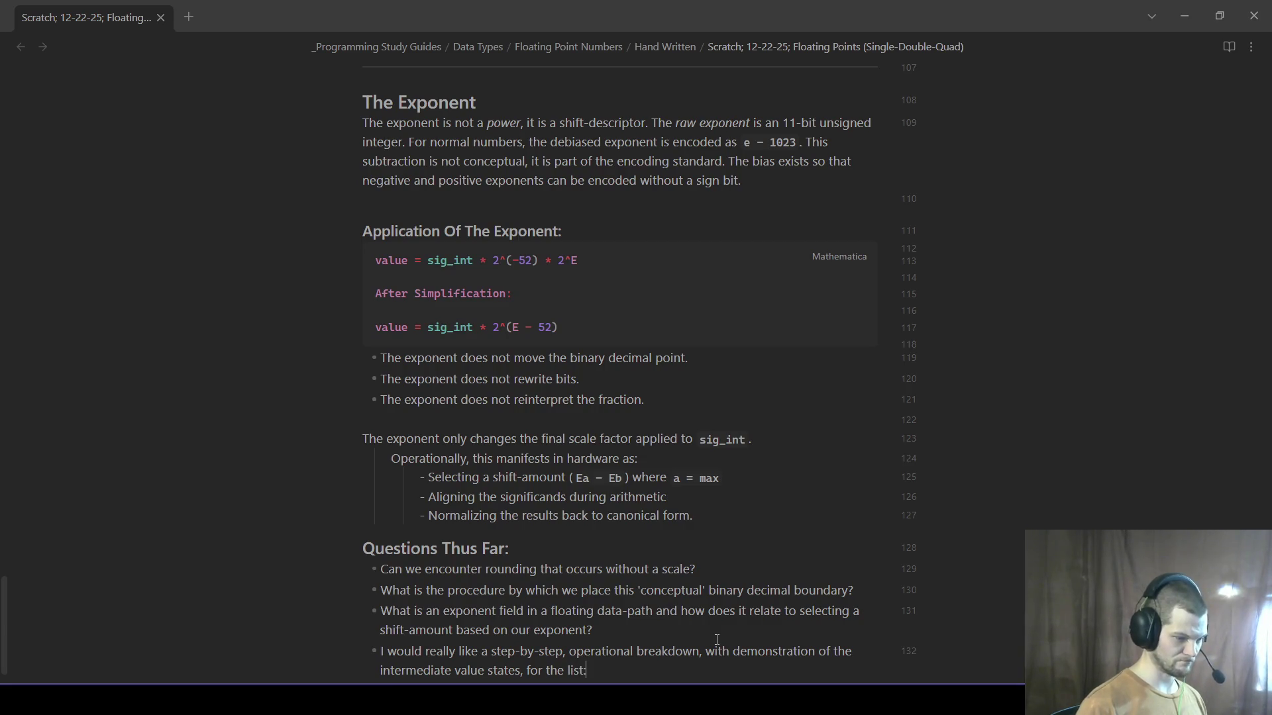
{"action": "scroll", "coordinate": [604, 489], "scroll_direction": "down", "scroll_amount": 1}
{"action": "type", "text": "we "}
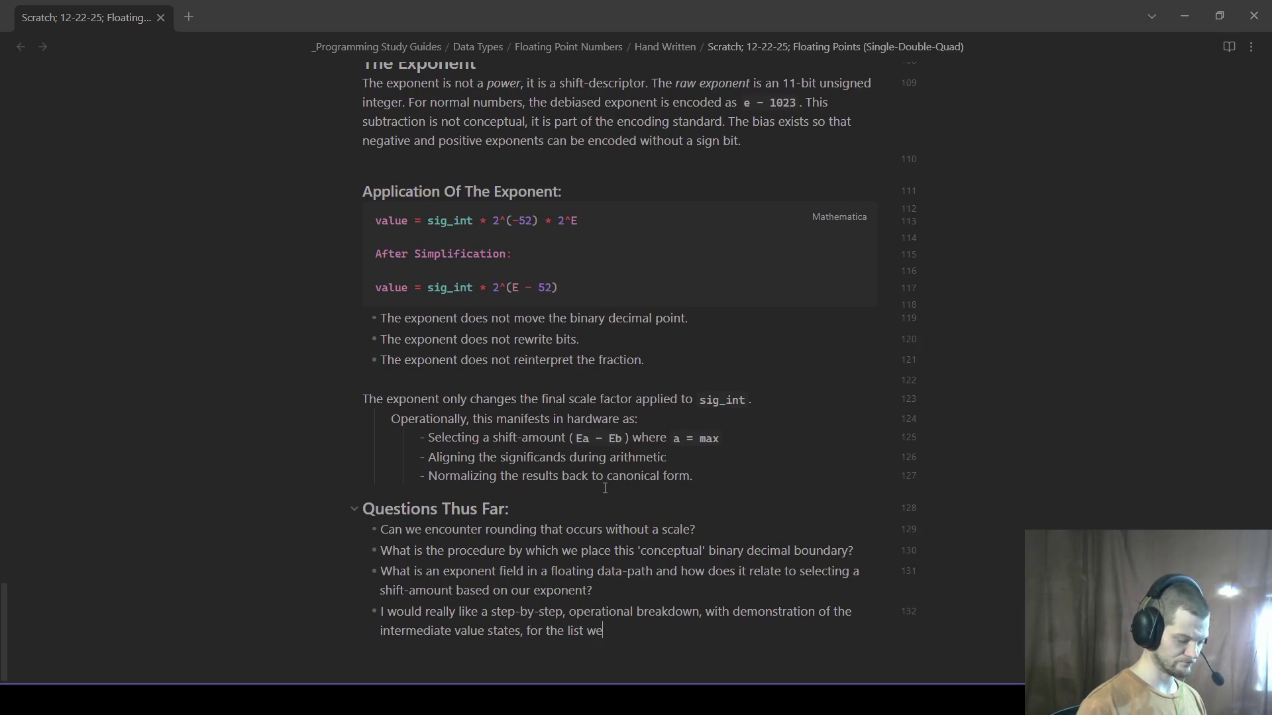
{"action": "type", "text": "have for operational manifesta"}
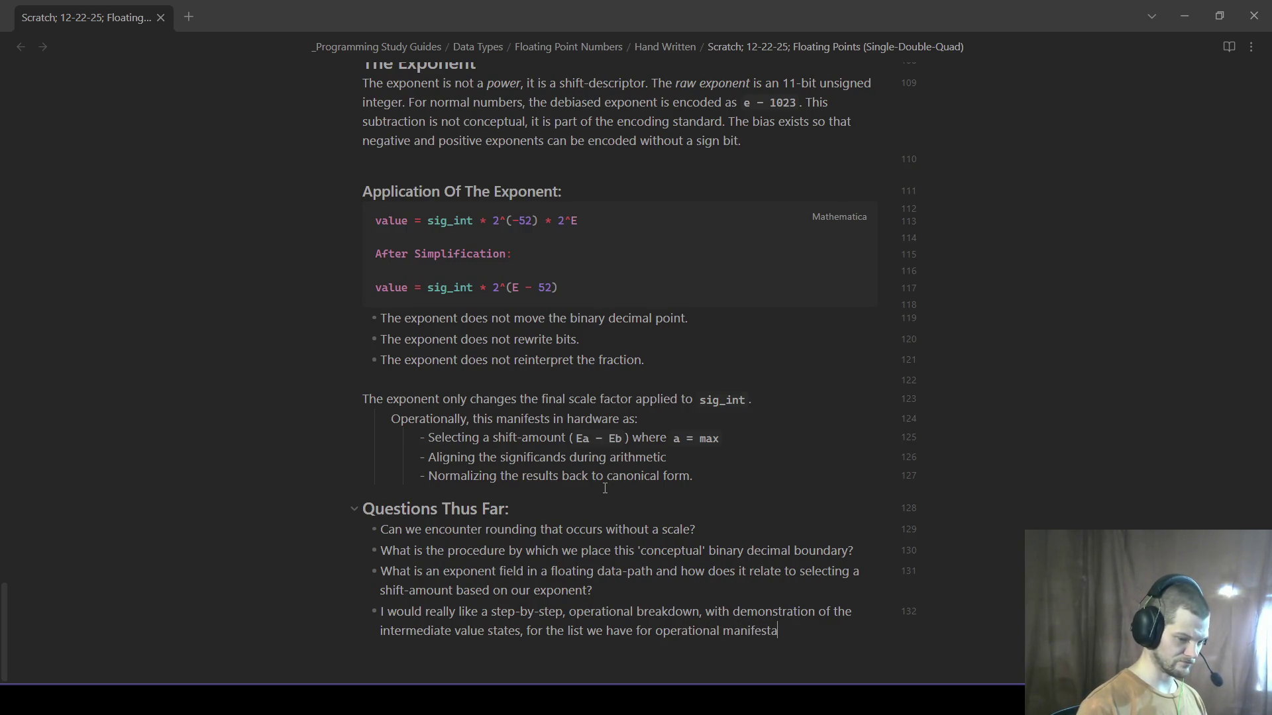
{"action": "type", "text": "tions for"}
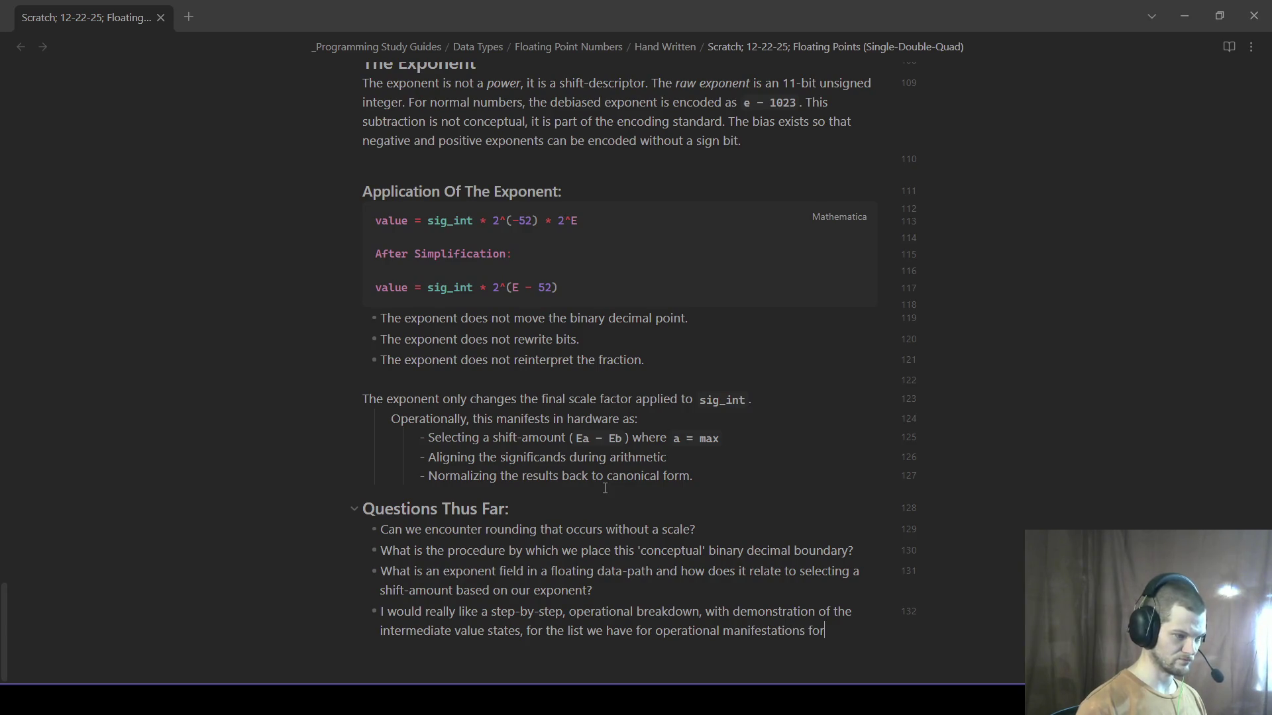
{"action": "type", "text": " the application of scale facor "}
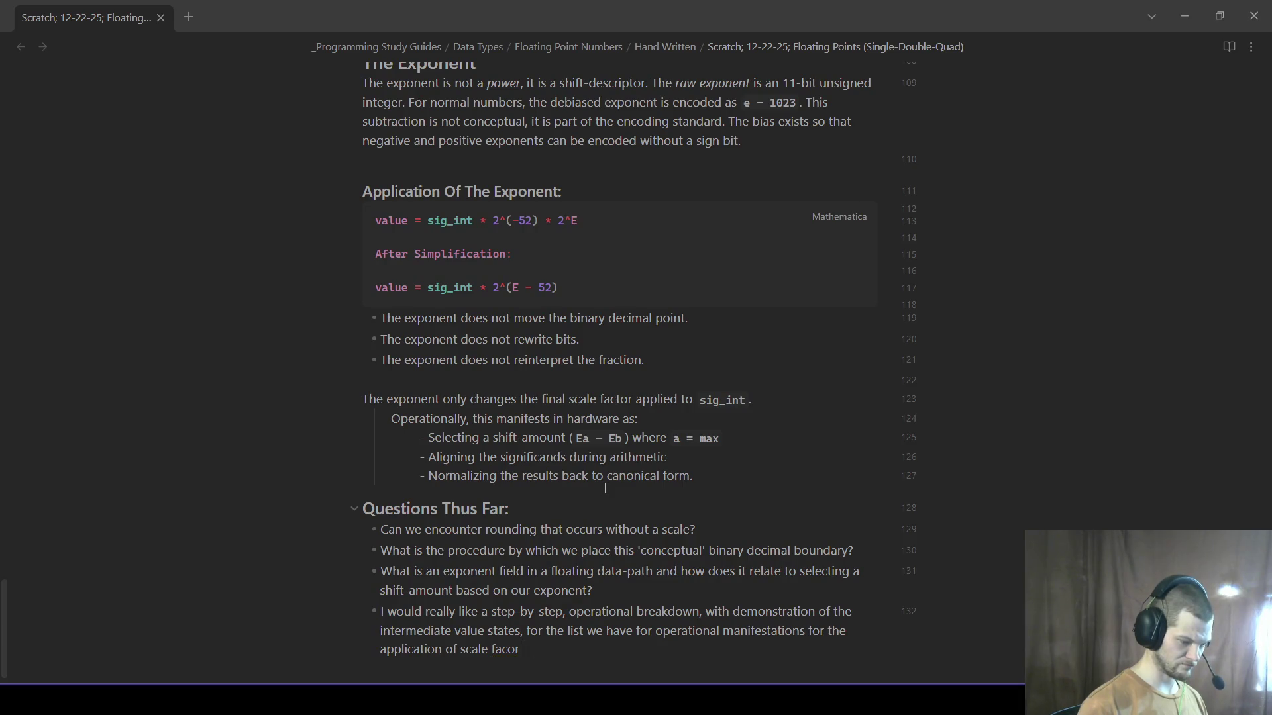
{"action": "key", "text": "BackSpace"}
{"action": "key", "text": "BackSpace"}
{"action": "key", "text": "BackSpace"}
{"action": "type", "text": "tor"}
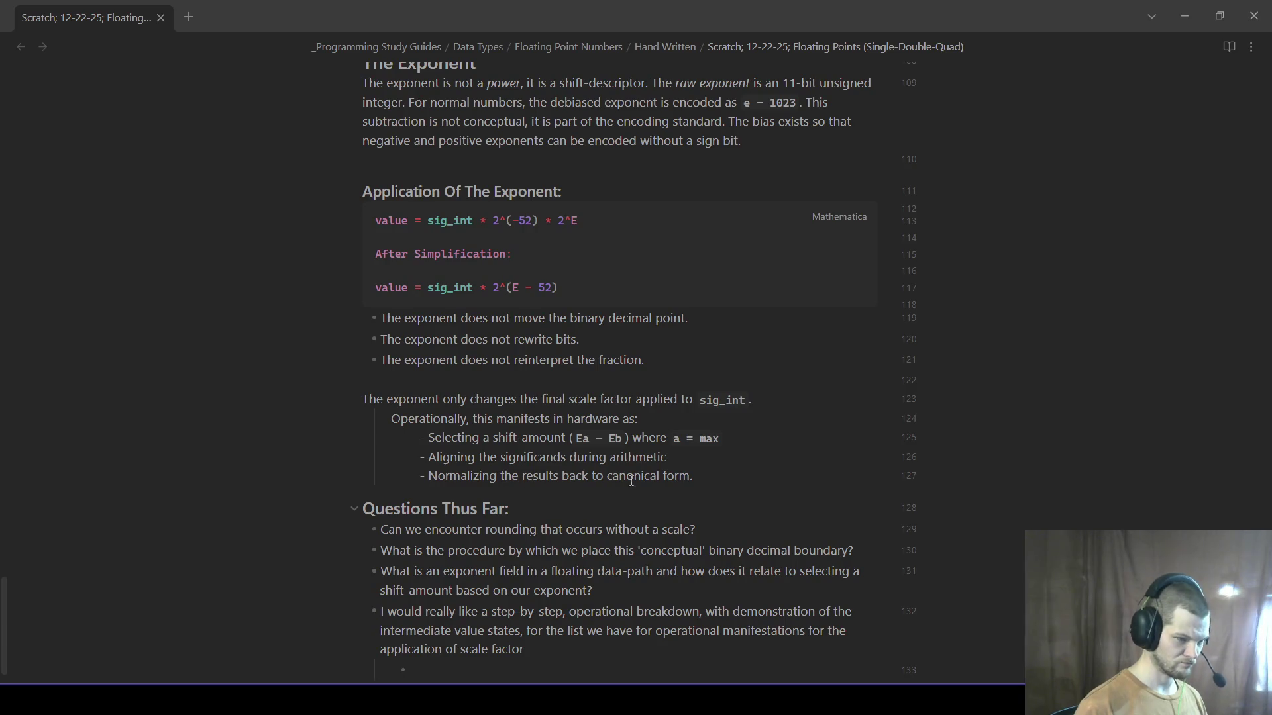
{"action": "left_click_drag", "start_coordinate": [693, 475], "coordinate": [319, 398]}
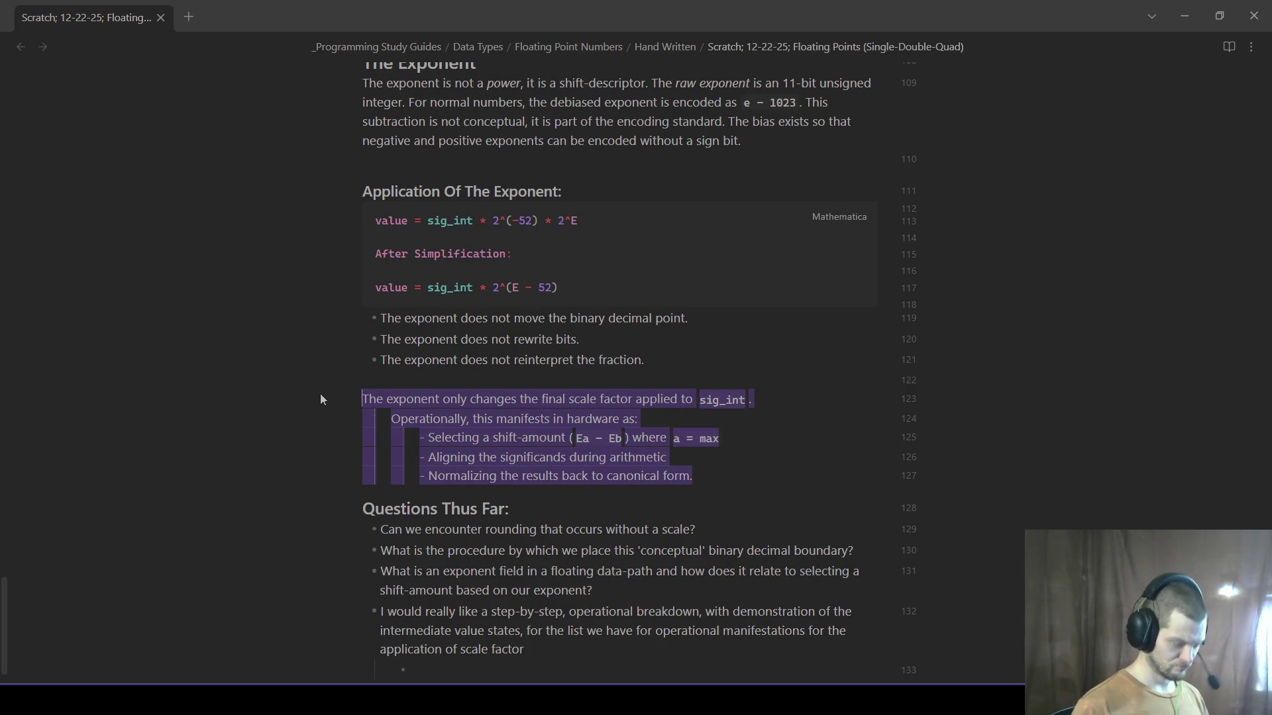
- Open a code fence under the question and paste the copied scale-factor hardware operations passage
{"action": "left_click", "coordinate": [442, 675]}
{"action": "type", "text": "`"}
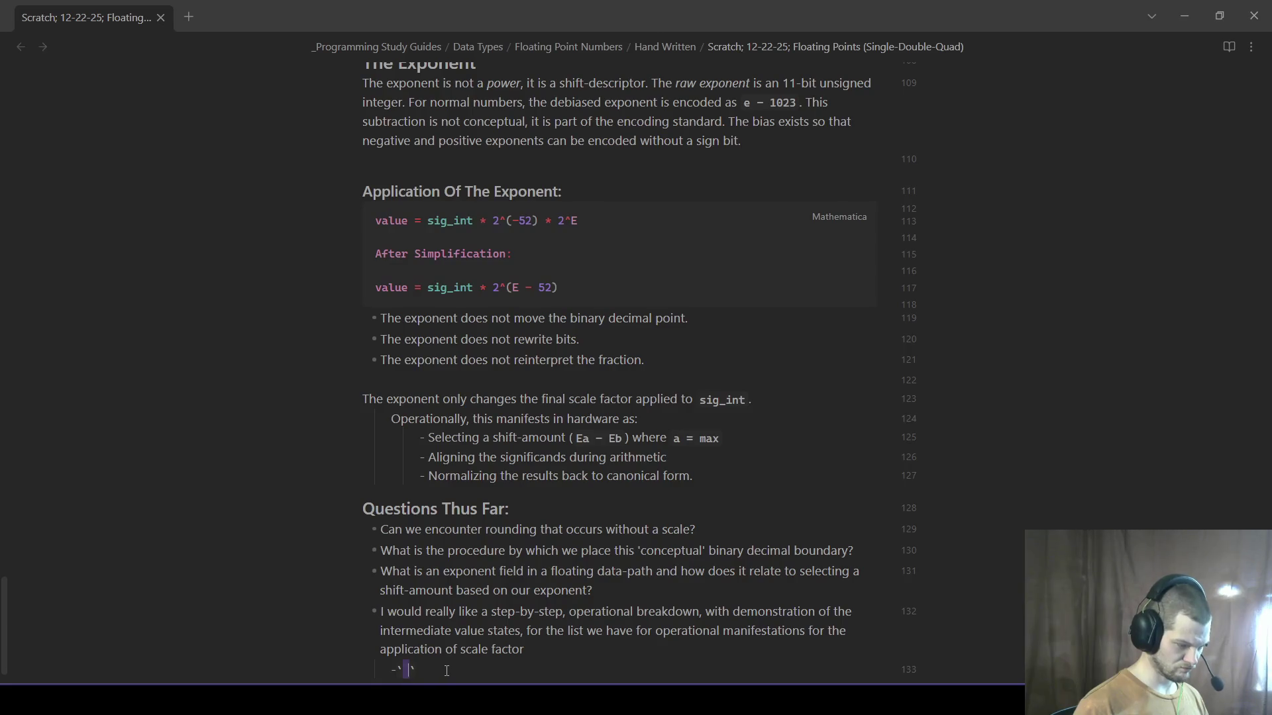
{"action": "type", "text": "`"}
{"action": "key", "text": "Return"}
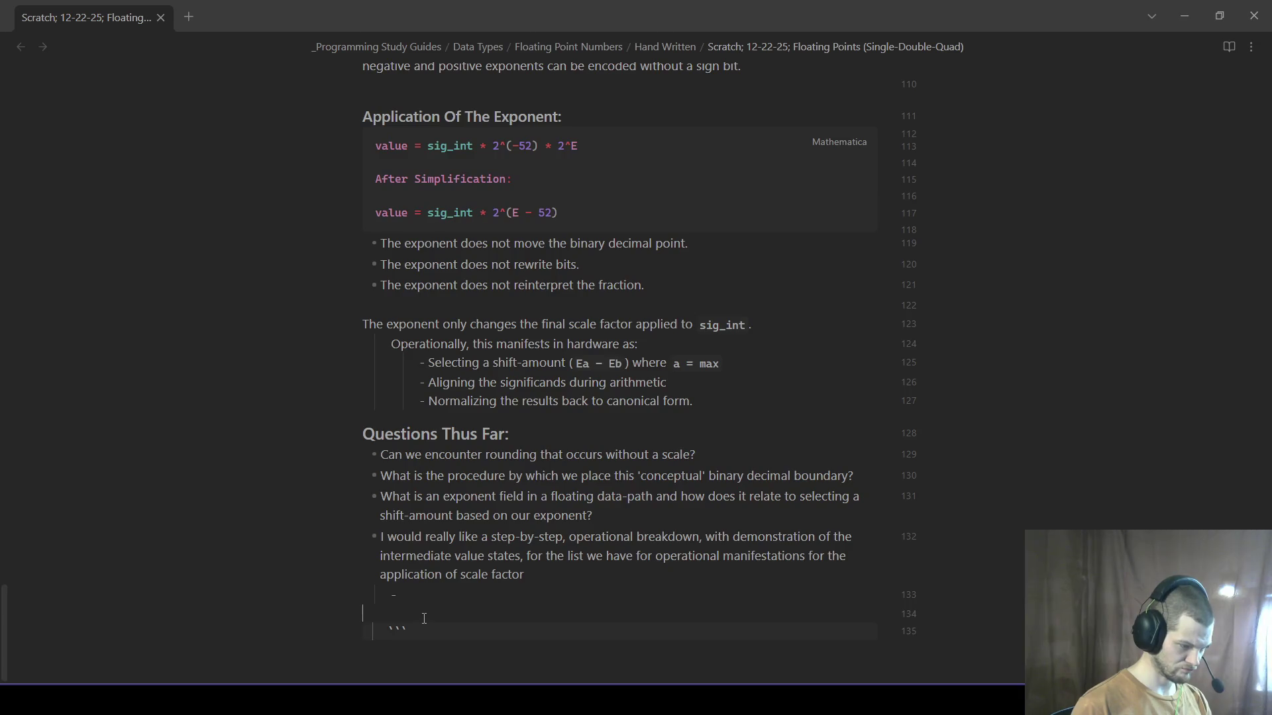
{"action": "key", "text": "Up"}
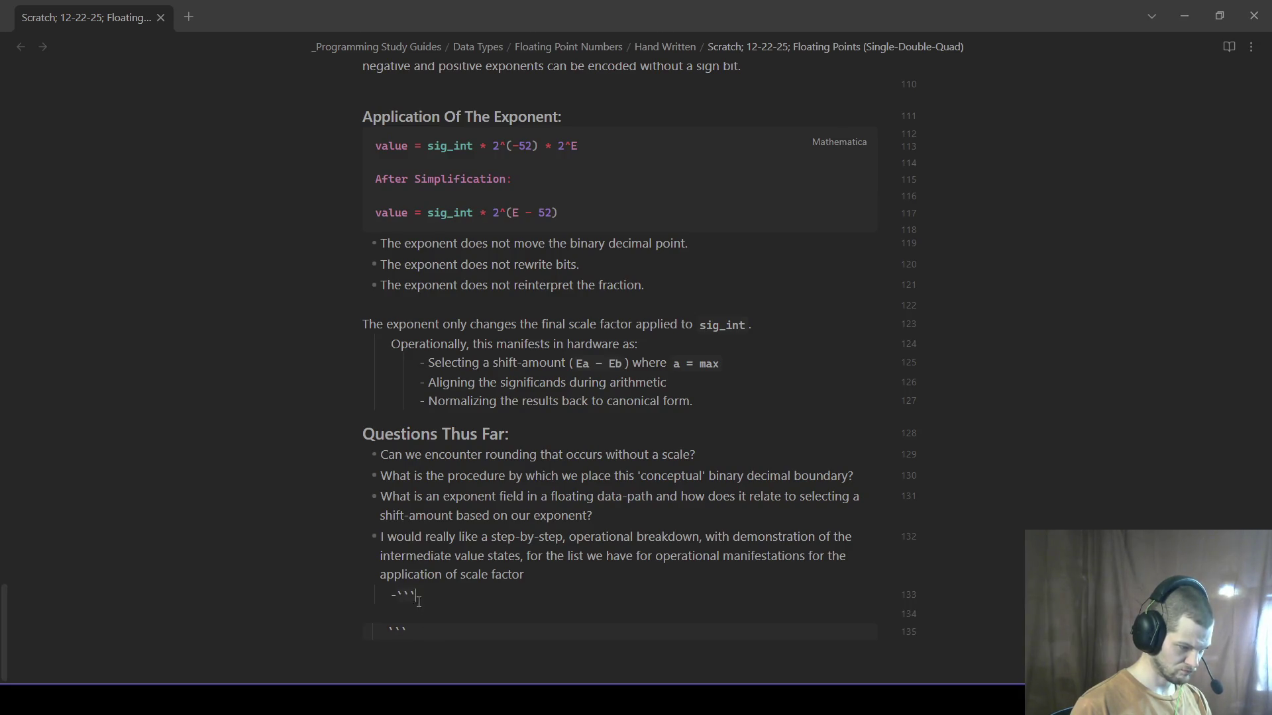
{"action": "key", "text": "Delete"}
{"action": "key", "text": "BackSpace"}
{"action": "key", "text": "BackSpace"}
{"action": "key", "text": "BackSpace"}
{"action": "key", "text": "BackSpace"}
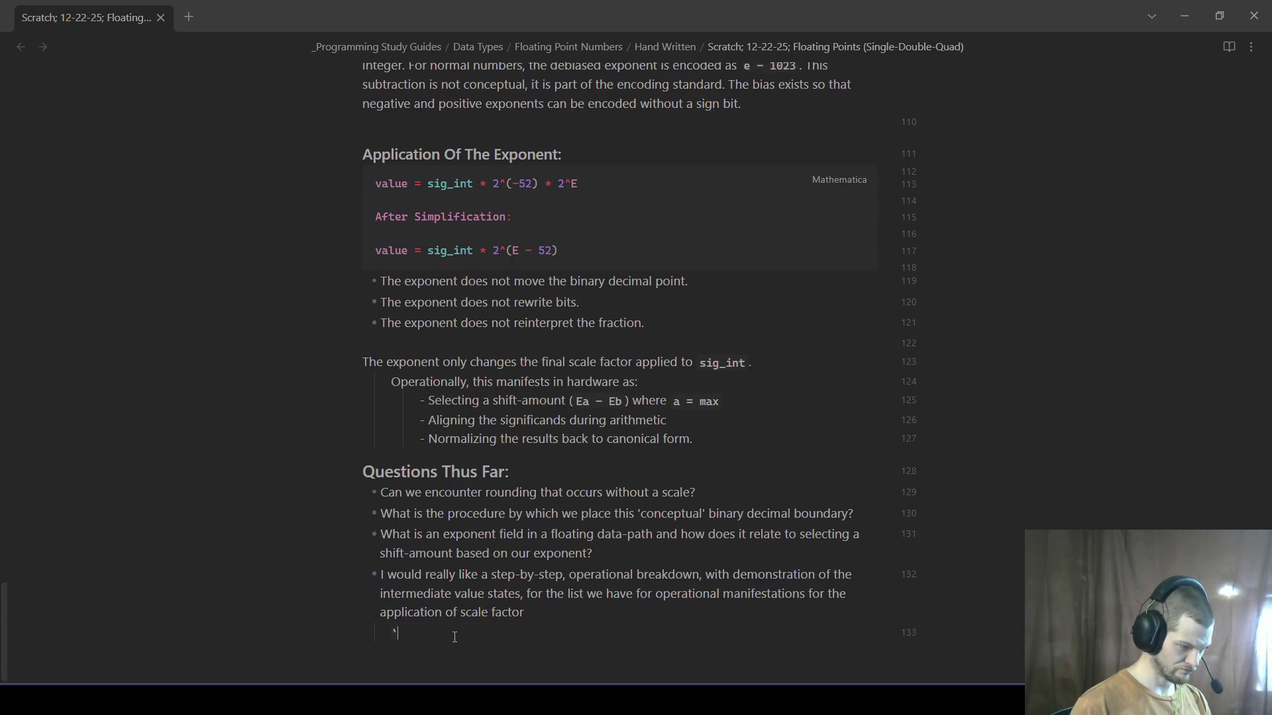
{"action": "key", "text": "Return"}
{"action": "type", "text": "```"}
{"action": "type", "text": "The exponent only changes the final scale factor applied to `sig_int`. \tOperationally, this manifests in hardware as: \t\t- Selecting a shift-amount (`Ea - Eb`) where `a = max` \t\t- Aligning the significands during arithmetic \t\t- Normalizing the results back to canonical form."}
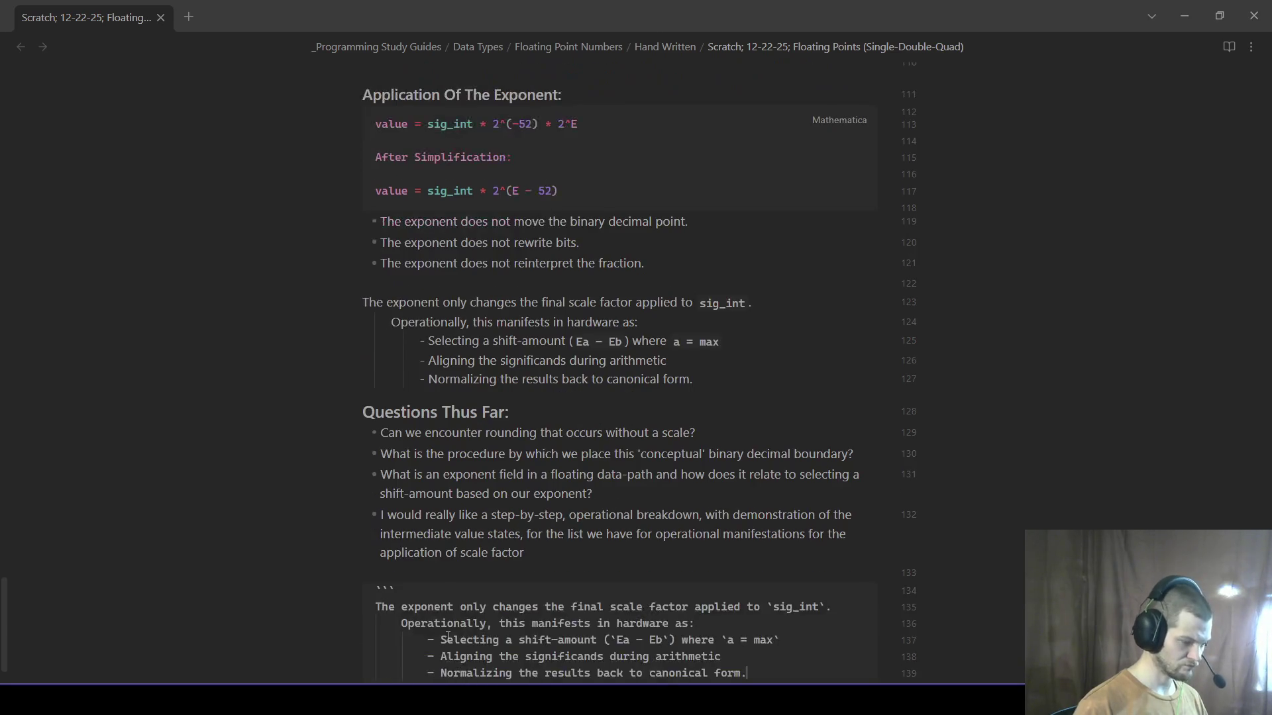
- Indent the pasted lines one level and leave a blank line after the rendered code block
{"action": "left_click", "coordinate": [386, 524]}
{"action": "key", "text": "BackSpace"}
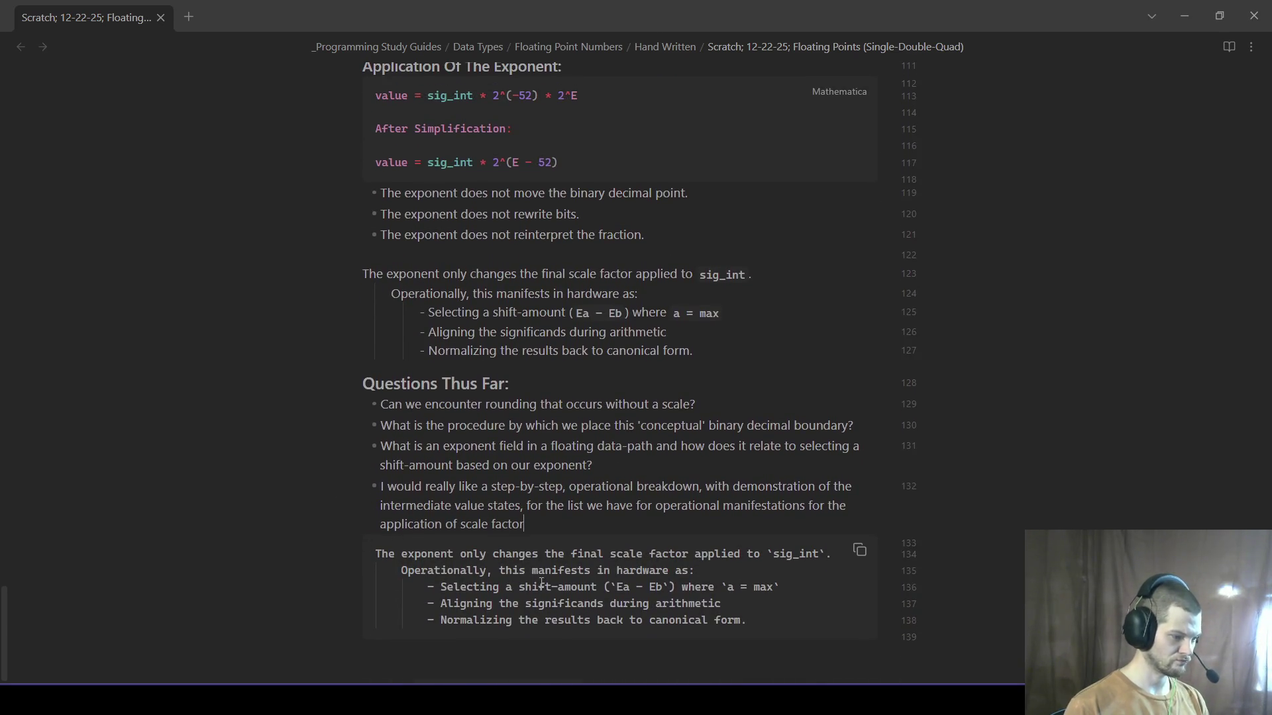
{"action": "left_click_drag", "start_coordinate": [747, 620], "coordinate": [335, 534]}
{"action": "key", "text": "Tab"}
{"action": "left_click", "coordinate": [464, 632]}
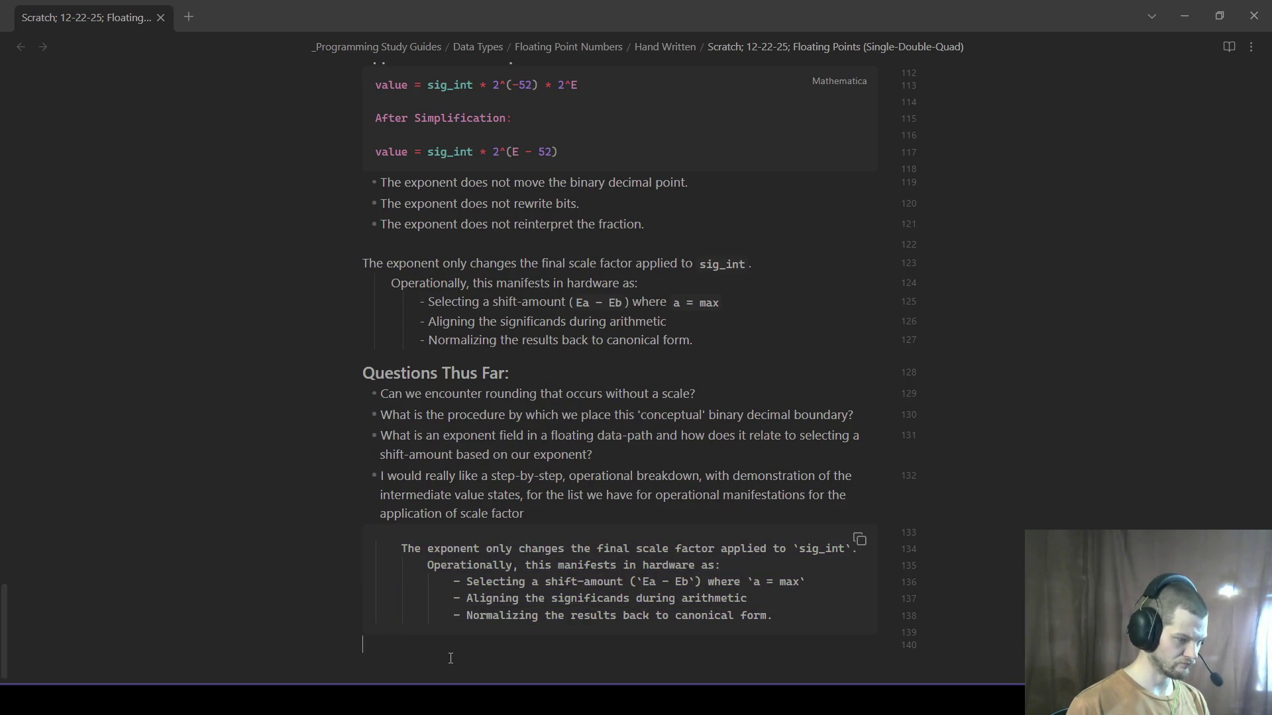
{"action": "key", "text": "Return"}
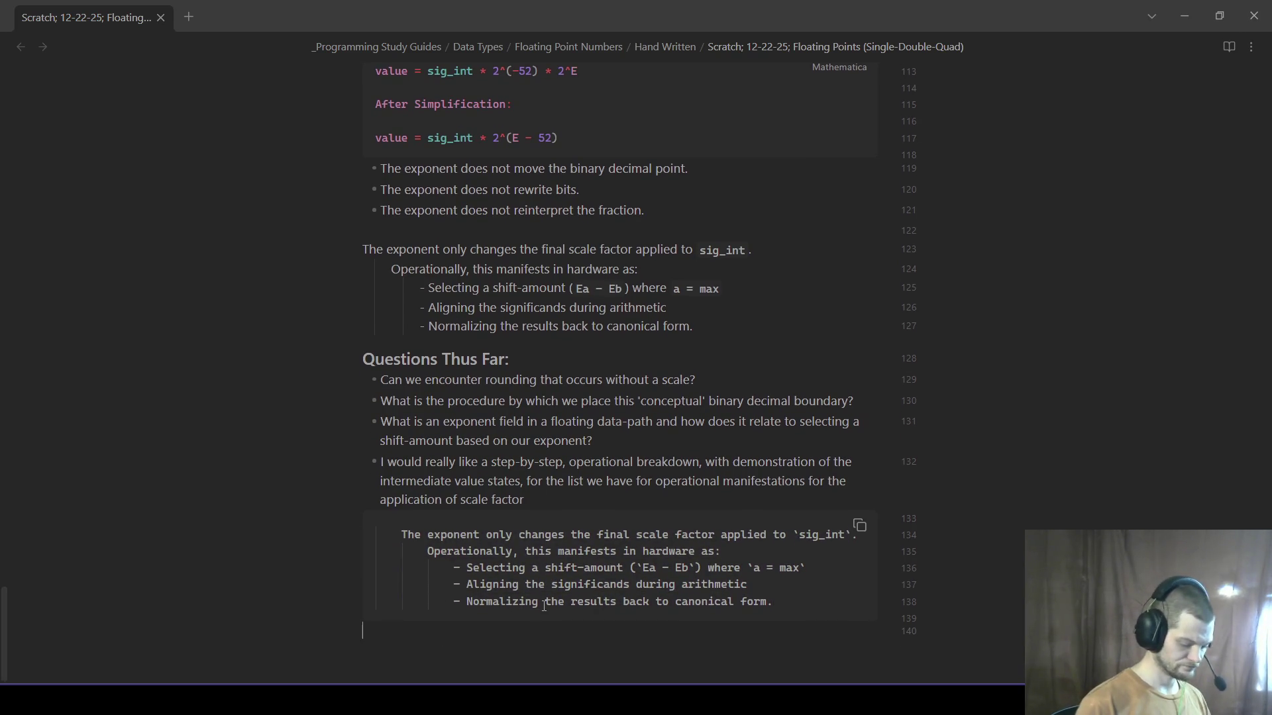
{"action": "scroll", "coordinate": [857, 525], "scroll_direction": "up", "scroll_amount": 3}
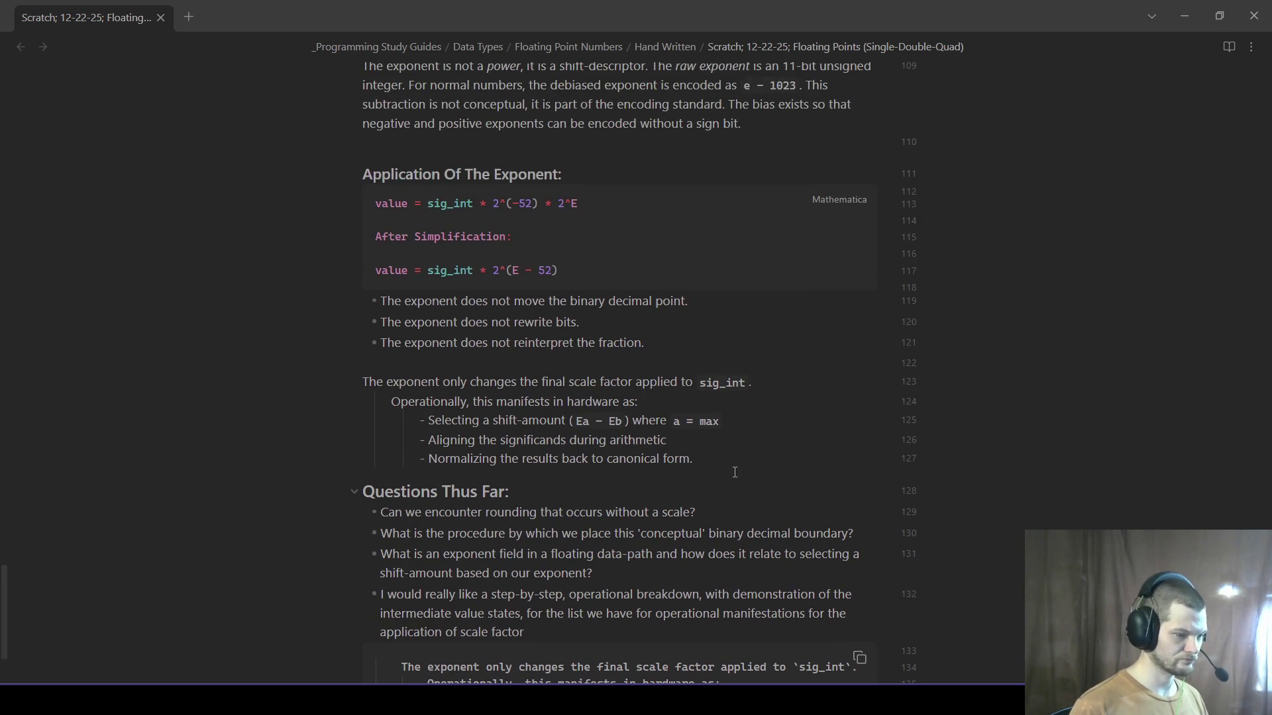
{"action": "left_click", "coordinate": [737, 466]}
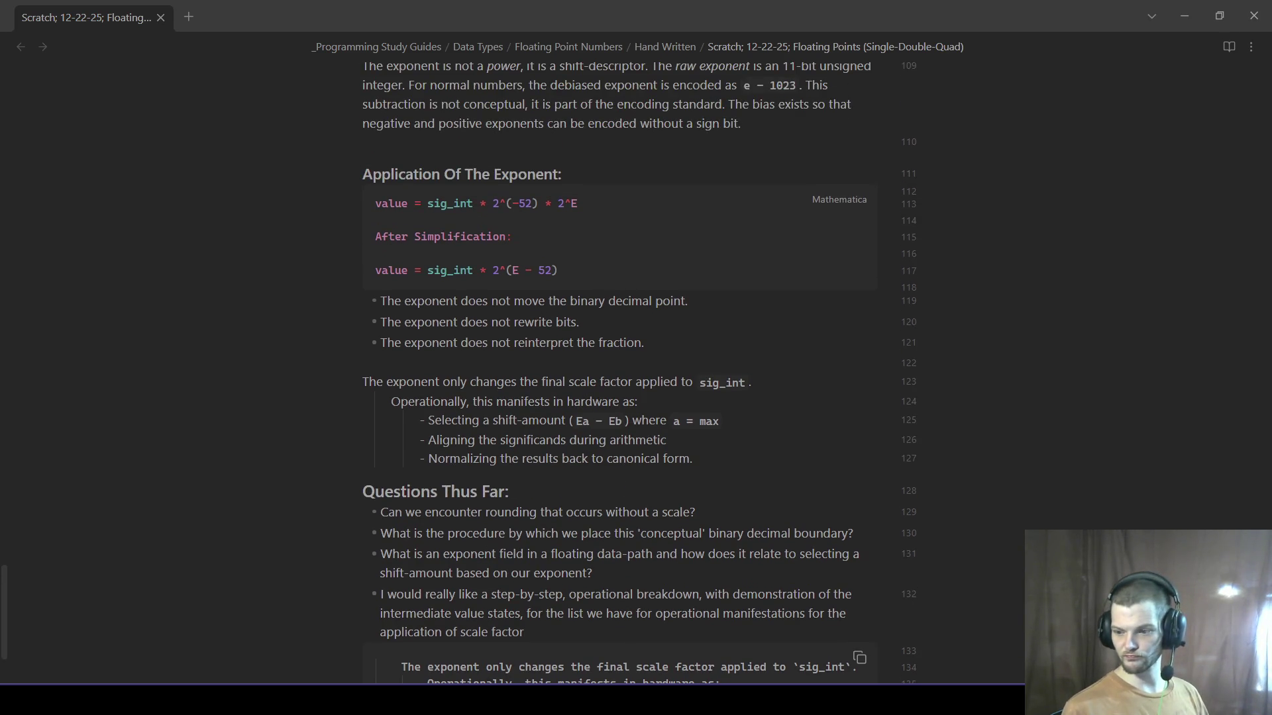
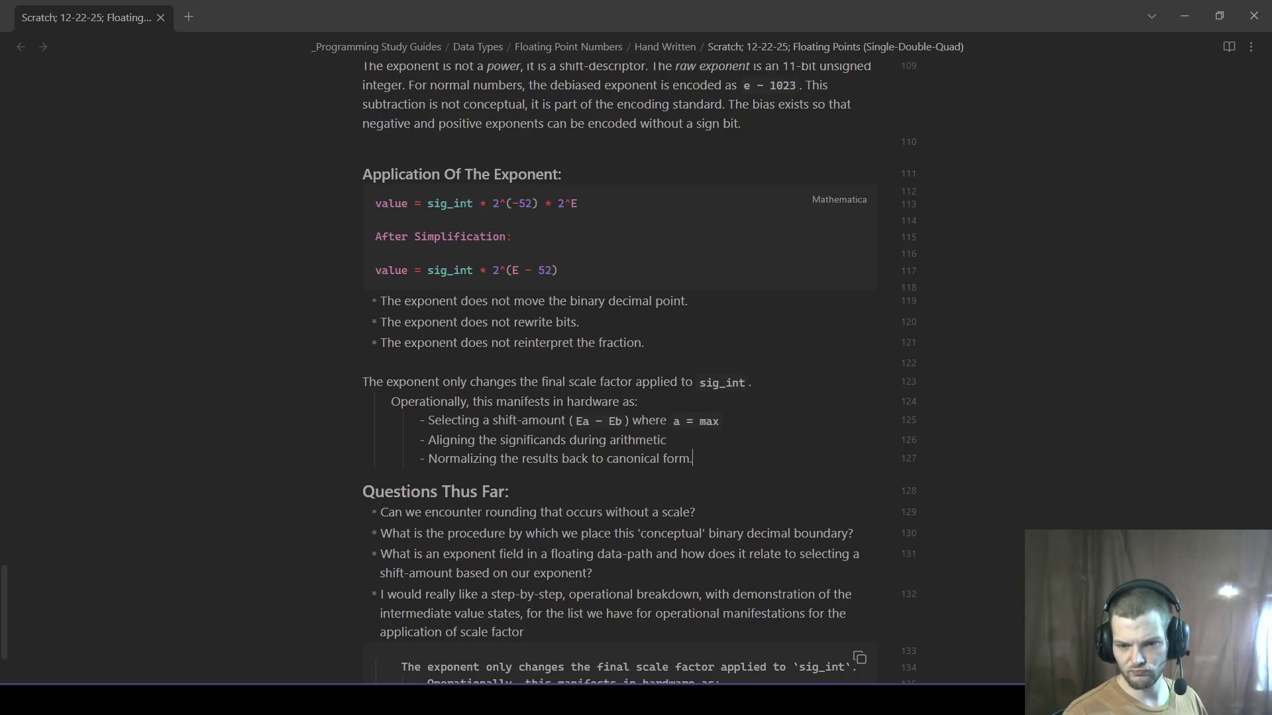
- Start the final bullet 'We really need to deeply and explicitly explain the' and add blank lines after the normalizing item
{"action": "key", "text": "ctrl+End"}
{"action": "type", "text": "We really nee"}
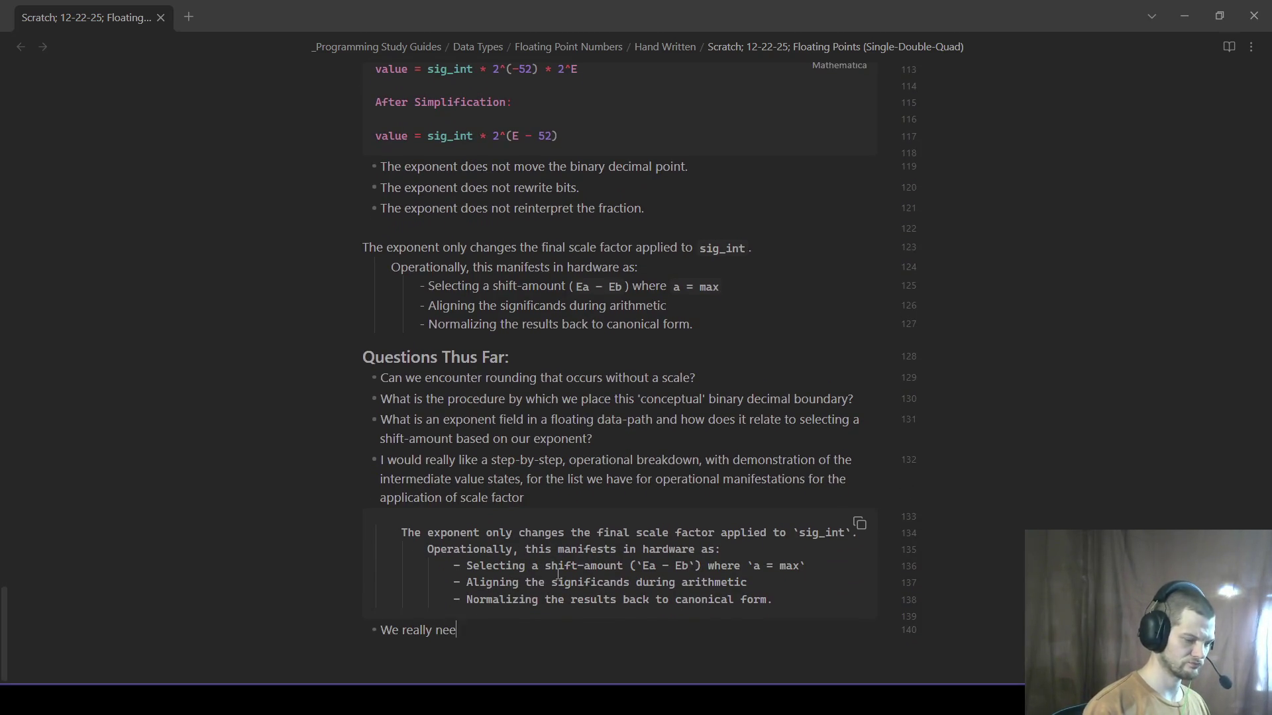
{"action": "type", "text": "d to deeply and explicitly "}
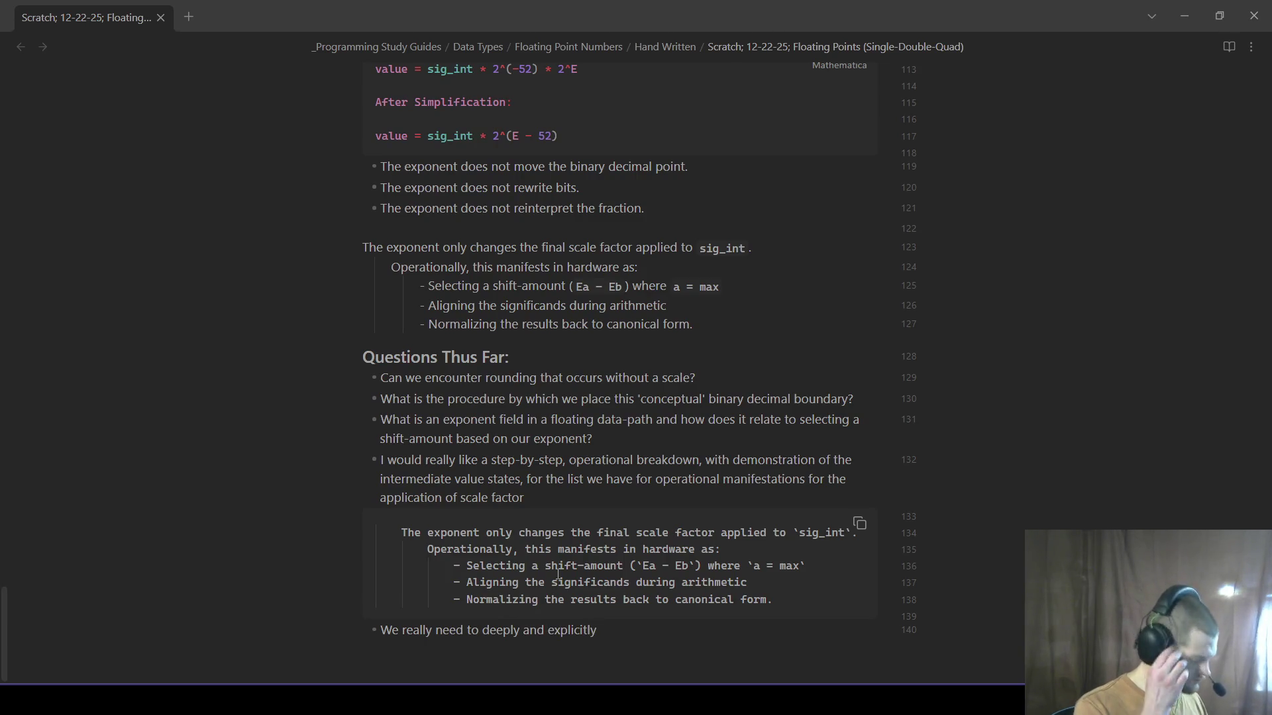
{"action": "type", "text": "e"}
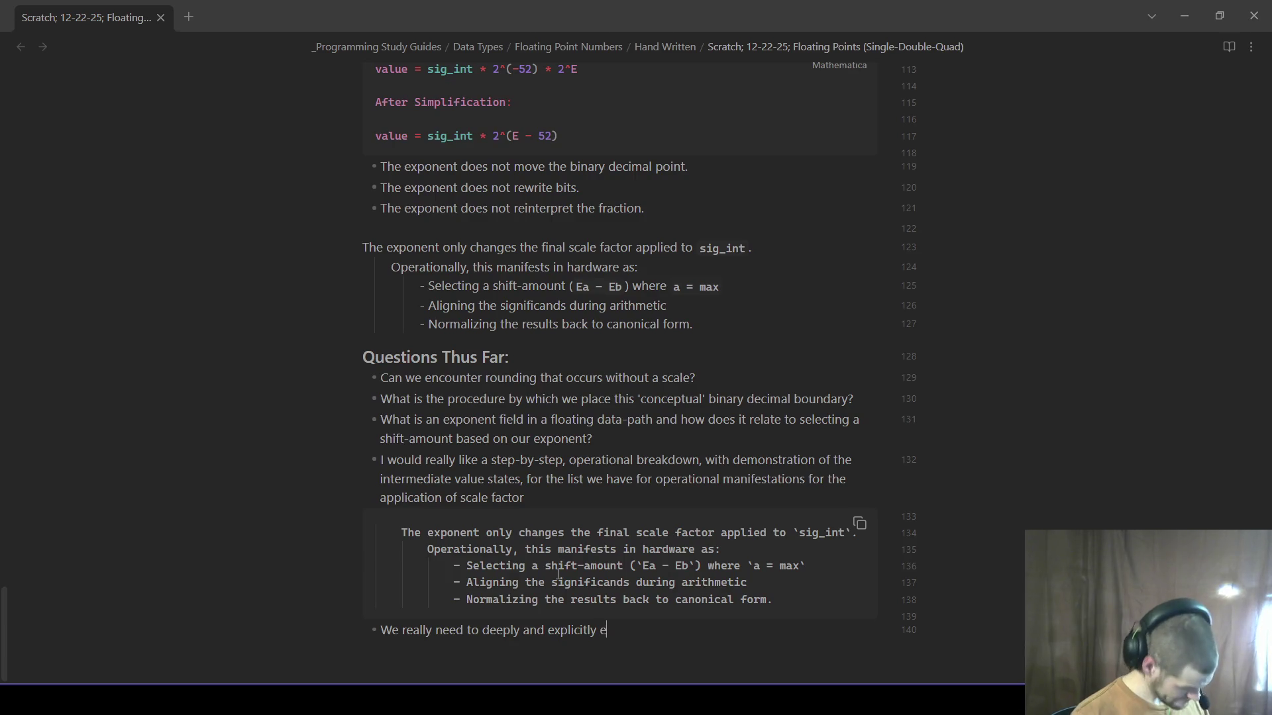
{"action": "type", "text": "xplain"}
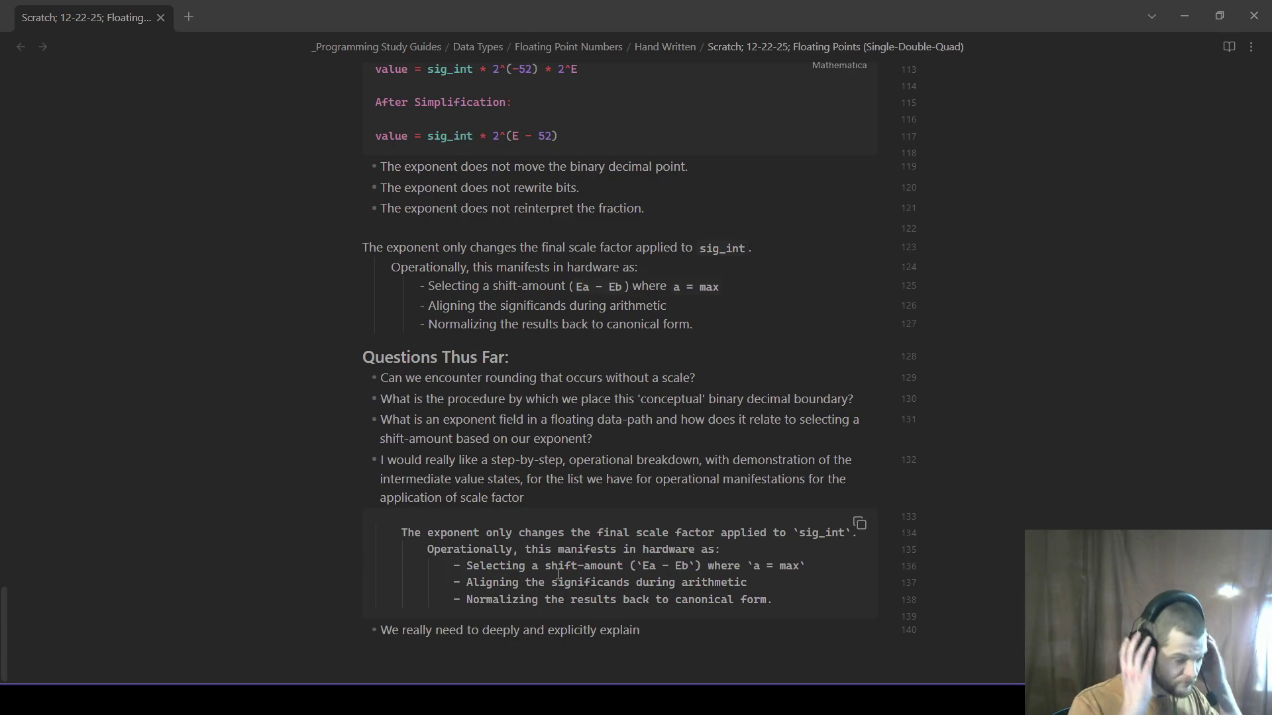
{"action": "type", "text": " the"}
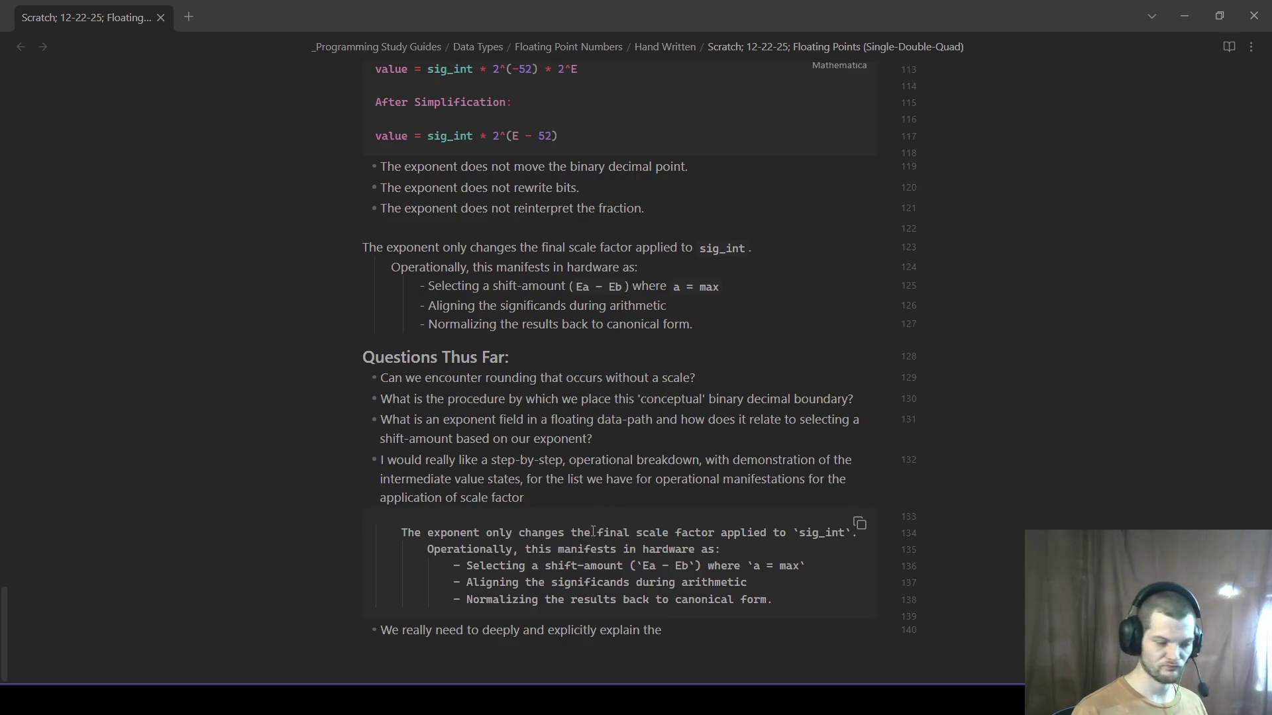
{"action": "left_click", "coordinate": [752, 331]}
{"action": "key", "text": "Return"}
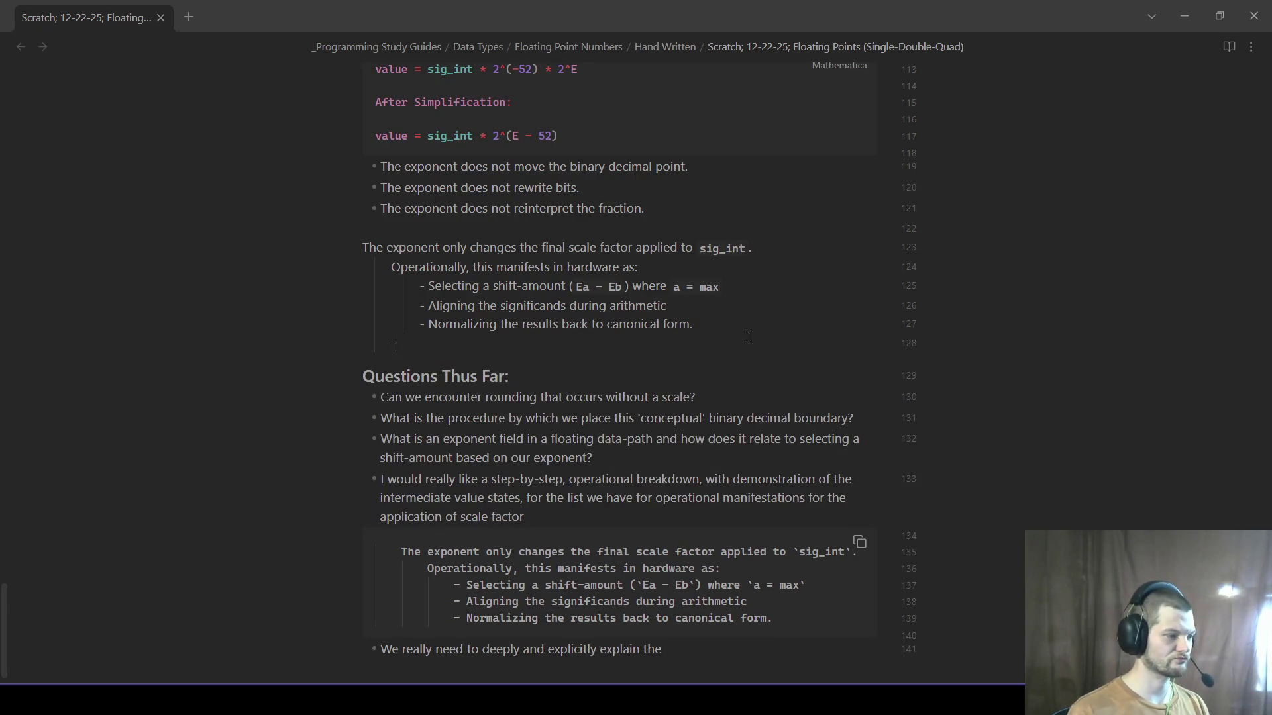
{"action": "key", "text": "Return"}
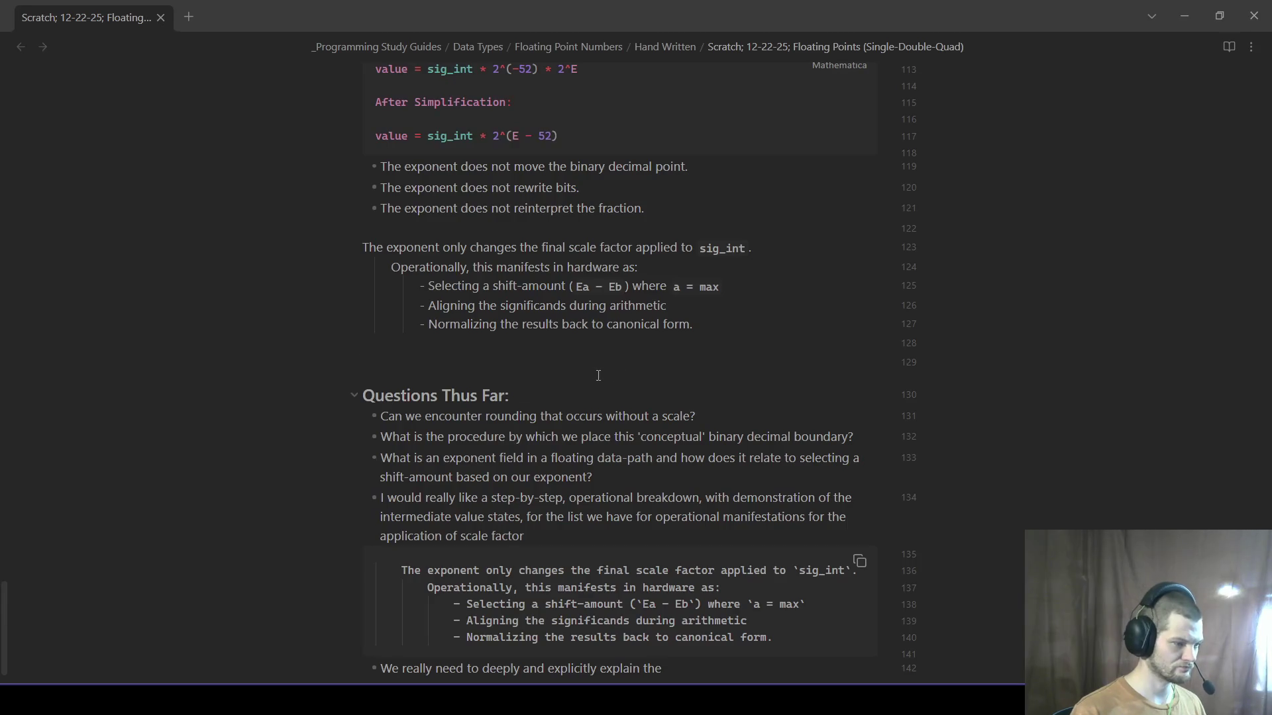
{"action": "left_click", "coordinate": [737, 673]}
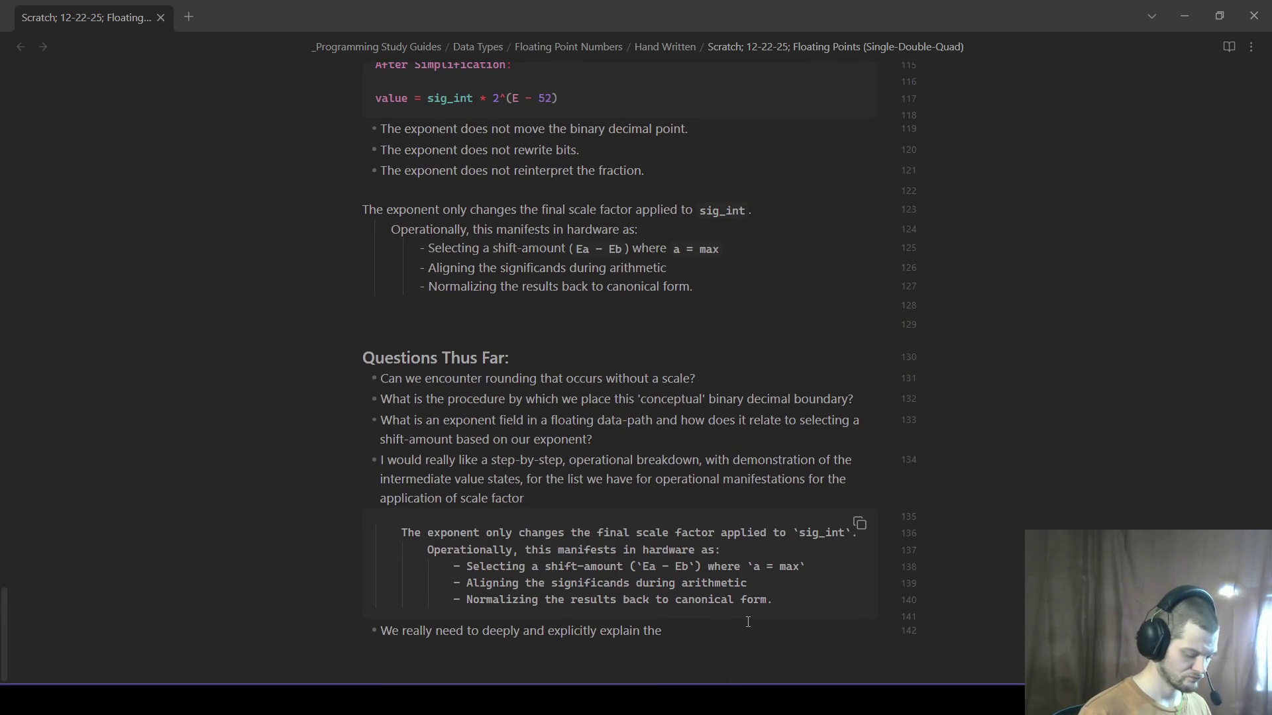
{"action": "type", "text": "*correction*"}
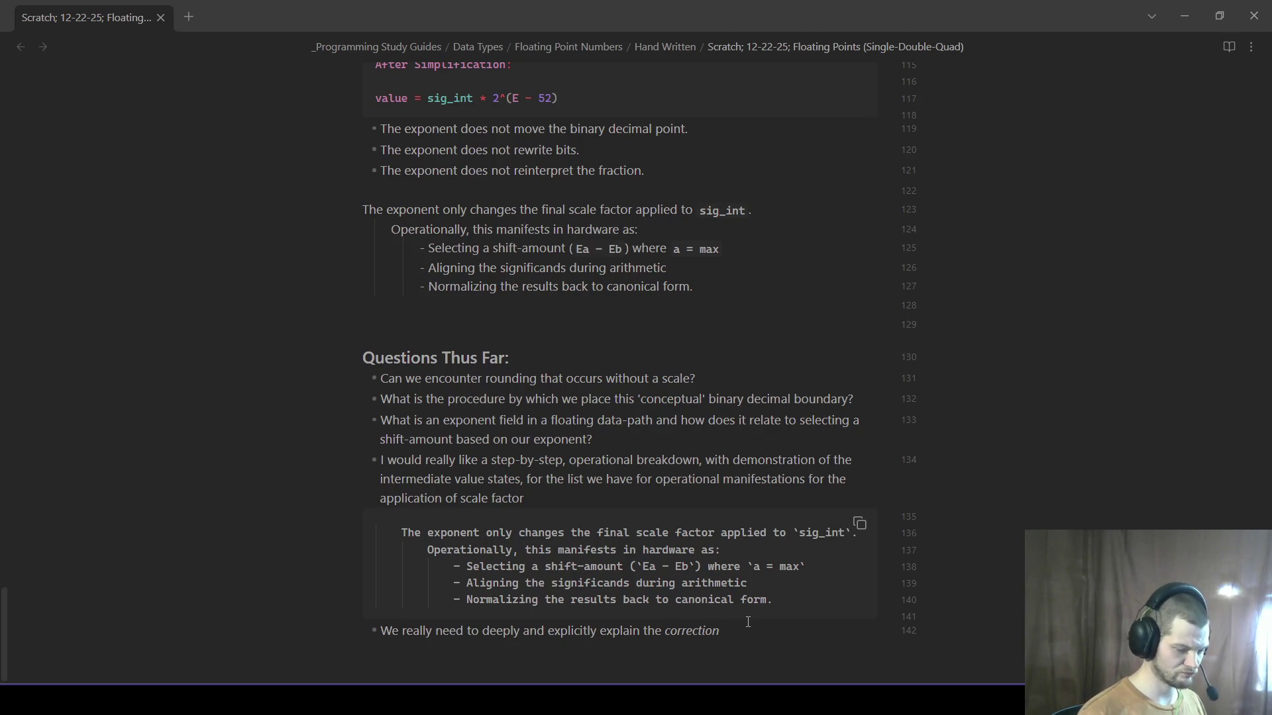
{"action": "type", "text": " and why we subtract"}
{"action": "type", "text": "52"}
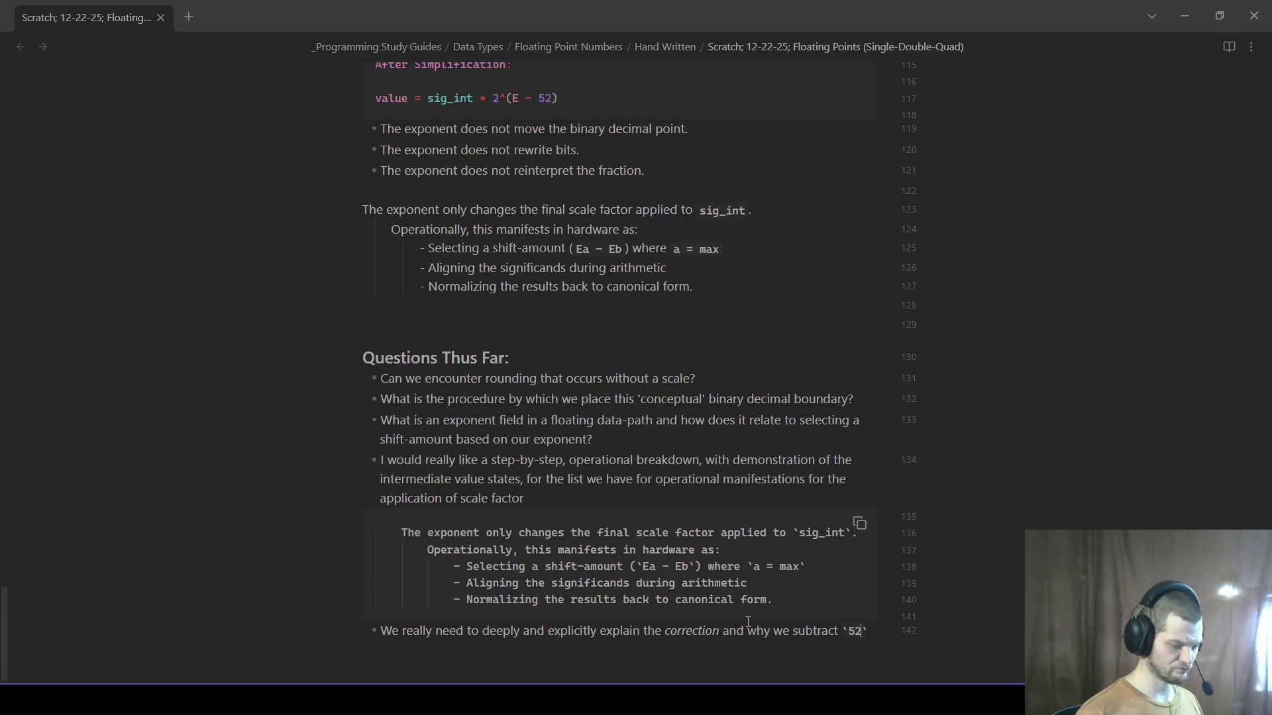
{"action": "type", "text": " from the exponent to "}
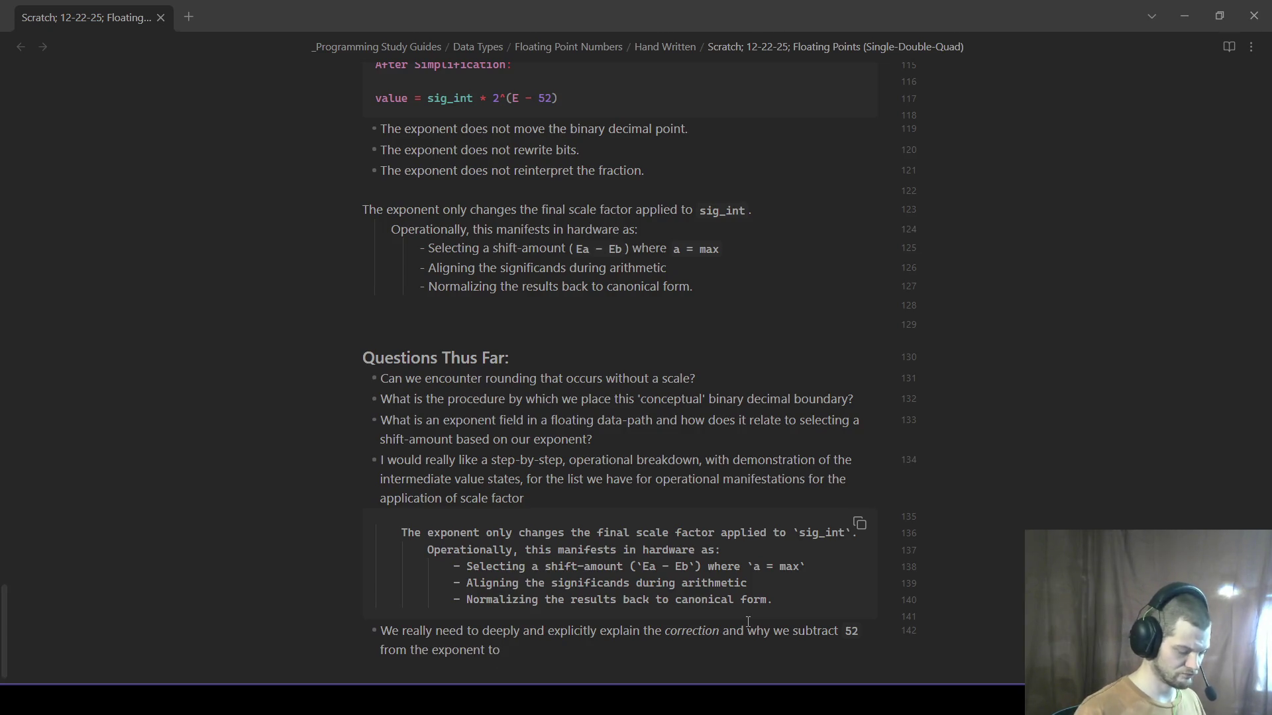
{"action": "type", "text": "u"}
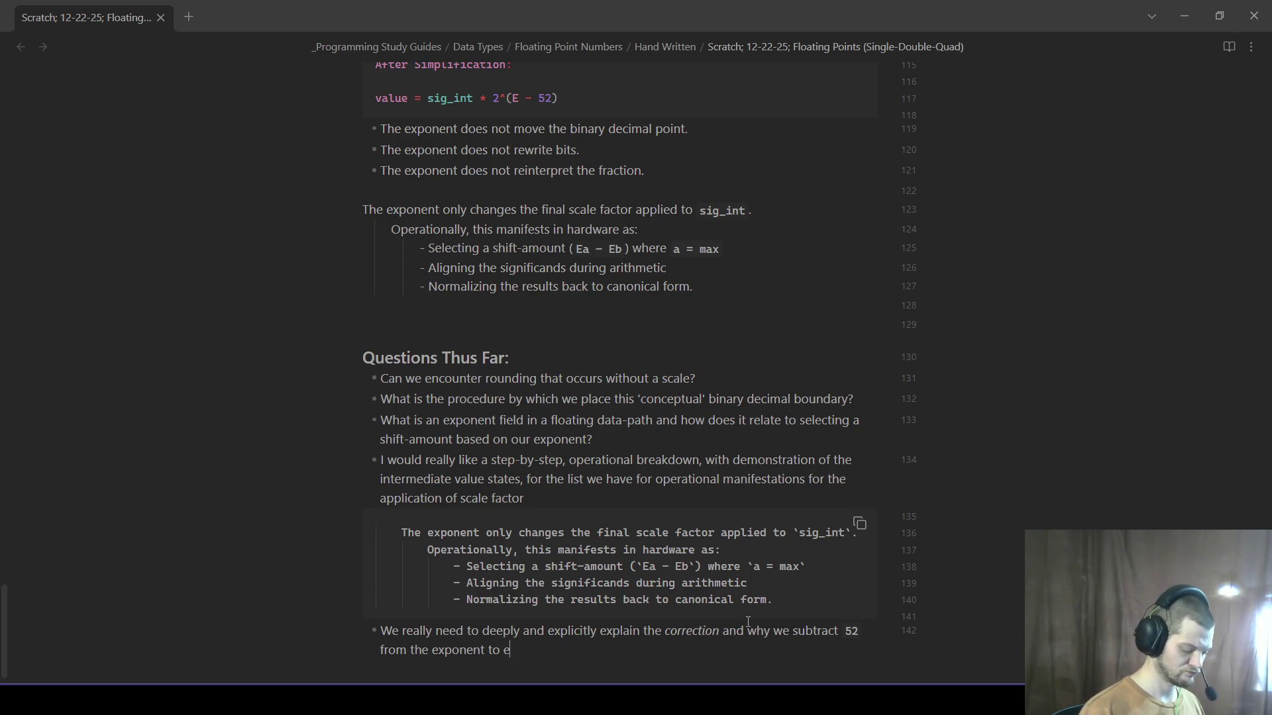
{"action": "type", "text": "ndertake this correction. "}
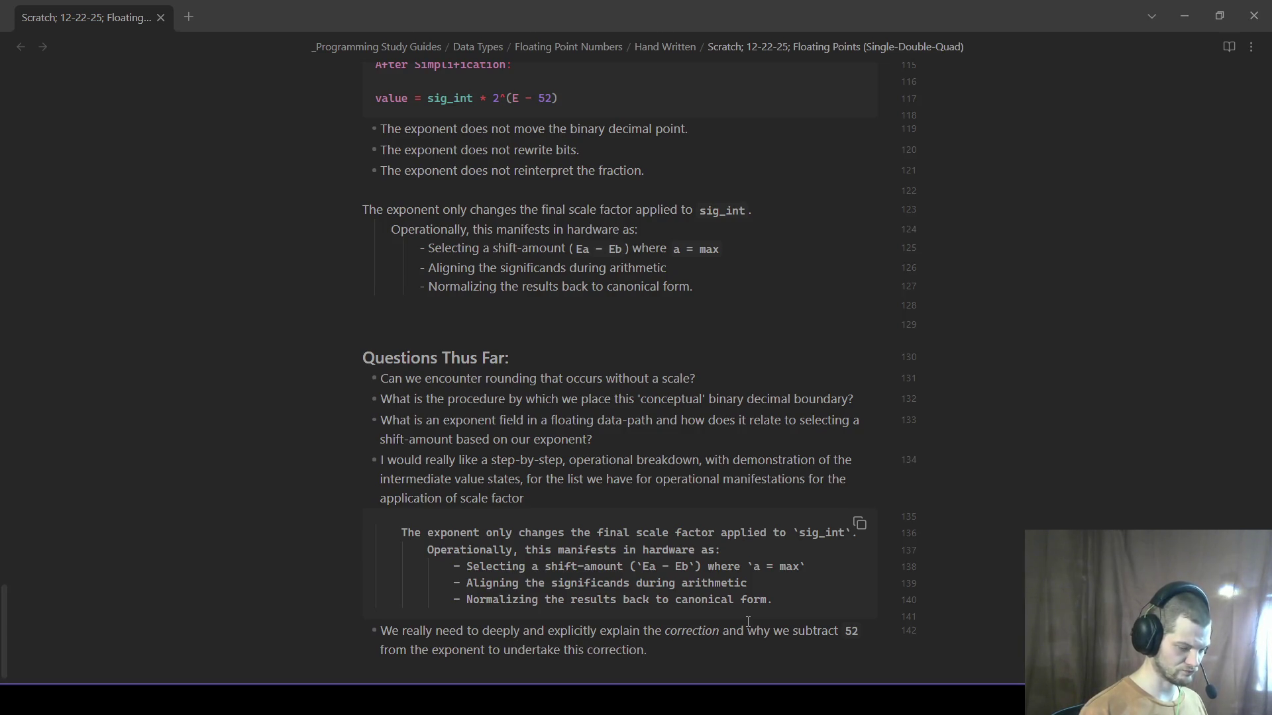
{"action": "type", "text": "Obv"}
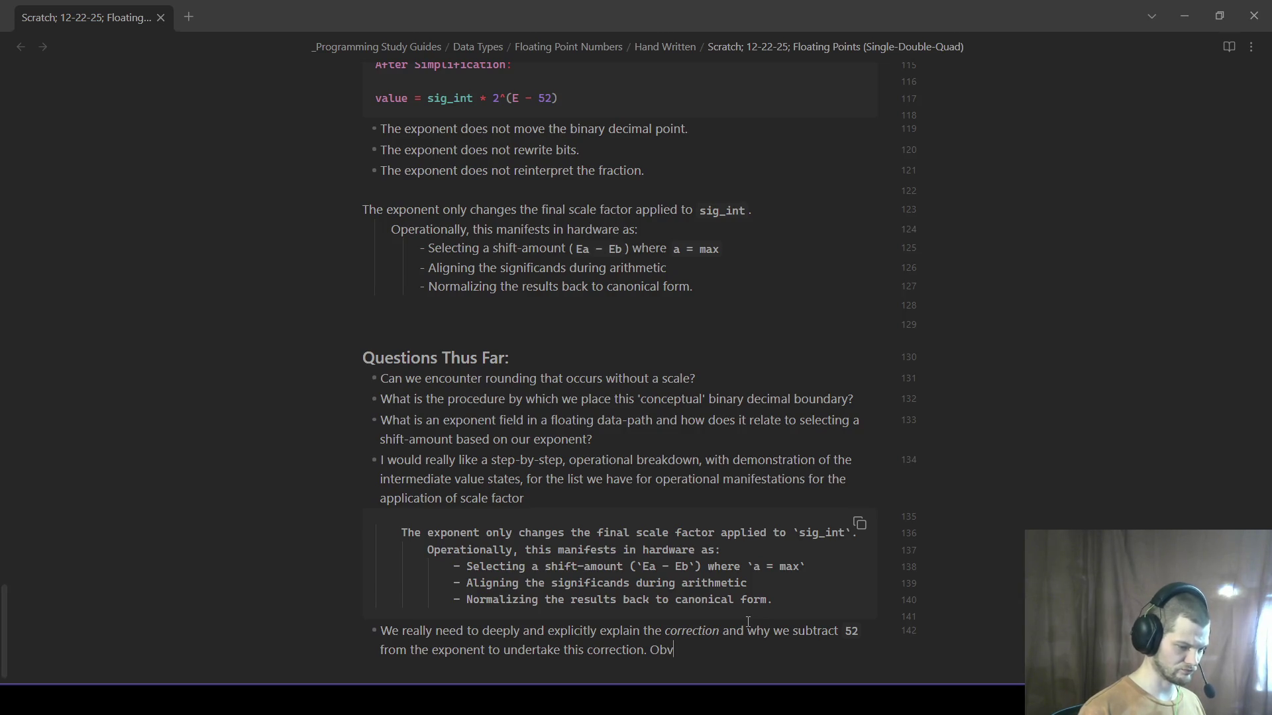
{"action": "type", "text": "ously it's due to the number of bits in the mantissa,but the"}
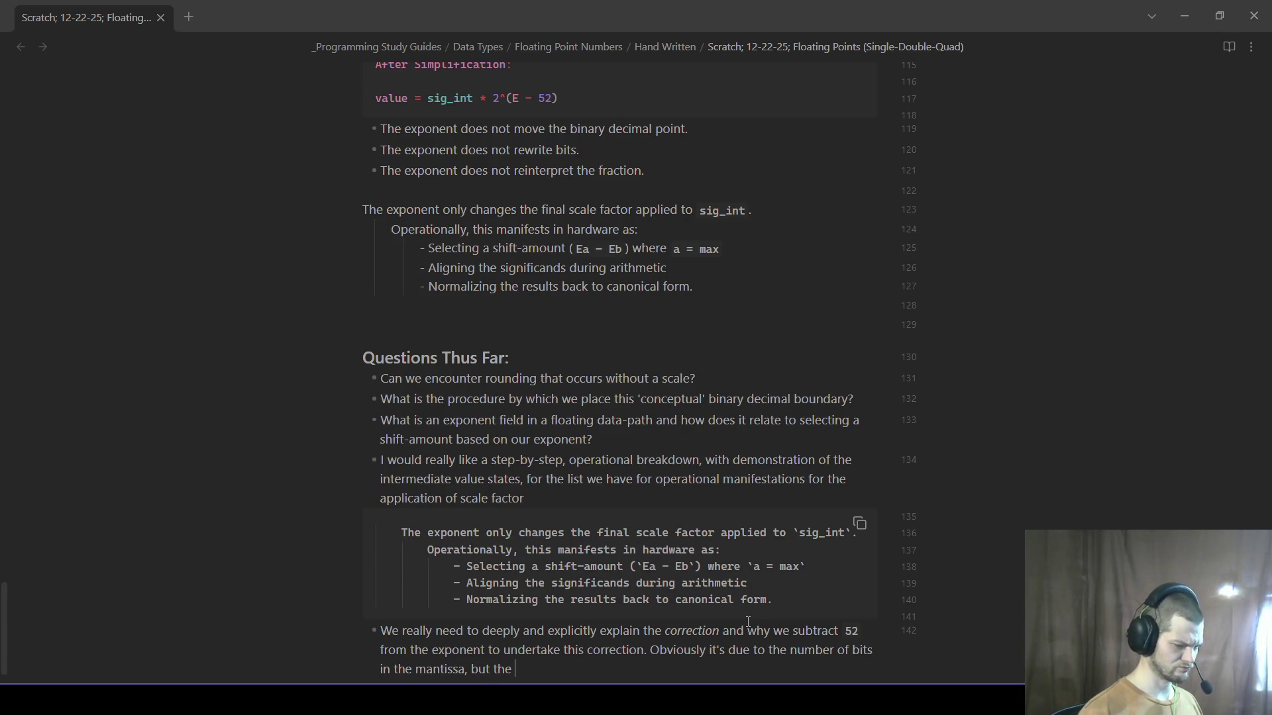
{"action": "type", "text": " reasoning itself "}
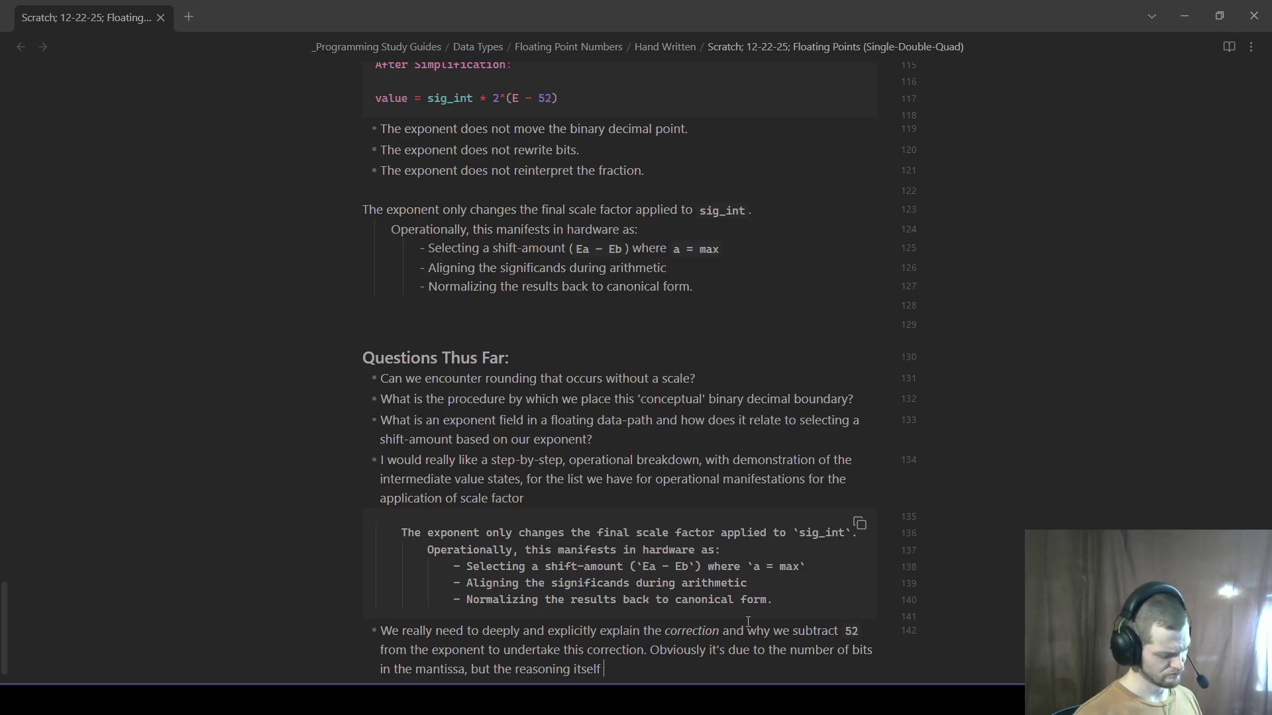
{"action": "type", "text": "has not been"}
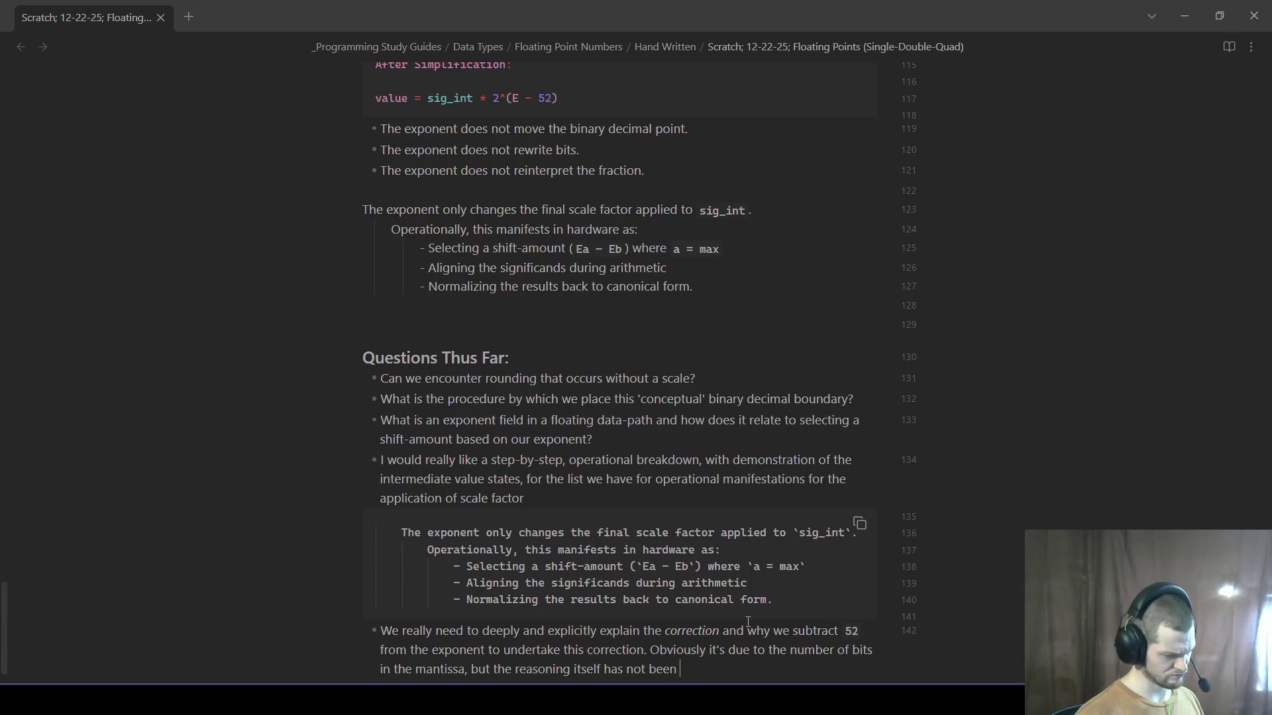
{"action": "type", "text": " defined at enough detaiu"}
- Finish the bullet on why 52 is subtracted, with *correction* italic, ending 'defined at enough detail.'
{"action": "key", "text": "BackSpace"}
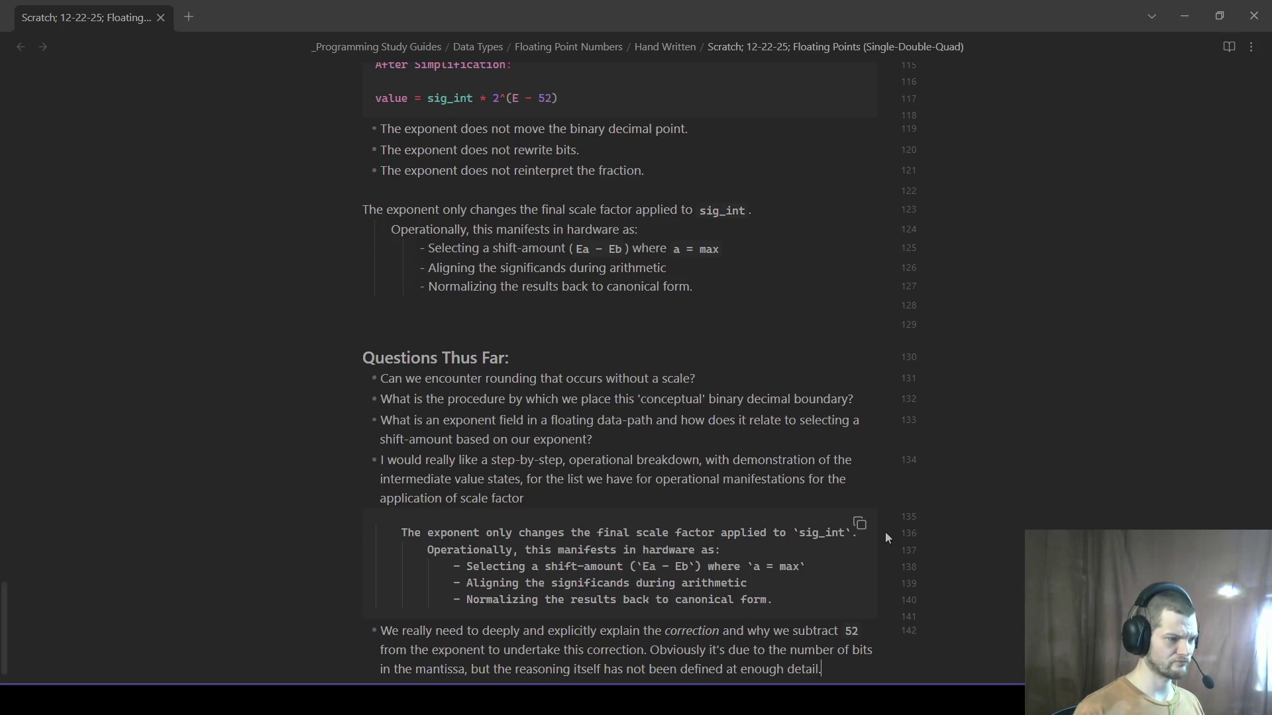
{"action": "left_click_drag", "start_coordinate": [453, 306], "coordinate": [449, 287]}
- Write 'The exponent tells the data-path:' above Questions Thus Far with an empty line beneath it
{"action": "left_click", "coordinate": [446, 316]}
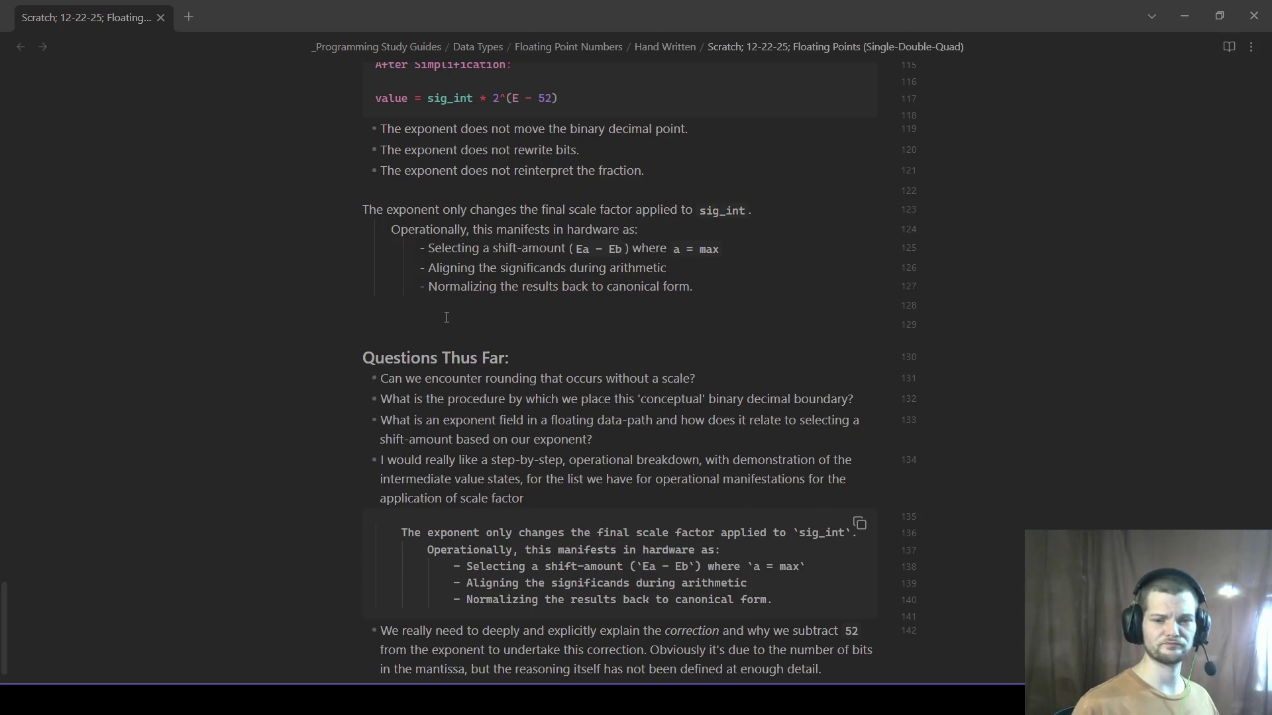
{"action": "type", "text": "The exponent tells the data"}
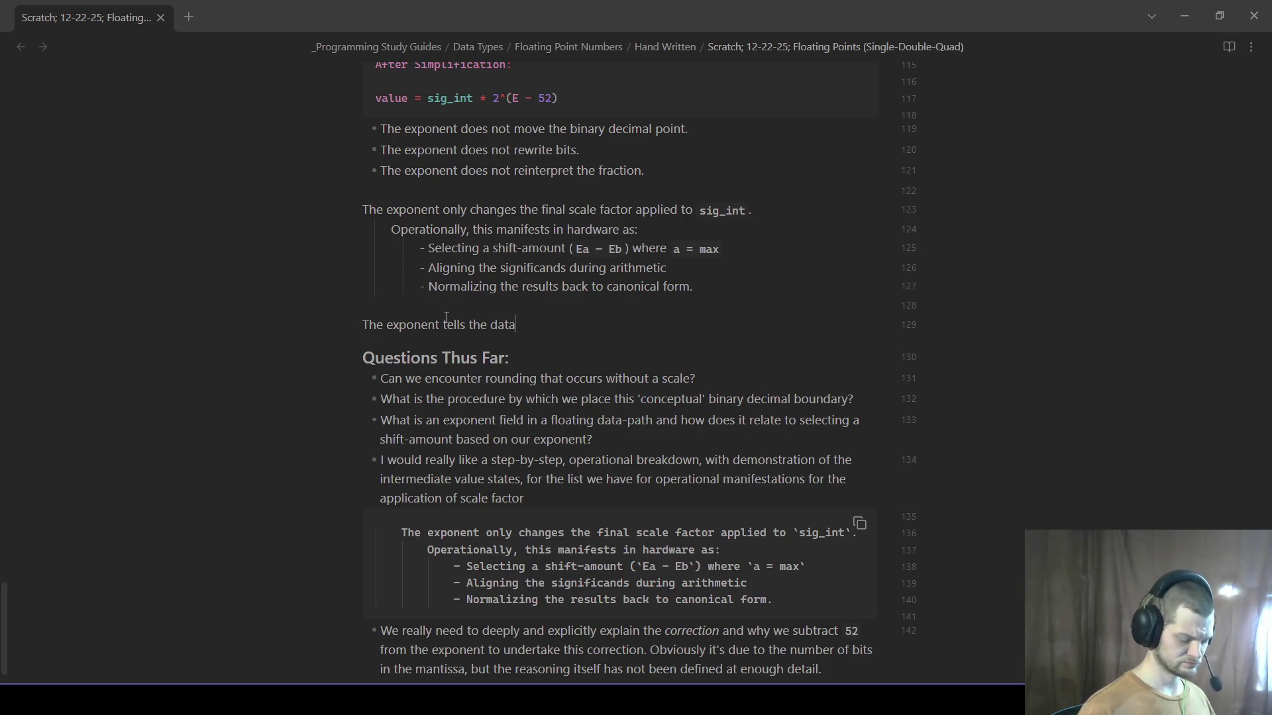
{"action": "type", "text": "=path"}
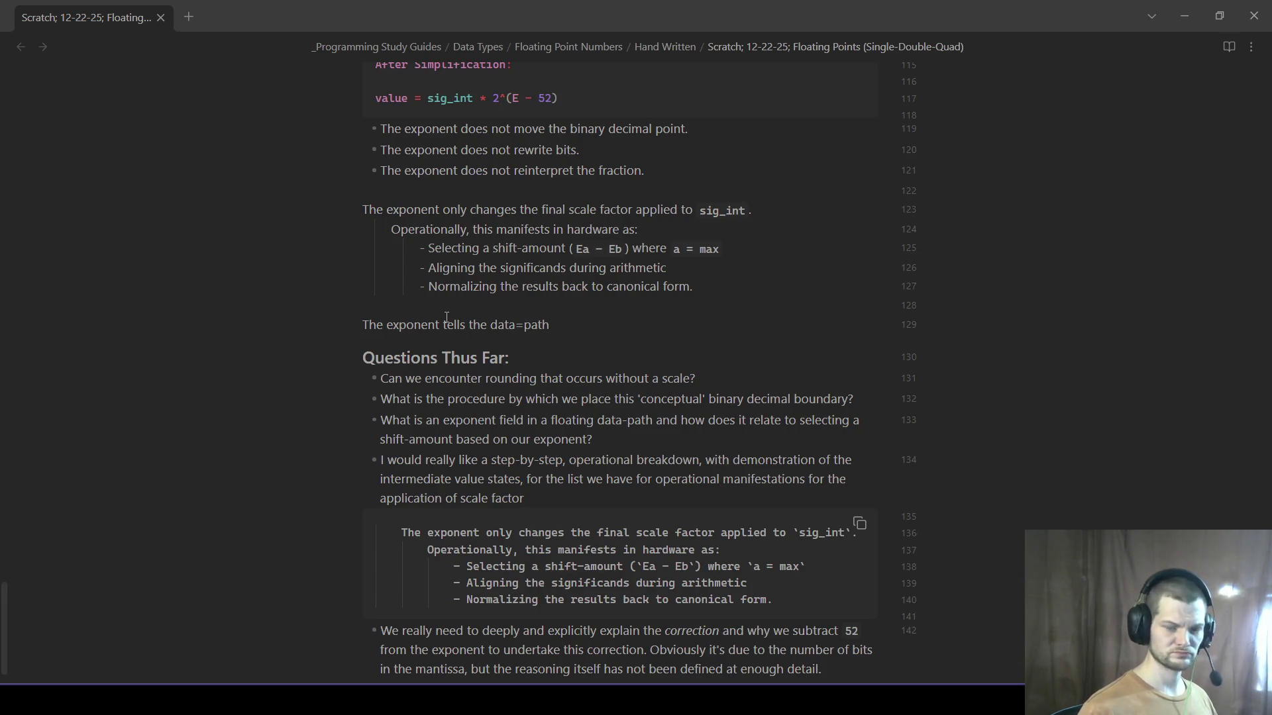
{"action": "key", "text": "BackSpace"}
{"action": "key", "text": "BackSpace"}
{"action": "key", "text": "BackSpace"}
{"action": "key", "text": "BackSpace"}
{"action": "key", "text": "BackSpace"}
{"action": "type", "text": "-pa"}
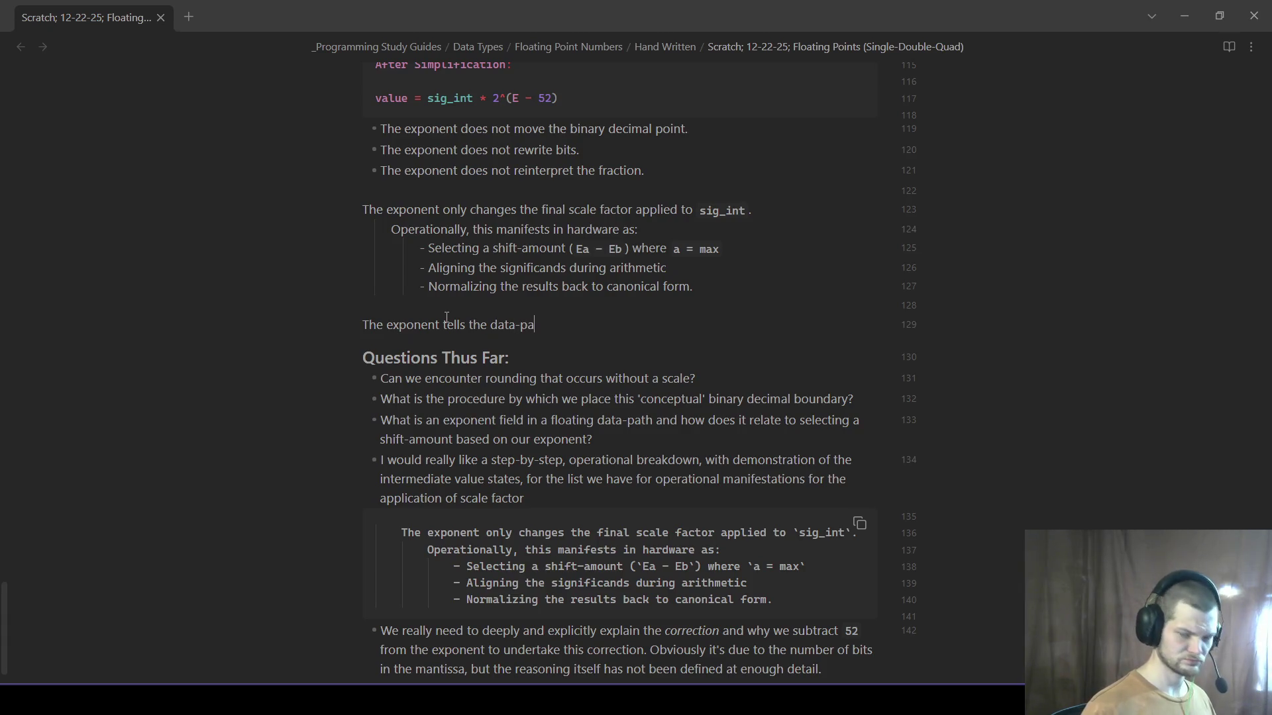
{"action": "type", "text": "th "}
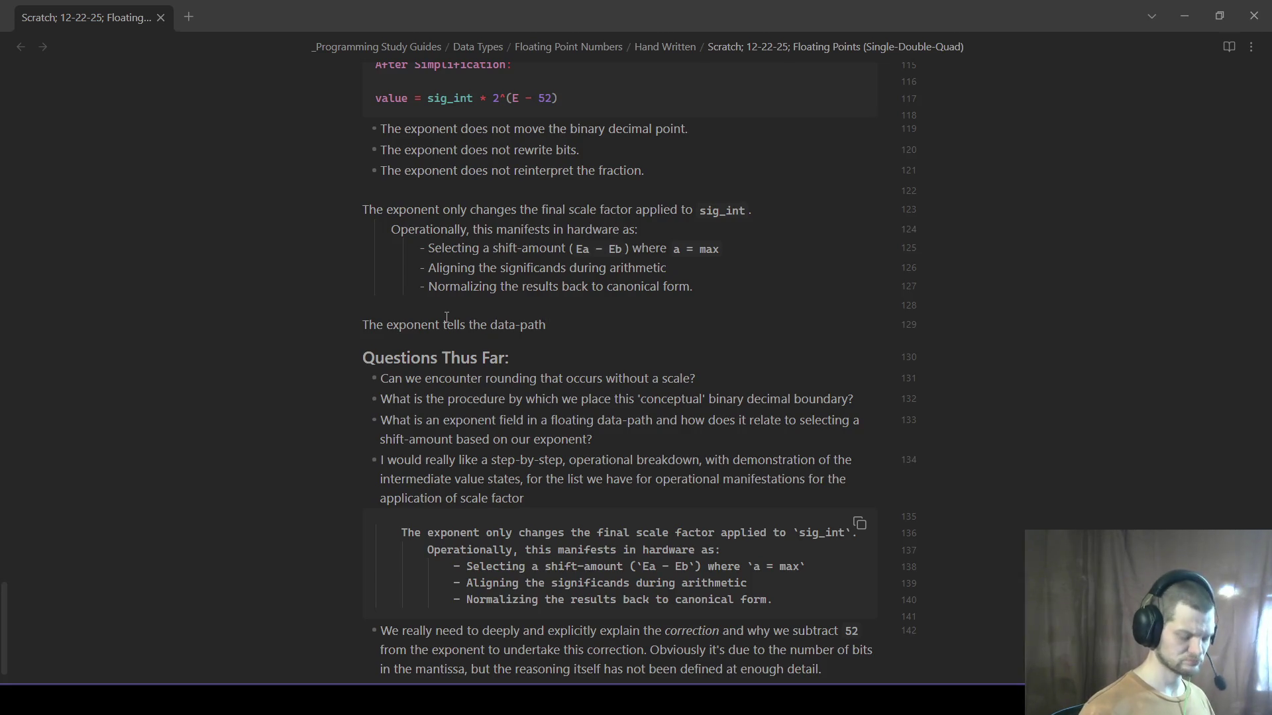
{"action": "type", "text": ":"}
{"action": "key", "text": "Return"}
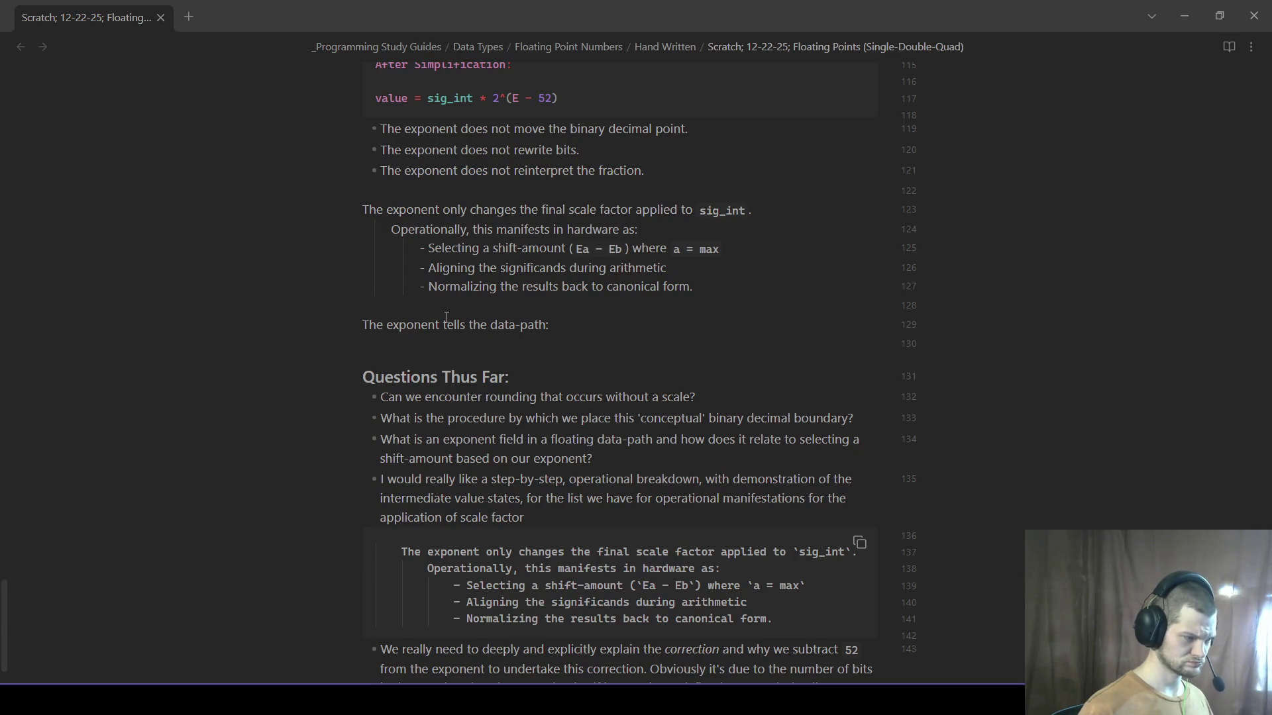
{"action": "right_click", "coordinate": [454, 346]}
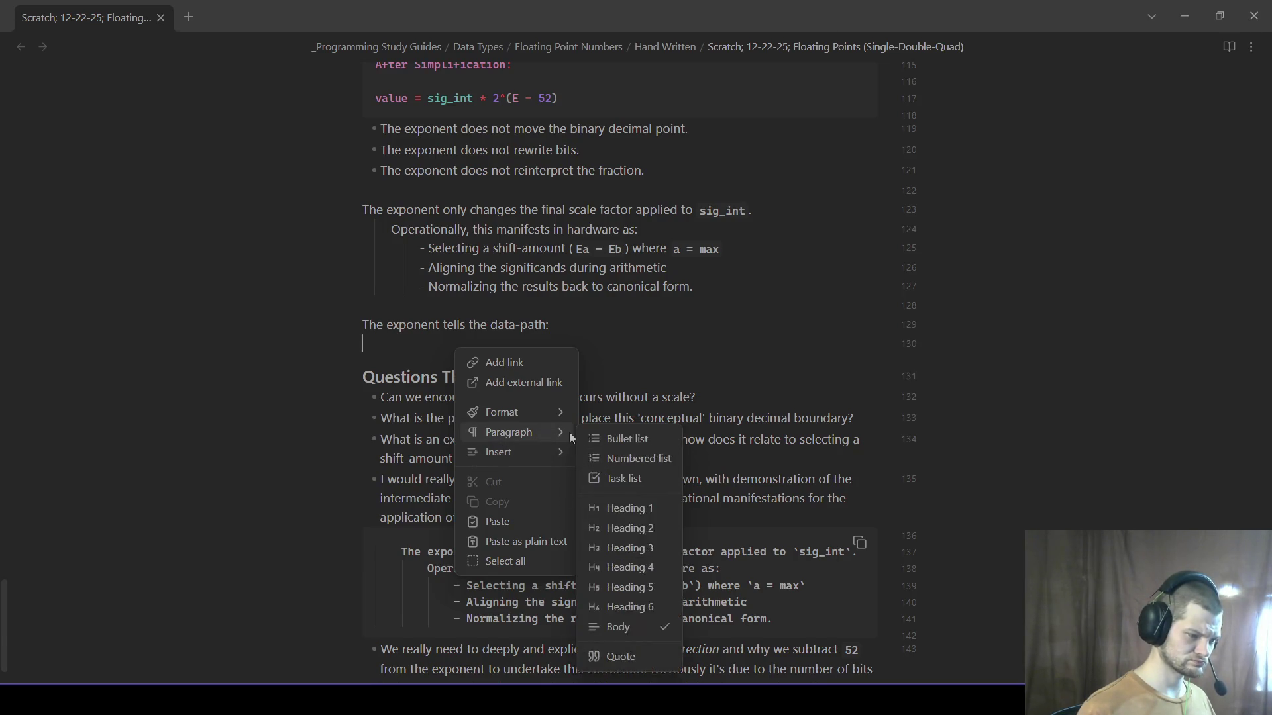
{"action": "mouse_move", "coordinate": [509, 432]}
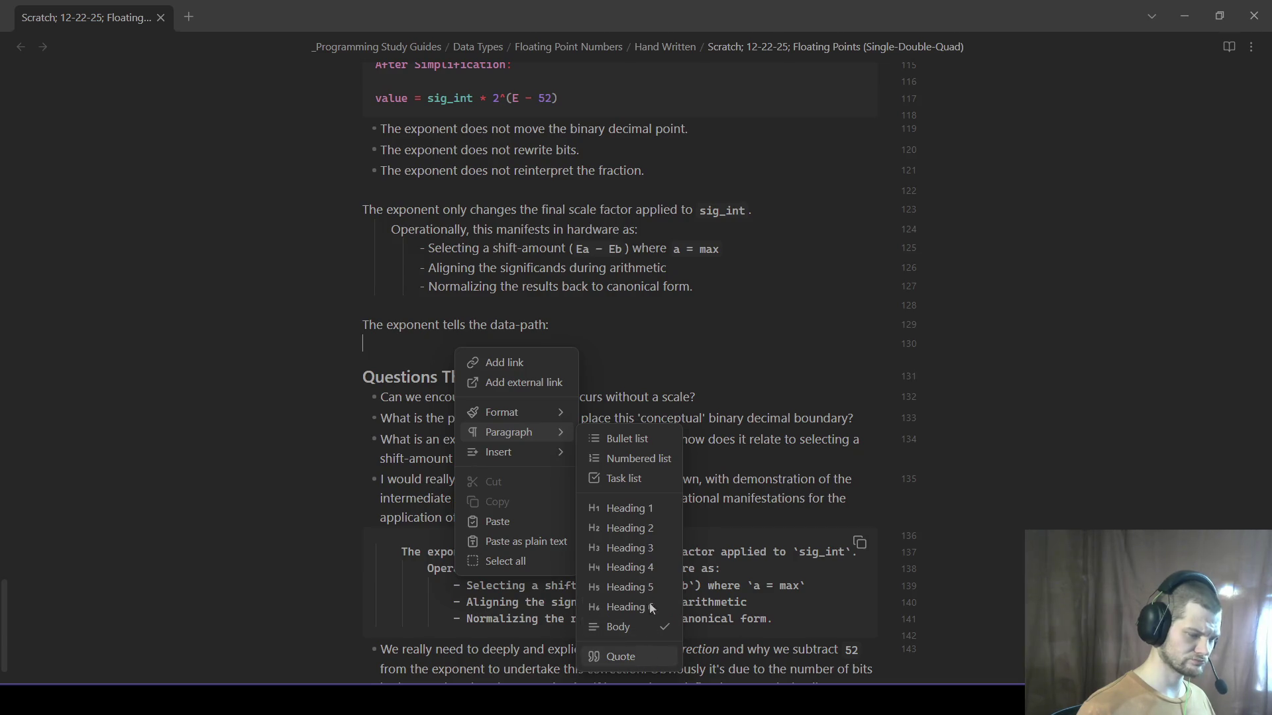
- Make the empty line a quote stating each significand integer increment represents `2^e` units
{"action": "left_click", "coordinate": [632, 656]}
{"action": "type", "text": "Each inc"}
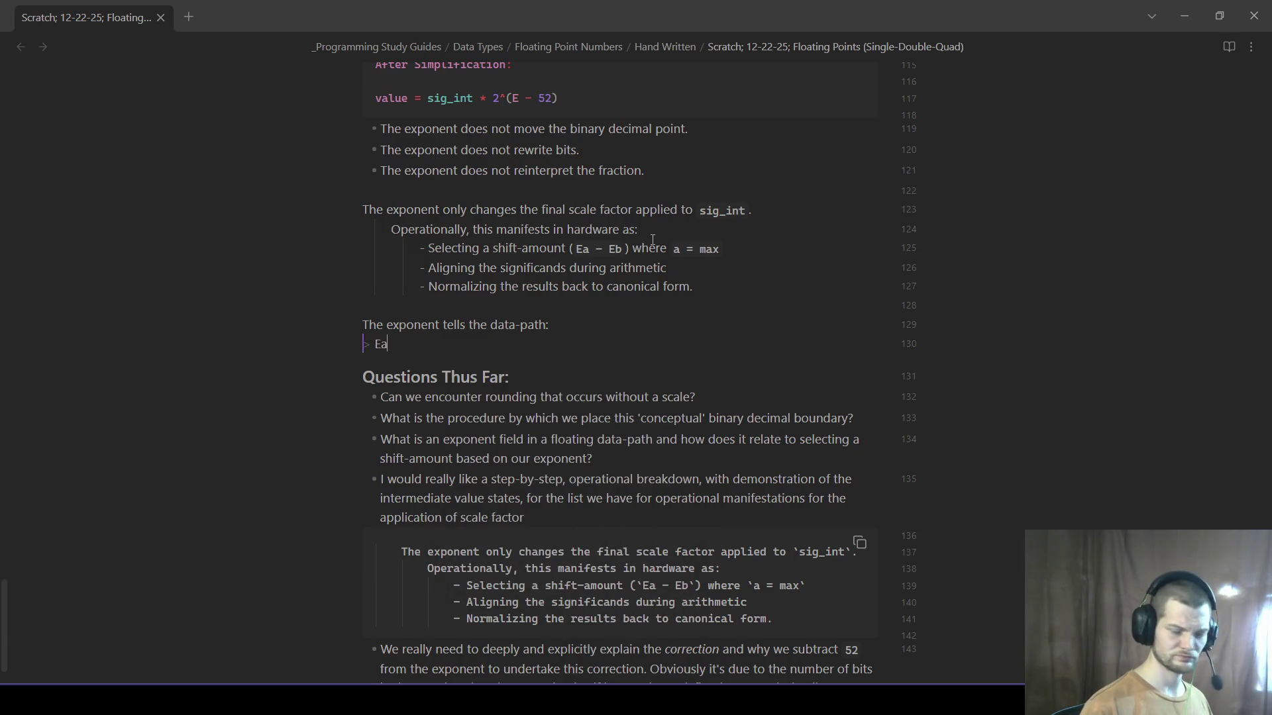
{"action": "type", "text": "rement of the signficant o"}
{"action": "key", "text": "BackSpace"}
{"action": "key", "text": "BackSpace"}
{"action": "key", "text": "BackSpace"}
{"action": "key", "text": "BackSpace"}
{"action": "key", "text": "BackSpace"}
{"action": "type", "text": "ificand integer rpepres"}
{"action": "key", "text": "BackSpace"}
{"action": "key", "text": "BackSpace"}
{"action": "key", "text": "BackSpace"}
{"action": "key", "text": "BackSpace"}
{"action": "key", "text": "BackSpace"}
{"action": "key", "text": "BackSpace"}
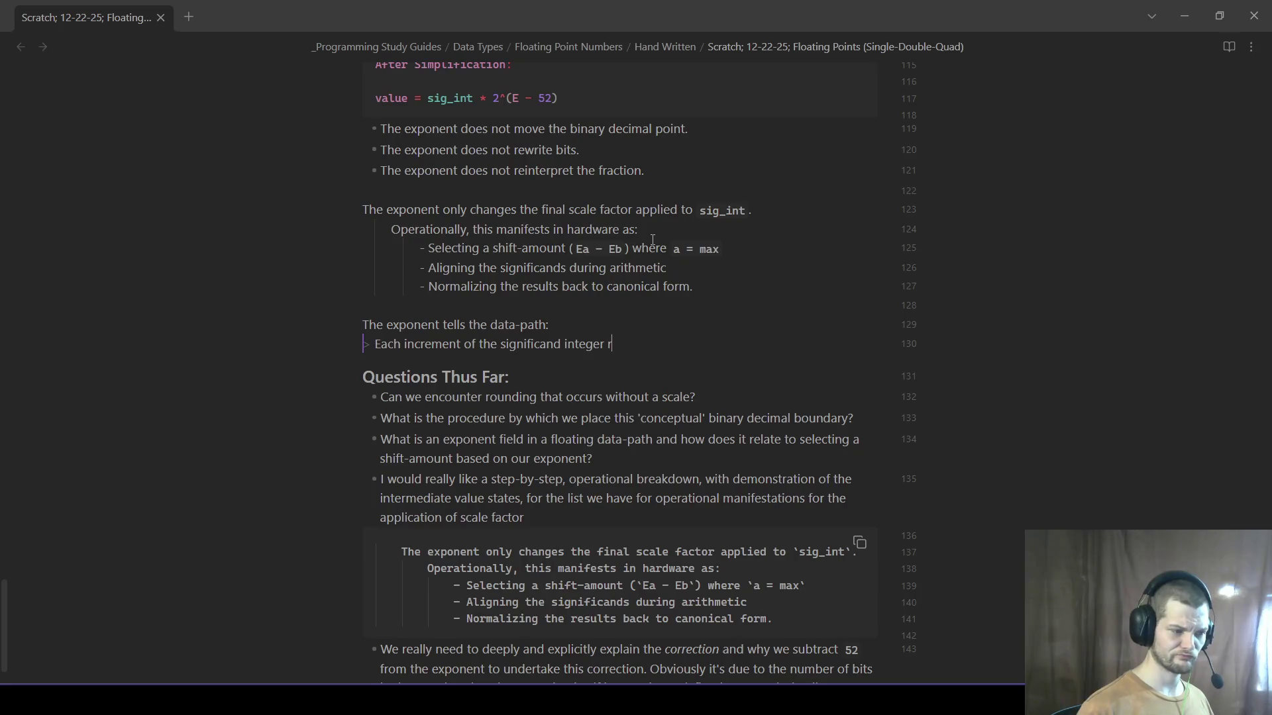
{"action": "type", "text": "presents 2"}
{"action": "key", "text": "BackSpace"}
{"action": "type", "text": "`2^"}
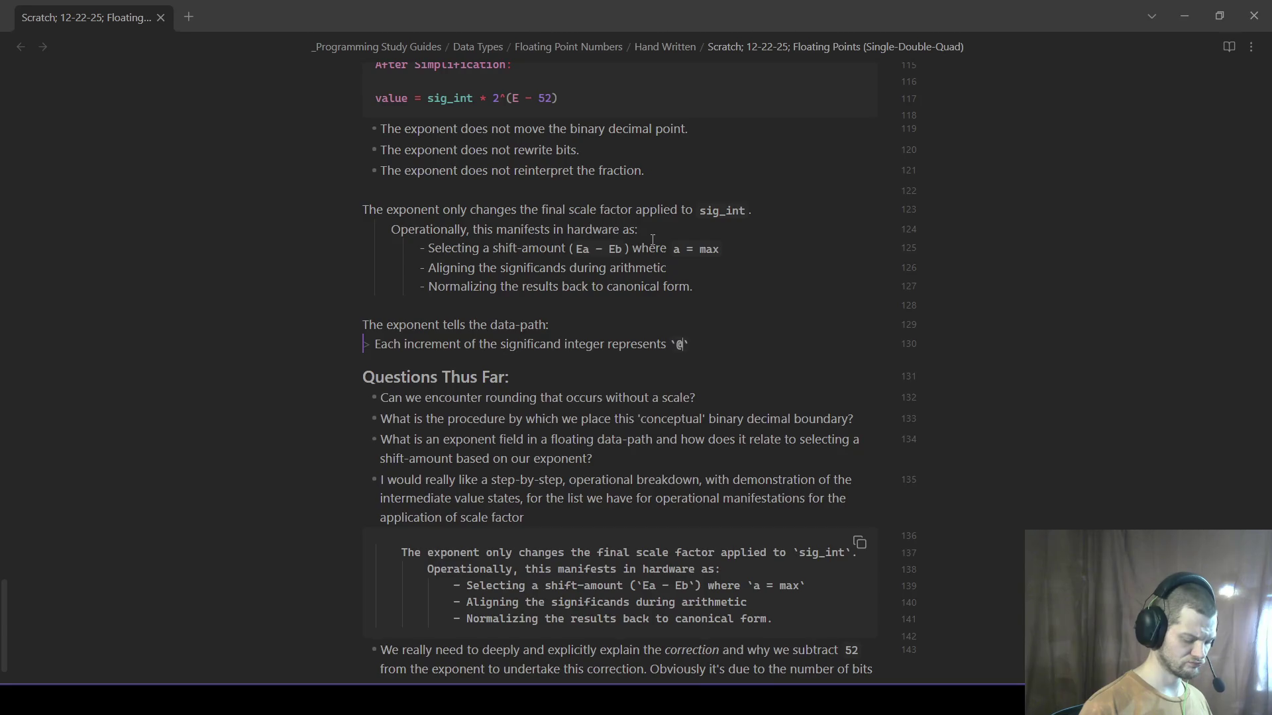
{"action": "key", "text": "BackSpace"}
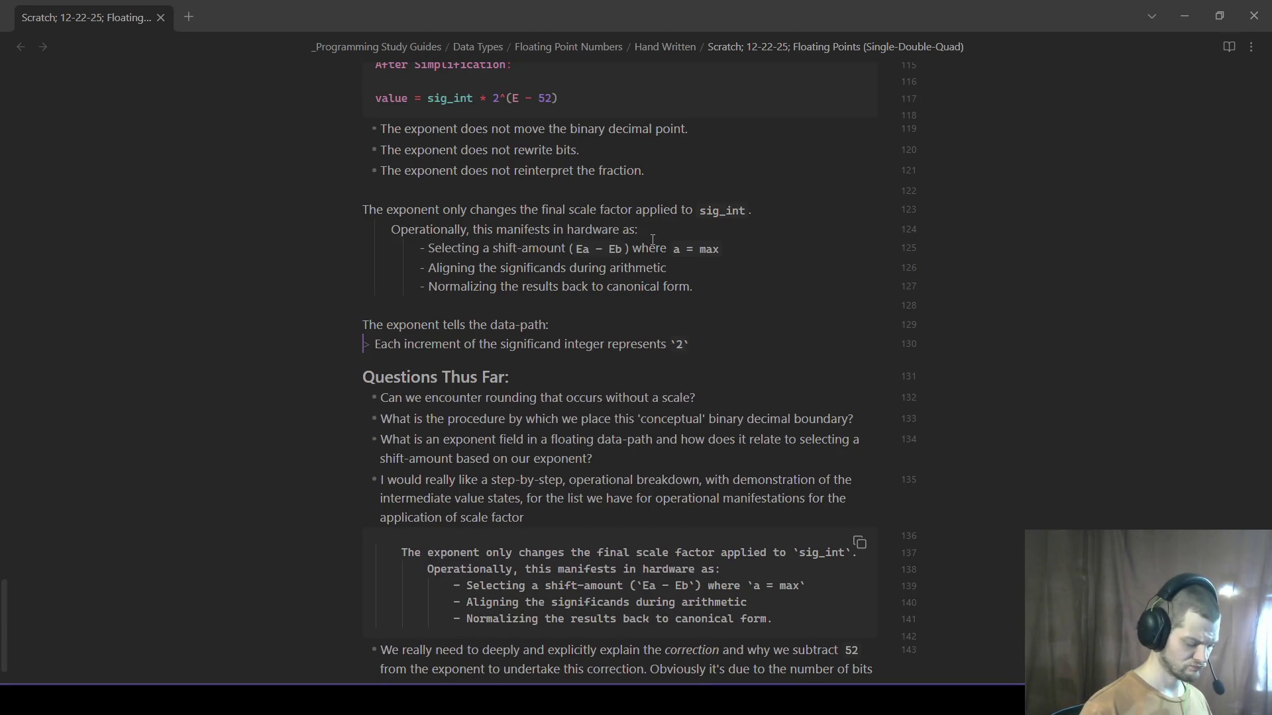
{"action": "type", "text": "^e"}
{"action": "key", "text": "Right"}
{"action": "type", "text": "units,"}
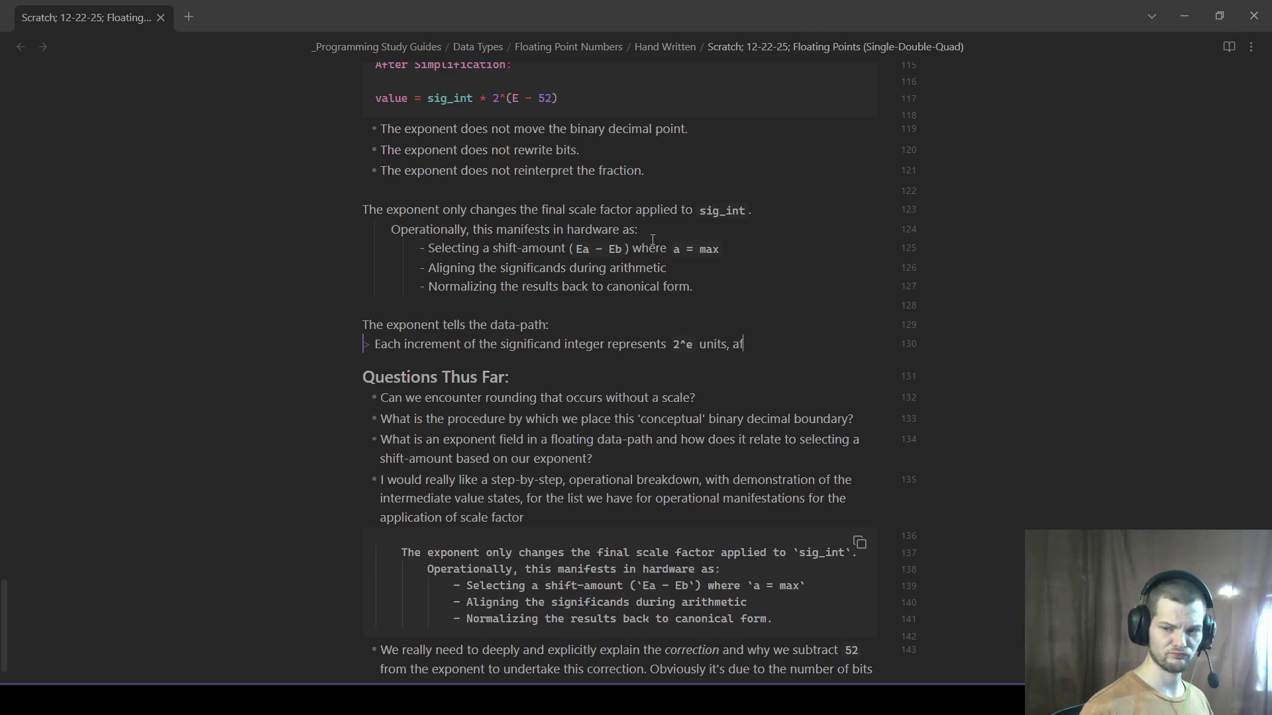
{"action": "key", "text": "BackSpace"}
{"action": "type", "text": "after correcting "}
{"action": "type", "text": "for the s"}
{"action": "type", "text": "ignfic"}
- Finish the quote with 'The subtraction `e − 52` is that correction.' and add blank lines beneath it
{"action": "key", "text": "BackSpace"}
{"action": "key", "text": "BackSpace"}
{"action": "key", "text": "BackSpace"}
{"action": "key", "text": "BackSpace"}
{"action": "type", "text": "ig"}
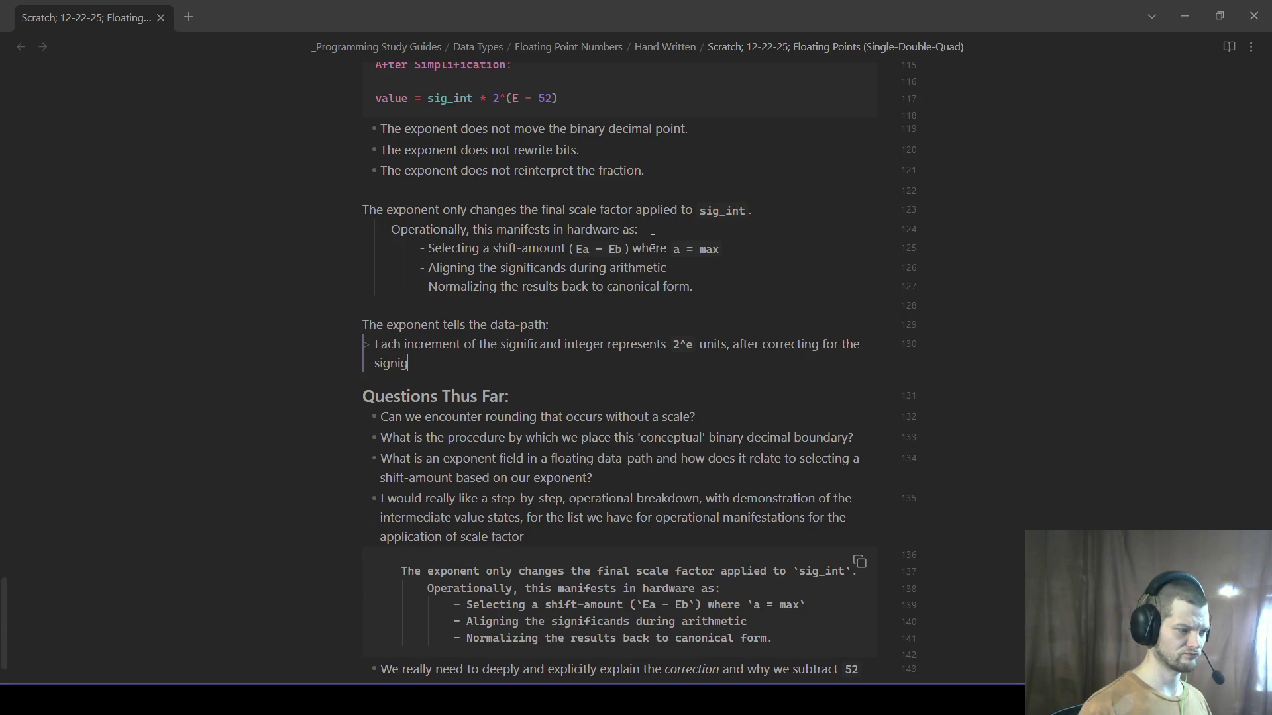
{"action": "key", "text": "BackSpace"}
{"action": "type", "text": "ficands contru"}
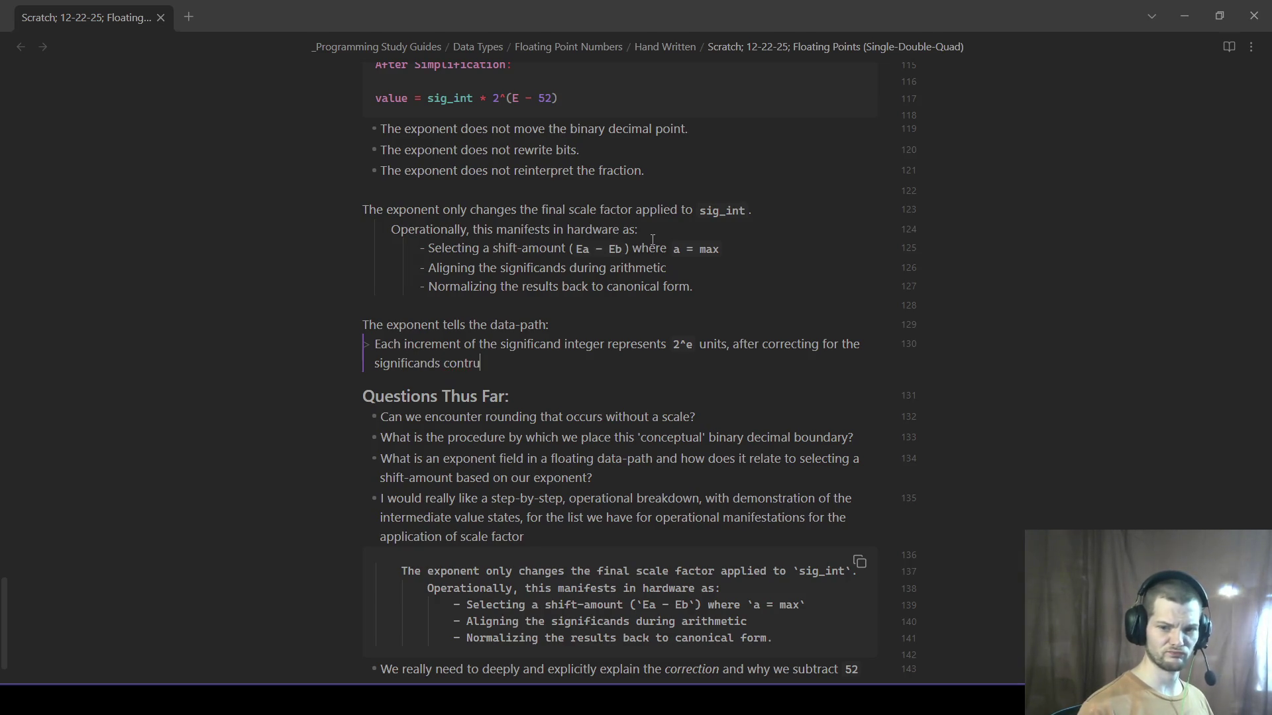
{"action": "type", "text": "ted"}
{"action": "key", "text": "BackSpace"}
{"action": "key", "text": "BackSpace"}
{"action": "key", "text": "BackSpace"}
{"action": "key", "text": "BackSpace"}
{"action": "key", "text": "BackSpace"}
{"action": "key", "text": "BackSpace"}
{"action": "type", "text": "struction."}
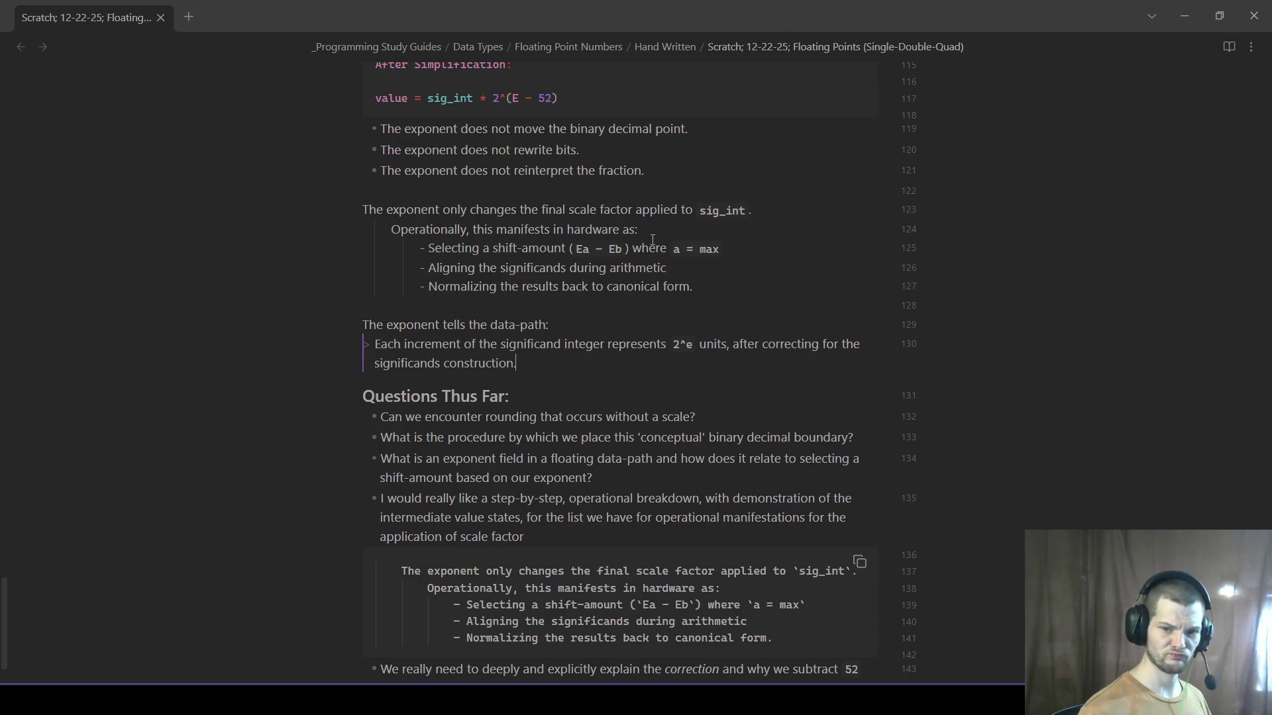
{"action": "type", "text": "The"}
{"action": "key", "text": "BackSpace"}
{"action": "key", "text": "BackSpace"}
{"action": "key", "text": "BackSpace"}
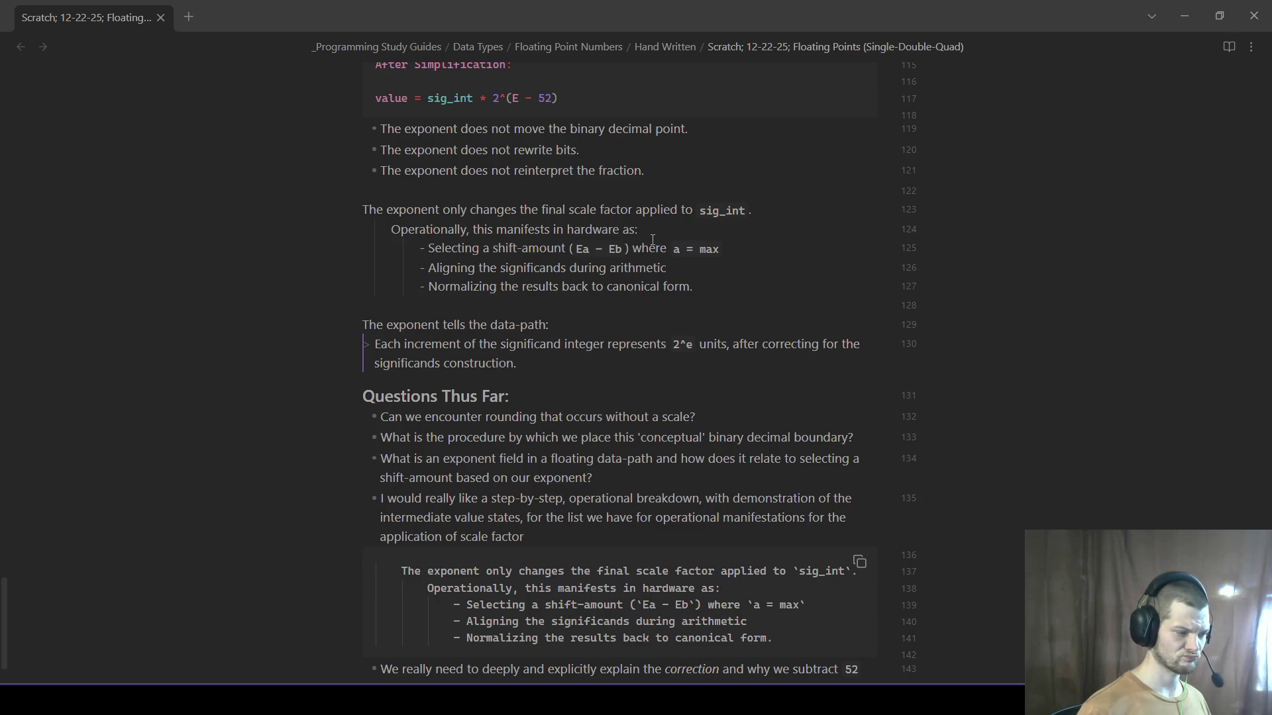
{"action": "type", "text": " The"}
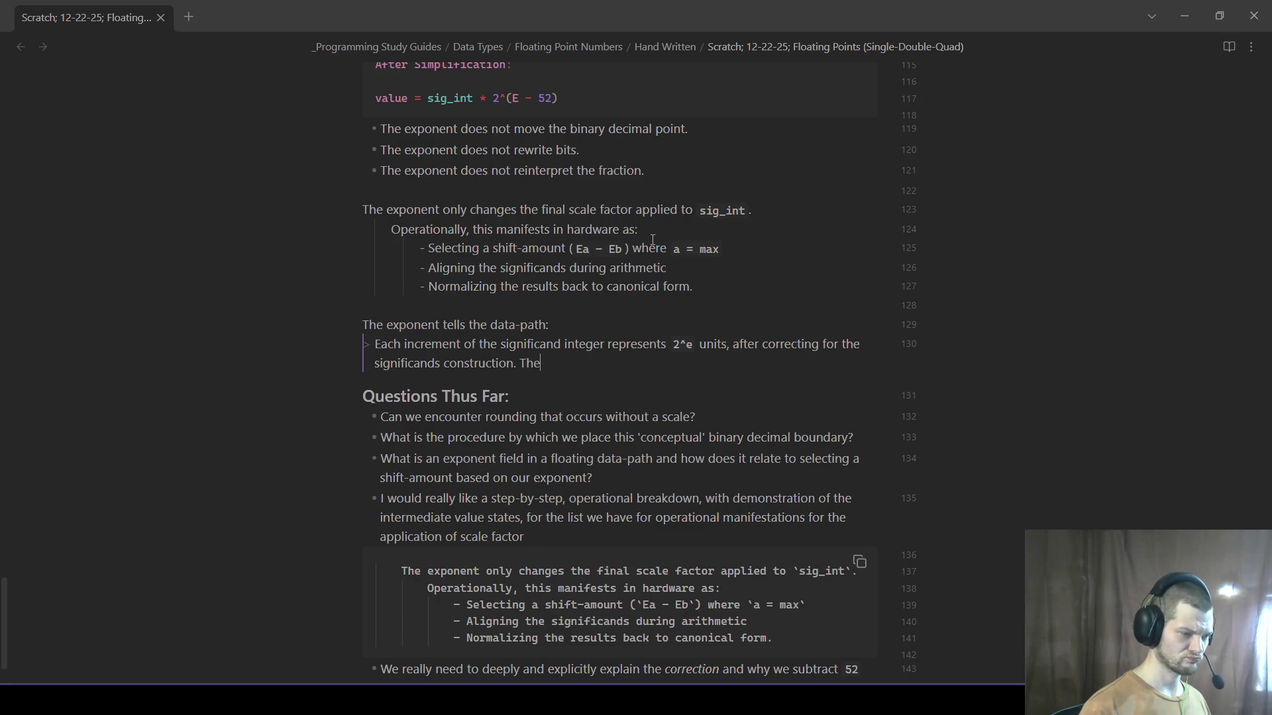
{"action": "type", "text": "ubtraction "}
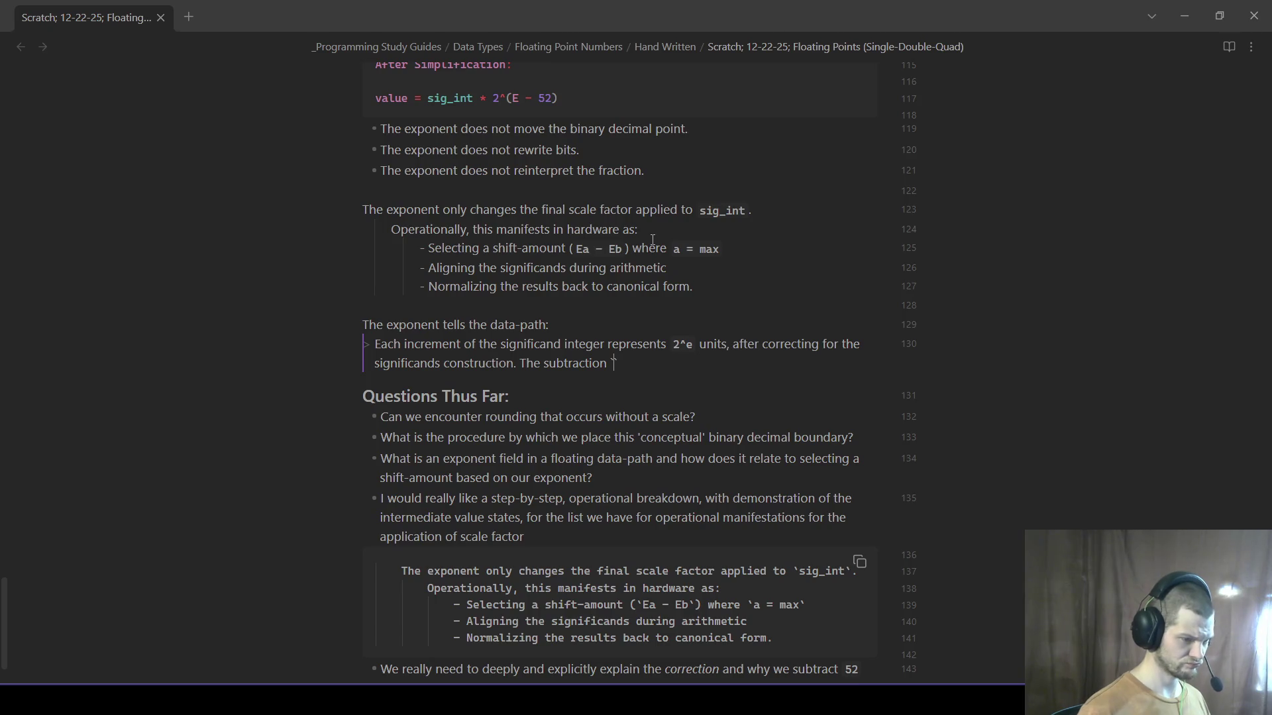
{"action": "type", "text": "e - 52` is that correction."}
{"action": "key", "text": "Down"}
{"action": "key", "text": "Return"}
{"action": "key", "text": "BackSpace"}
{"action": "left_click", "coordinate": [820, 355]}
{"action": "key", "text": "Return"}
{"action": "key", "text": "Return"}
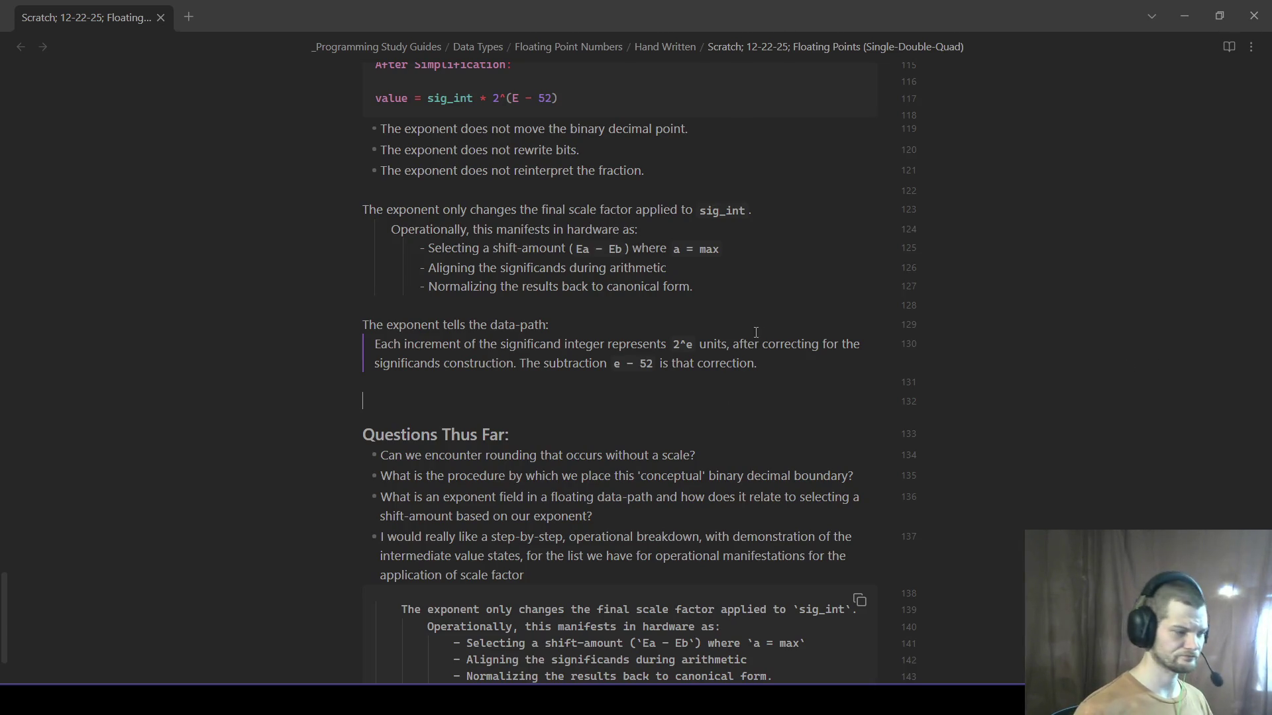
{"action": "type", "text": "##"}
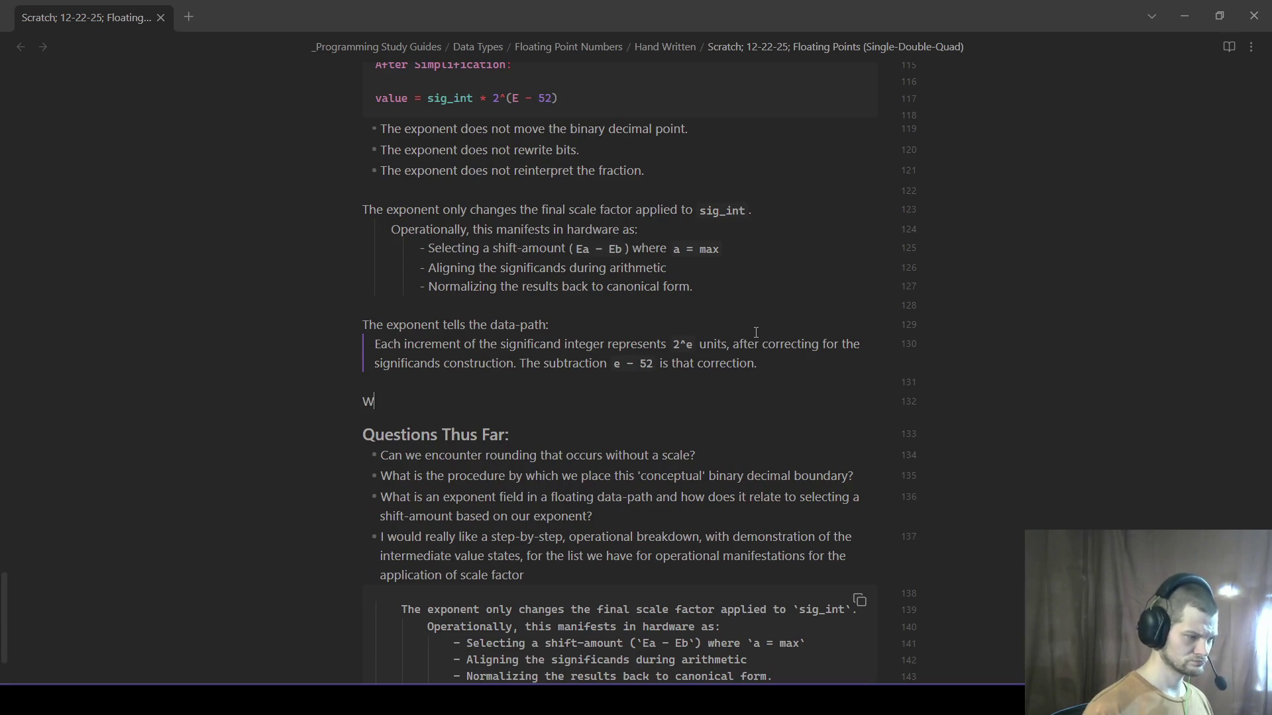
- Clean up the draft heading into 'Why E − 52?' with empty lines below it
{"action": "key", "text": "BackSpace"}
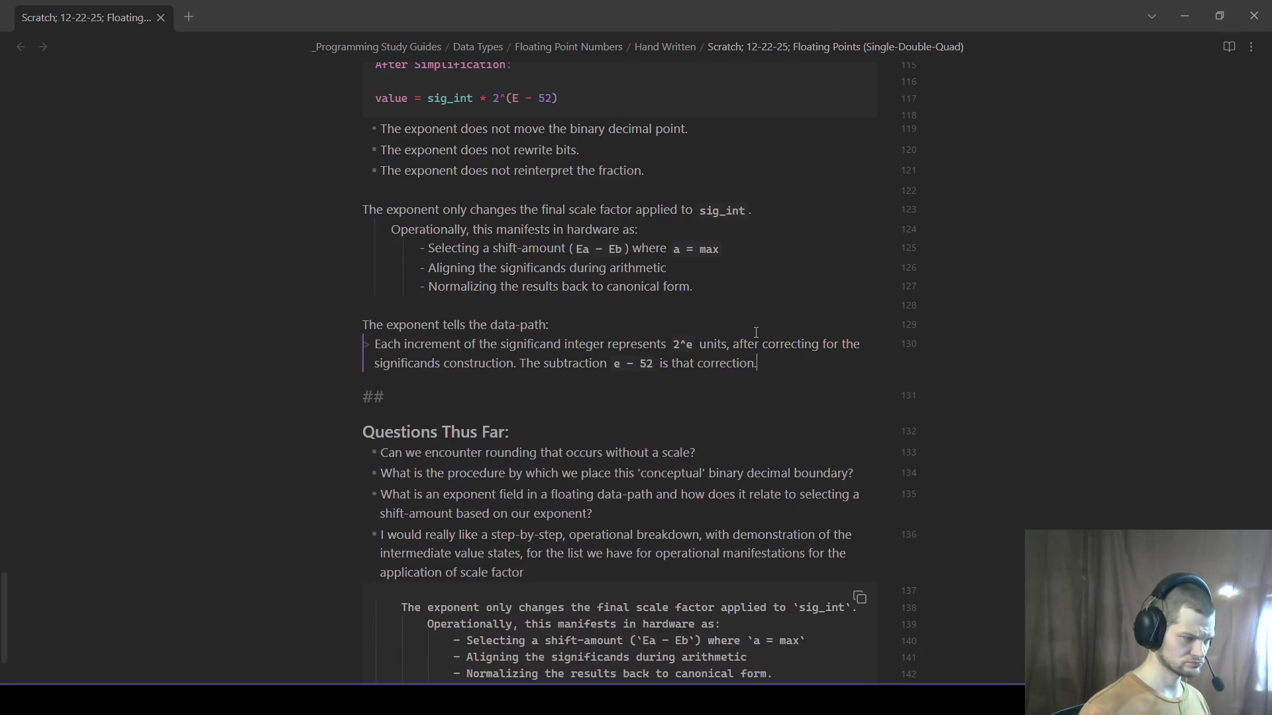
{"action": "key", "text": "BackSpace"}
{"action": "type", "text": "@#"}
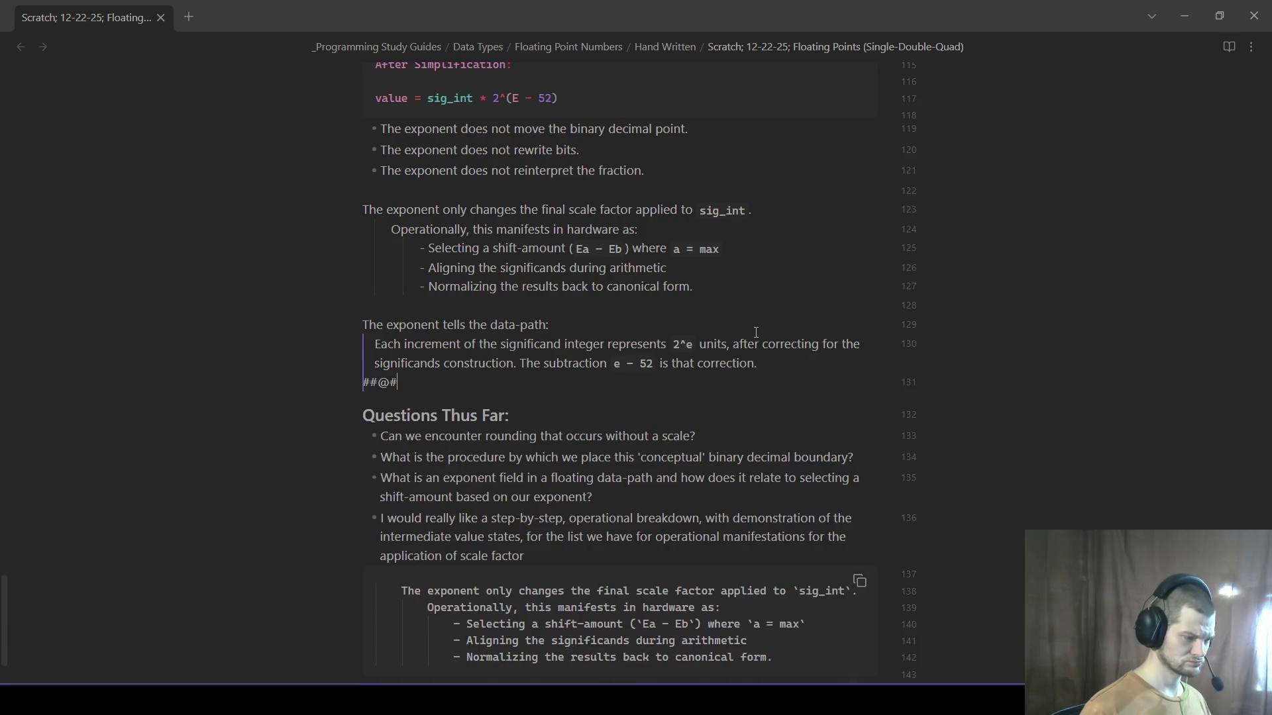
{"action": "key", "text": "BackSpace"}
{"action": "key", "text": "BackSpace"}
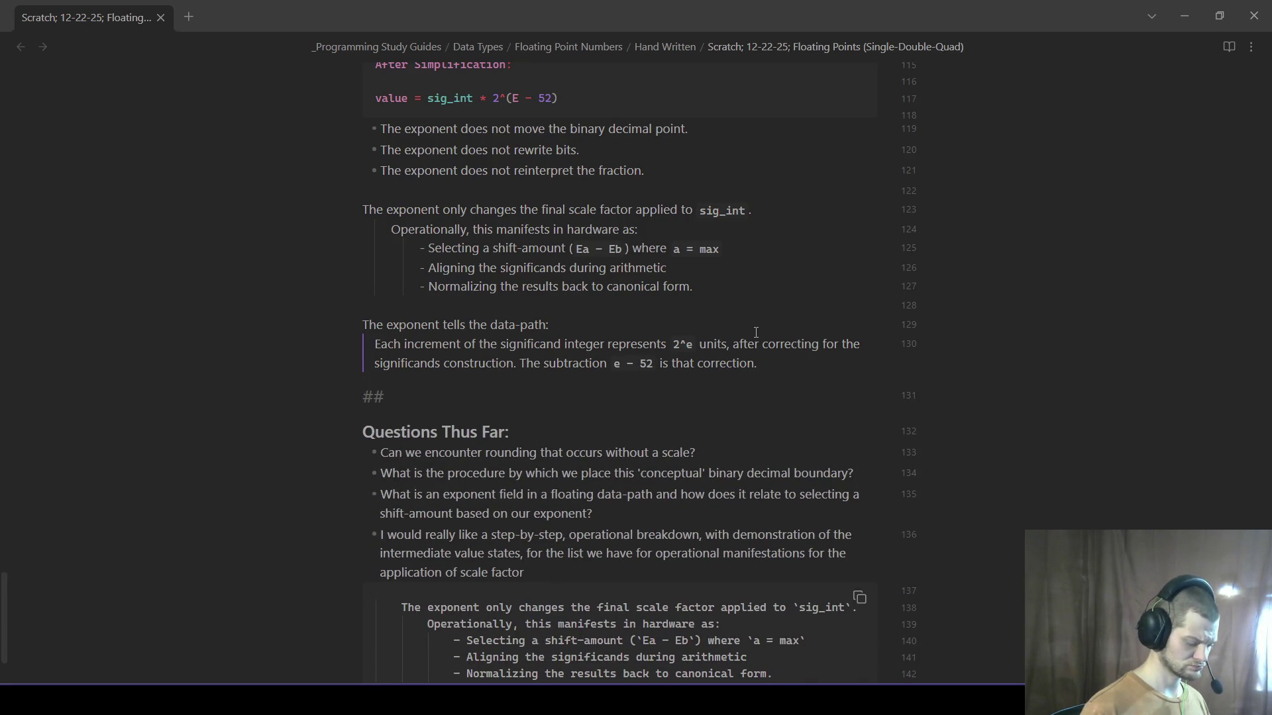
{"action": "type", "text": "# Whyt"}
{"action": "key", "text": "BackSpace"}
{"action": "type", "text": "The Net Scale Is"}
{"action": "key", "text": "BackSpace"}
{"action": "key", "text": "BackSpace"}
{"action": "key", "text": "BackSpace"}
{"action": "key", "text": "BackSpace"}
{"action": "key", "text": "BackSpace"}
{"action": "key", "text": "BackSpace"}
{"action": "type", "text": "`E - 52"}
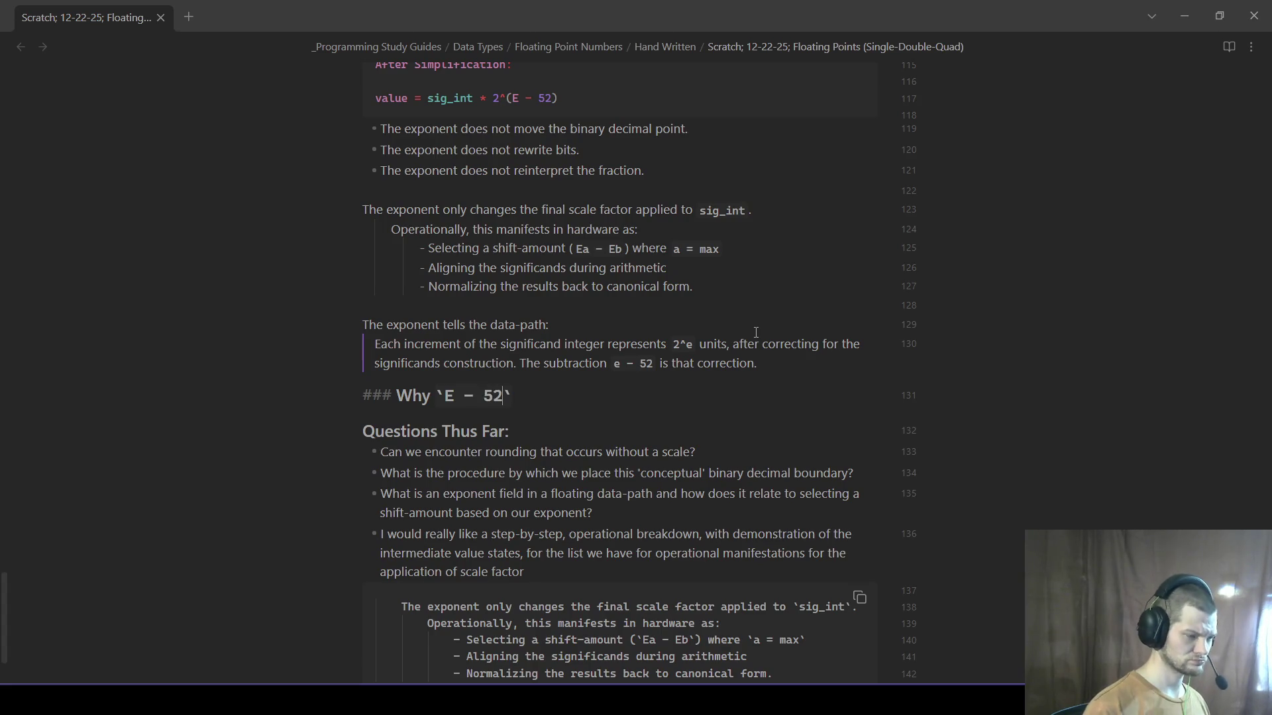
{"action": "type", "text": "?"}
{"action": "key", "text": "Return"}
{"action": "key", "text": "Return"}
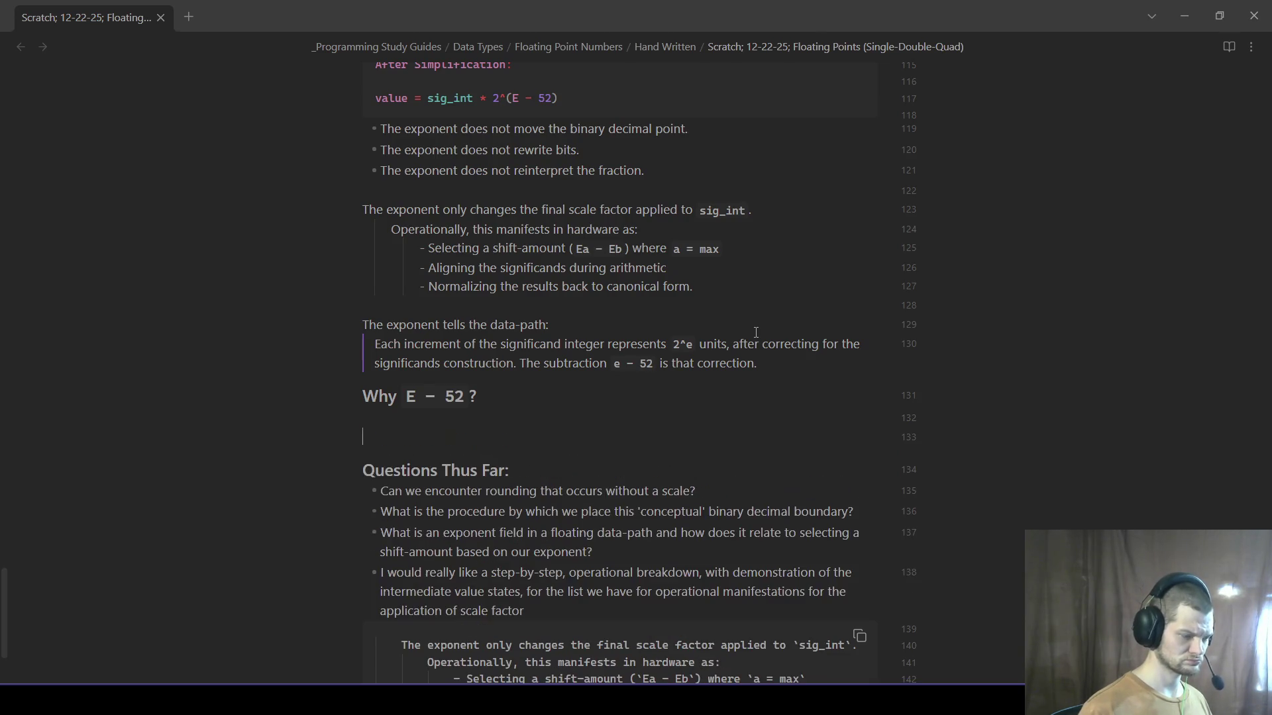
{"action": "key", "text": "Return"}
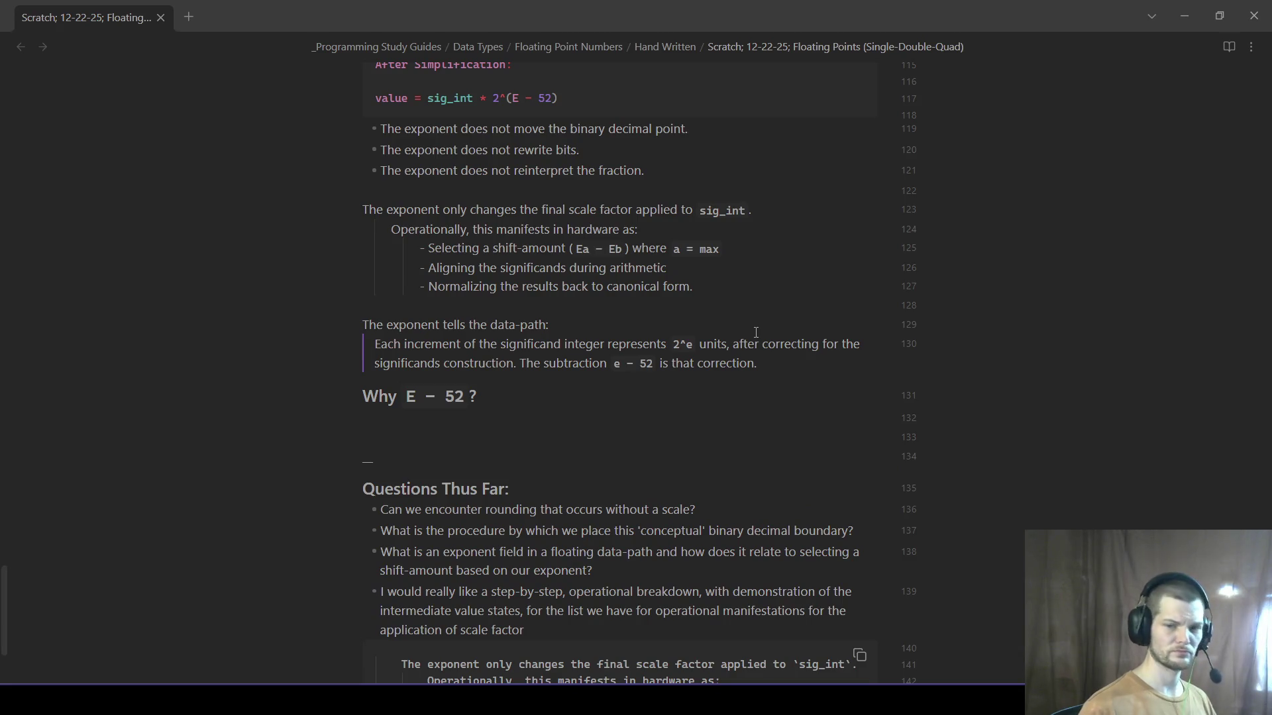
{"action": "type", "text": "Two indep"}
- Add a blank line after the paragraph ending 'is that correction.'
{"action": "key", "text": "Up"}
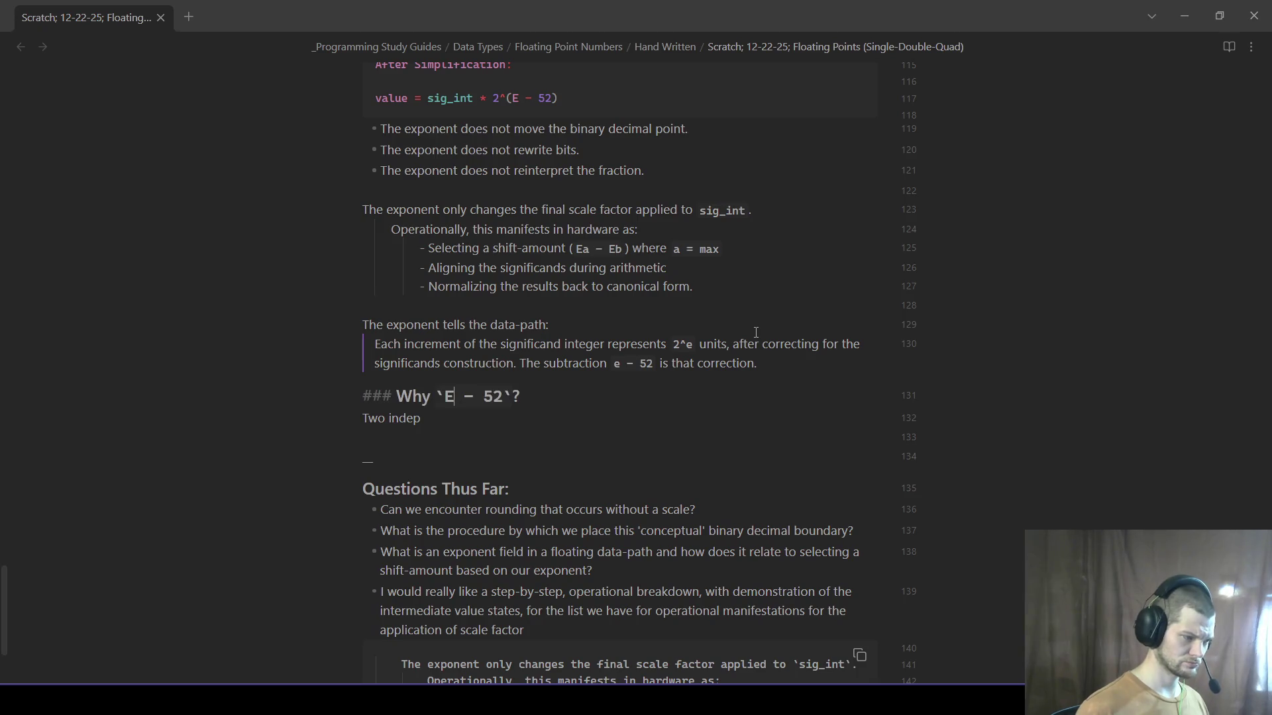
{"action": "key", "text": "Down"}
{"action": "key", "text": "Up"}
{"action": "key", "text": "Up"}
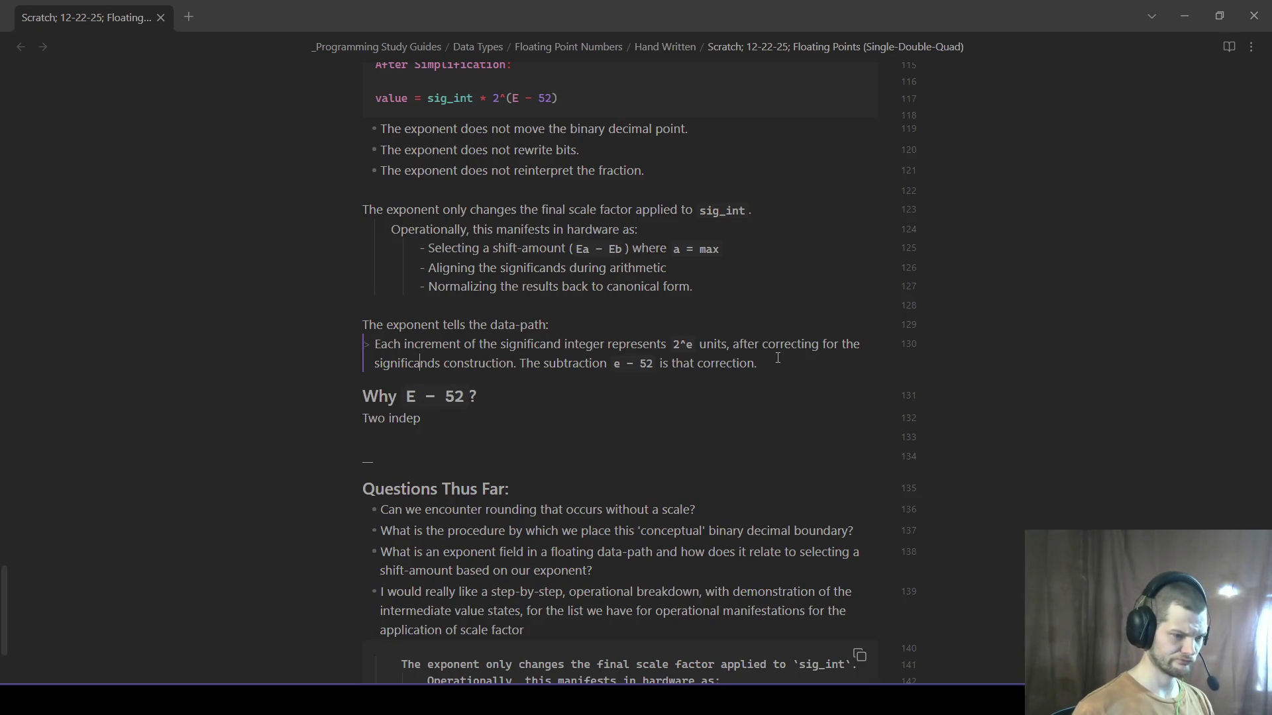
{"action": "key", "text": "Return"}
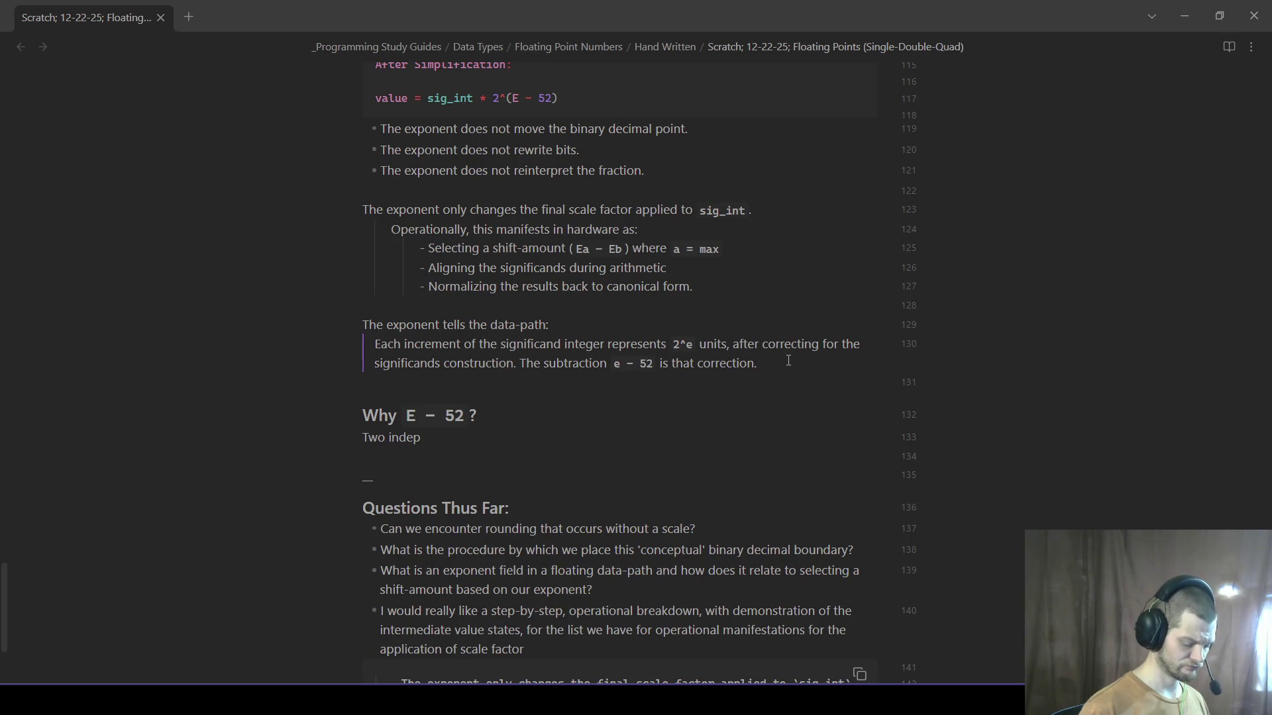
{"action": "type", "text": "---"}
- Put a --- horizontal divider on its own line between the correction paragraph and the heading
{"action": "left_click", "coordinate": [605, 457]}
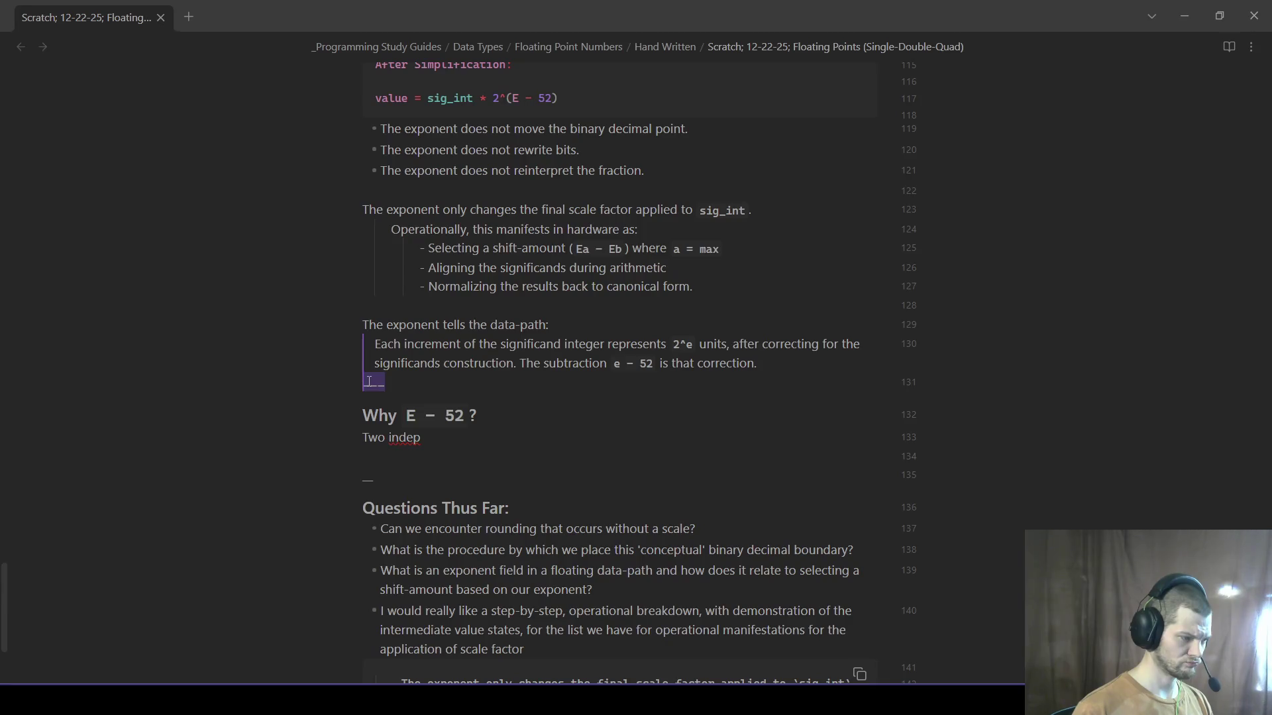
{"action": "key", "text": "Left"}
{"action": "key", "text": "BackSpace"}
{"action": "key", "text": "Down"}
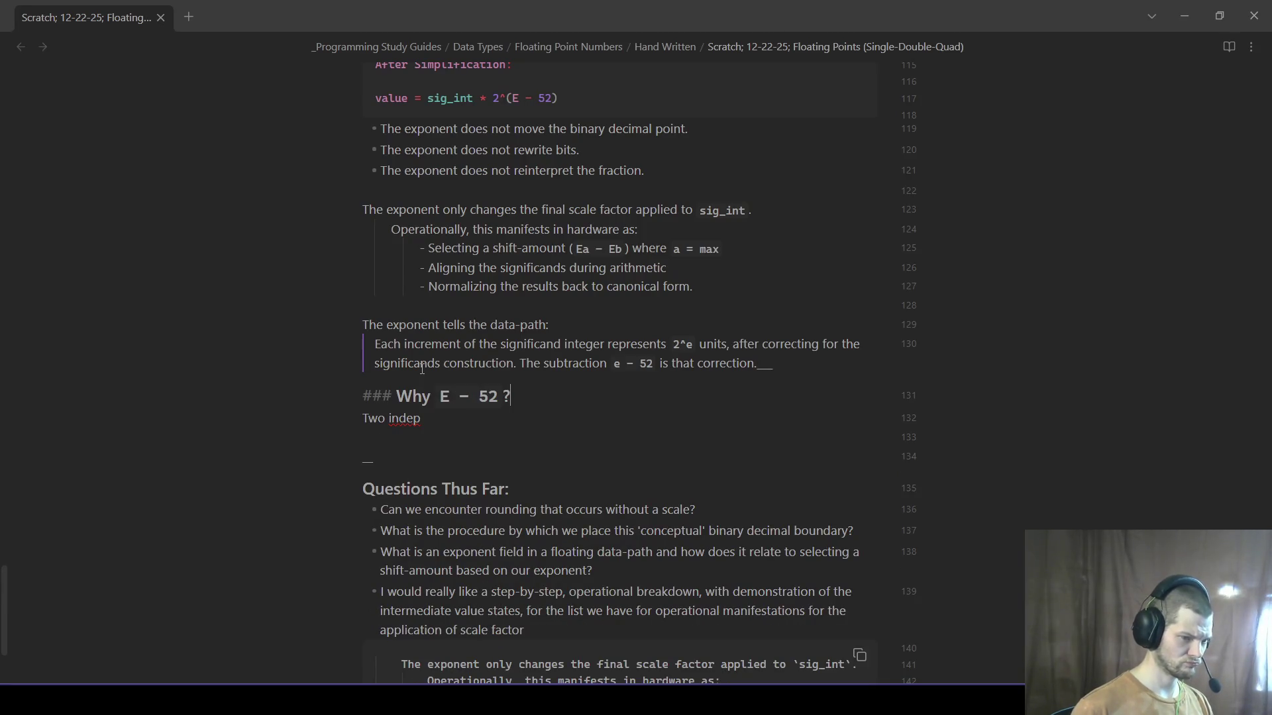
{"action": "left_click", "coordinate": [556, 378]}
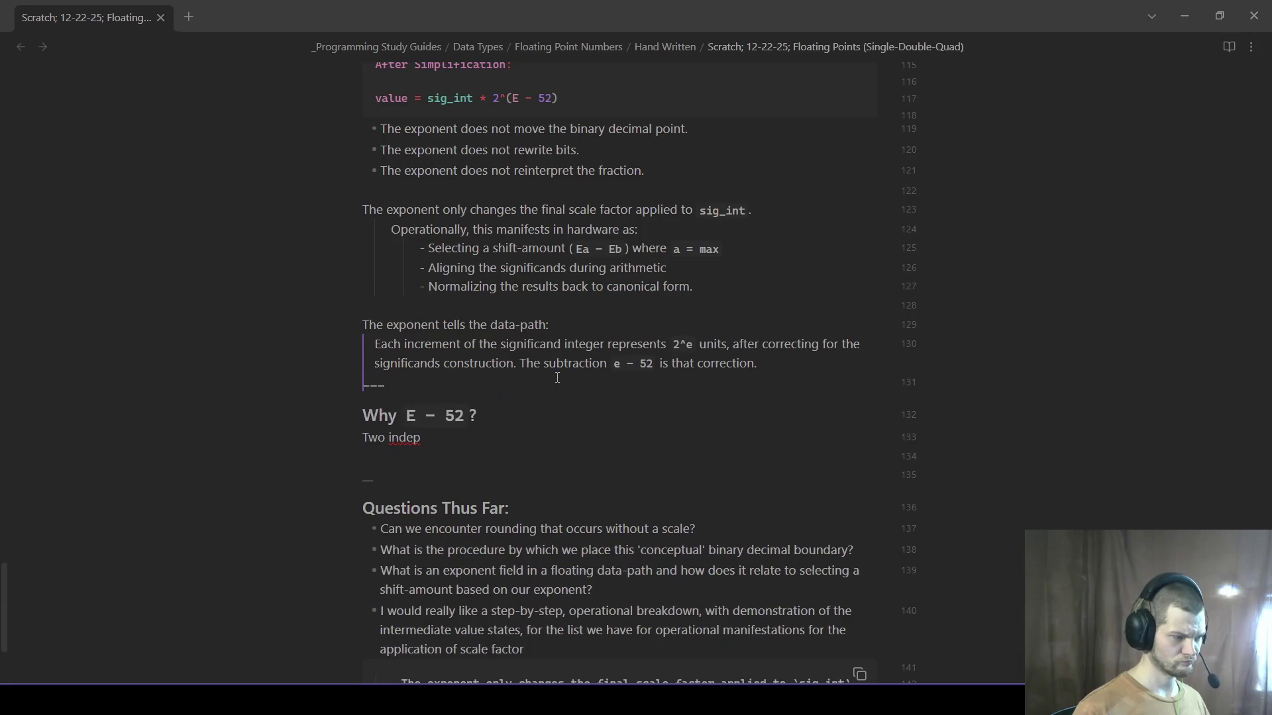
{"action": "left_click_drag", "start_coordinate": [760, 365], "coordinate": [789, 361]}
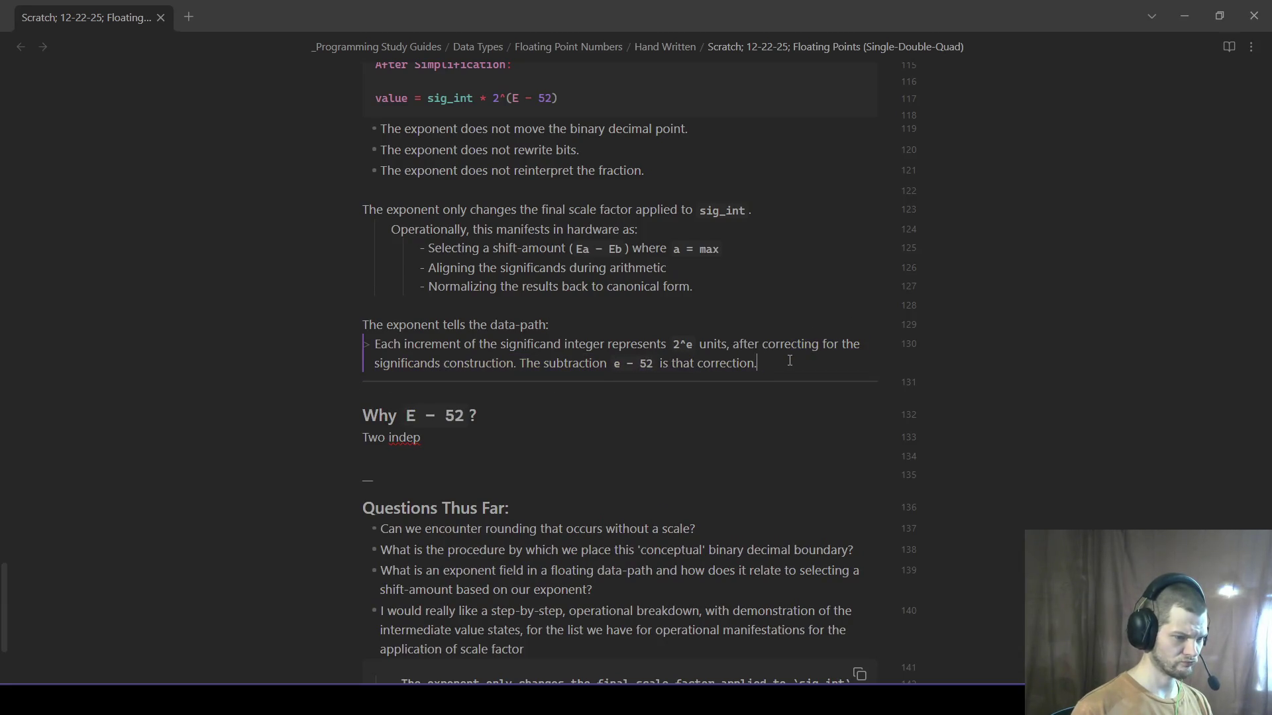
{"action": "key", "text": "Return"}
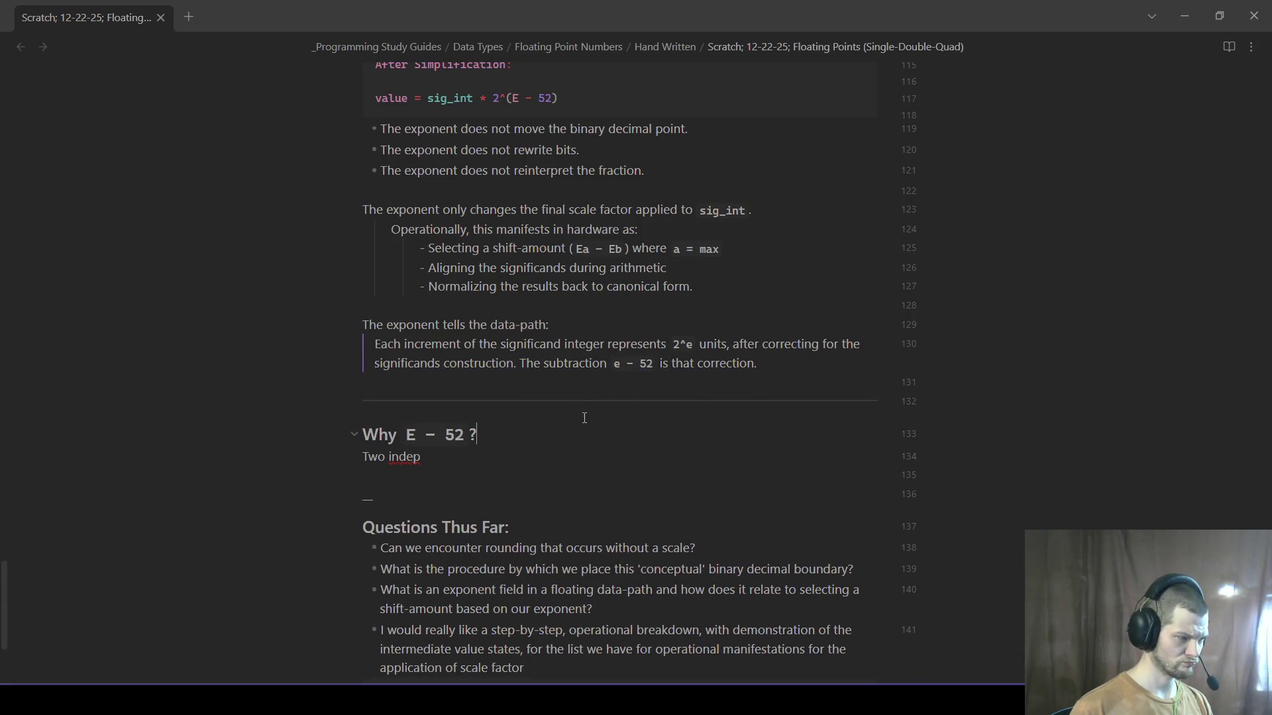
- Select the word Why in the 'Why E − 52?' heading to replace it
{"action": "left_click", "coordinate": [584, 417]}
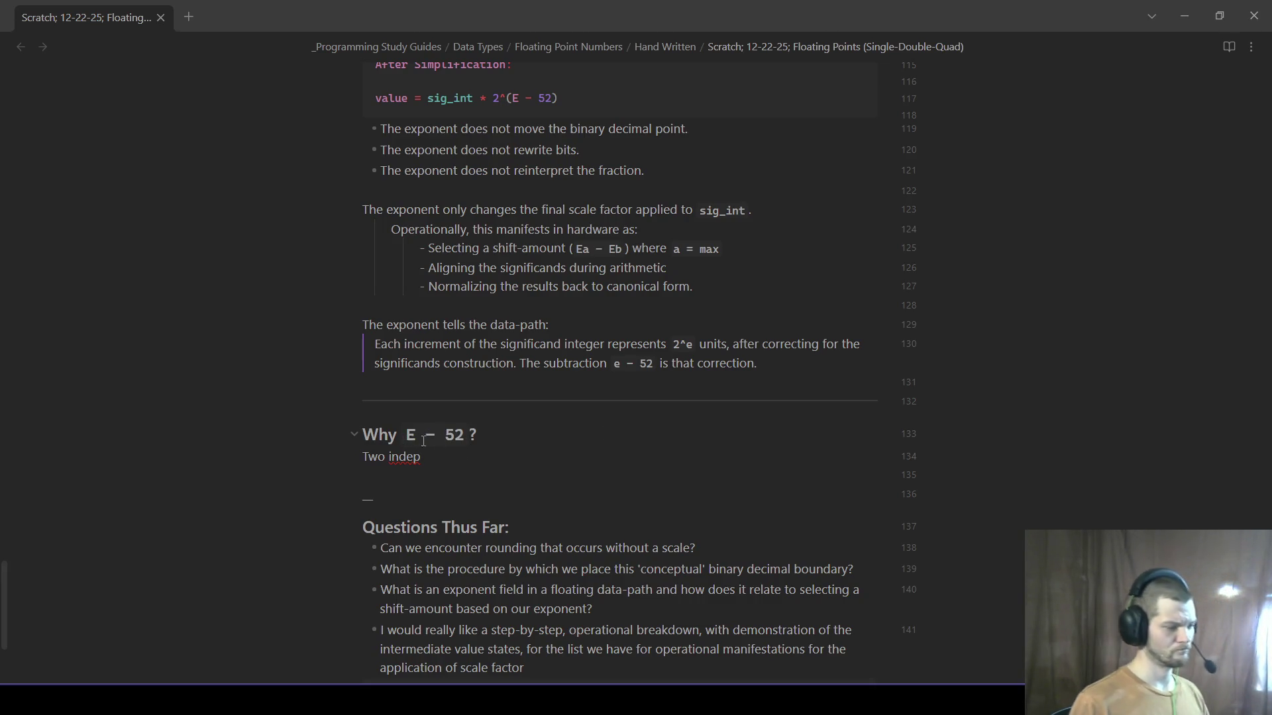
{"action": "left_click_drag", "start_coordinate": [398, 435], "coordinate": [377, 437]}
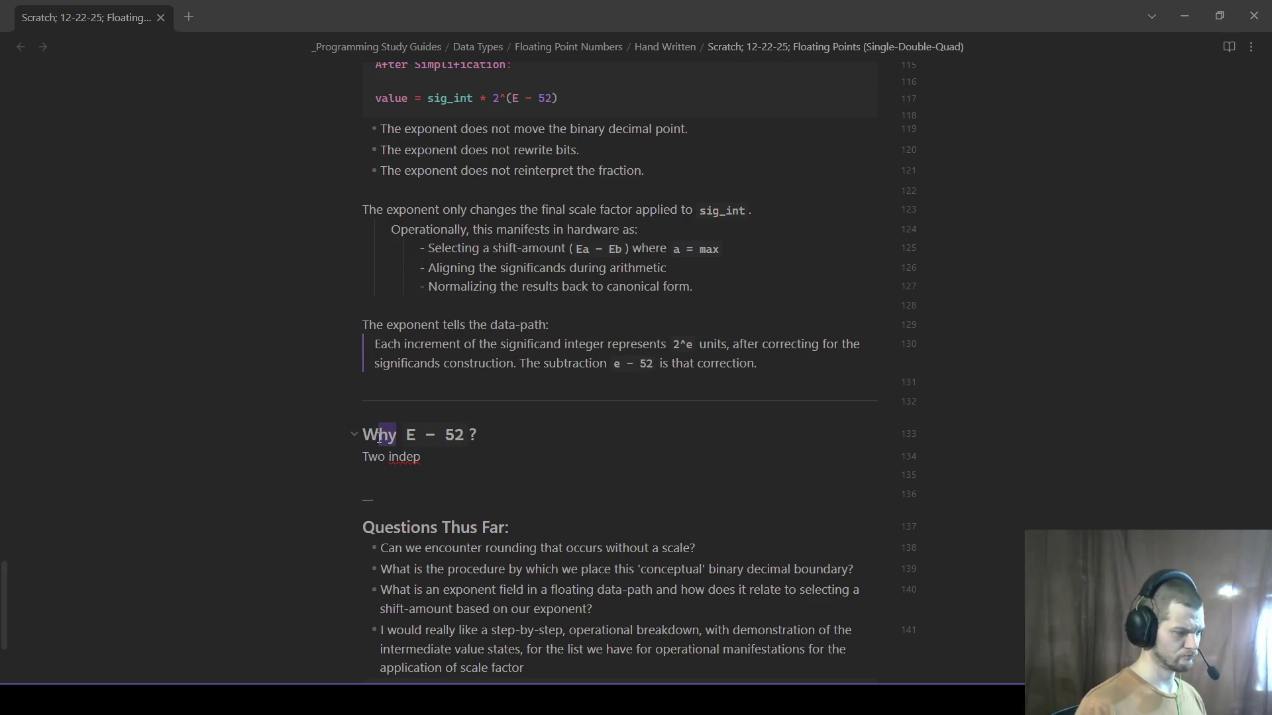
{"action": "type", "text": "Correcting"}
- Retitle the heading 'Correcting For E − 52; Why?' and finish 'Two independent facts must be reconciled here:'
{"action": "key", "text": "BackSpace"}
{"action": "type", "text": "; Why?"}
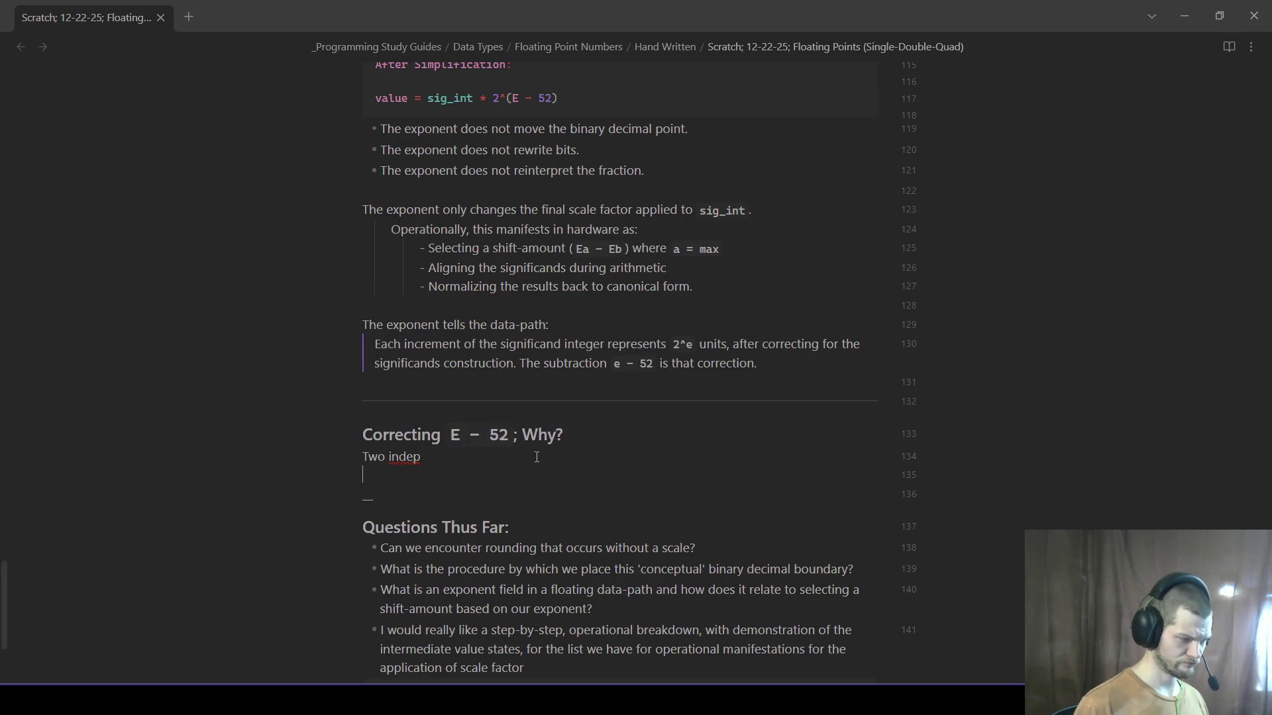
{"action": "left_click", "coordinate": [475, 433]}
{"action": "type", "text": "For"}
{"action": "left_click", "coordinate": [652, 479]}
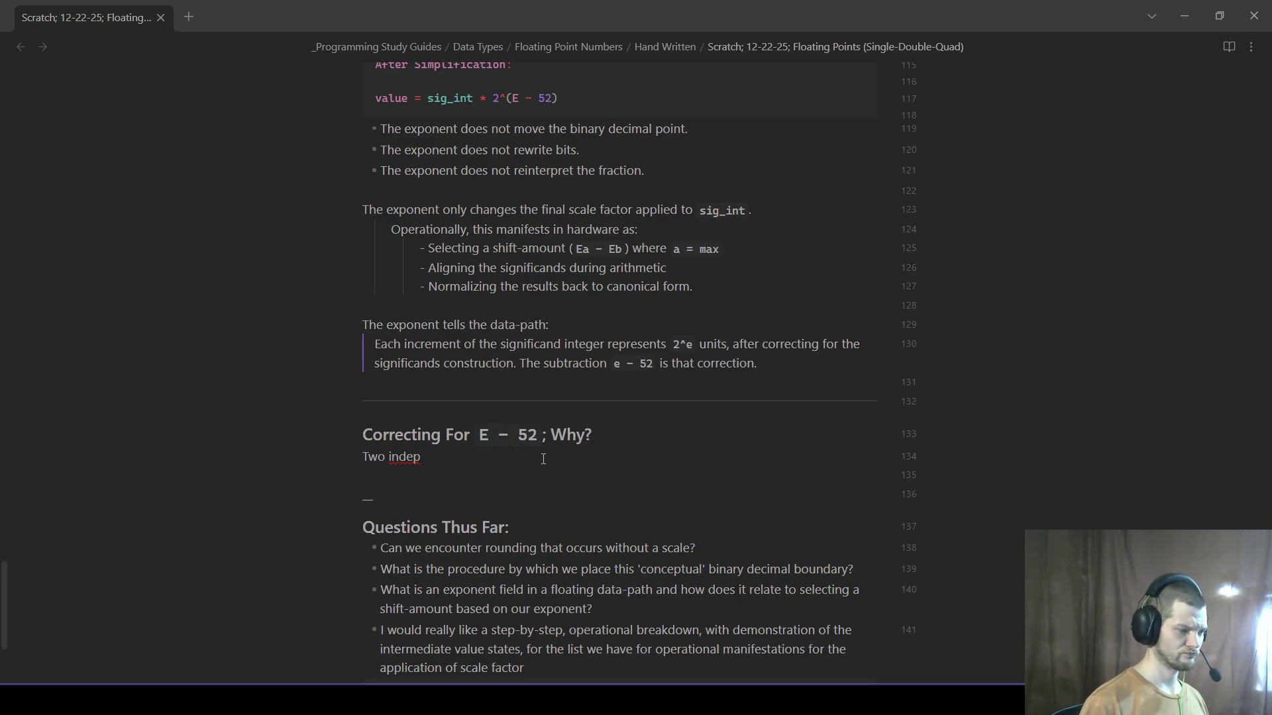
{"action": "type", "text": "endent fac"}
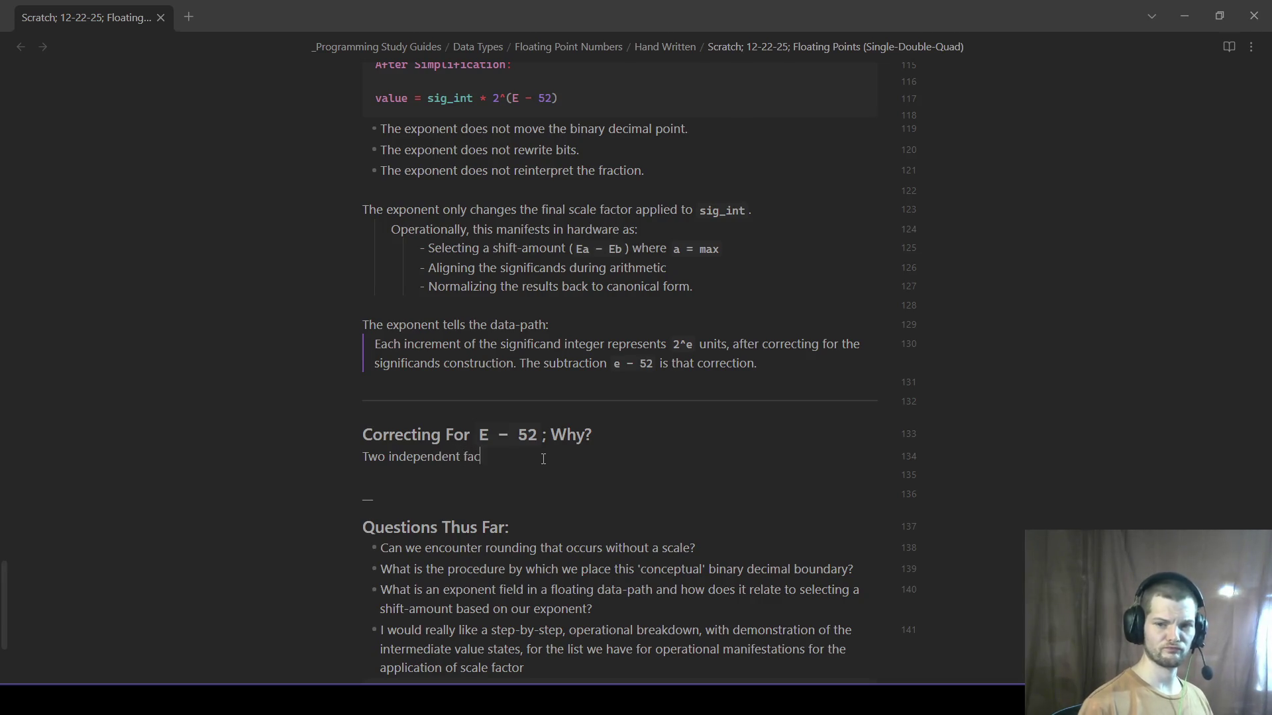
{"action": "type", "text": "must be recong"}
{"action": "type", "text": "ciled here:"}
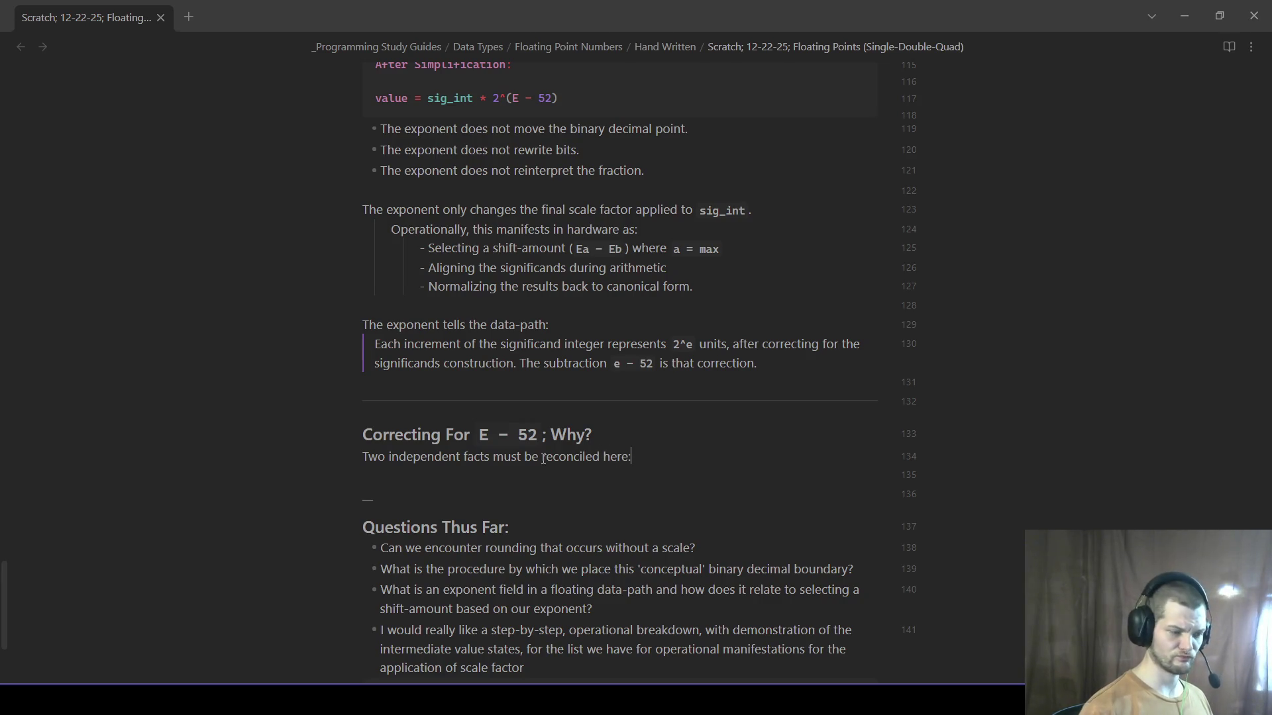
{"action": "key", "text": "Return"}
{"action": "type", "text": "- "}
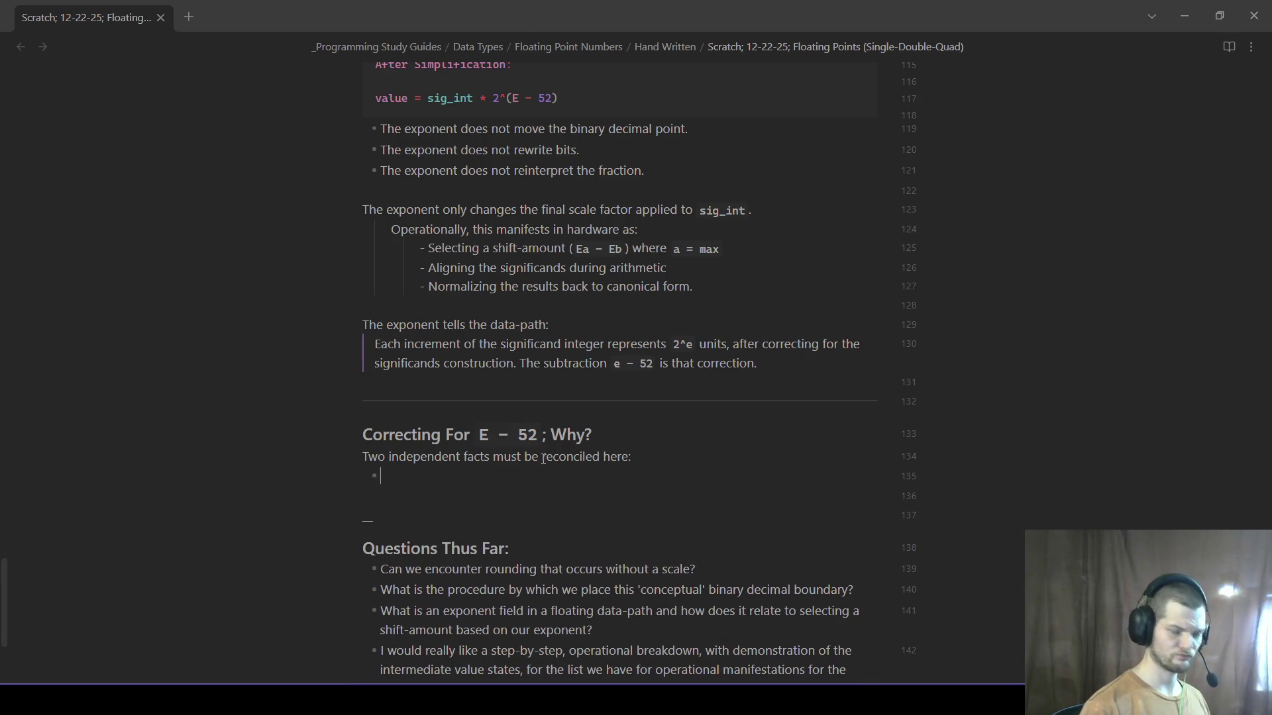
{"action": "type", "text": "The sign"}
{"action": "type", "text": "ificand "}
{"action": "type", "text": "integer was"}
{"action": "type", "text": "ons"}
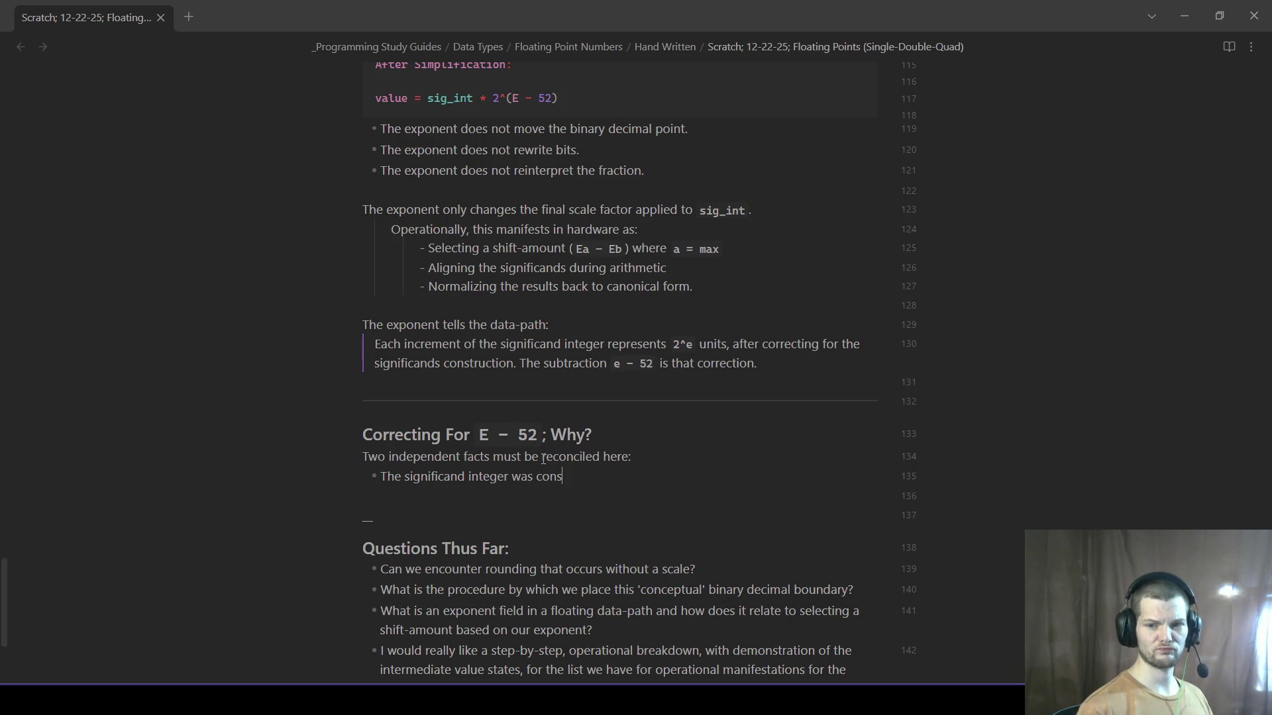
{"action": "type", "text": "tructyed"}
- Add two bullets: significand constructed in `2^-52` units, and the exponent describing the *actual* unit
{"action": "key", "text": "BackSpace"}
{"action": "key", "text": "BackSpace"}
{"action": "key", "text": "BackSpace"}
{"action": "key", "text": "BackSpace"}
{"action": "type", "text": "ed as if its unit were 2^"}
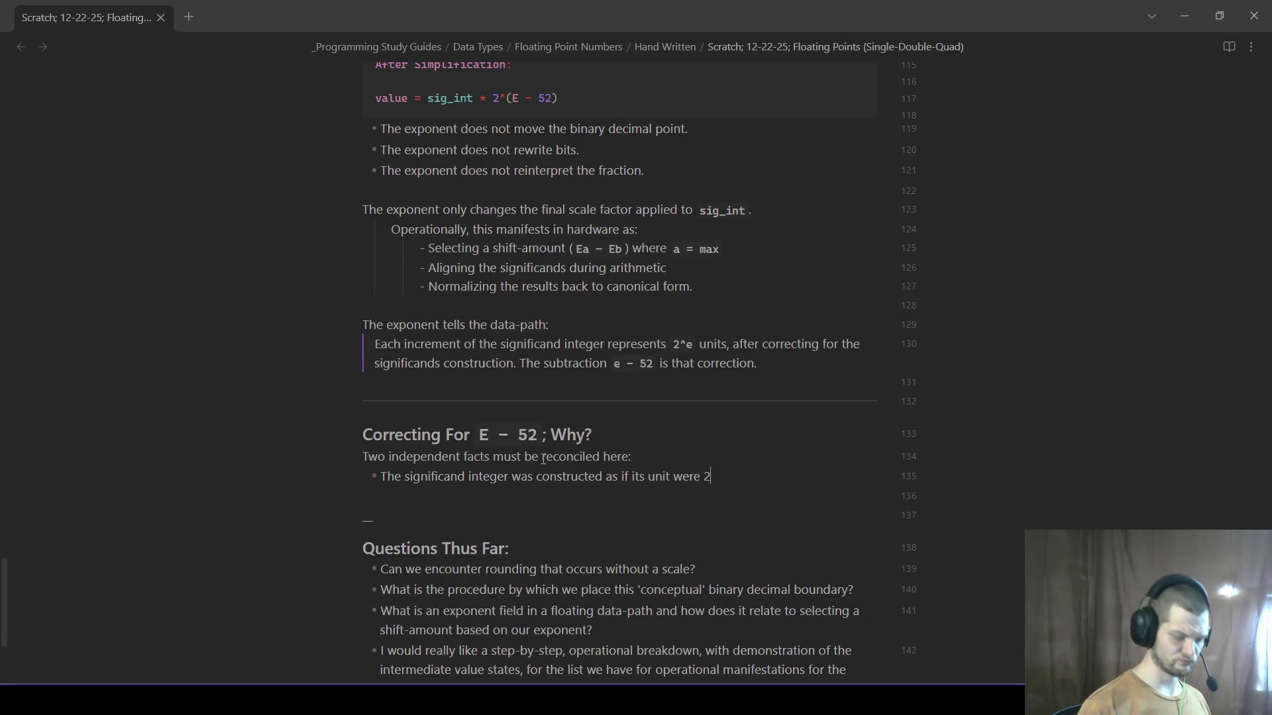
{"action": "type", "text": "-52"}
{"action": "key", "text": "Return"}
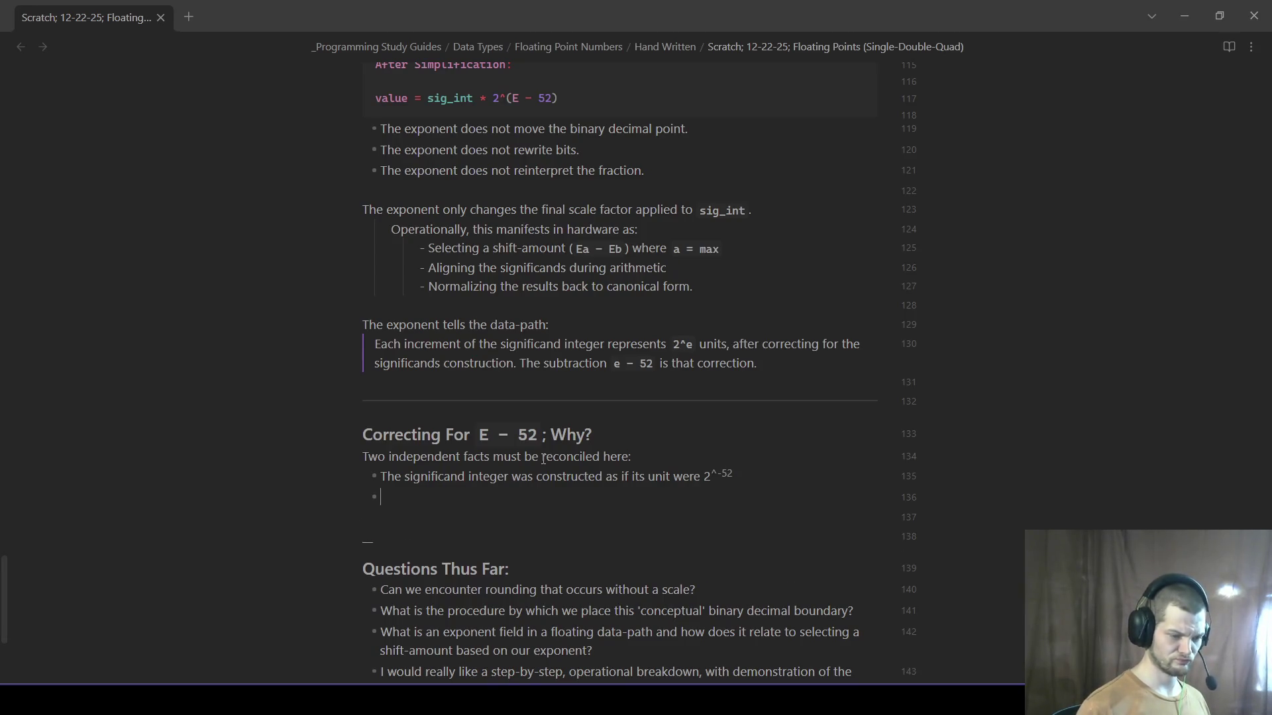
{"action": "key", "text": "BackSpace"}
{"action": "key", "text": "BackSpace"}
{"action": "left_click_drag", "start_coordinate": [709, 479], "coordinate": [762, 475]}
{"action": "type", "text": "`"}
{"action": "left_click", "coordinate": [766, 501]}
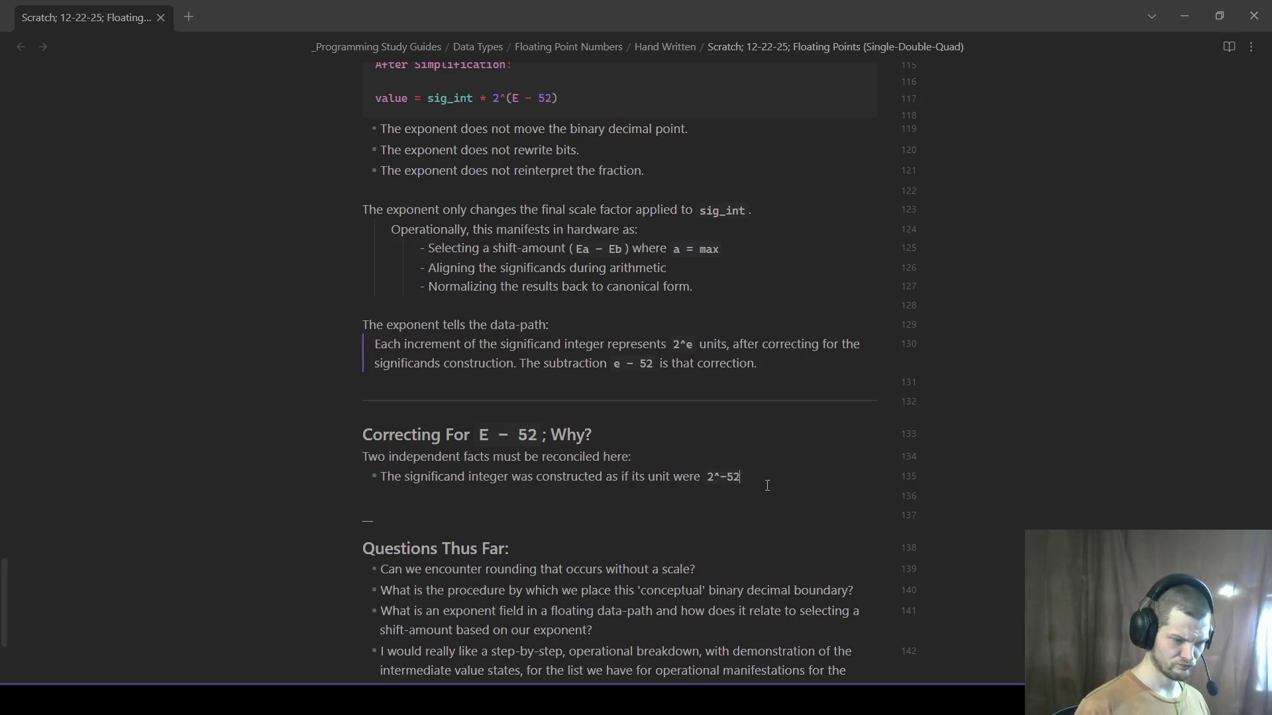
{"action": "left_click", "coordinate": [753, 486]}
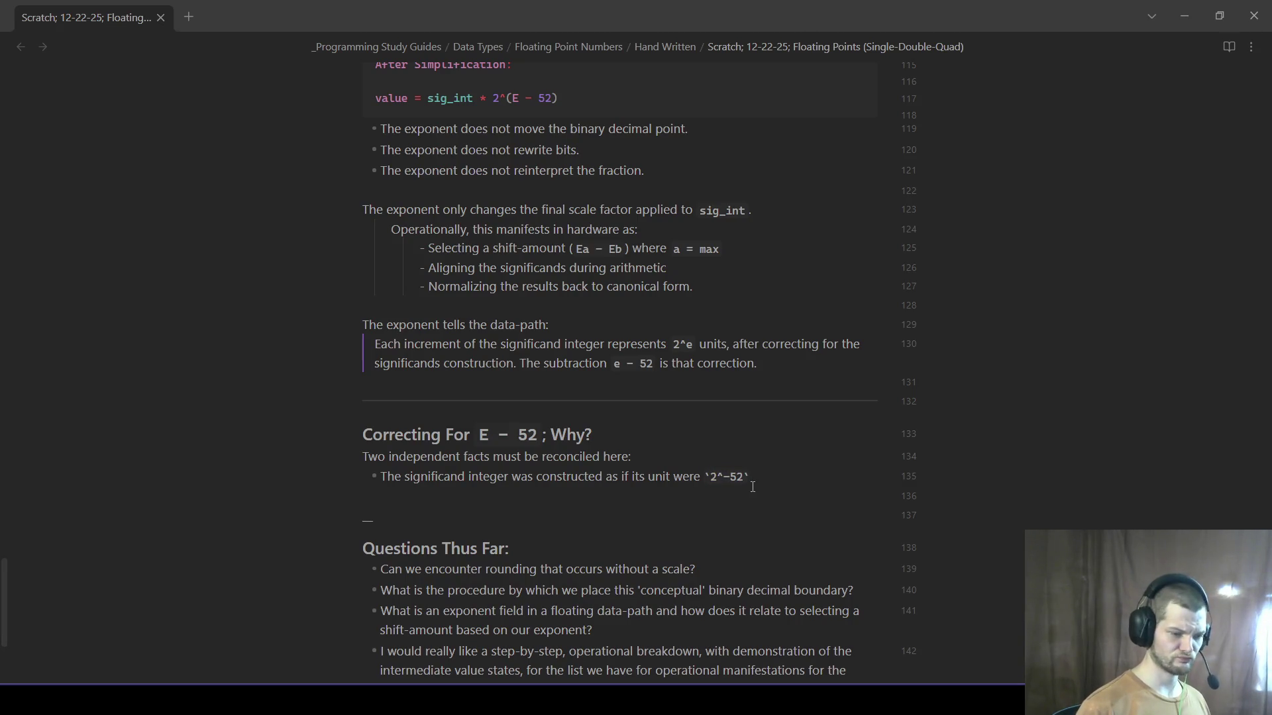
{"action": "key", "text": "Return"}
{"action": "type", "text": "The exponent describes the"}
{"action": "key", "text": "BackSpace"}
{"action": "key", "text": "BackSpace"}
{"action": "type", "text": "*actual* unit of the value."}
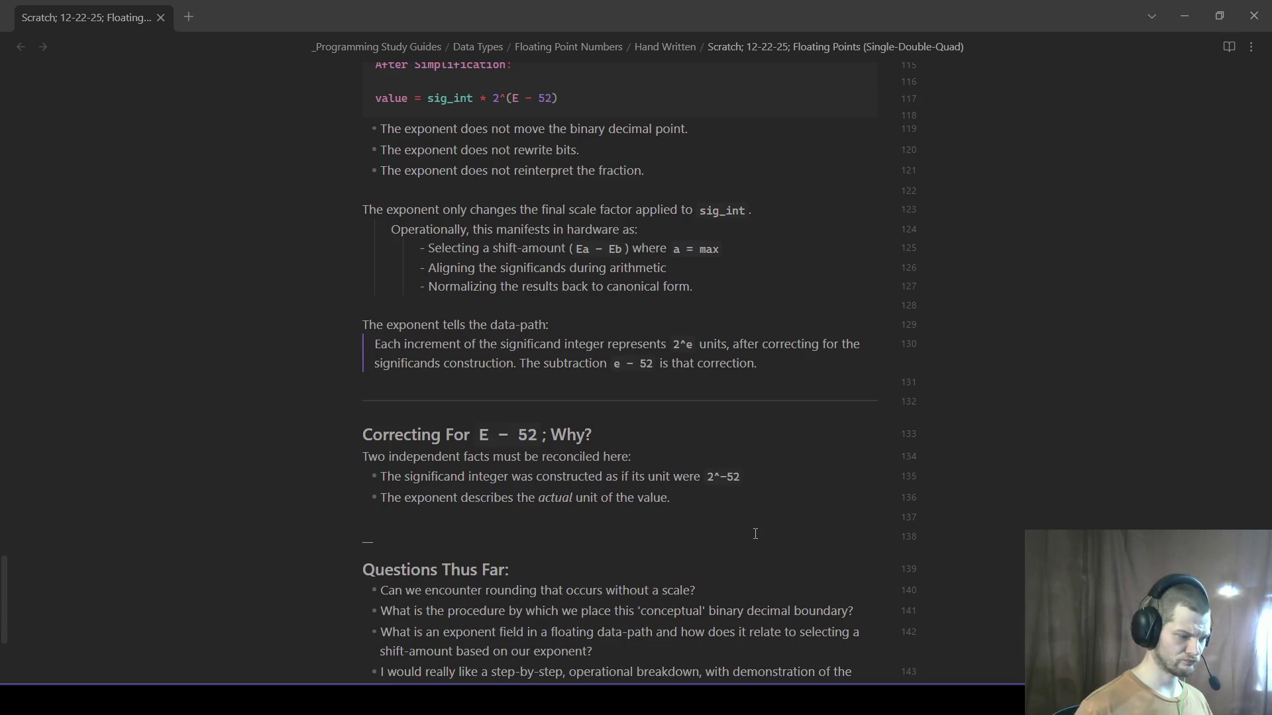
{"action": "type", "text": "So the hardware must compute"}
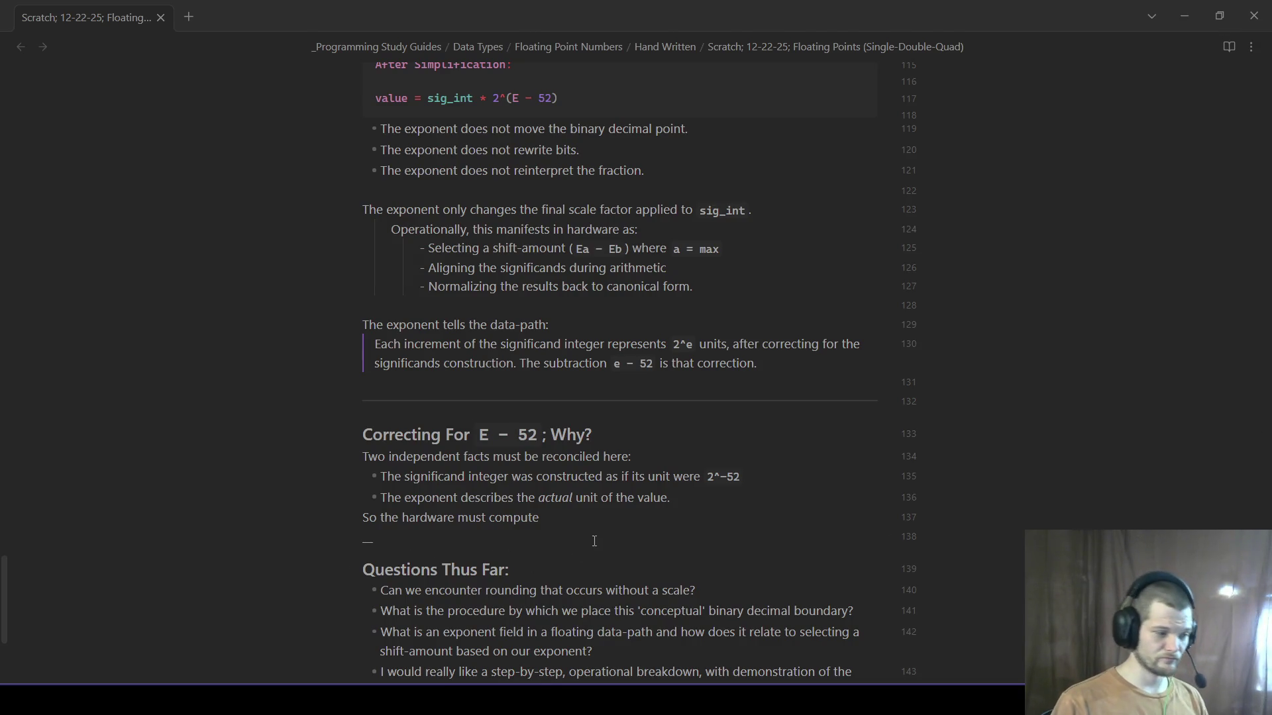
- Delete the unfinished 'So the hardware must compute' line beneath the two bullets
{"action": "key", "text": "shift+Up"}
{"action": "key", "text": "shift+Up"}
{"action": "key", "text": "shift+Down"}
{"action": "key", "text": "BackSpace"}
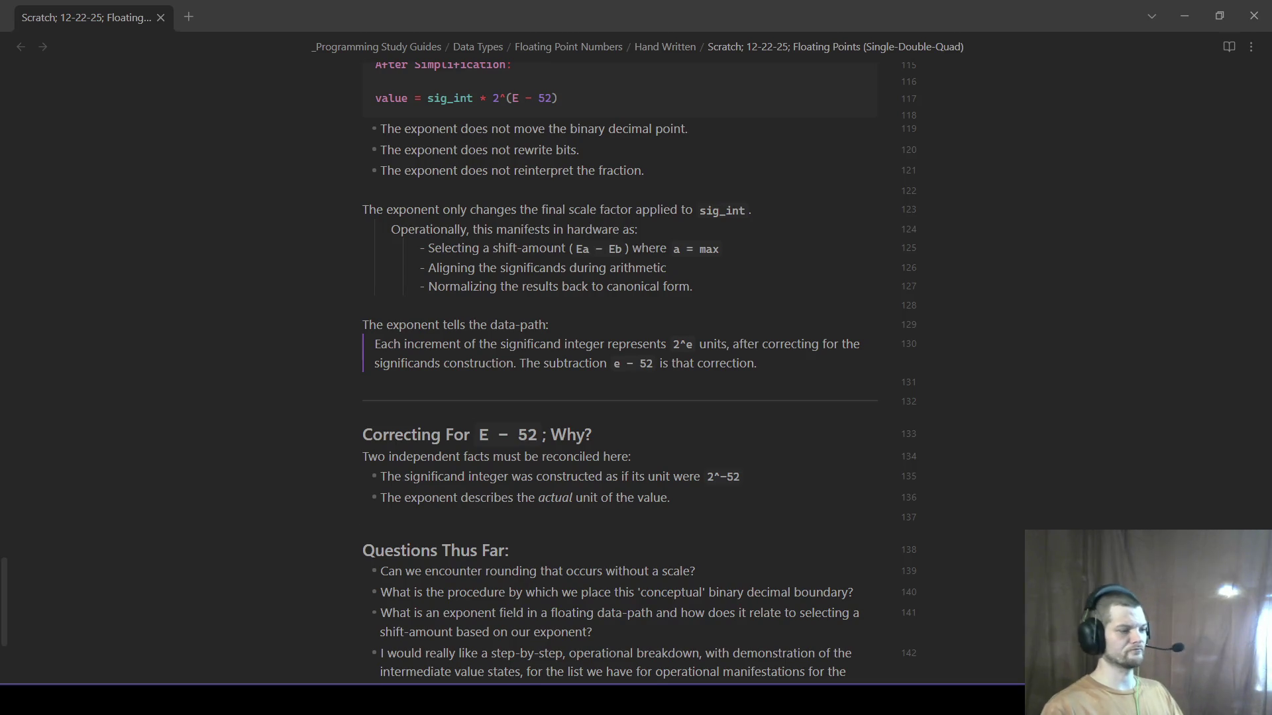
- Write the paragraph that the exponent gives a unit size of `2^E`, e.g. 1.0 decodes to `1.0 * 2^E`
{"action": "key", "text": "Return"}
{"action": "key", "text": "Return"}
{"action": "key", "text": "Return"}
{"action": "type", "text": "What the exponent represents operational"}
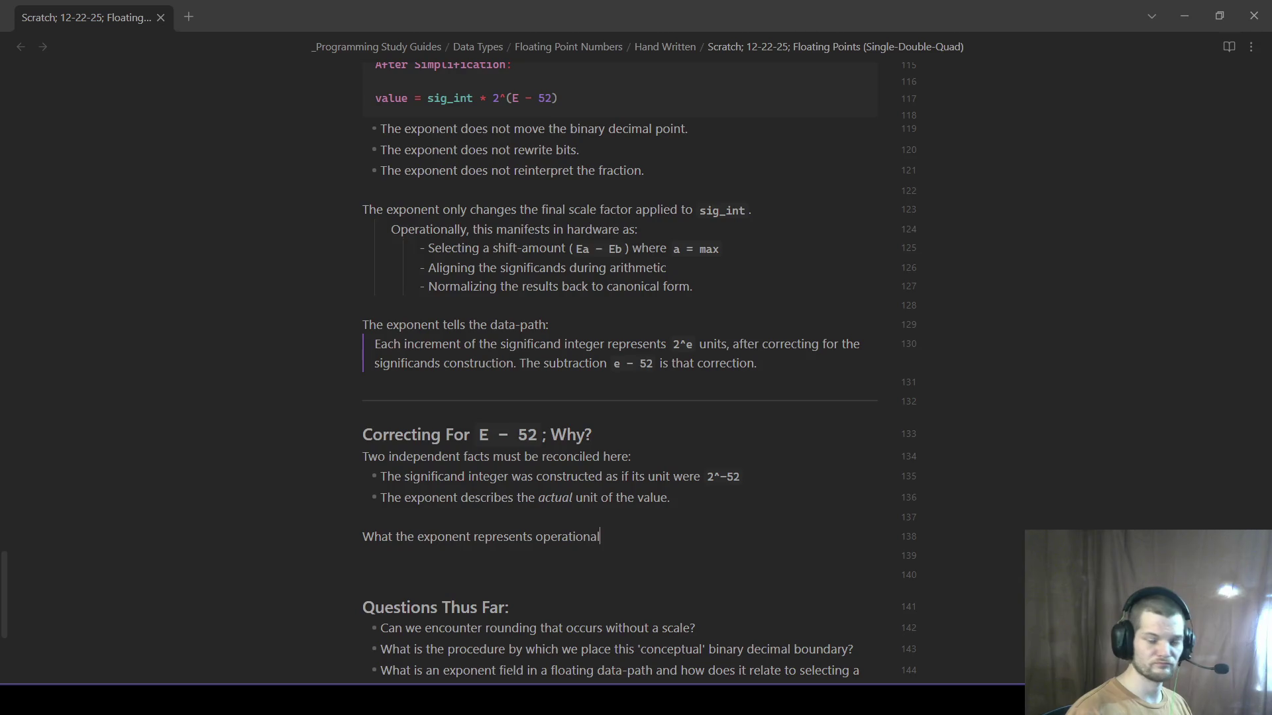
{"action": "type", "text": "ly"}
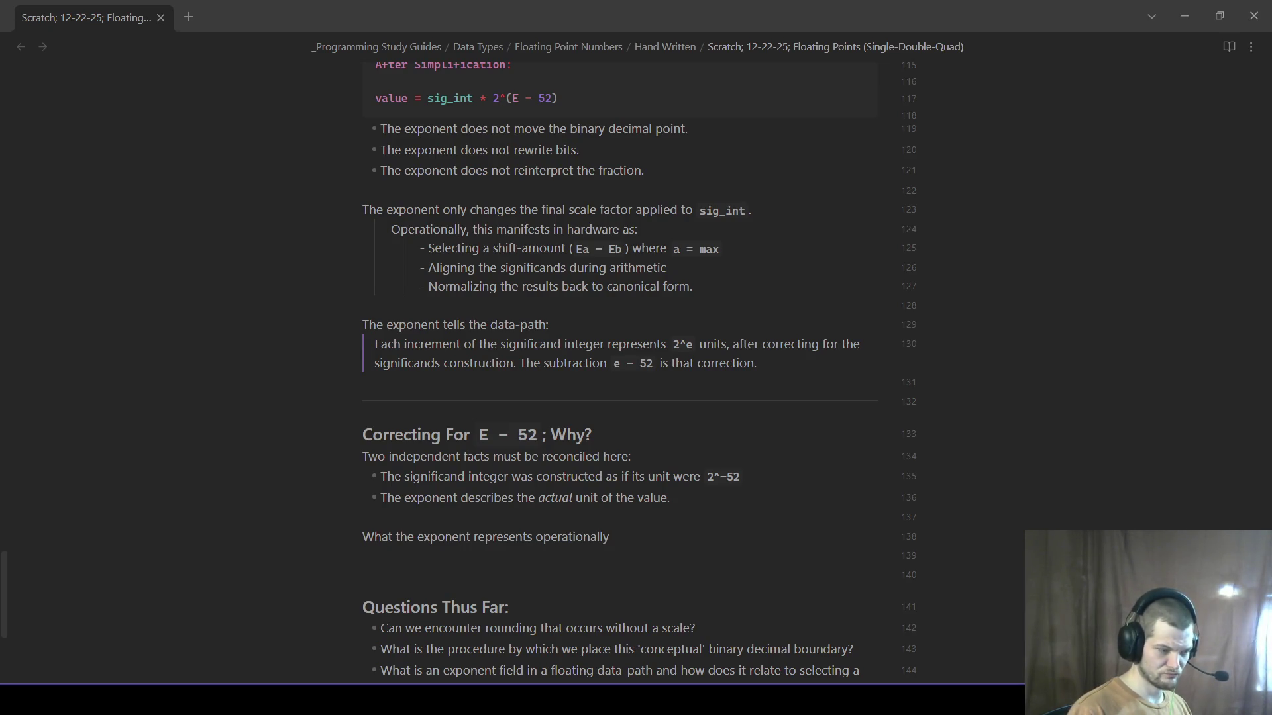
{"action": "type", "text": ":"}
{"action": "type", "text": " It presumes th"}
{"action": "key", "text": "BackSpace"}
{"action": "key", "text": "BackSpace"}
{"action": "key", "text": "BackSpace"}
{"action": "key", "text": "BackSpace"}
{"action": "key", "text": "BackSpace"}
{"action": "key", "text": "BackSpace"}
{"action": "key", "text": "BackSpace"}
{"action": "key", "text": "BackSpace"}
{"action": "key", "text": "BackSpace"}
{"action": "key", "text": "BackSpace"}
{"action": "key", "text": "BackSpace"}
{"action": "type", "text": "encodes the *real*"}
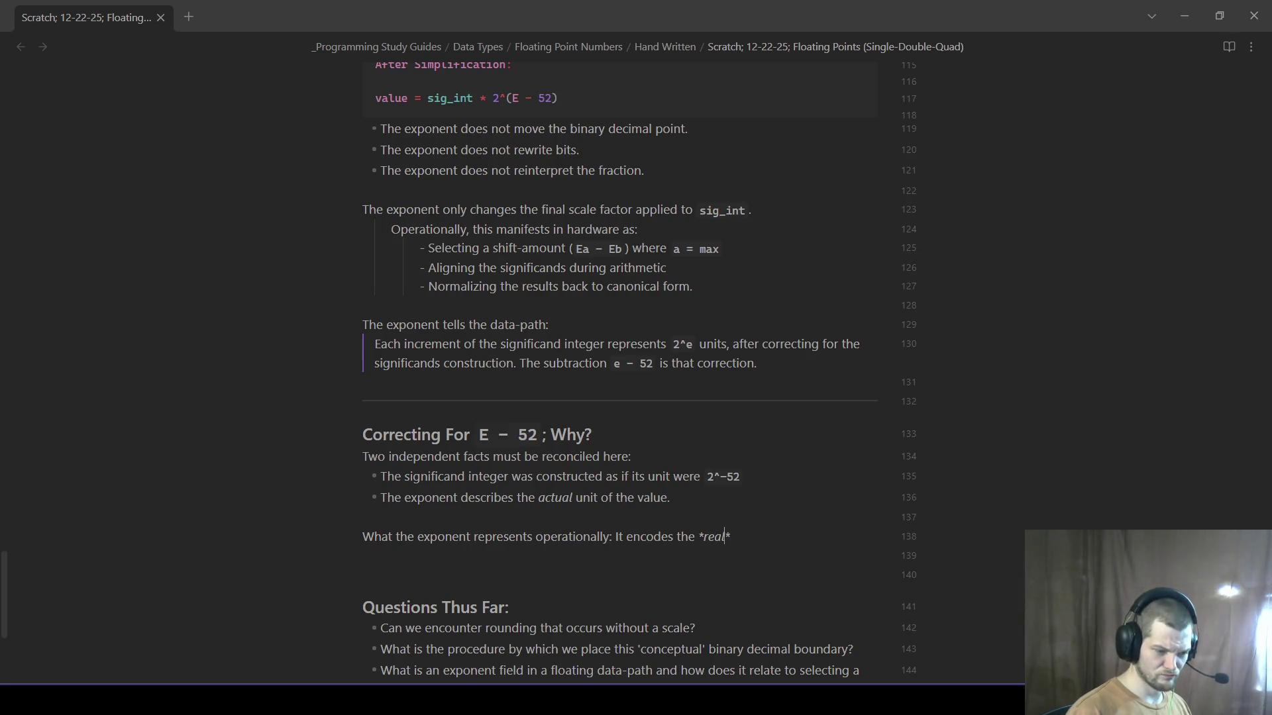
{"action": "type", "text": " vakye r"}
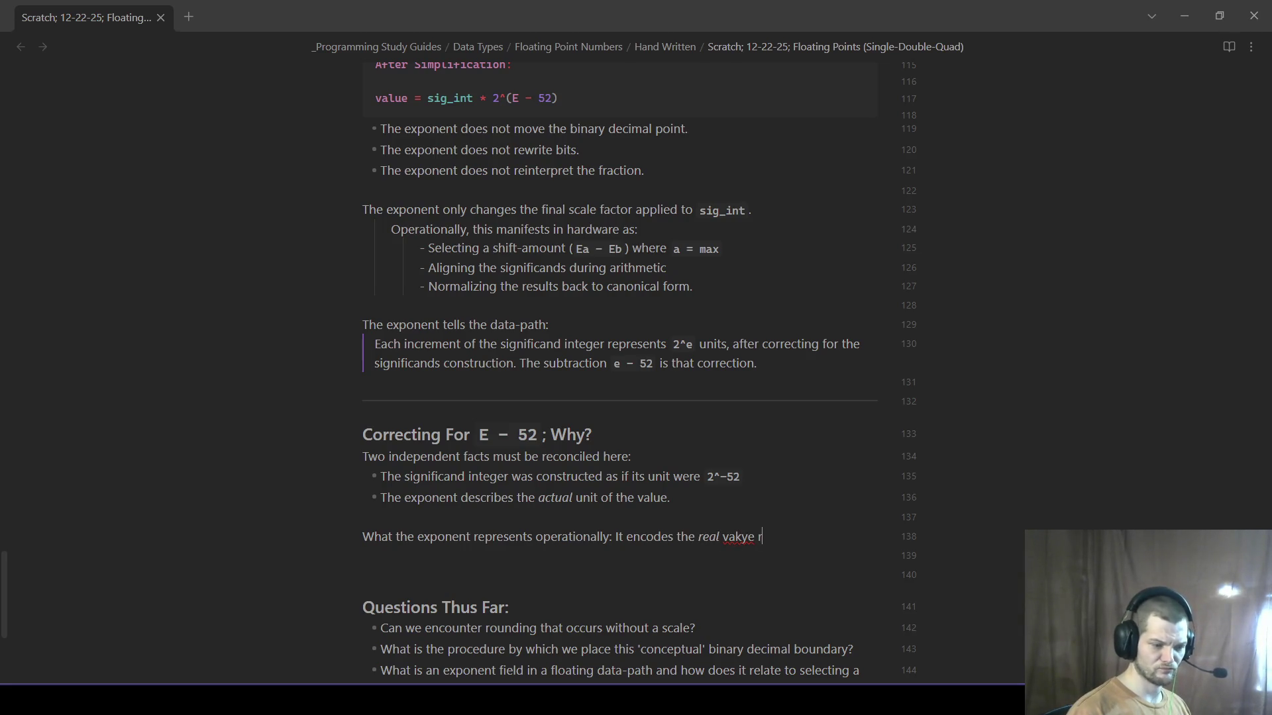
{"action": "key", "text": "BackSpace"}
{"action": "key", "text": "BackSpace"}
{"action": "key", "text": "BackSpace"}
{"action": "key", "text": "BackSpace"}
{"action": "key", "text": "BackSpace"}
{"action": "type", "text": "lue r"}
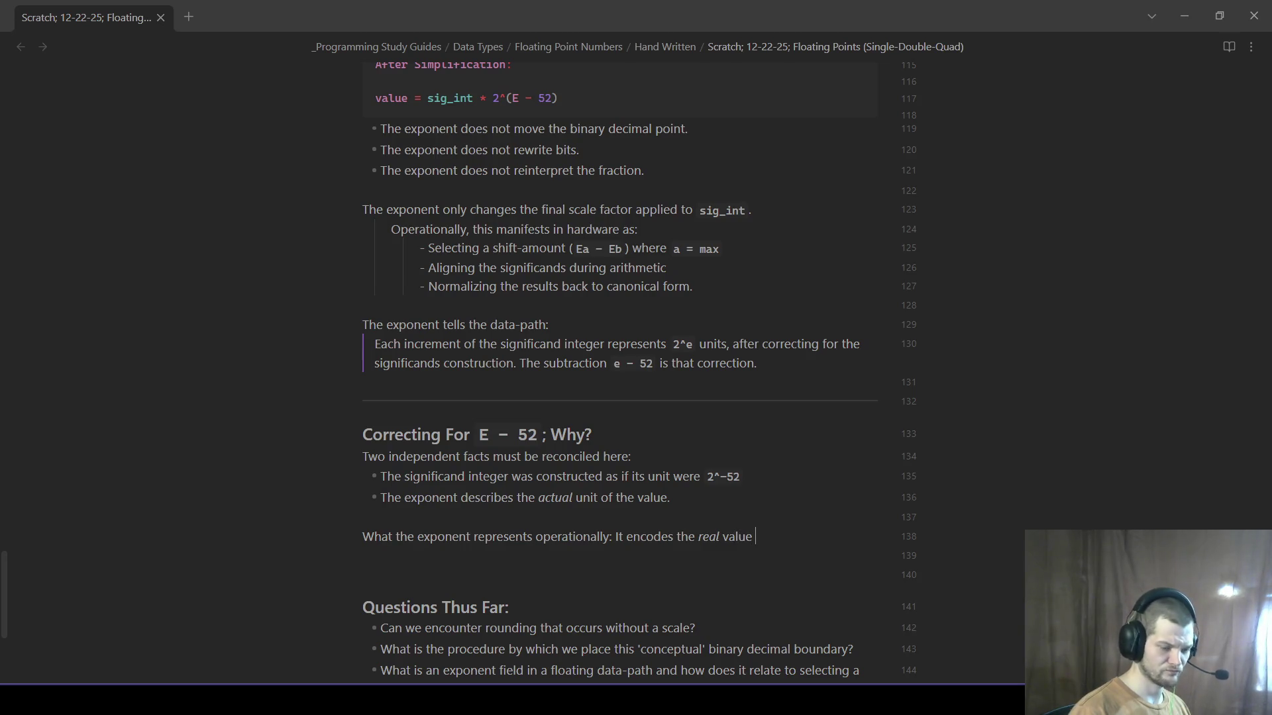
{"action": "type", "text": "epresented by this encod"}
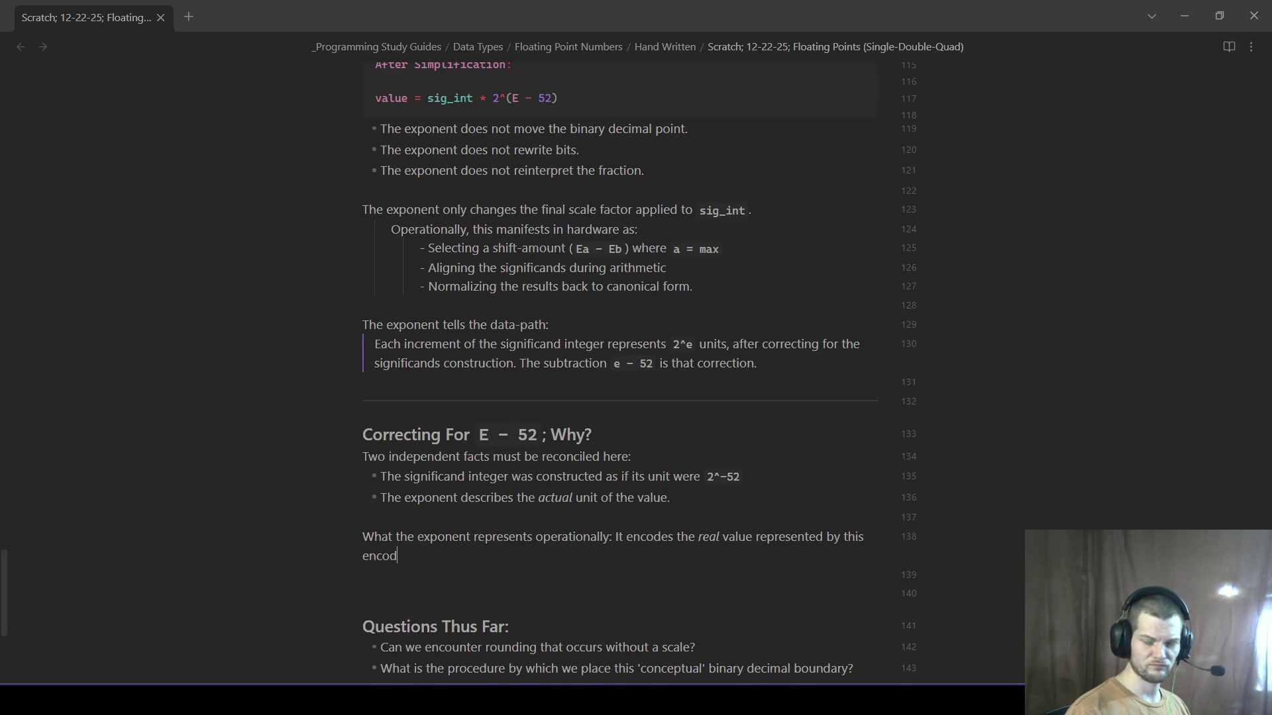
{"action": "type", "text": "ing as"}
{"action": "key", "text": "BackSpace"}
{"action": "key", "text": "BackSpace"}
{"action": "key", "text": "BackSpace"}
{"action": "type", "text": "s"}
{"action": "key", "text": "BackSpace"}
{"action": "key", "text": "BackSpace"}
{"action": "type", "text": "has a unit size of `2^E"}
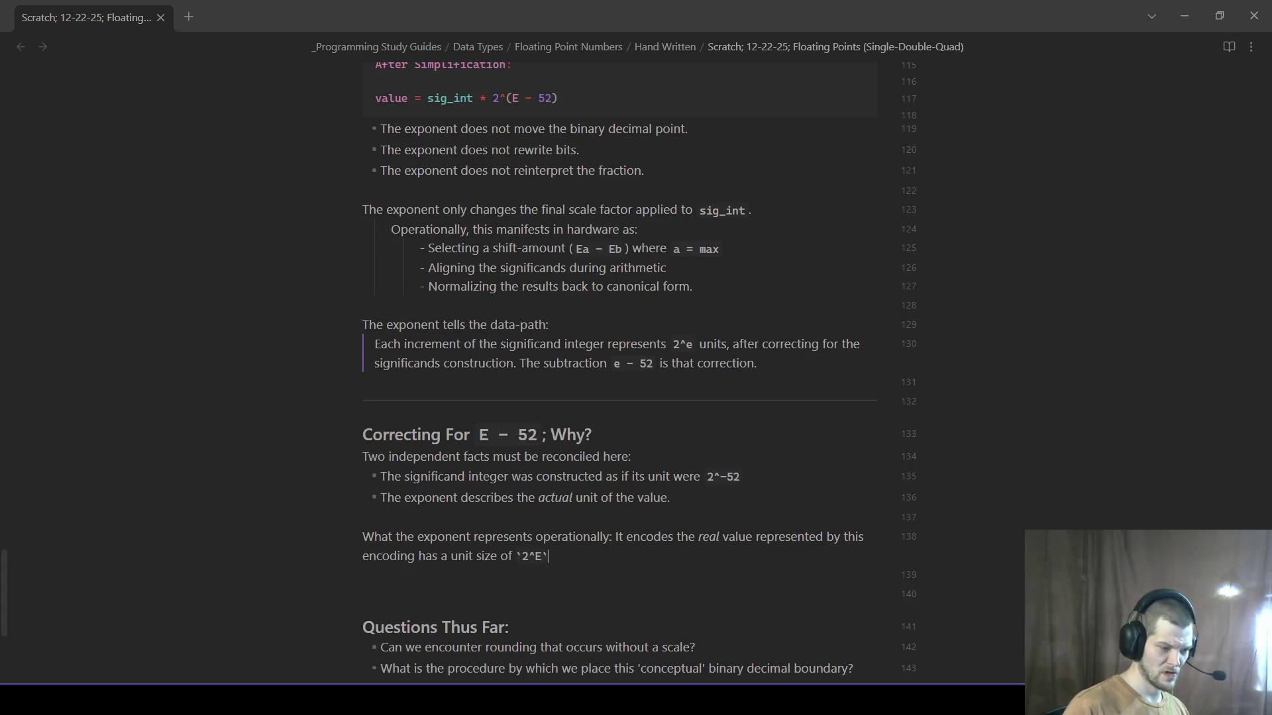
{"action": "type", "text": "."}
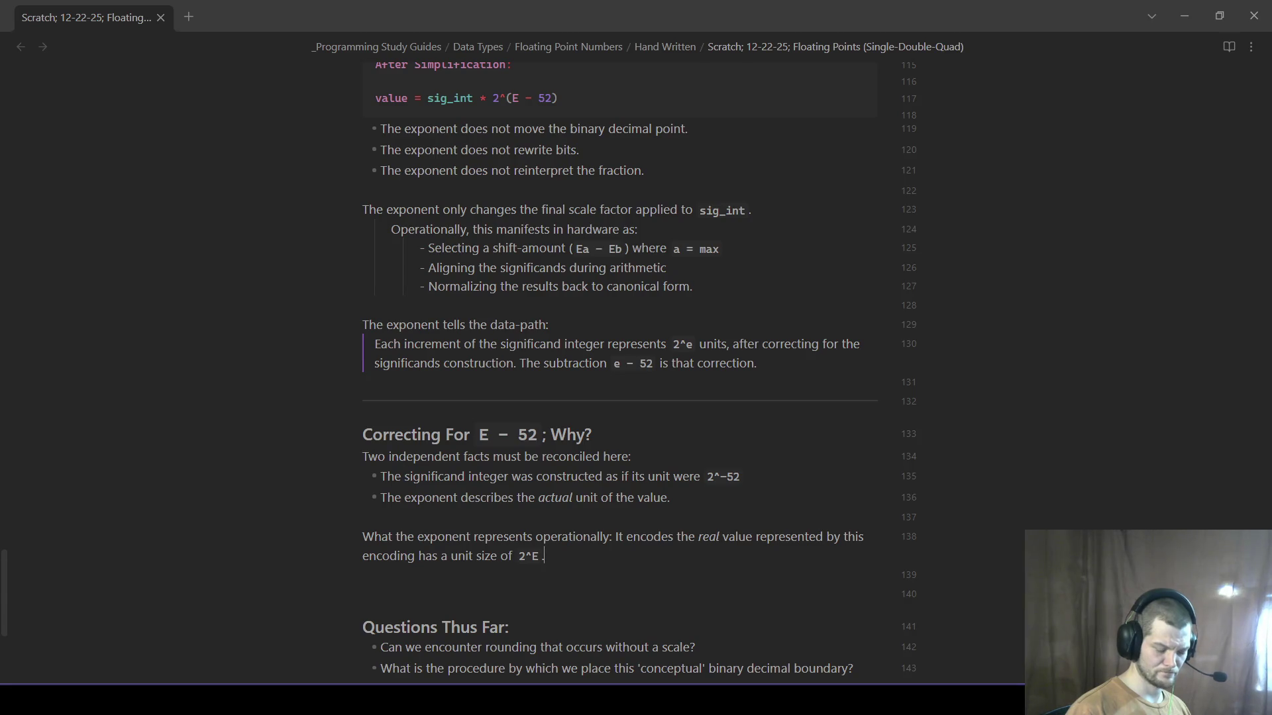
{"action": "type", "text": " For "}
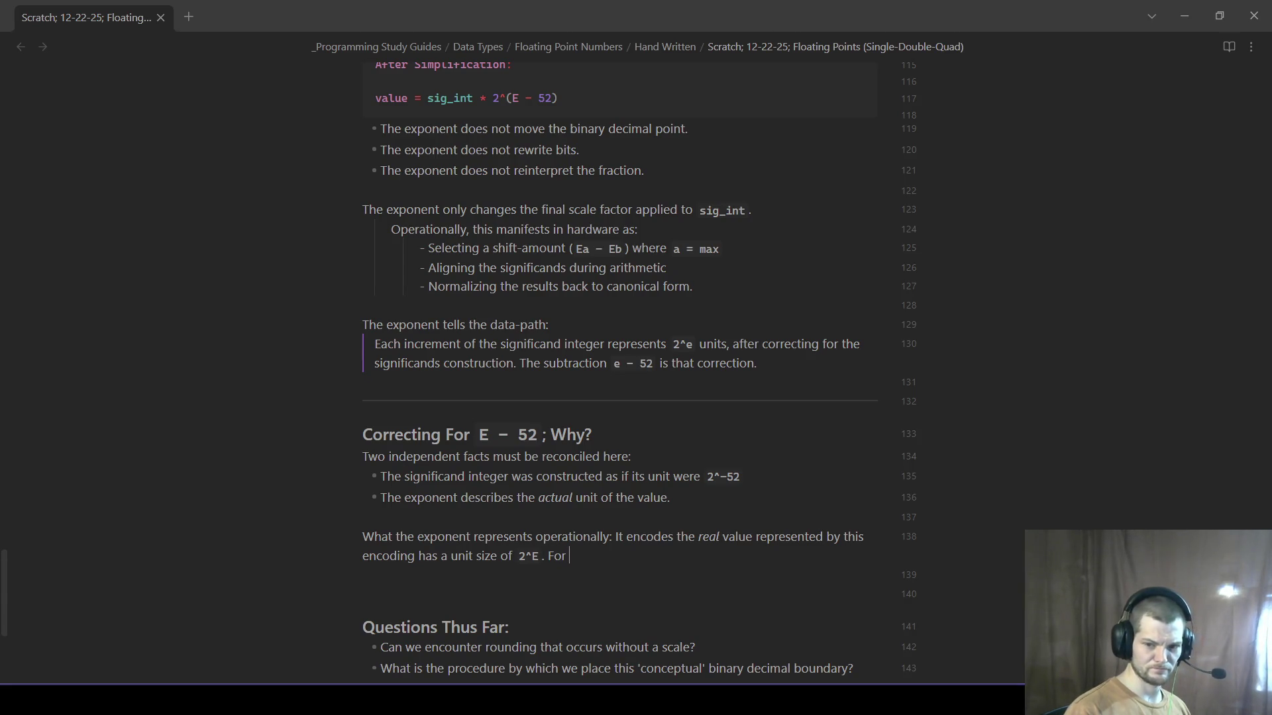
{"action": "type", "text": "example, if we assumed the signi"}
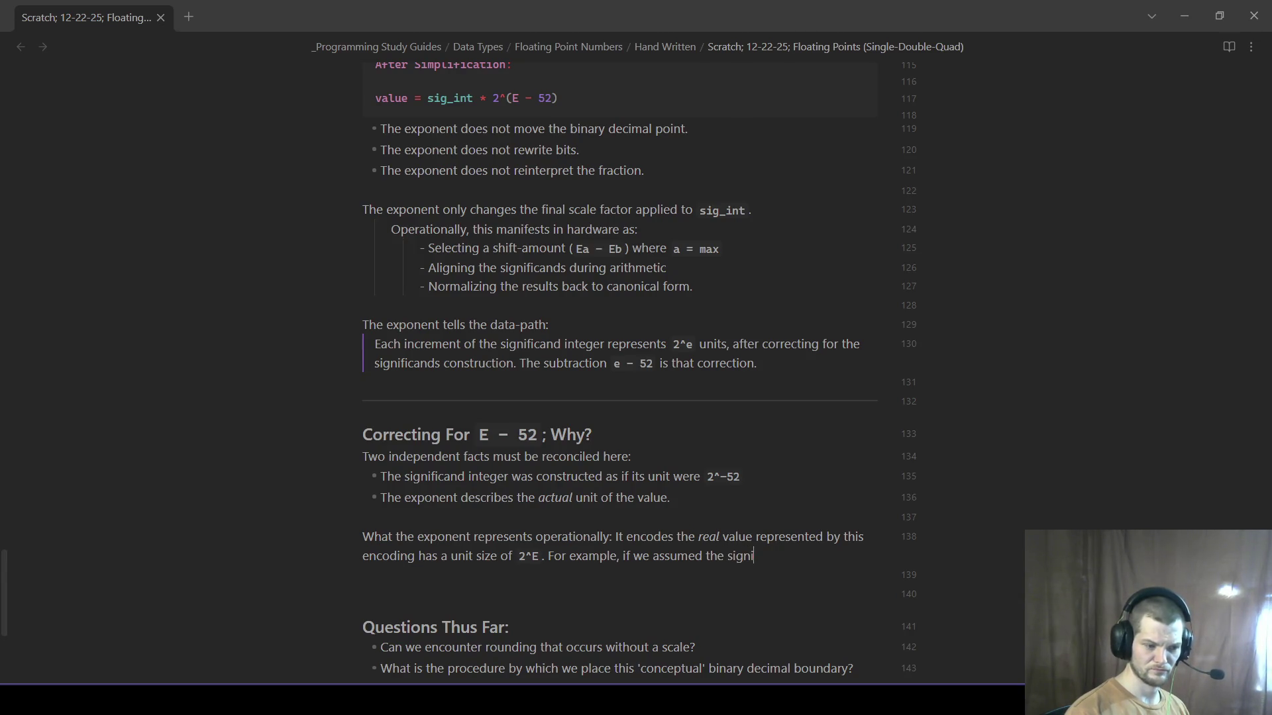
{"action": "type", "text": "ficand were "}
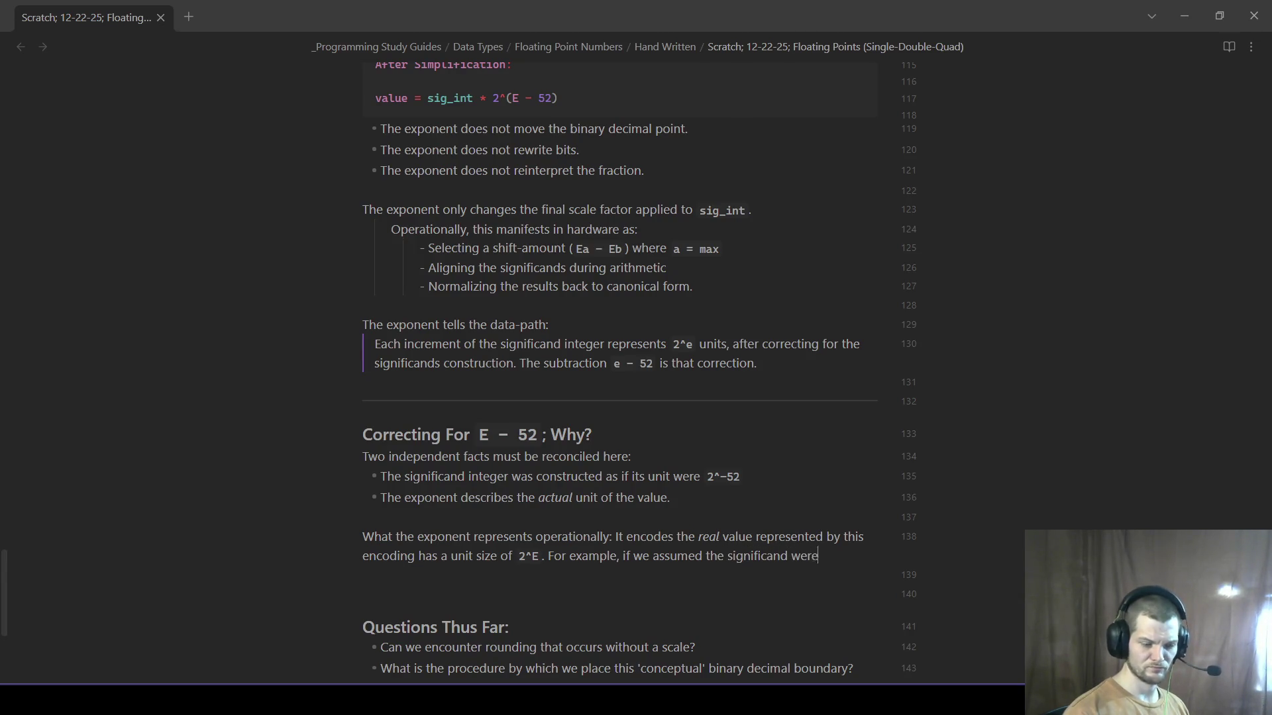
{"action": "type", "text": "exactly"}
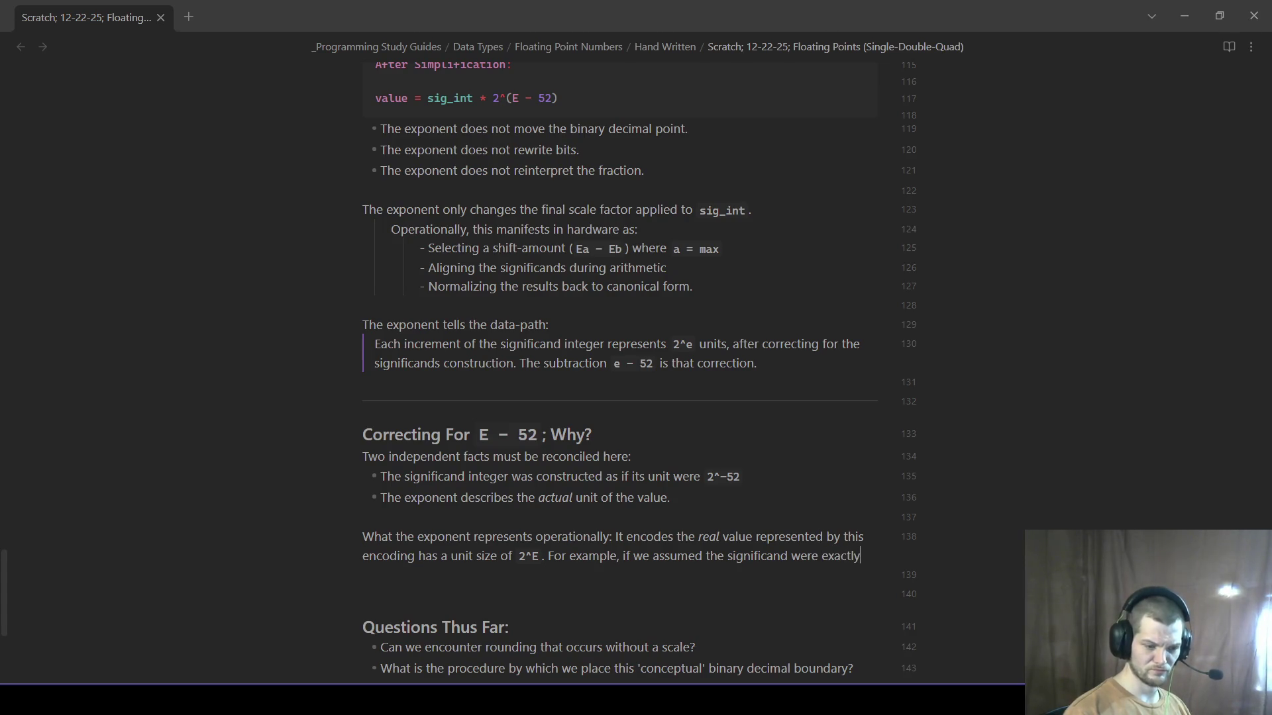
{"action": "type", "text": " `1.0"}
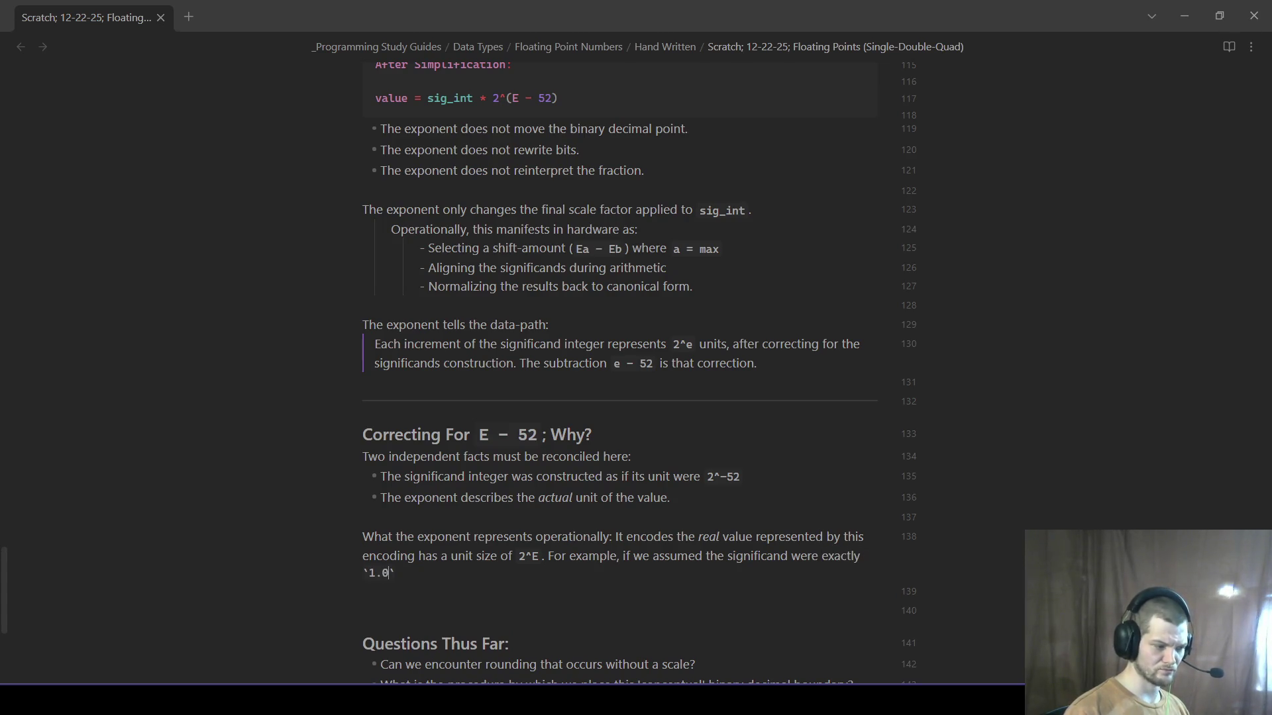
{"action": "type", "text": ", we would say th"}
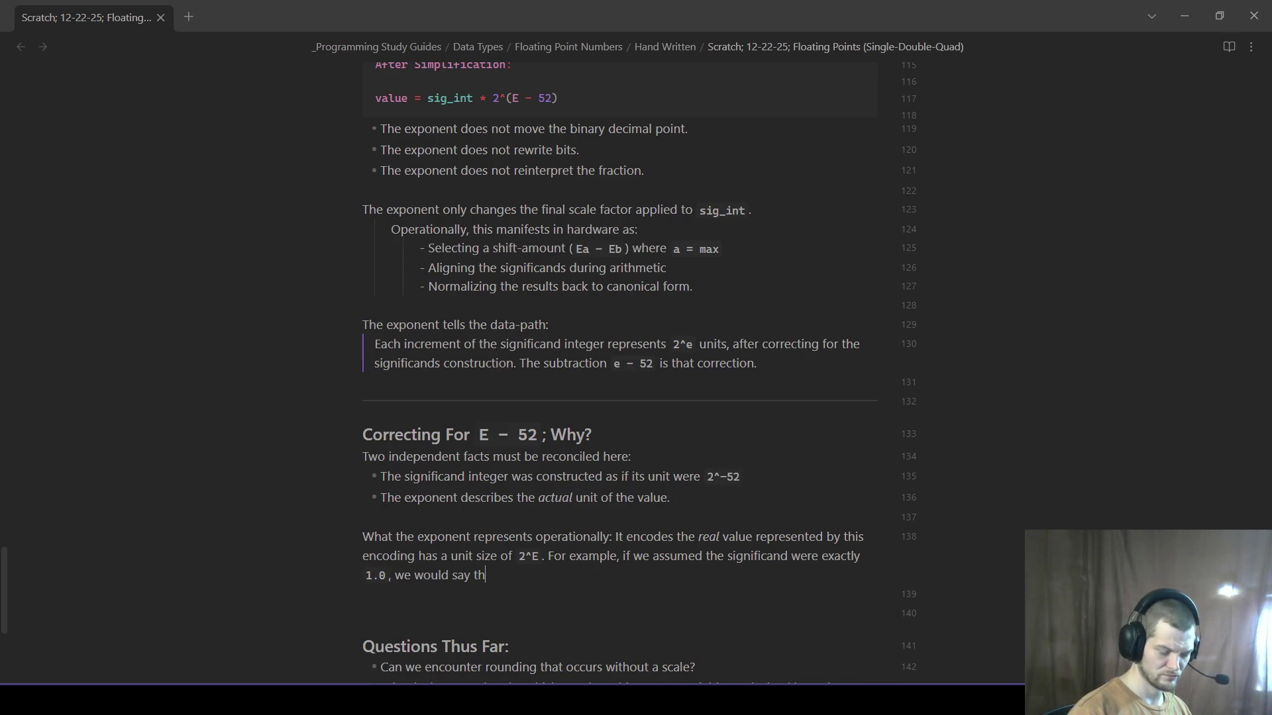
{"action": "key", "text": "BackSpace"}
{"action": "key", "text": "BackSpace"}
{"action": "key", "text": "BackSpace"}
{"action": "key", "text": "BackSpace"}
{"action": "key", "text": "BackSpace"}
{"action": "key", "text": "BackSpace"}
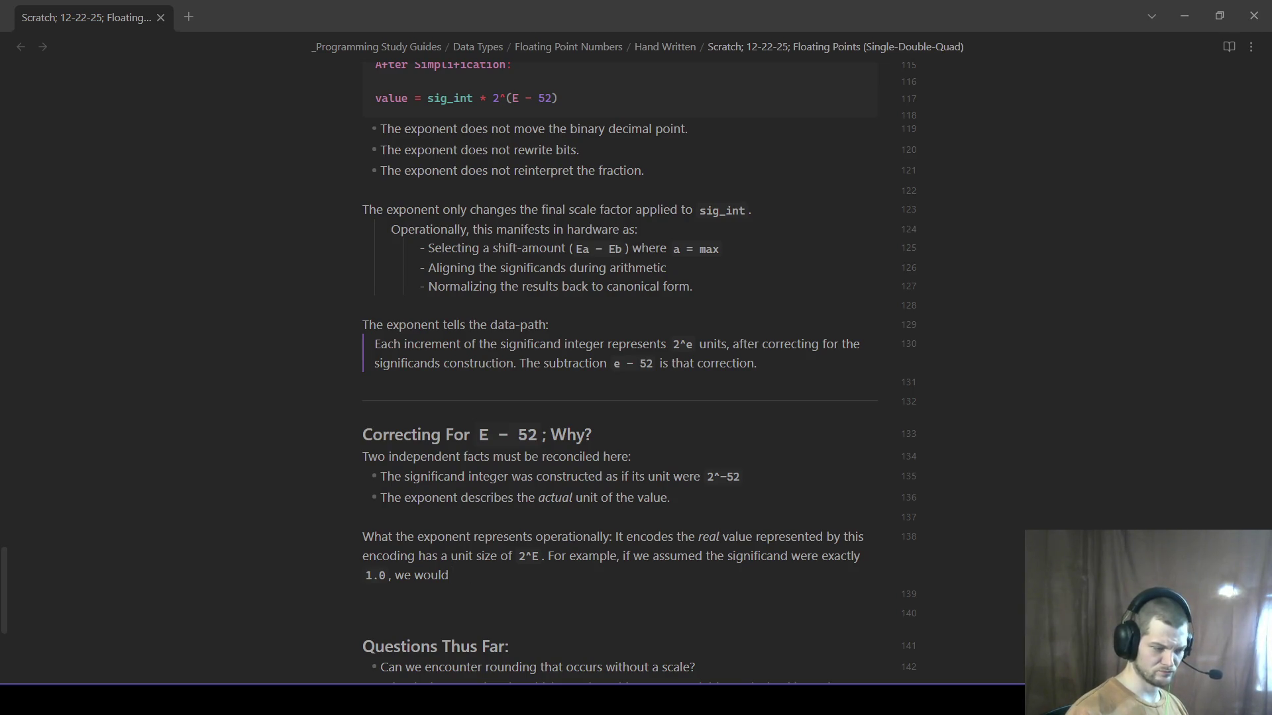
{"action": "type", "text": " expect the decoded value to"}
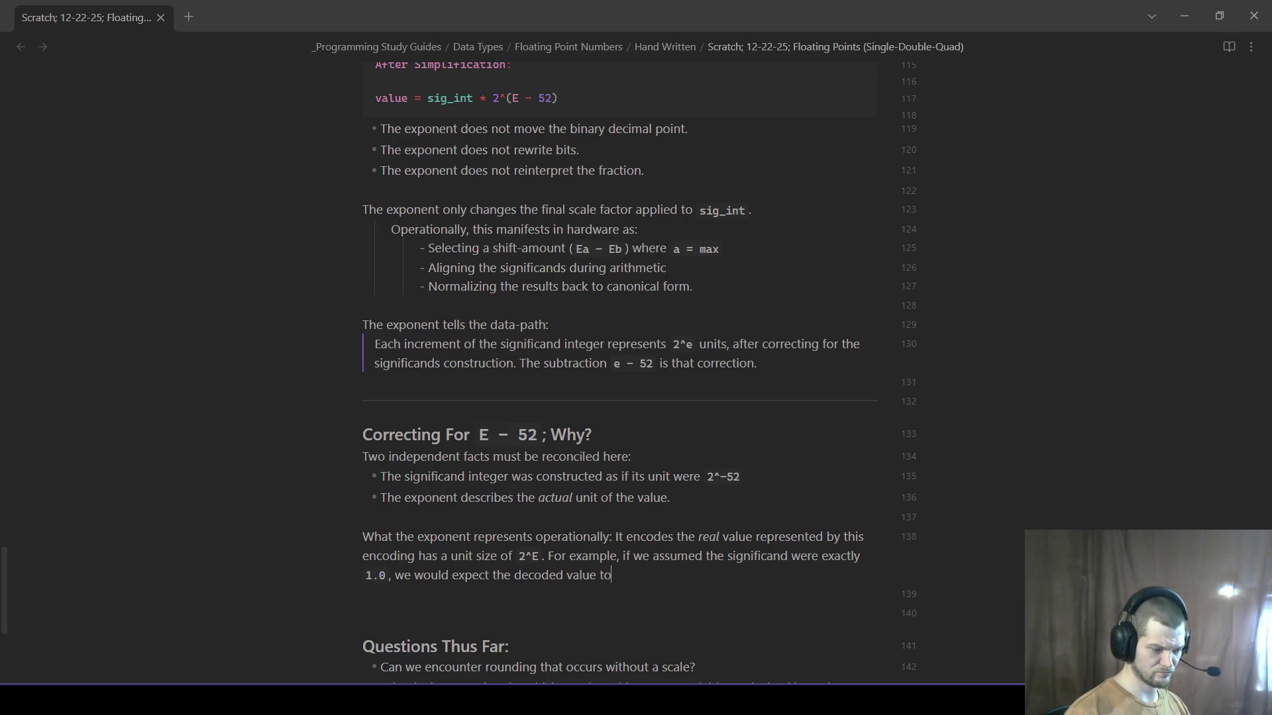
{"action": "type", "text": " be `1.0 * 2"}
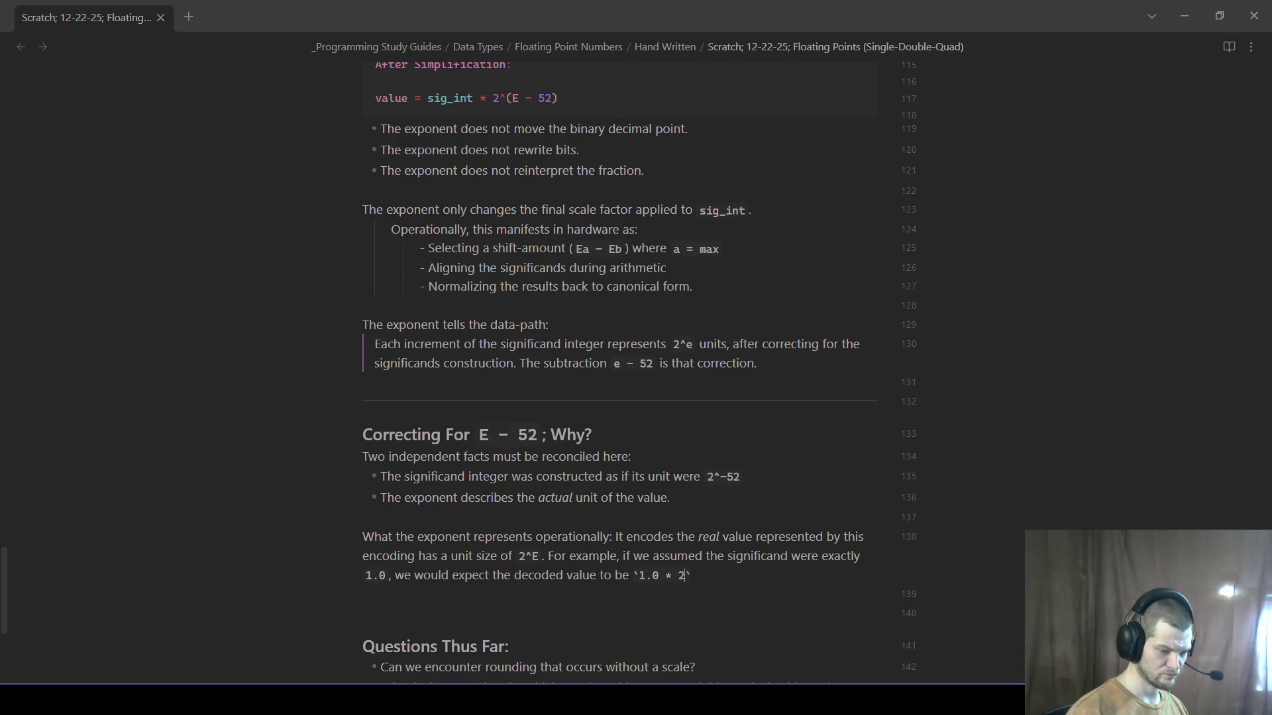
{"action": "type", "text": "^e"}
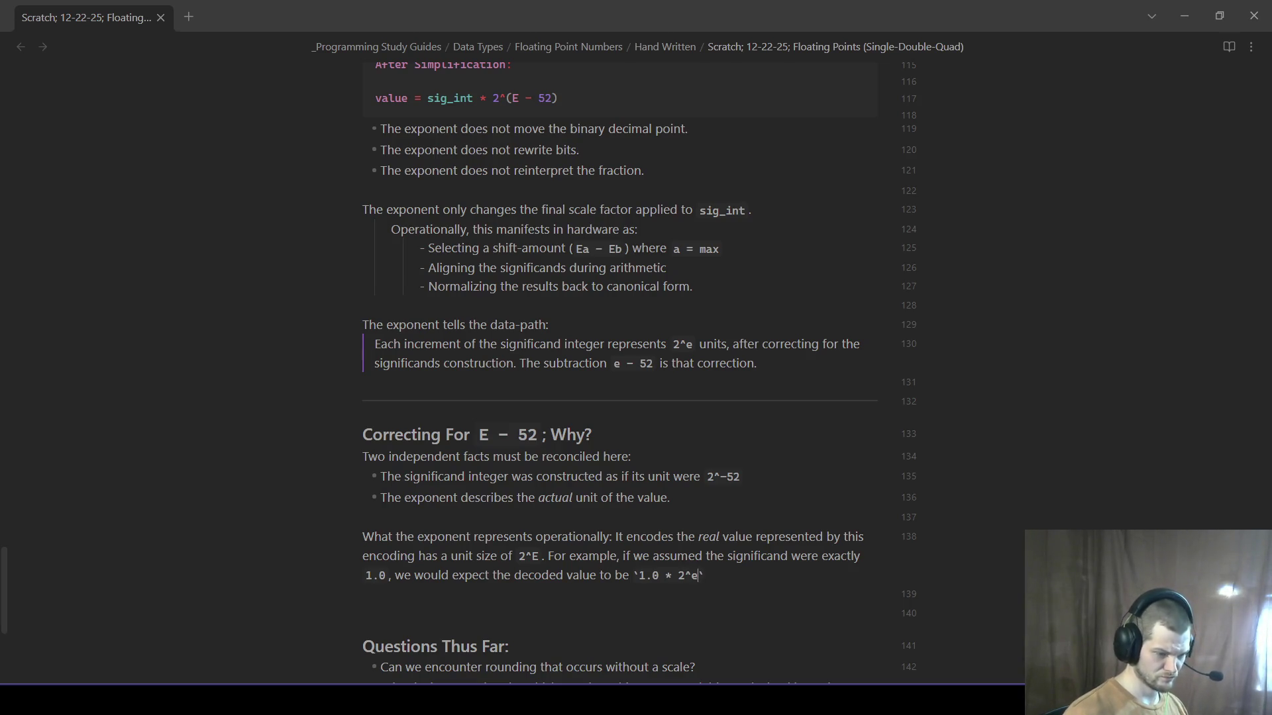
{"action": "key", "text": "BackSpace"}
{"action": "type", "text": "E."}
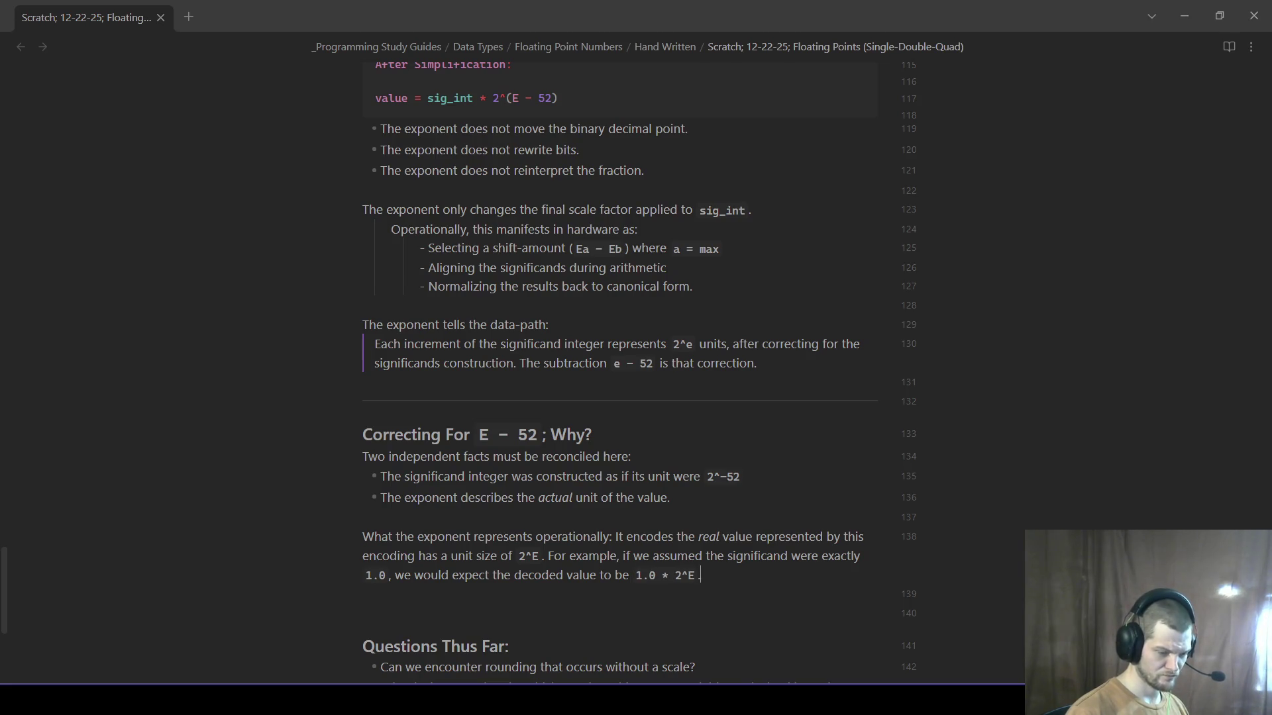
{"action": "key", "text": "Return"}
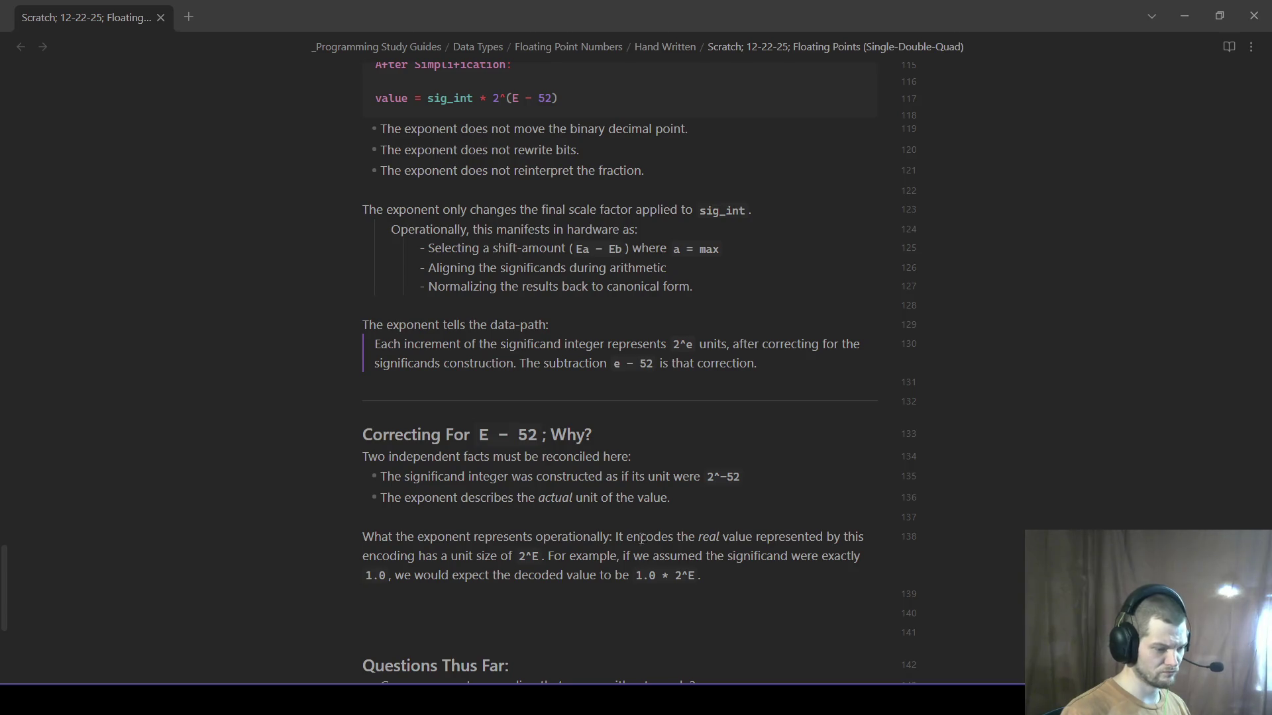
- Replace the question-style opening with 'The exponent represents operational encoding of the'
{"action": "left_click_drag", "start_coordinate": [675, 538], "coordinate": [363, 536]}
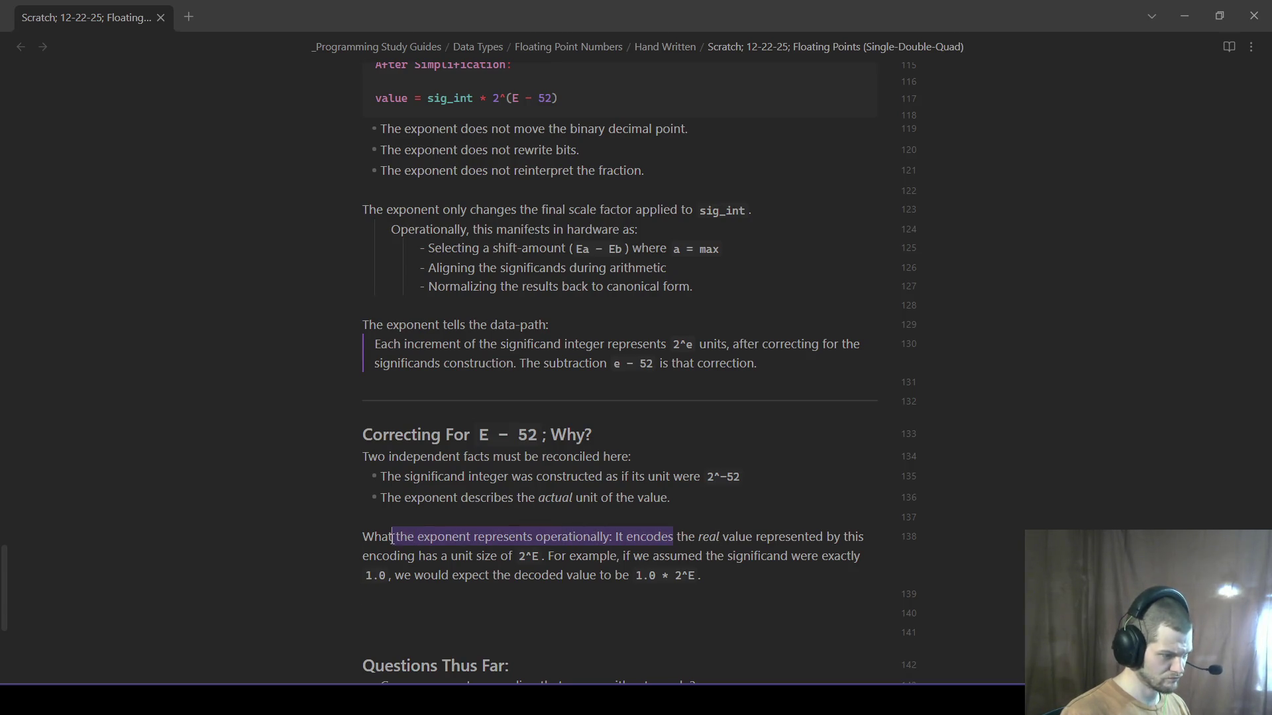
{"action": "type", "text": "The exponent represents operational encoding of th"}
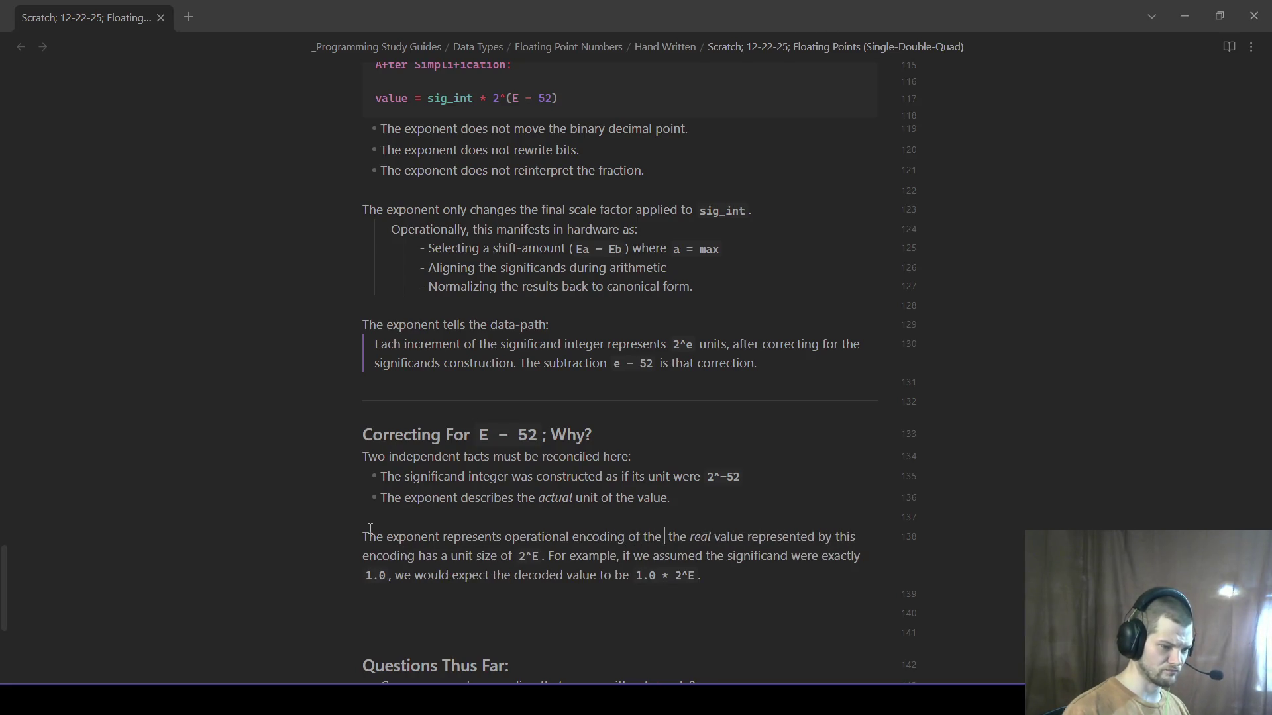